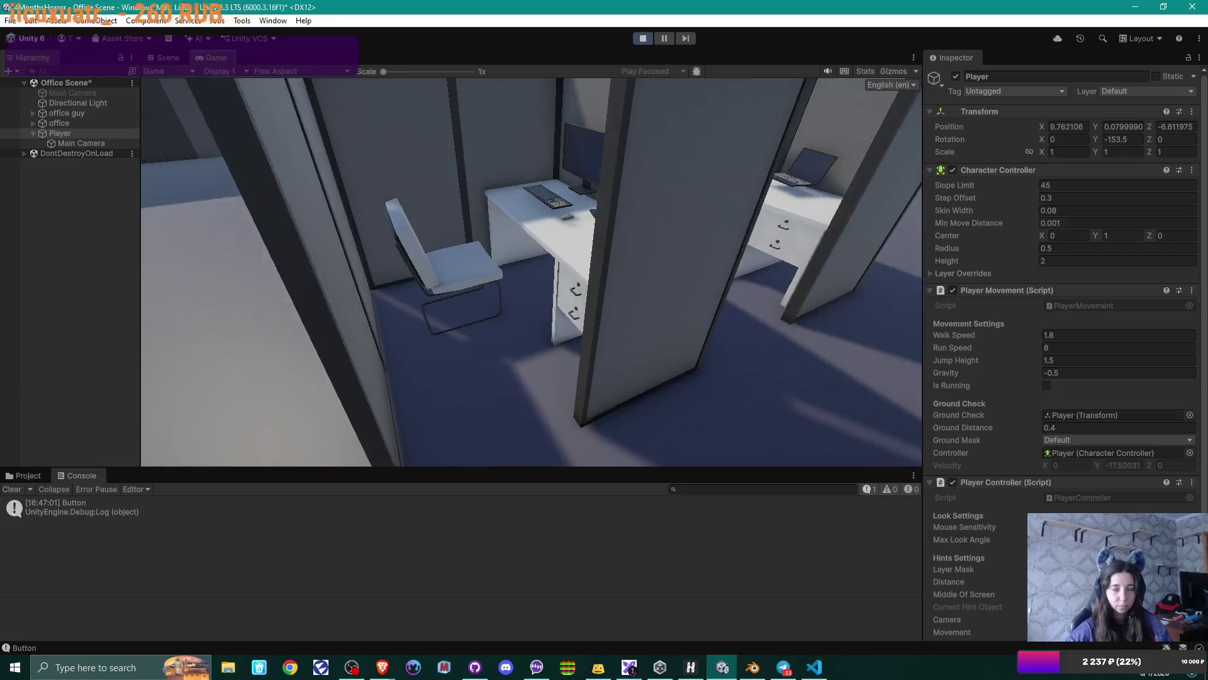
- Walk the player past the office guy to the standalone wall piece and inspect its opening
key(w)
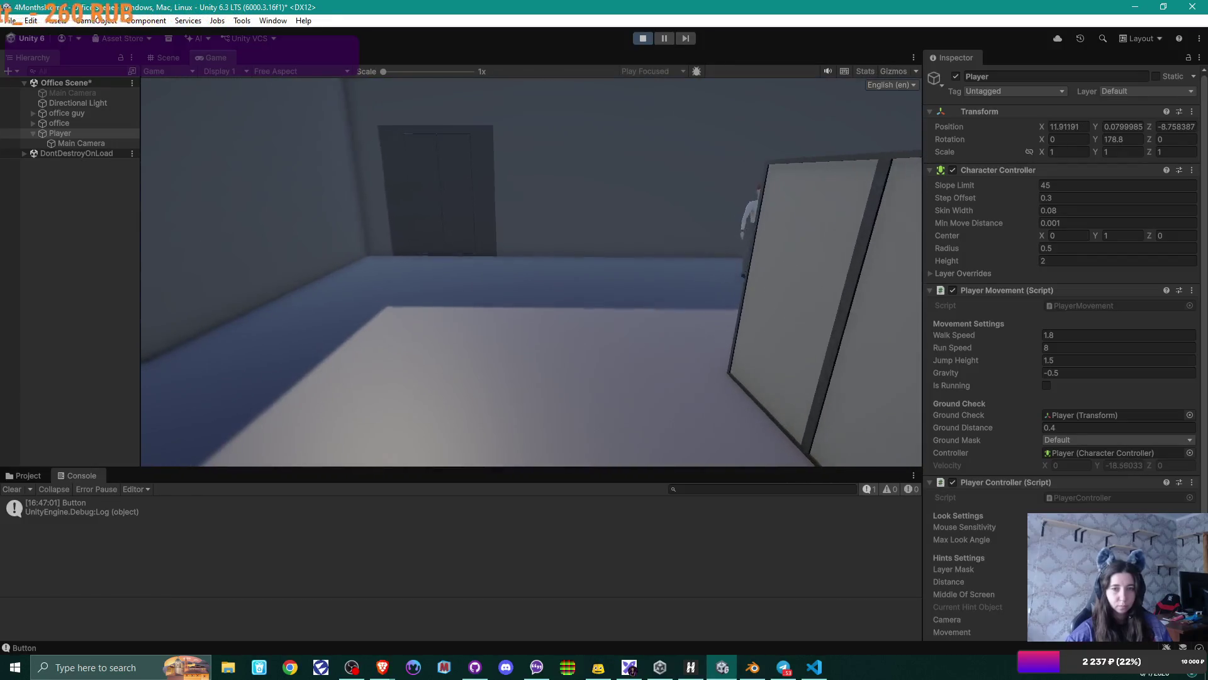
key(d)
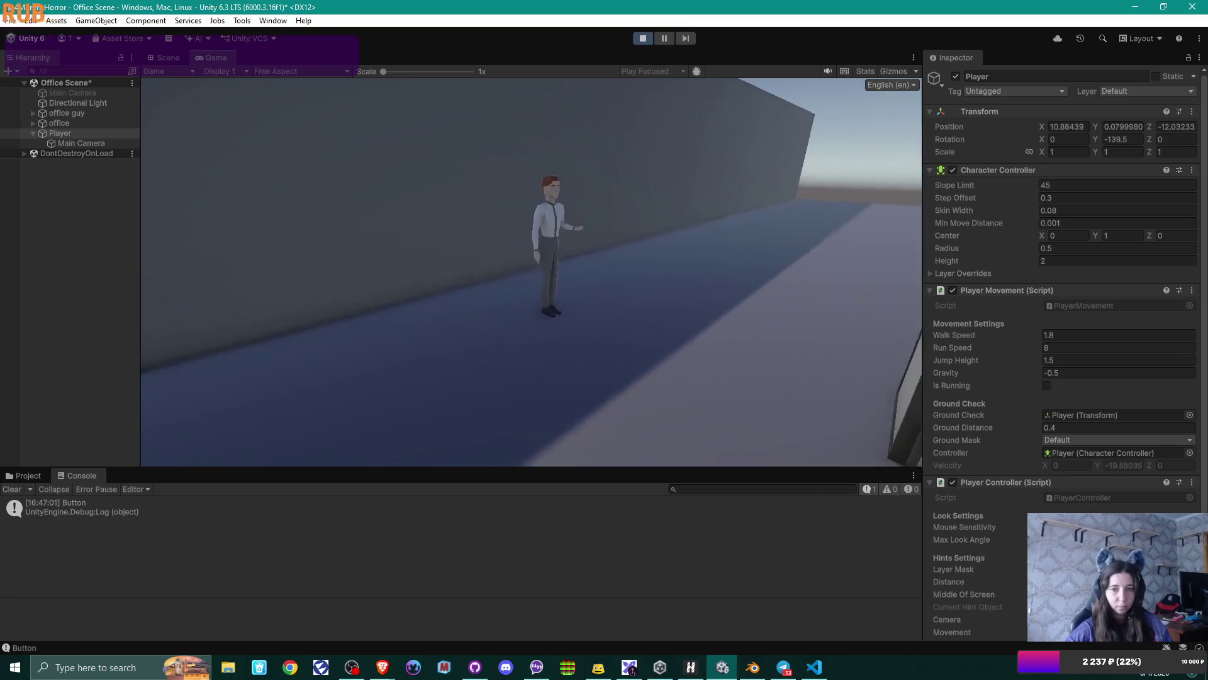
key(w)
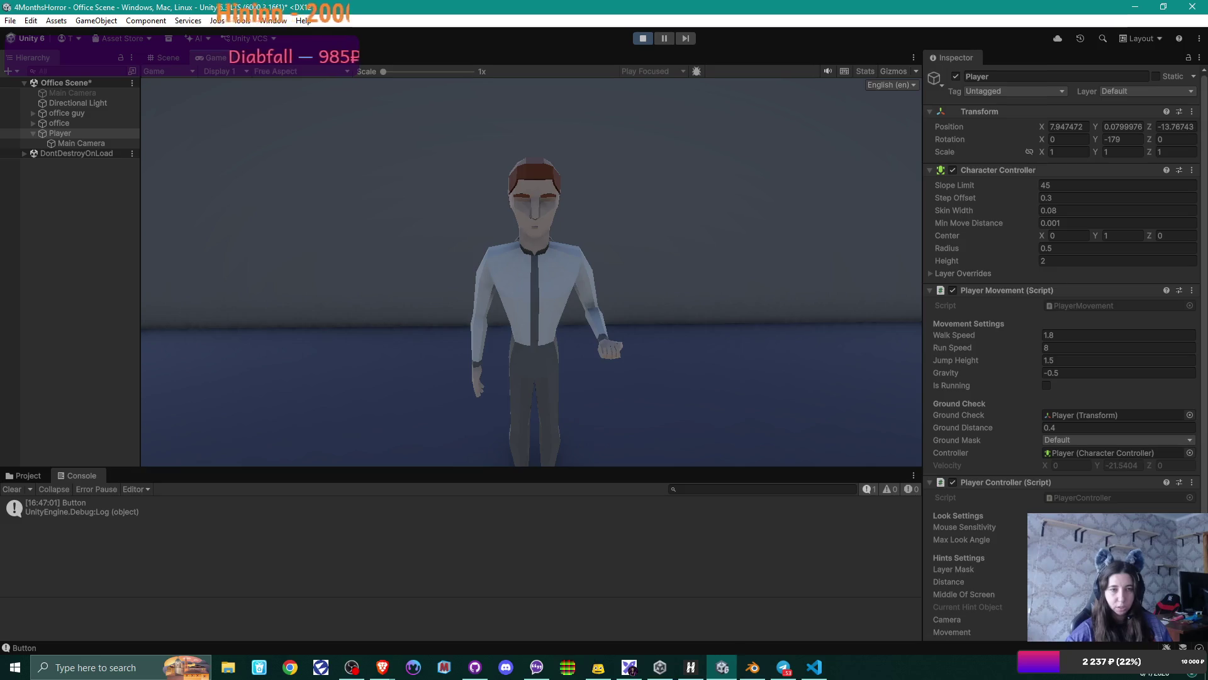
key(s)
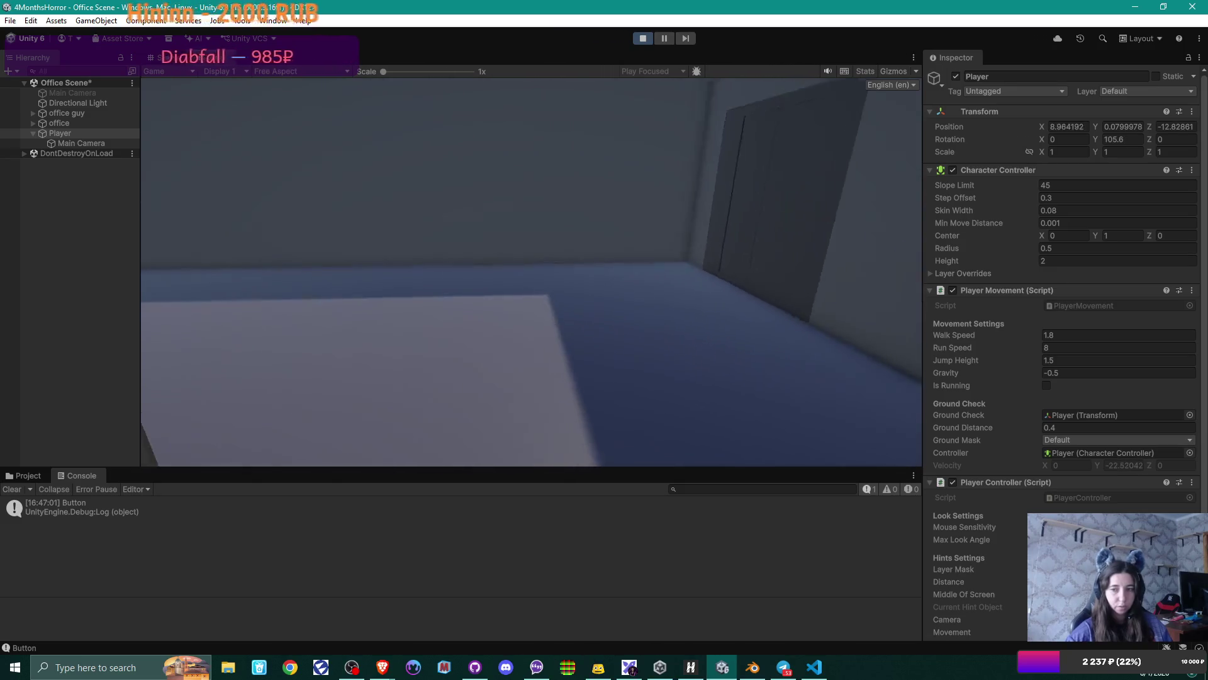
key(w)
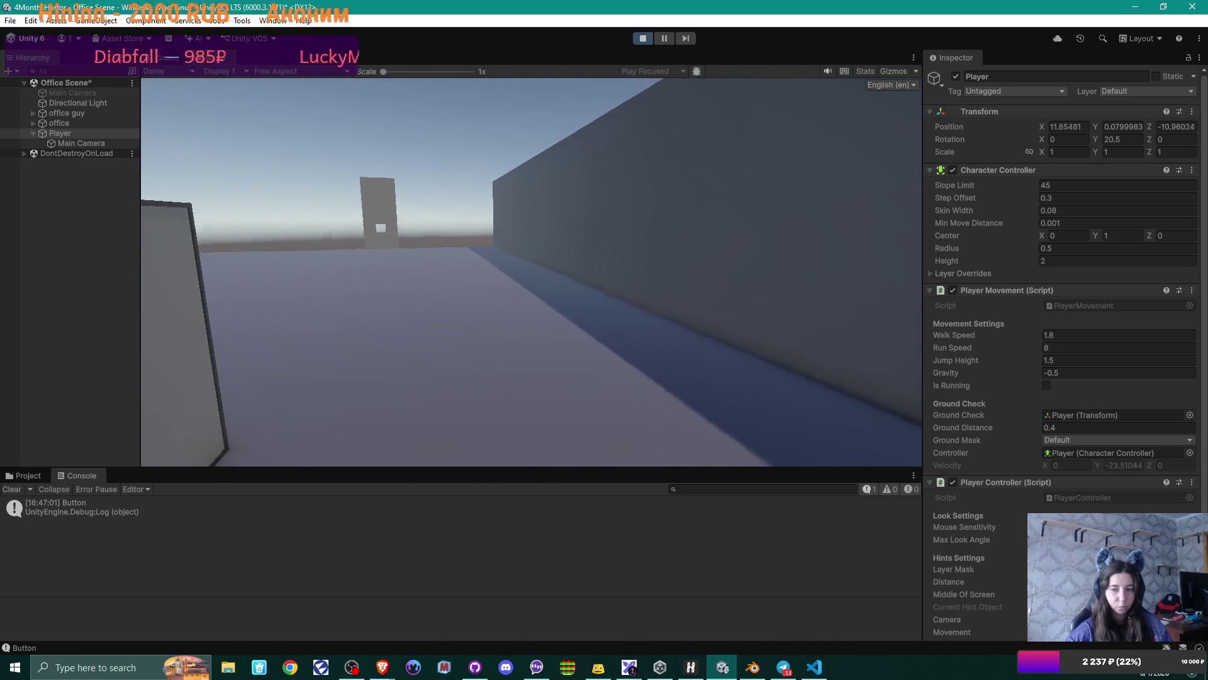
key(w)
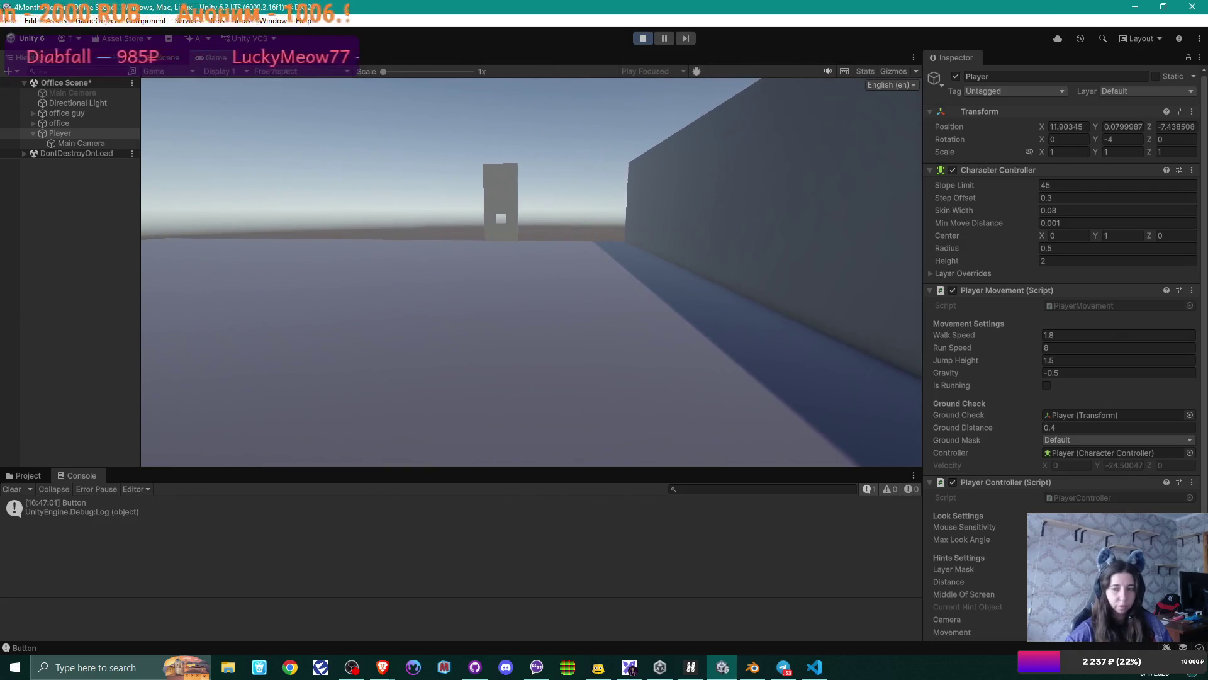
key(w)
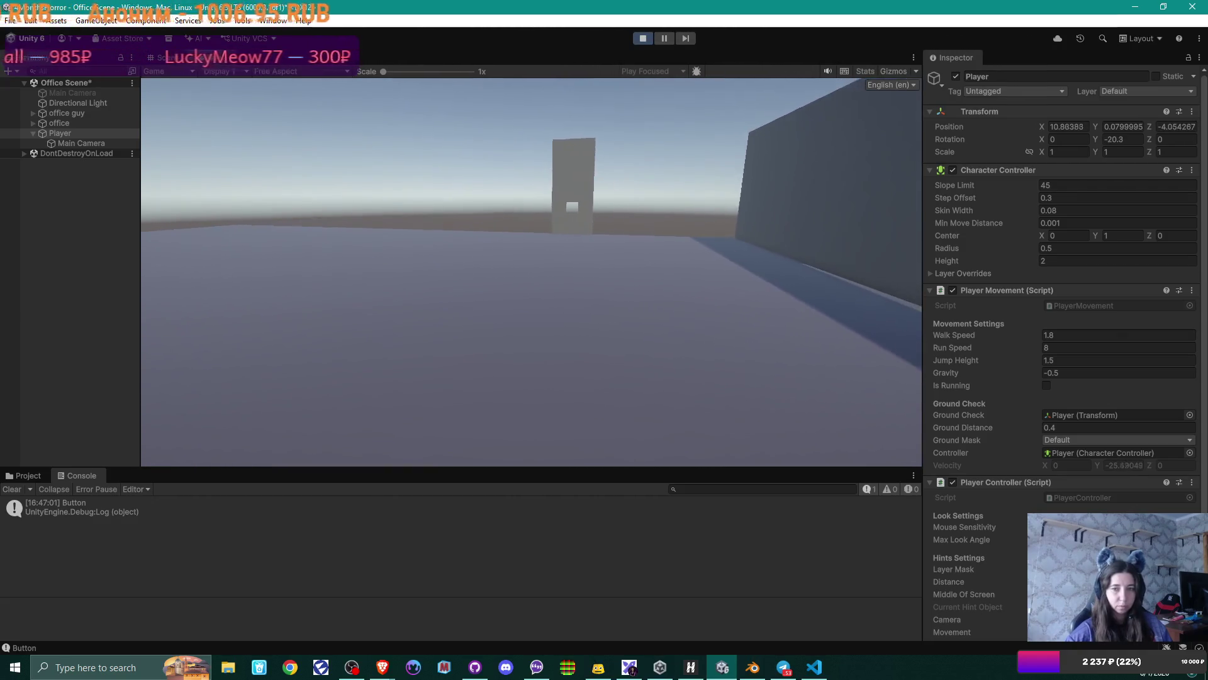
key(w)
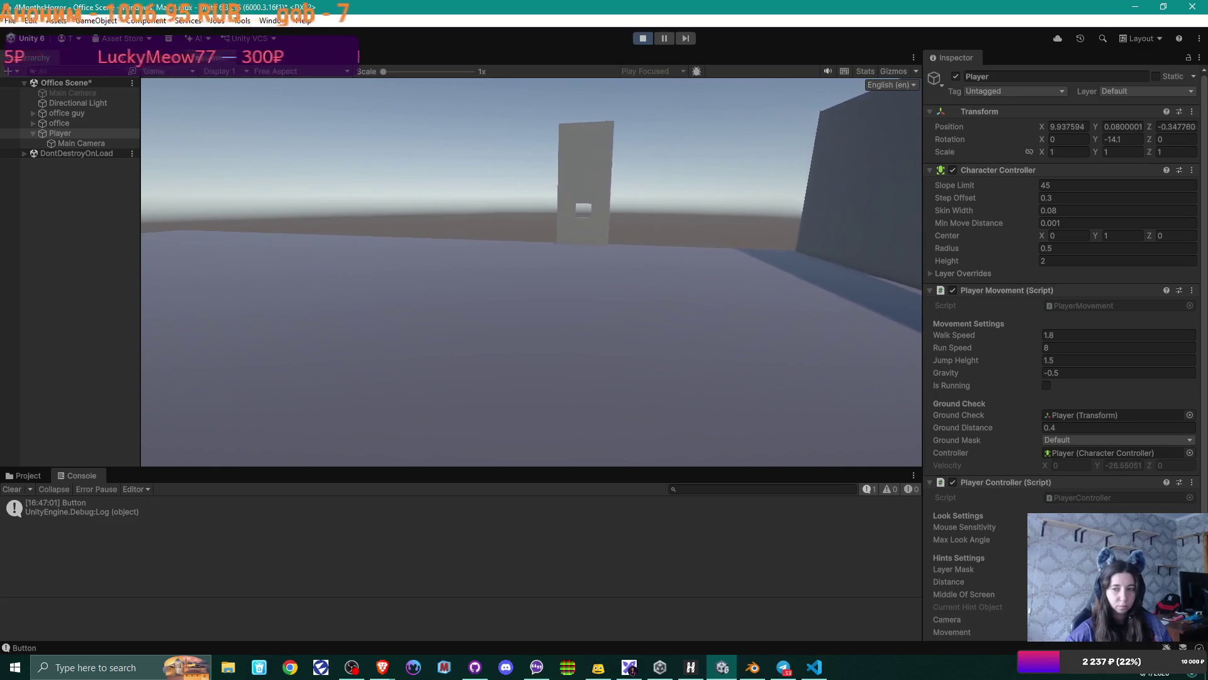
key(w)
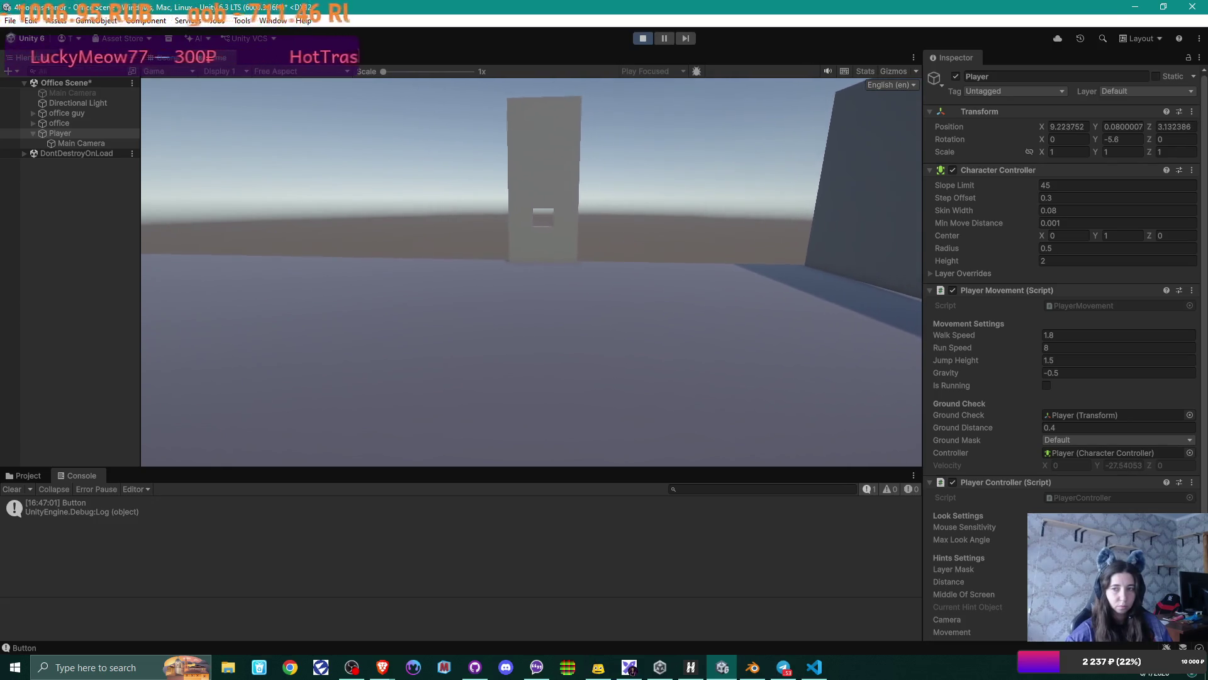
key(w)
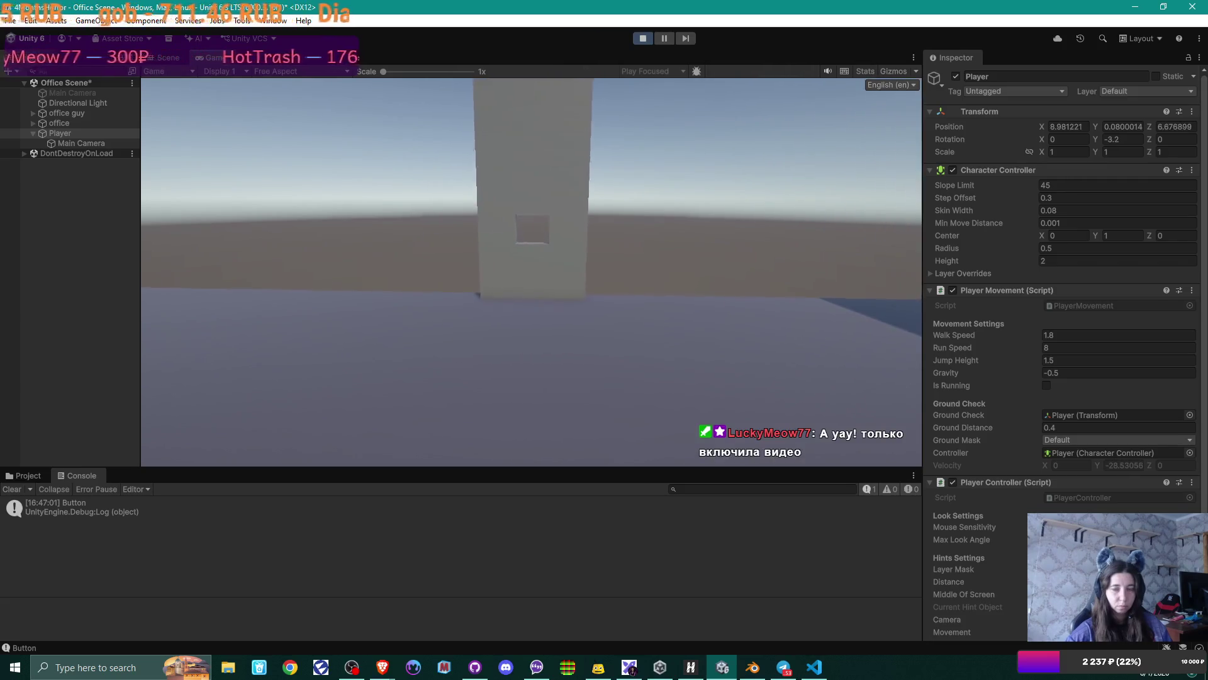
key(w)
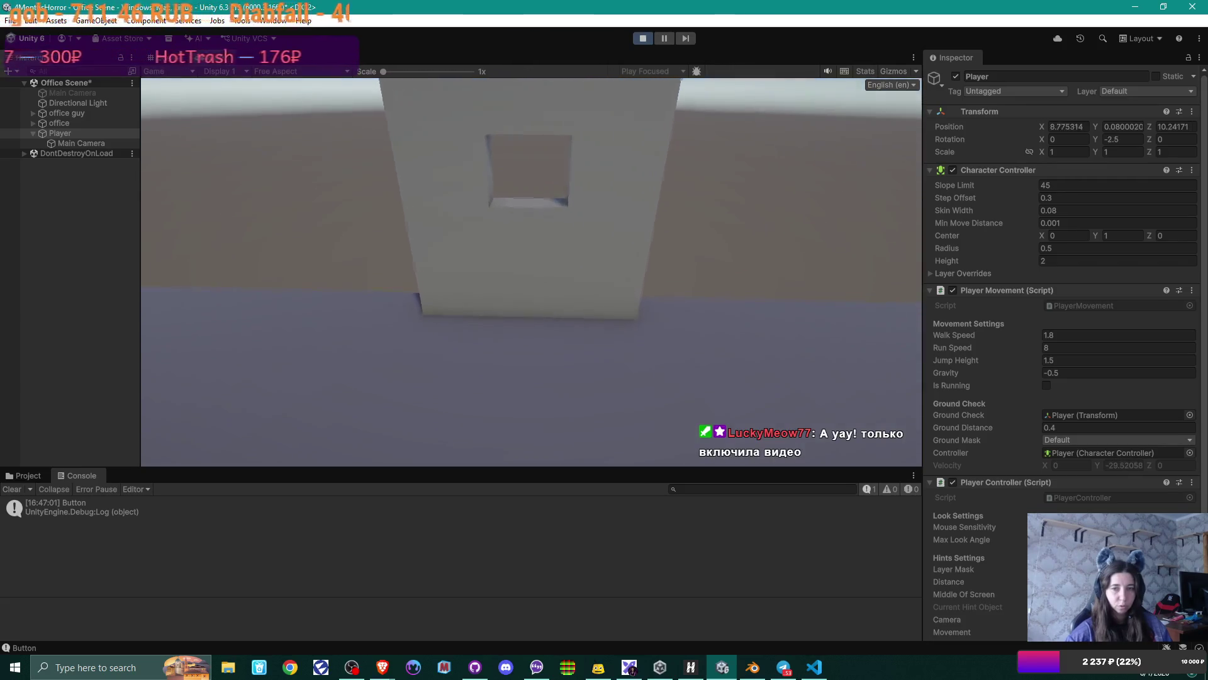
key(w)
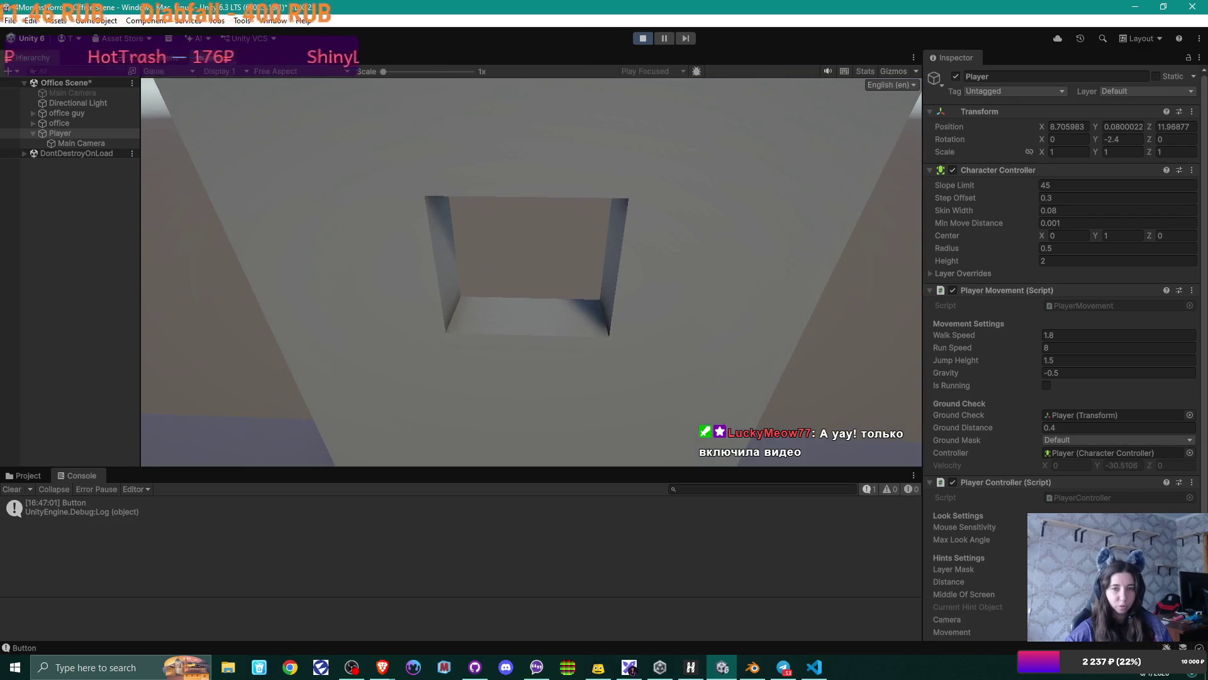
key(d)
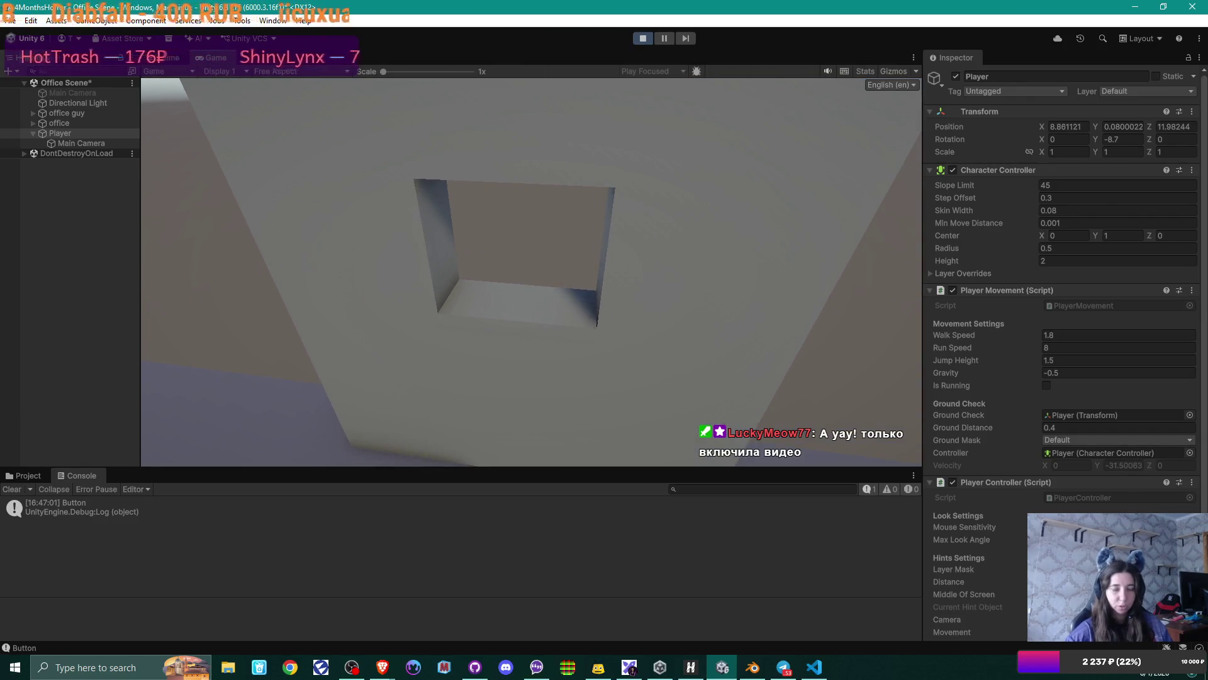
key(a)
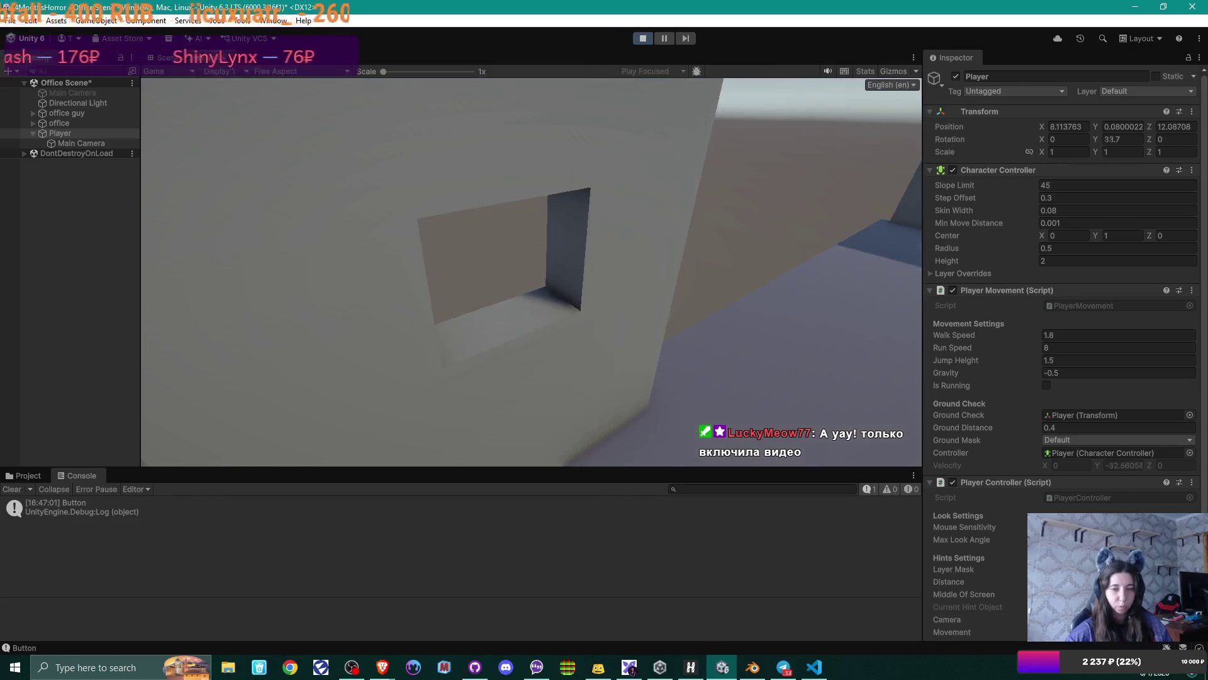
key(w)
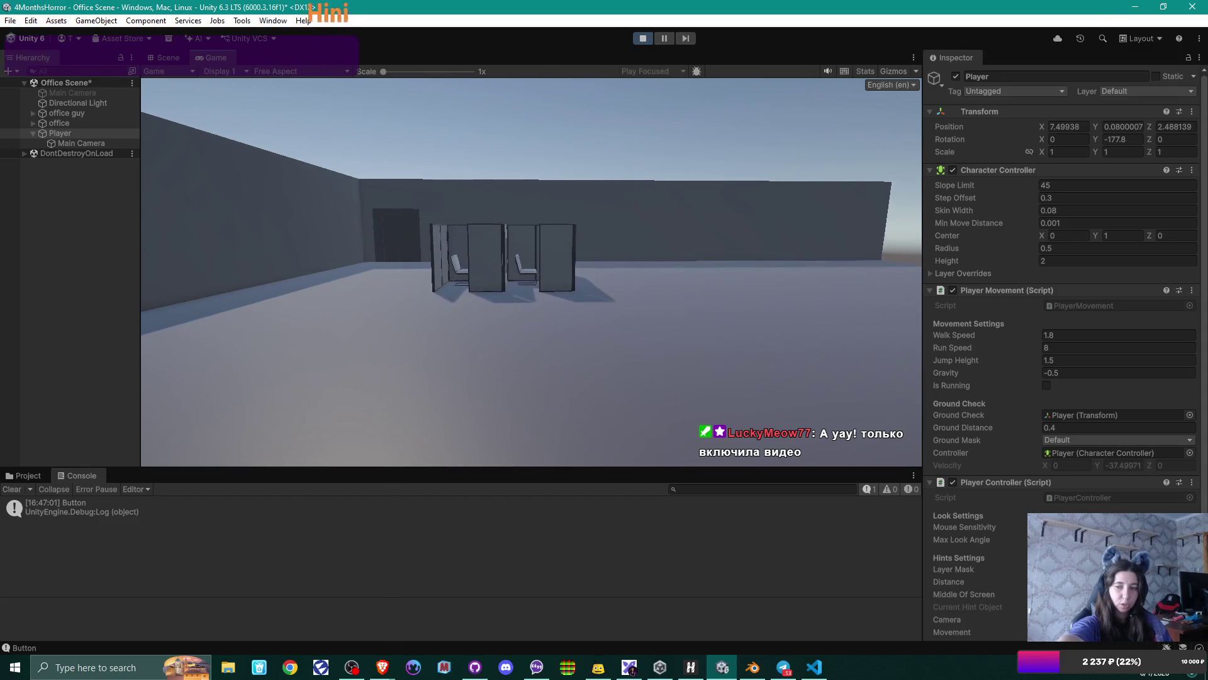
- Walk back along the cubicles and step into one to view its desk
key(w)
key(w)
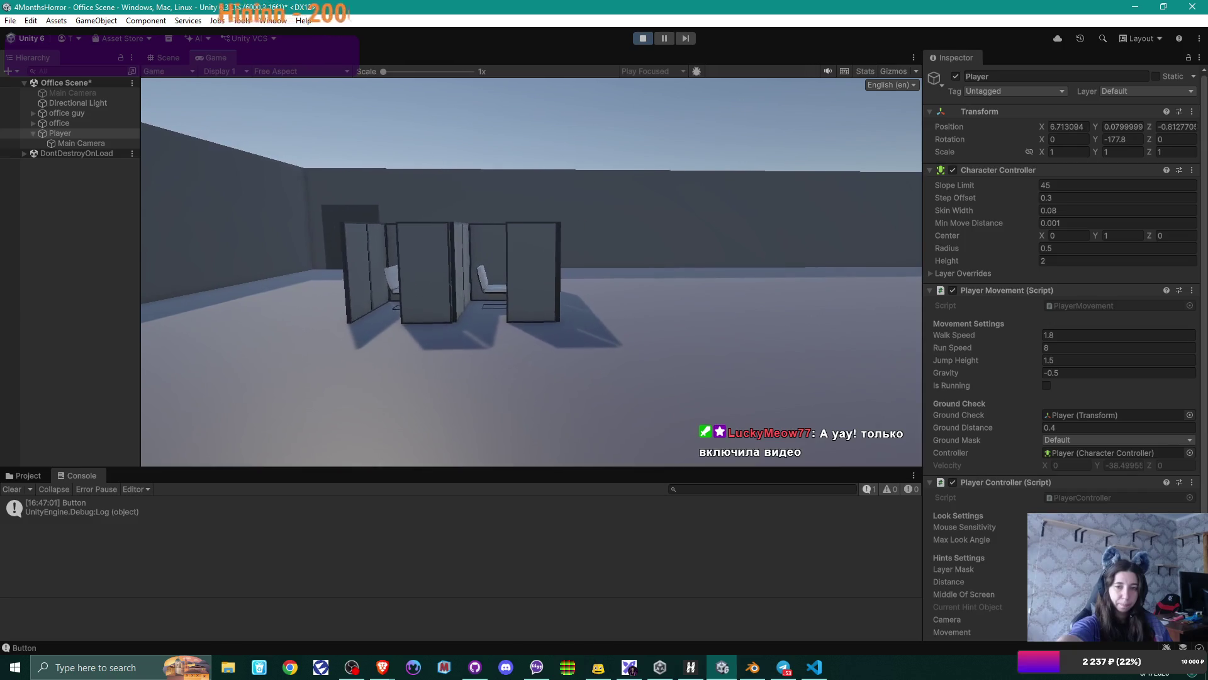
key(w)
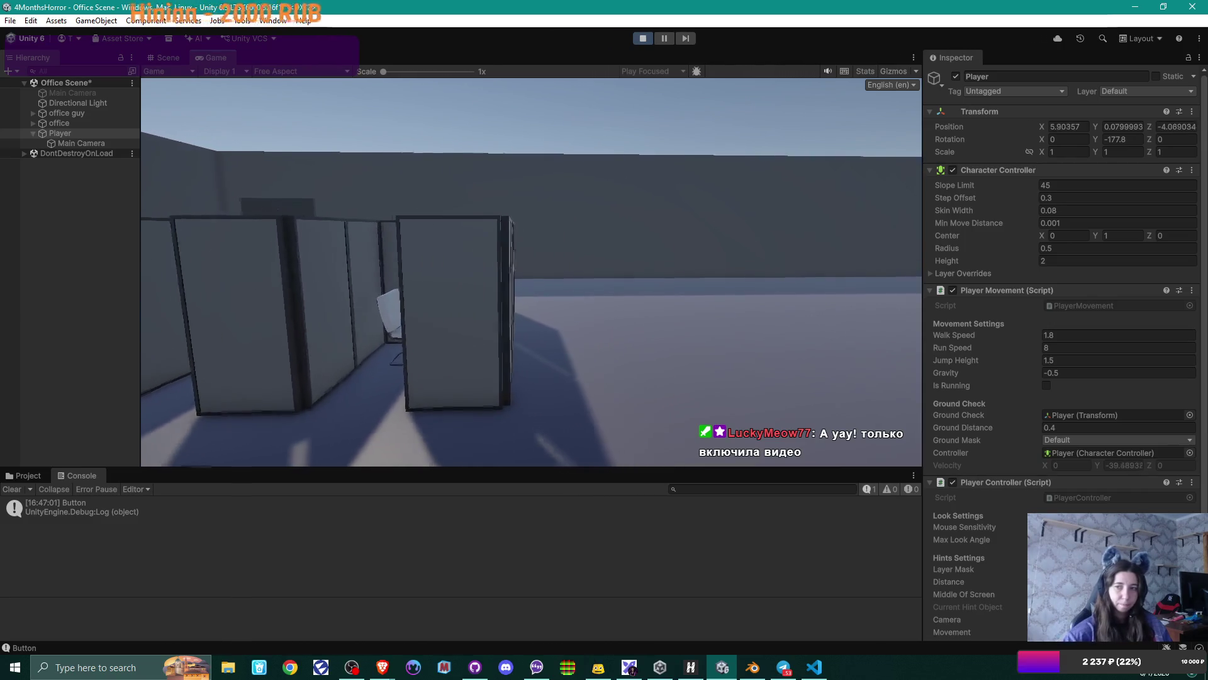
key(w)
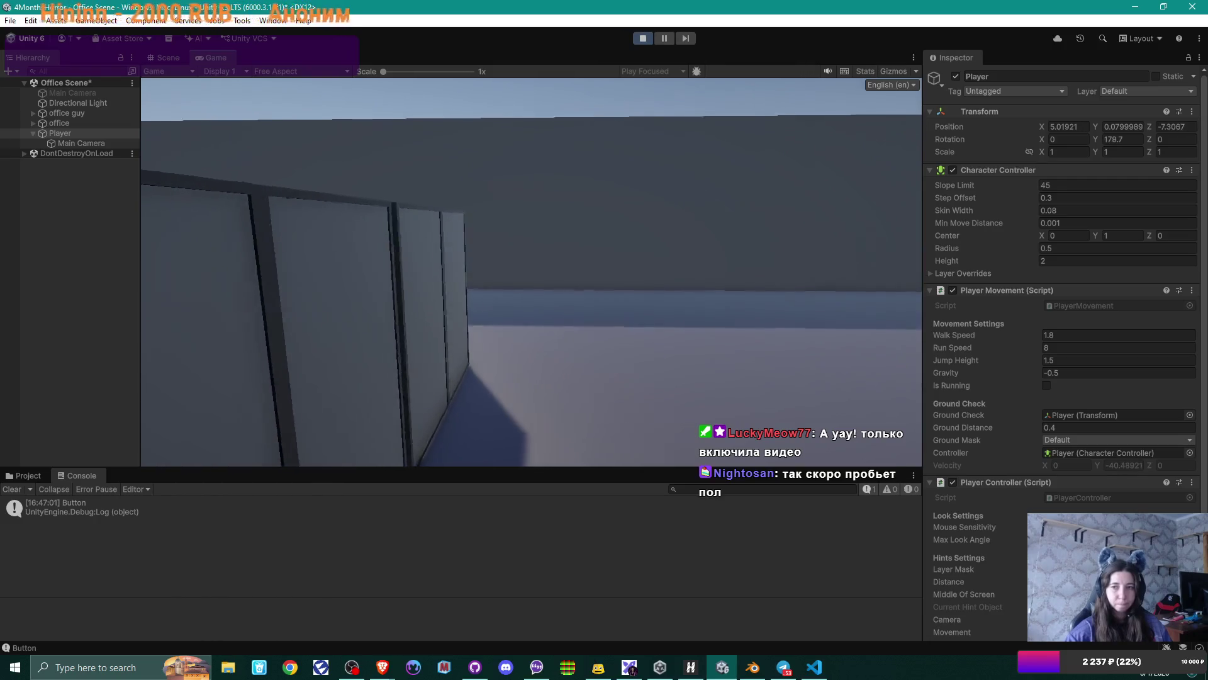
key(w)
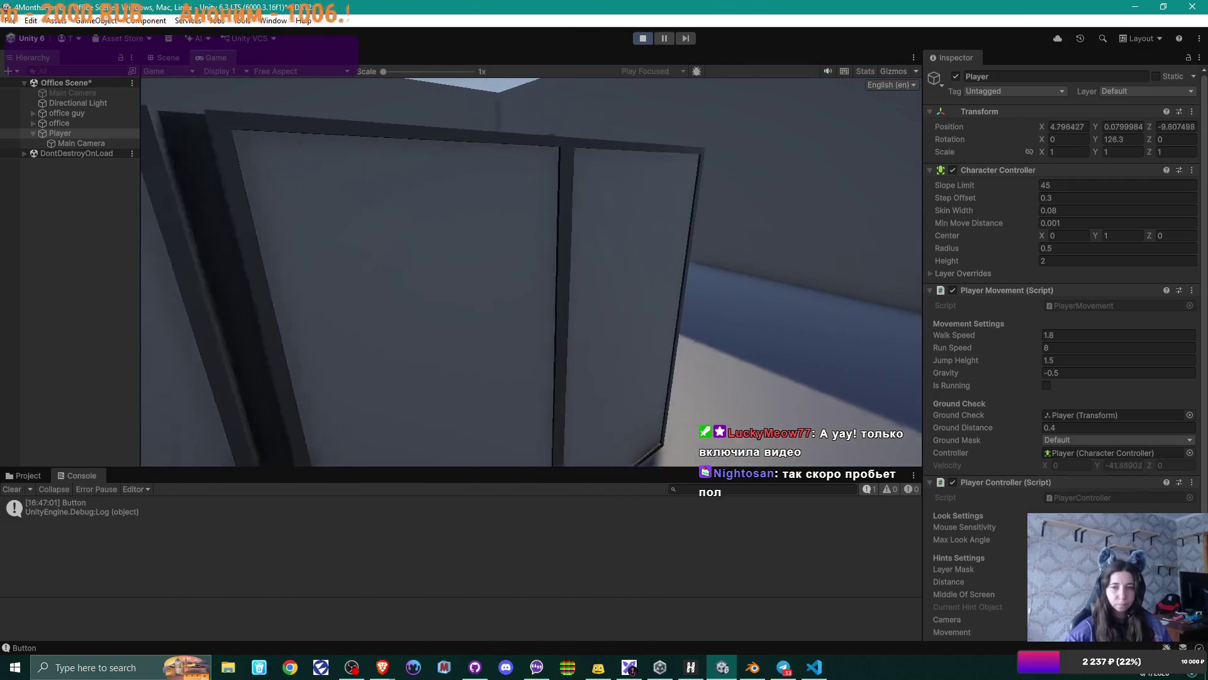
key(d)
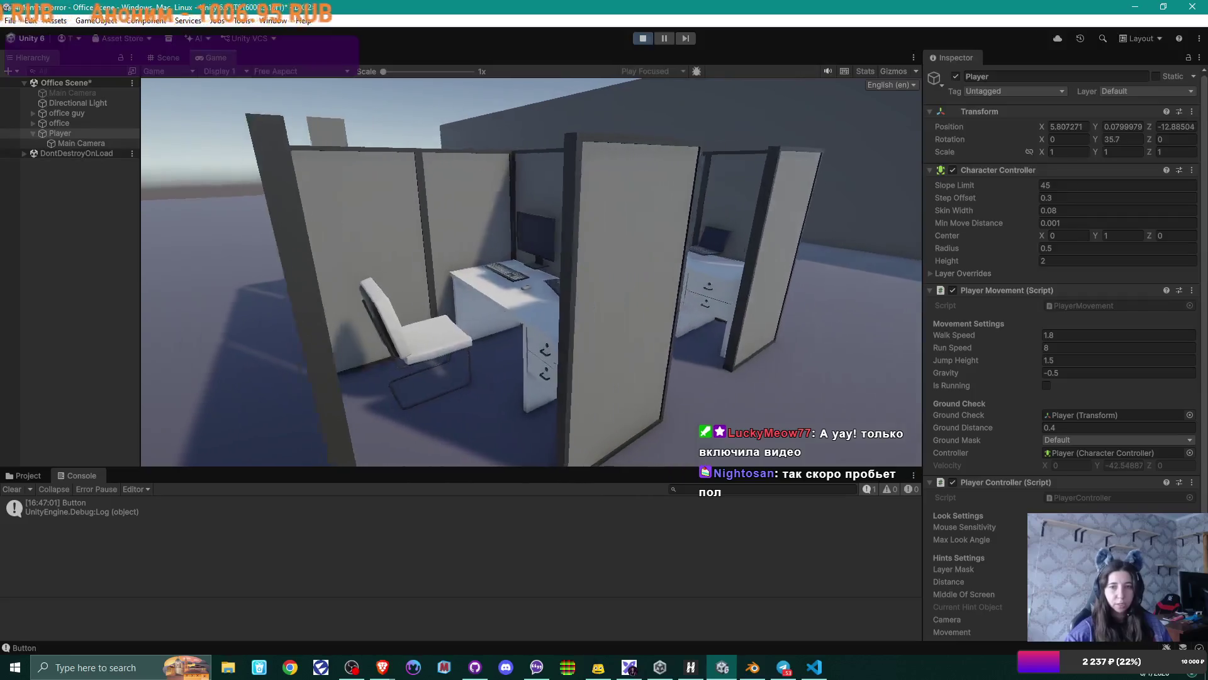
key(s)
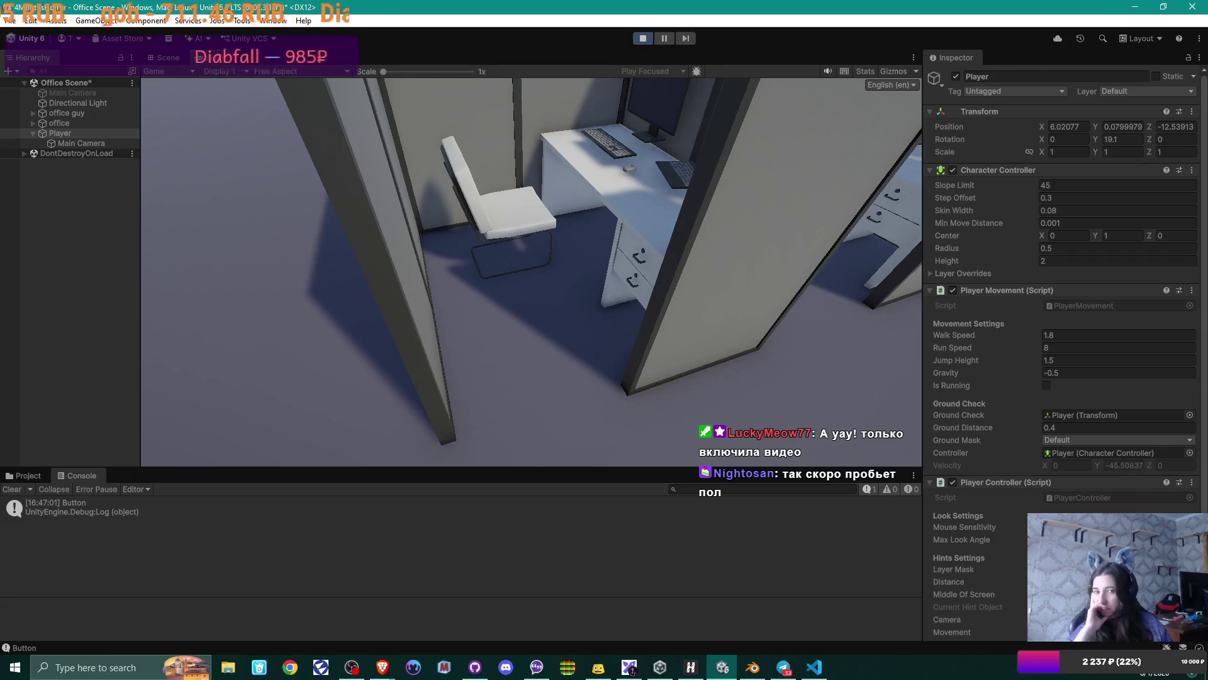
- Stop Play mode and bring the Brave browser to the front
mouse_move(531, 272)
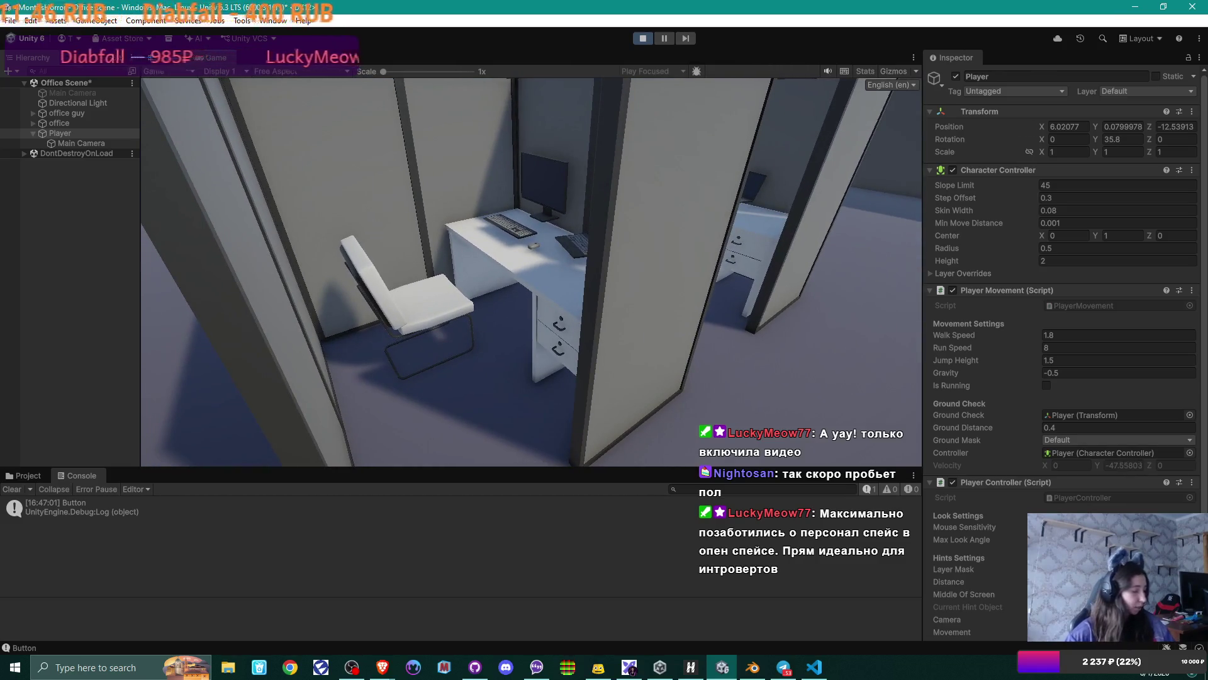
click(642, 38)
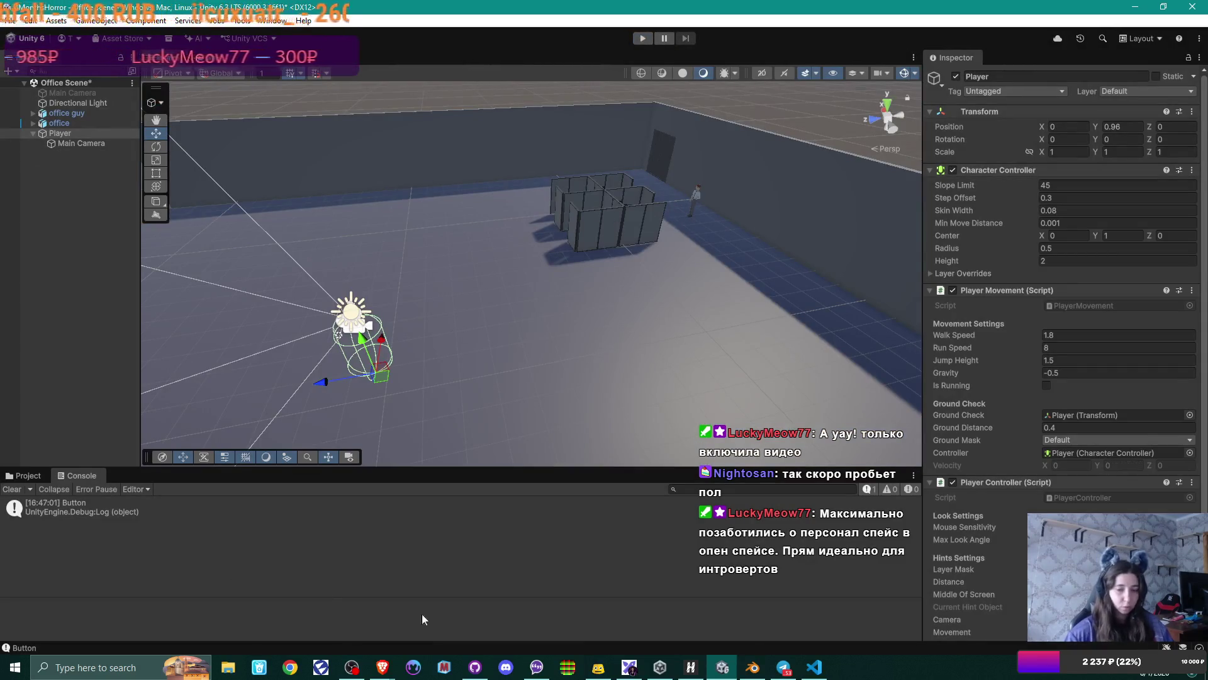
click(385, 674)
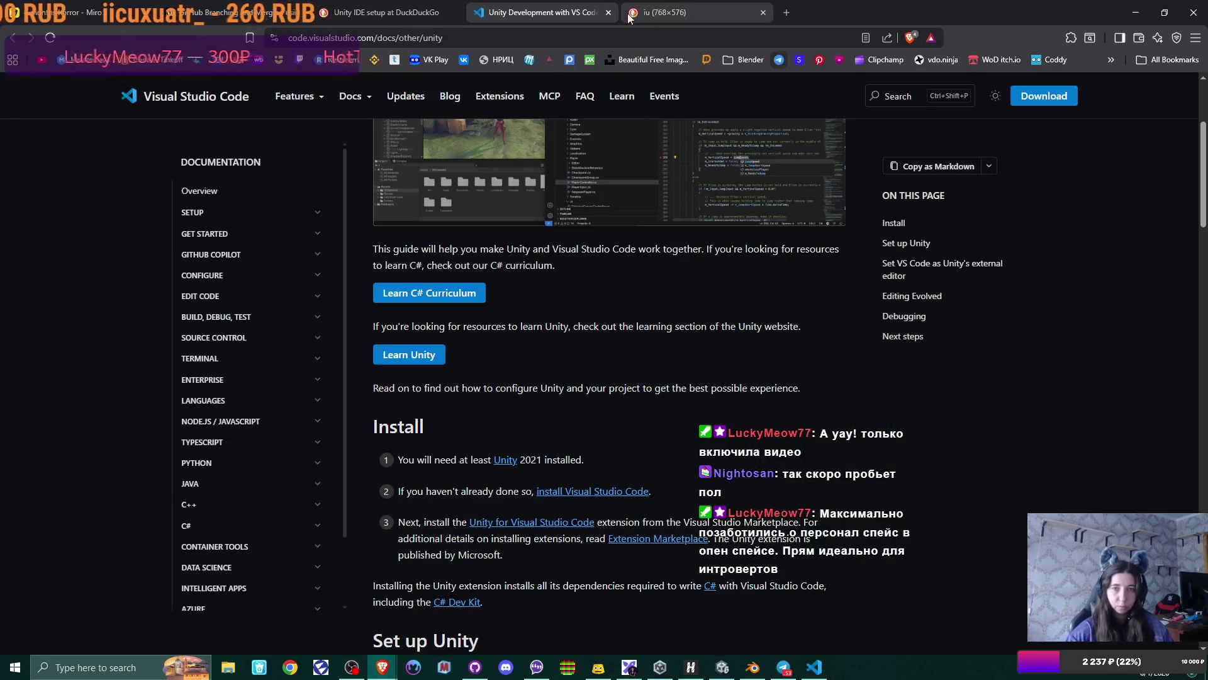
- Close the Unity docs page and search DuckDuckGo for 'Unityexit playmode'
click(598, 13)
scroll(244, 124, up, 10)
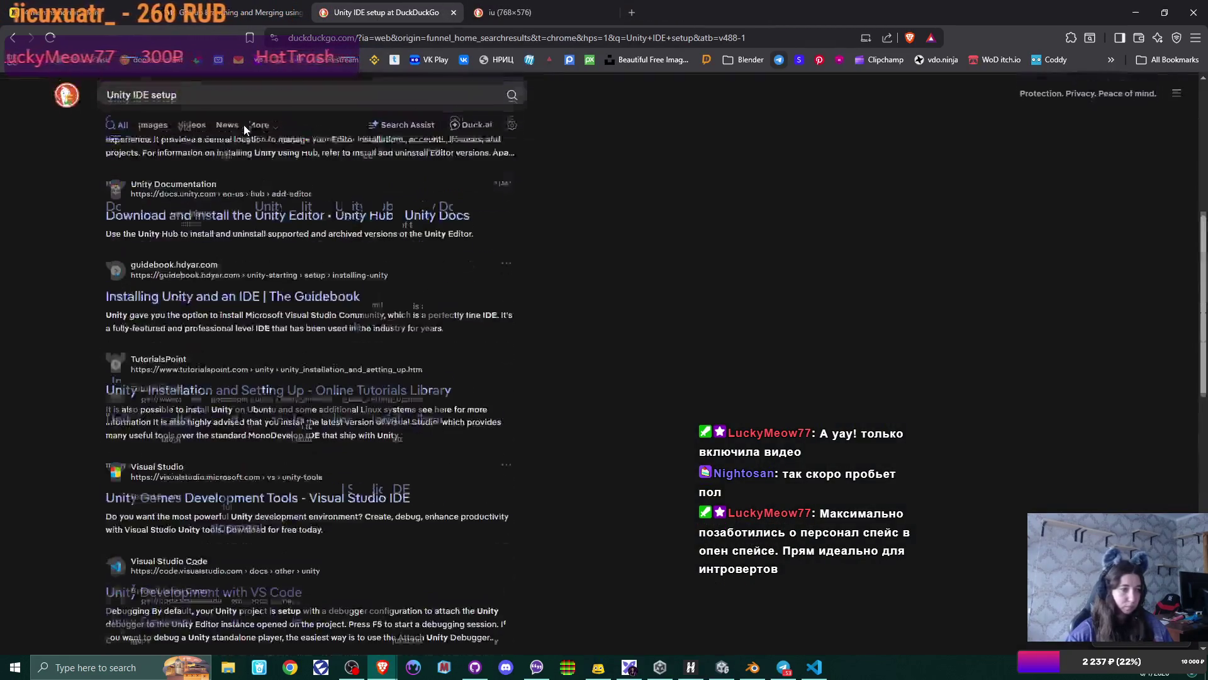
drag(223, 105, 133, 96)
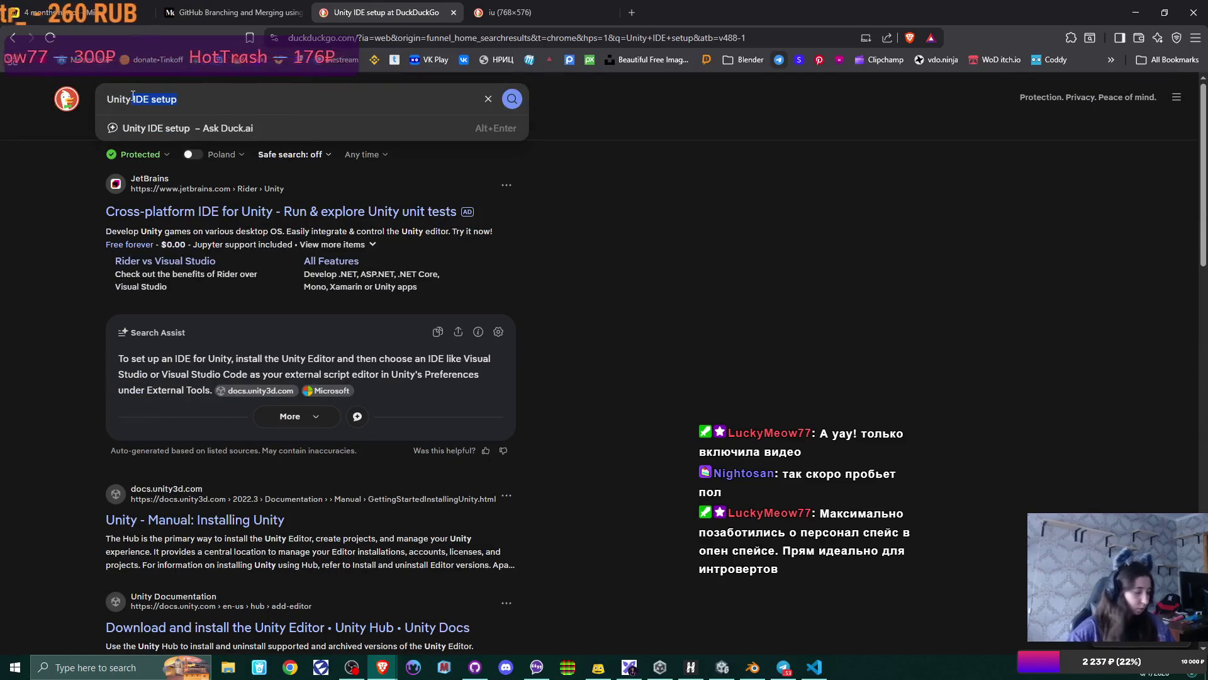
text(exit pla)
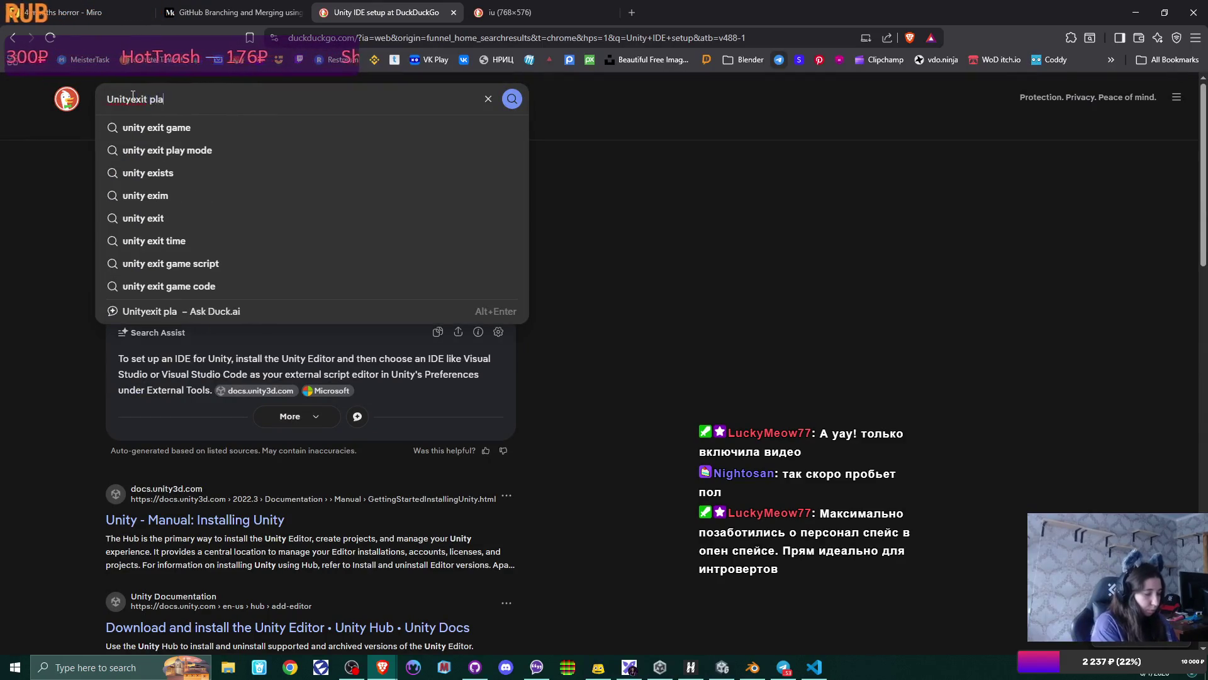
text(ymofd)
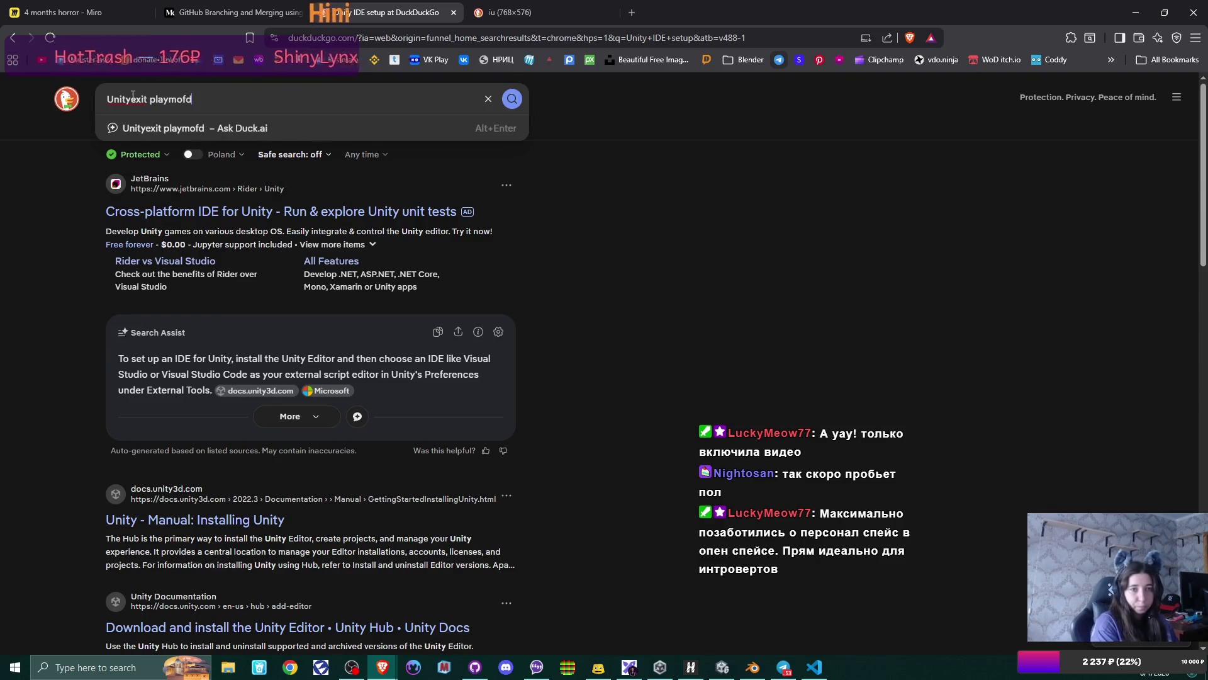
key(BackSpace)
key(BackSpace)
text(de)
key(Return)
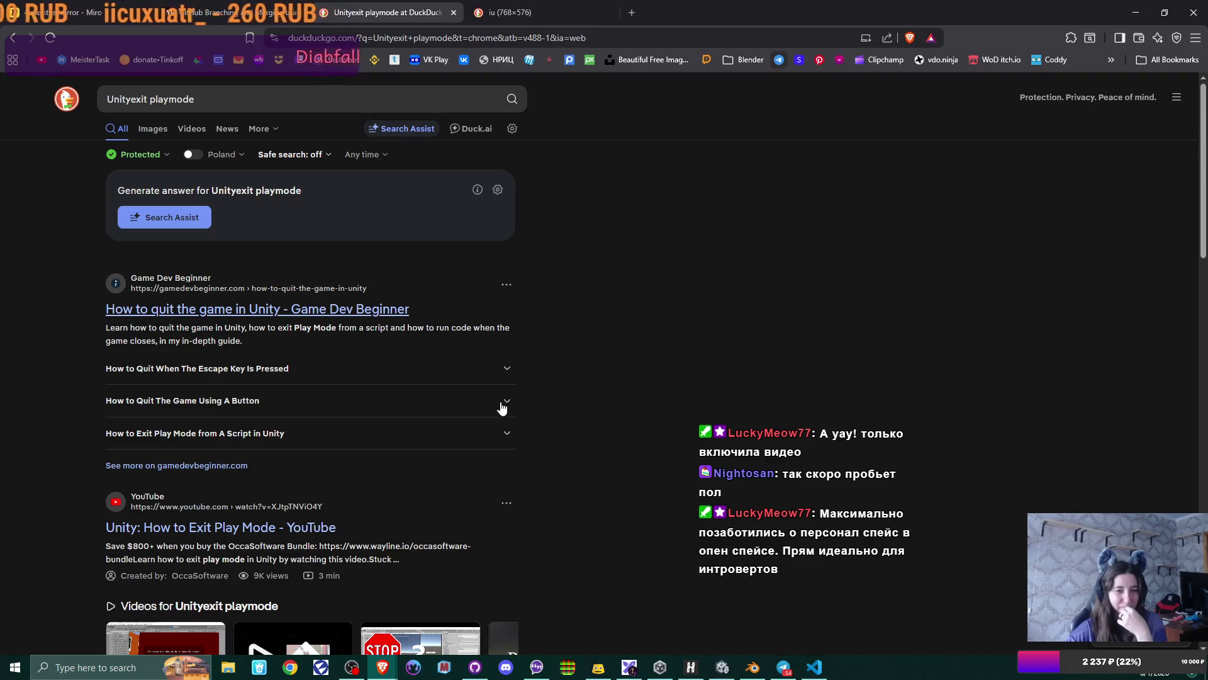
- Expand the Game Dev Beginner answer on exiting Play Mode from a script, then edit the query
click(507, 435)
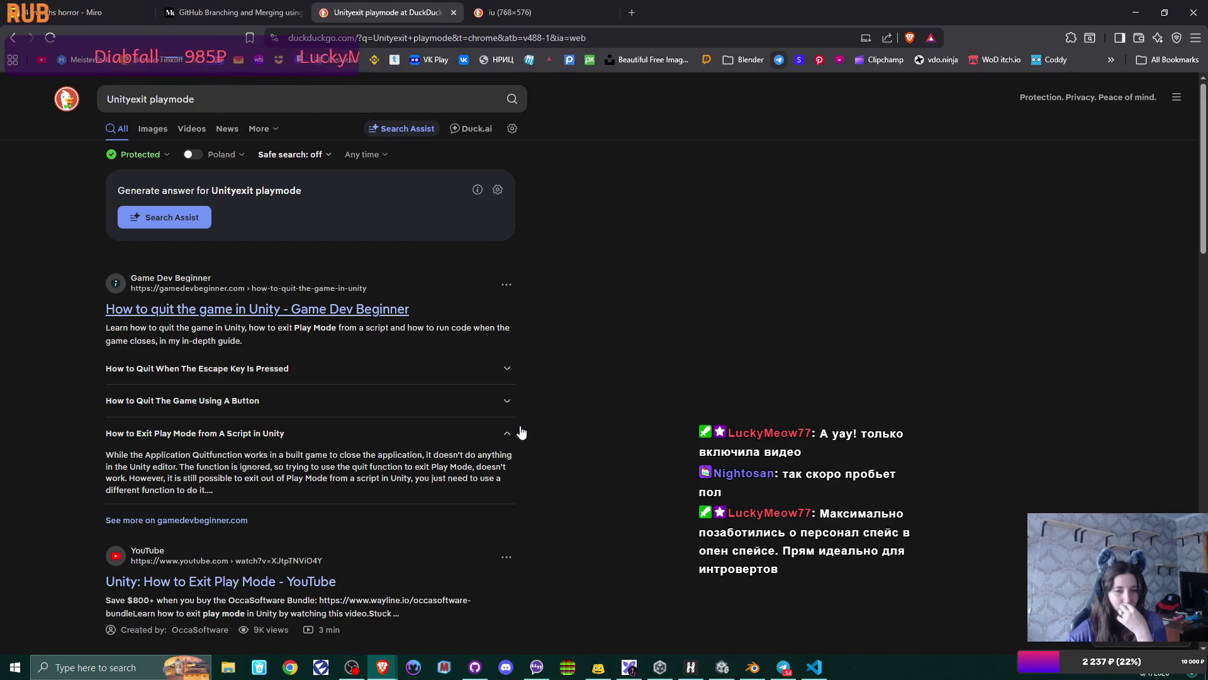
scroll(521, 432, down, 2)
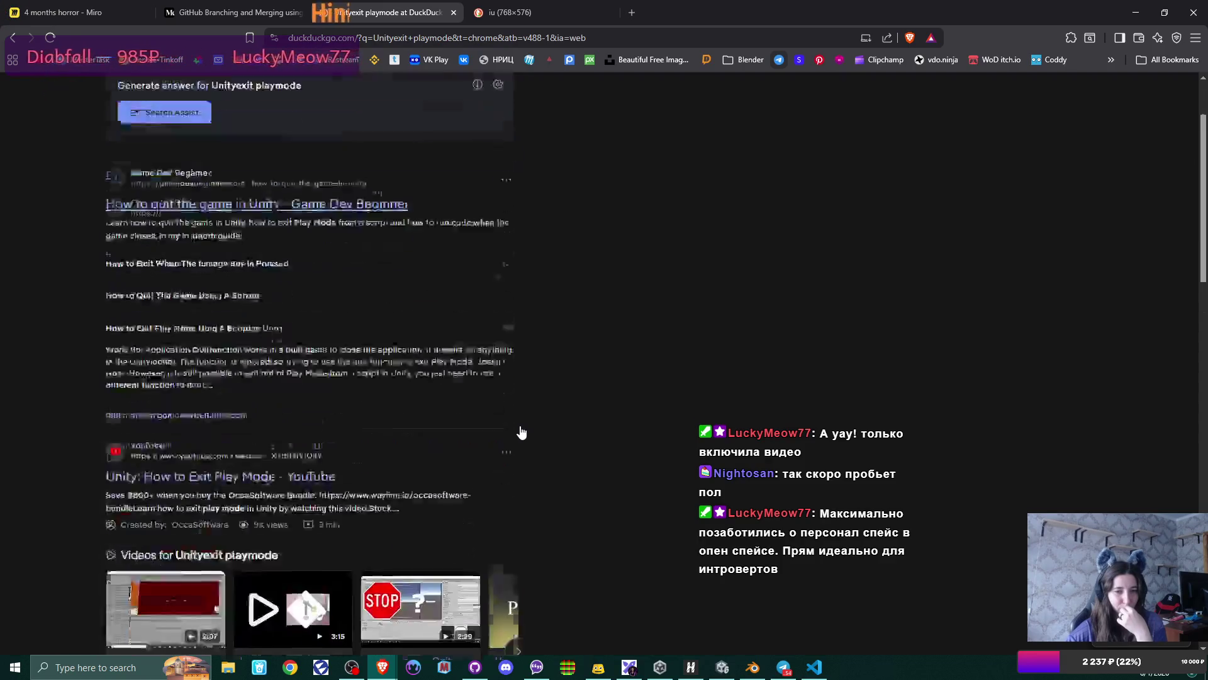
scroll(521, 432, up, 2)
click(219, 99)
key(ctrl+Left)
key(ctrl+Left)
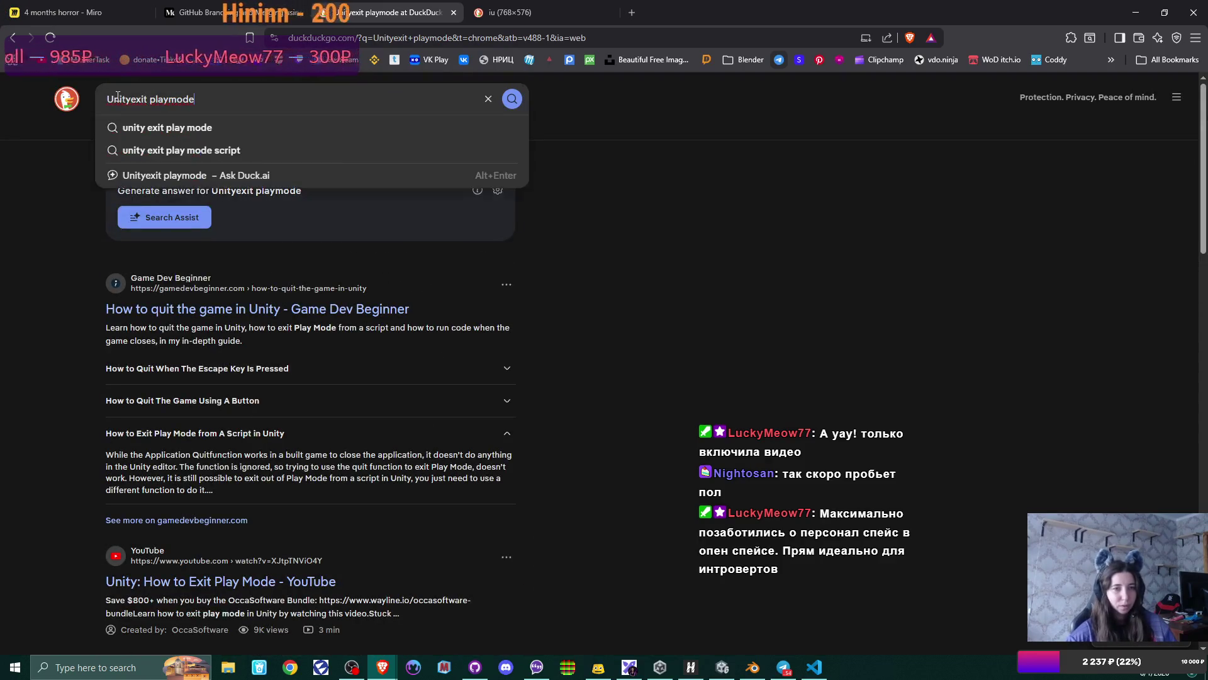
- Search for 'Unity exit play mode hotkey', then return to PlayerController.cs in VS Code
click(272, 99)
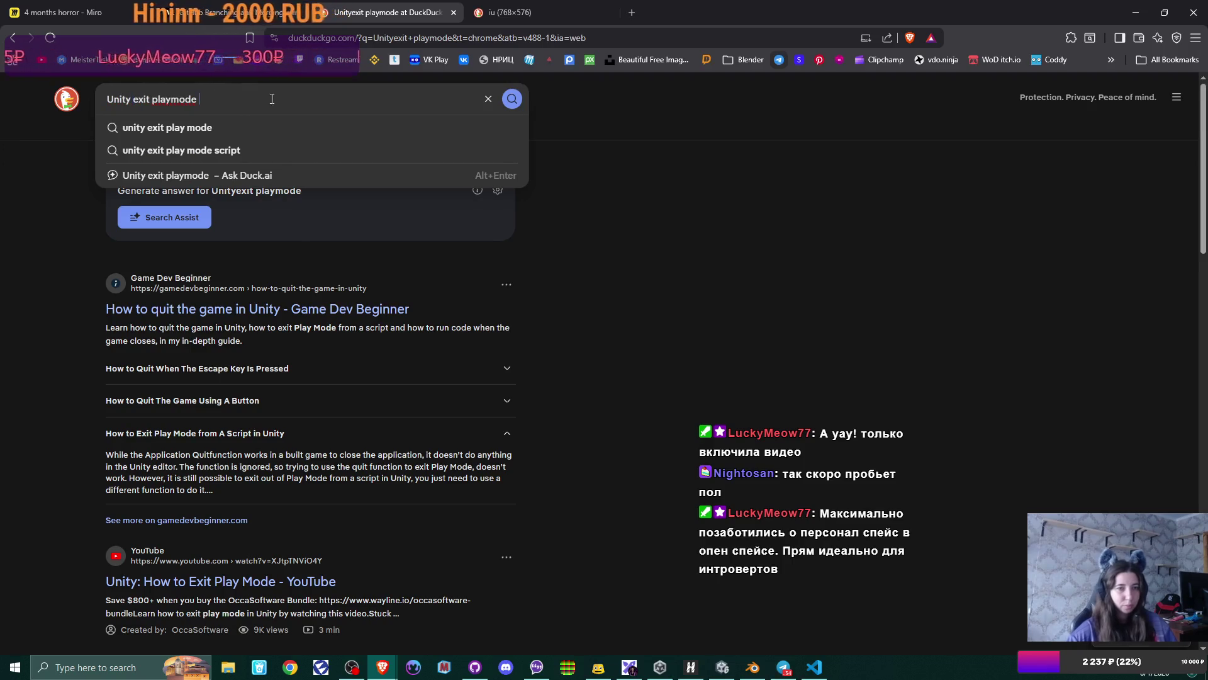
text(hotkey)
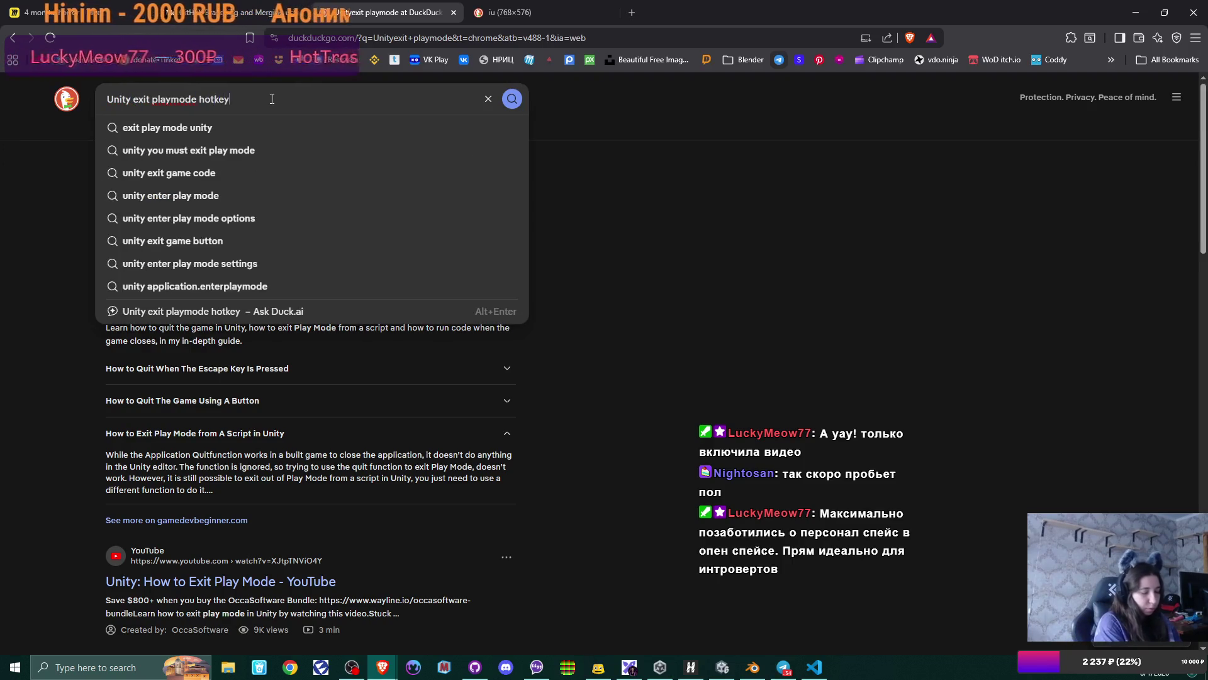
key(Return)
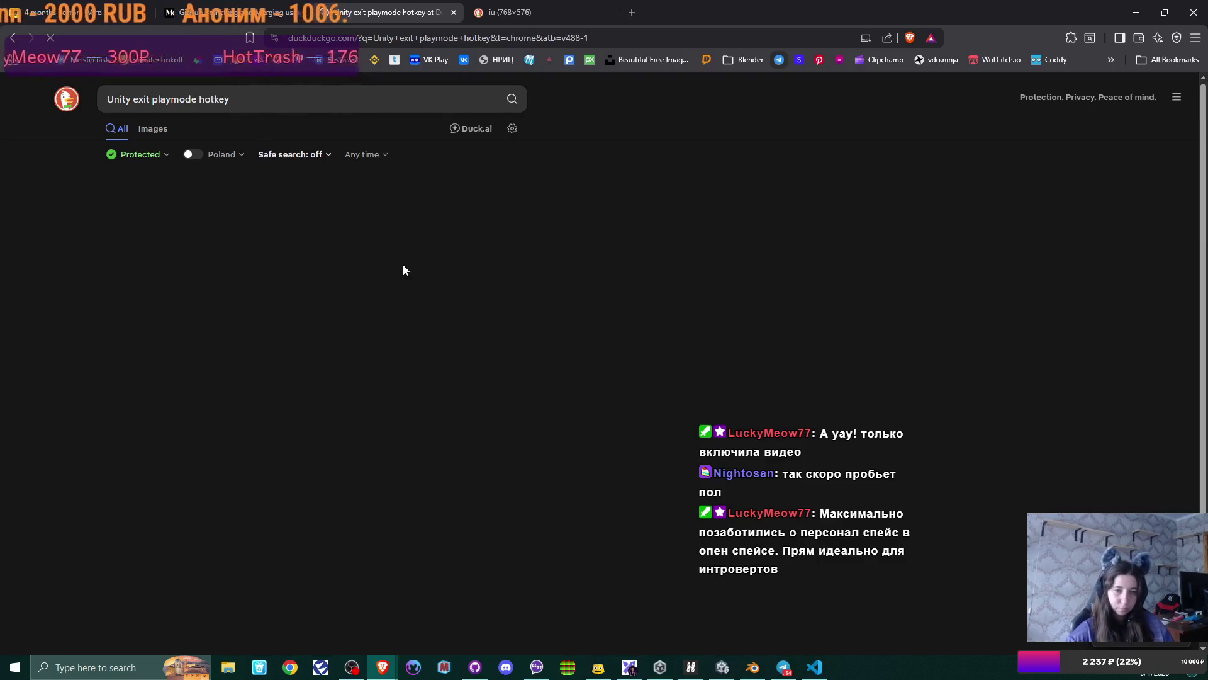
click(172, 100)
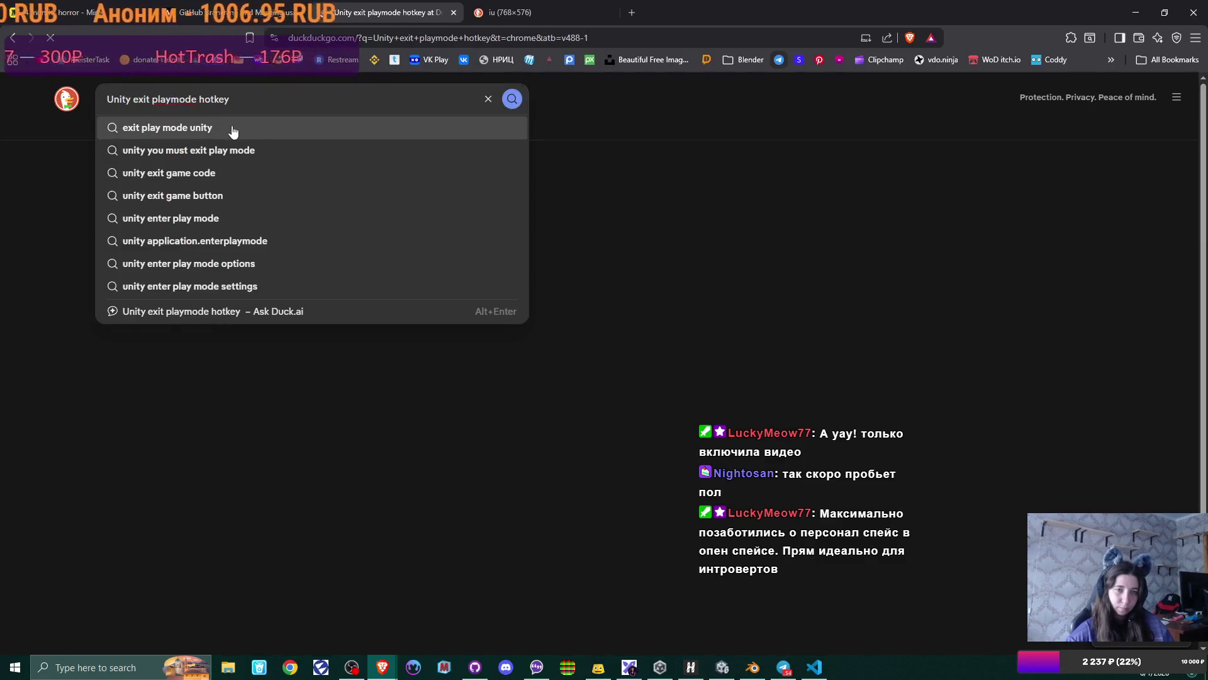
key(Return)
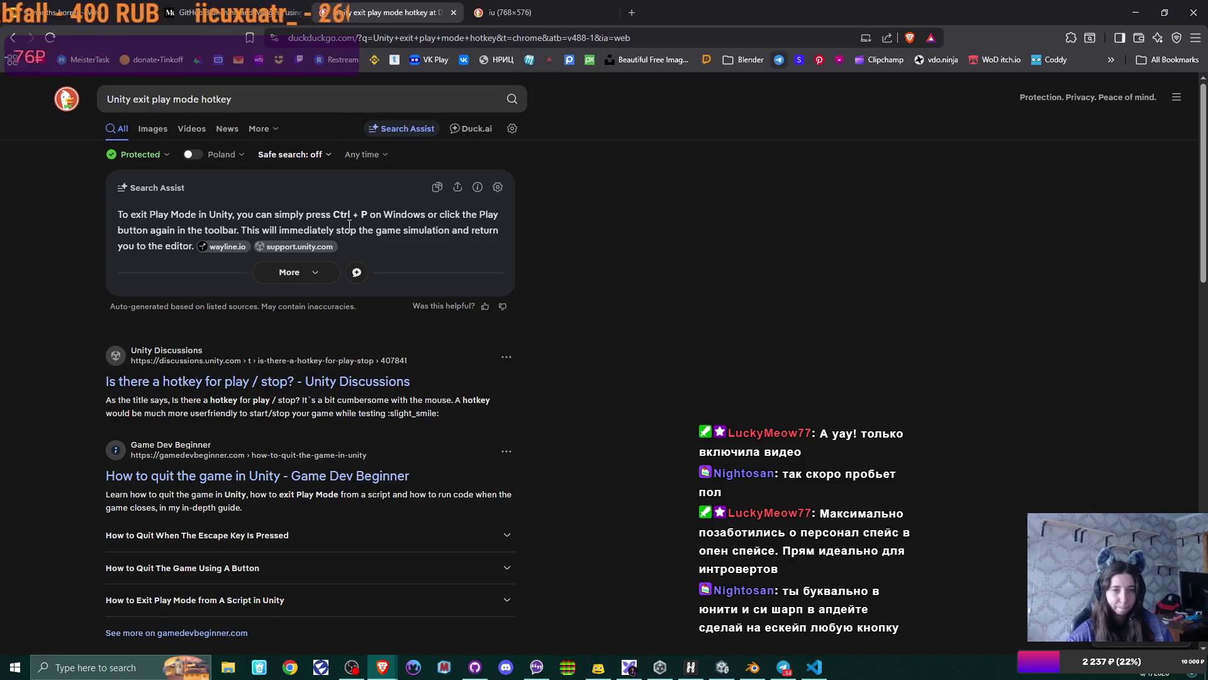
key(alt+Tab)
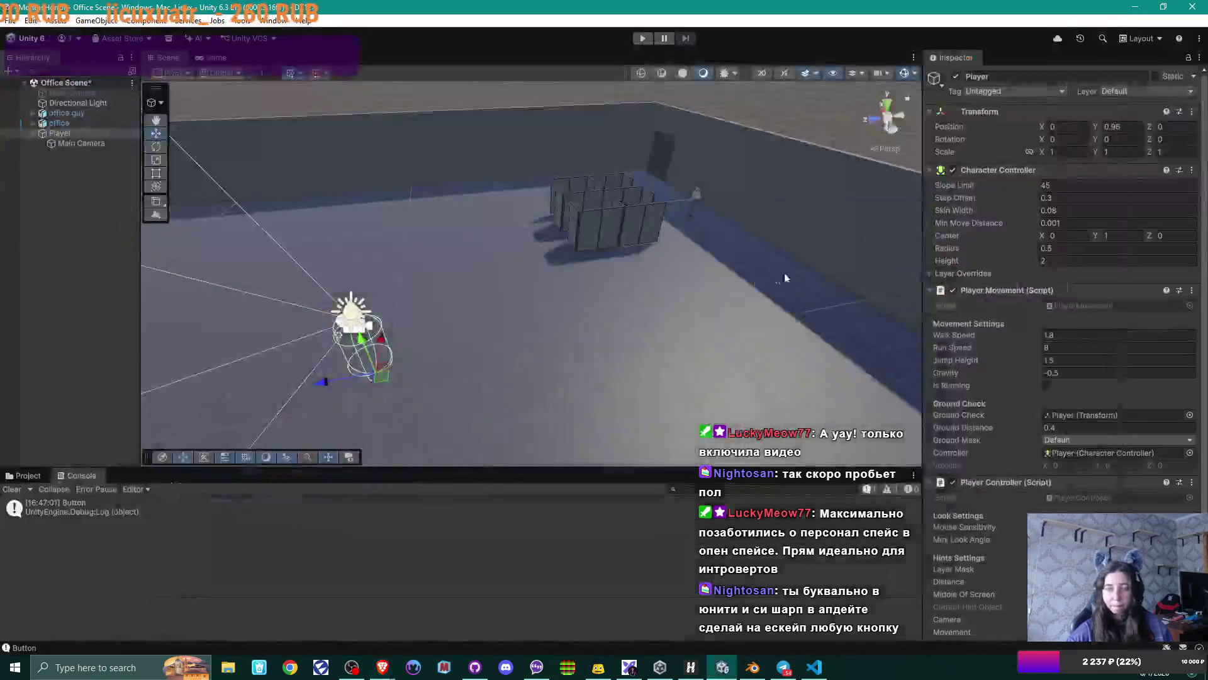
click(814, 667)
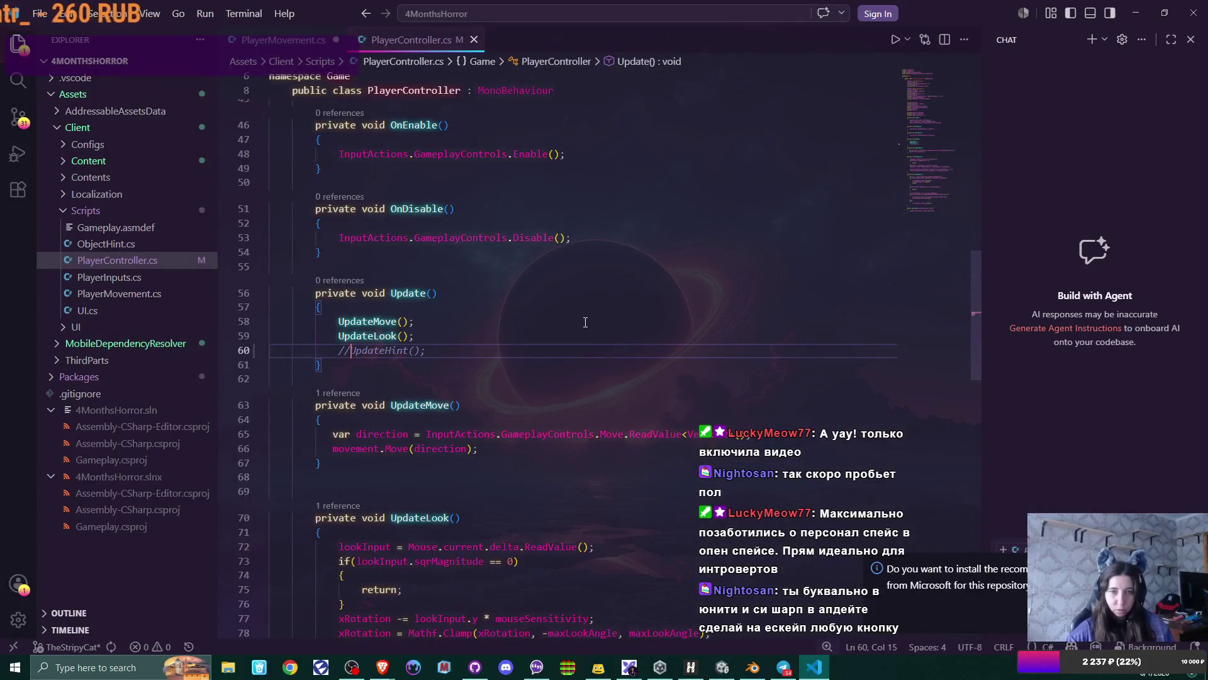
- Open PlayerMovement.cs and select the velocity field on line 31
scroll(585, 322, up, 8)
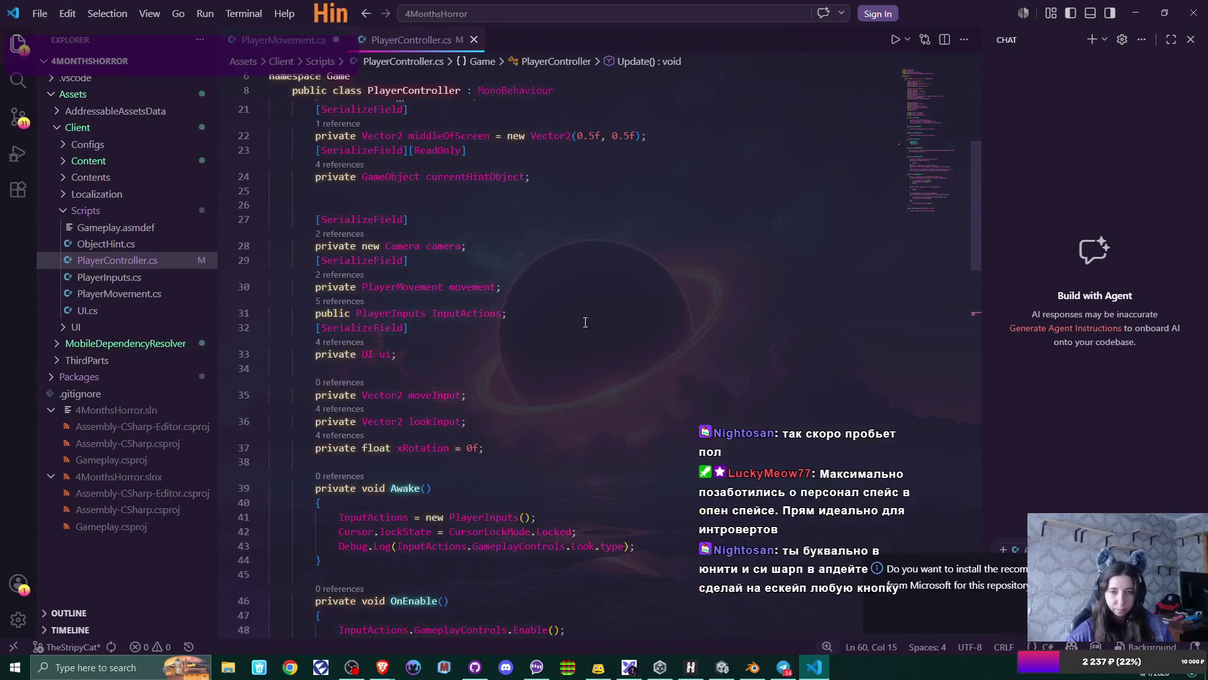
scroll(585, 322, up, 3)
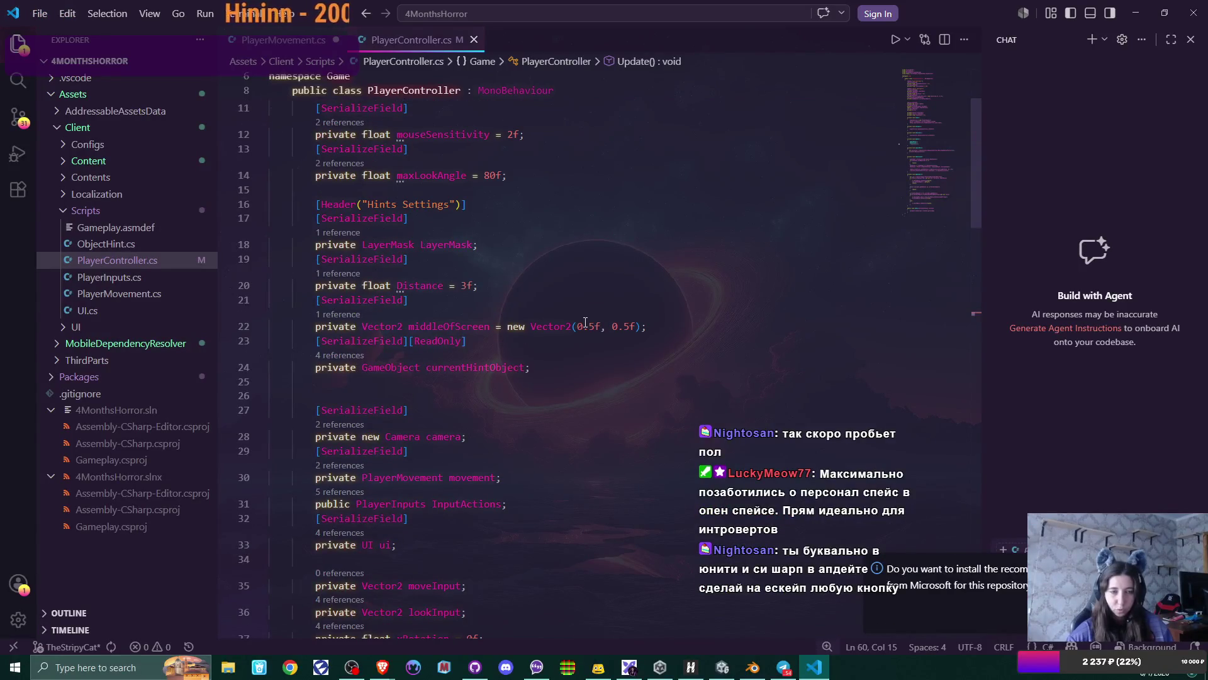
click(133, 297)
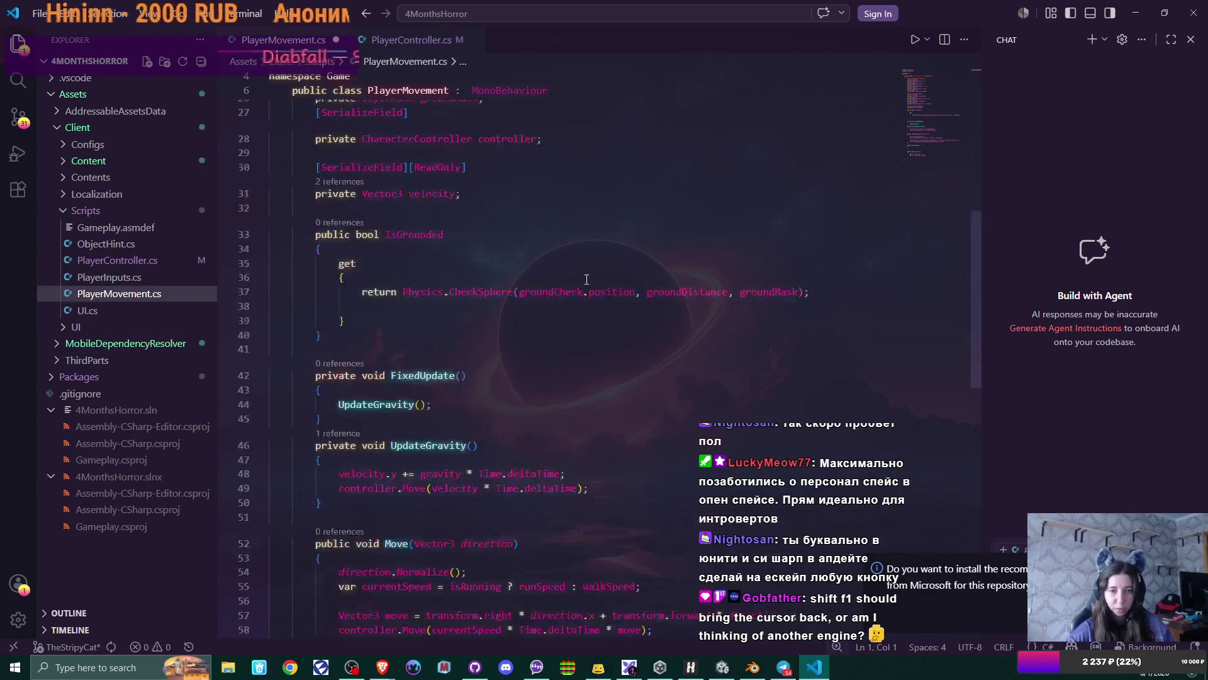
scroll(586, 278, up, 5)
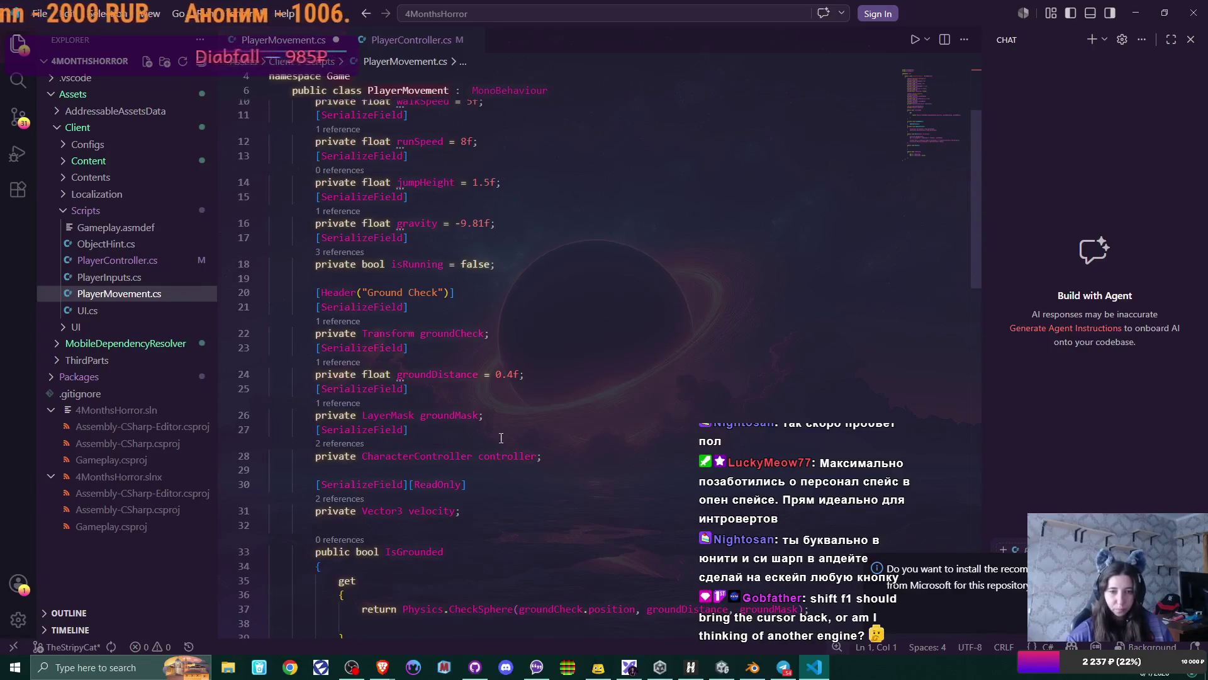
double_click(446, 511)
- Read through the UpdateGravity and Move code, then minimize VS Code
scroll(699, 341, down, 7)
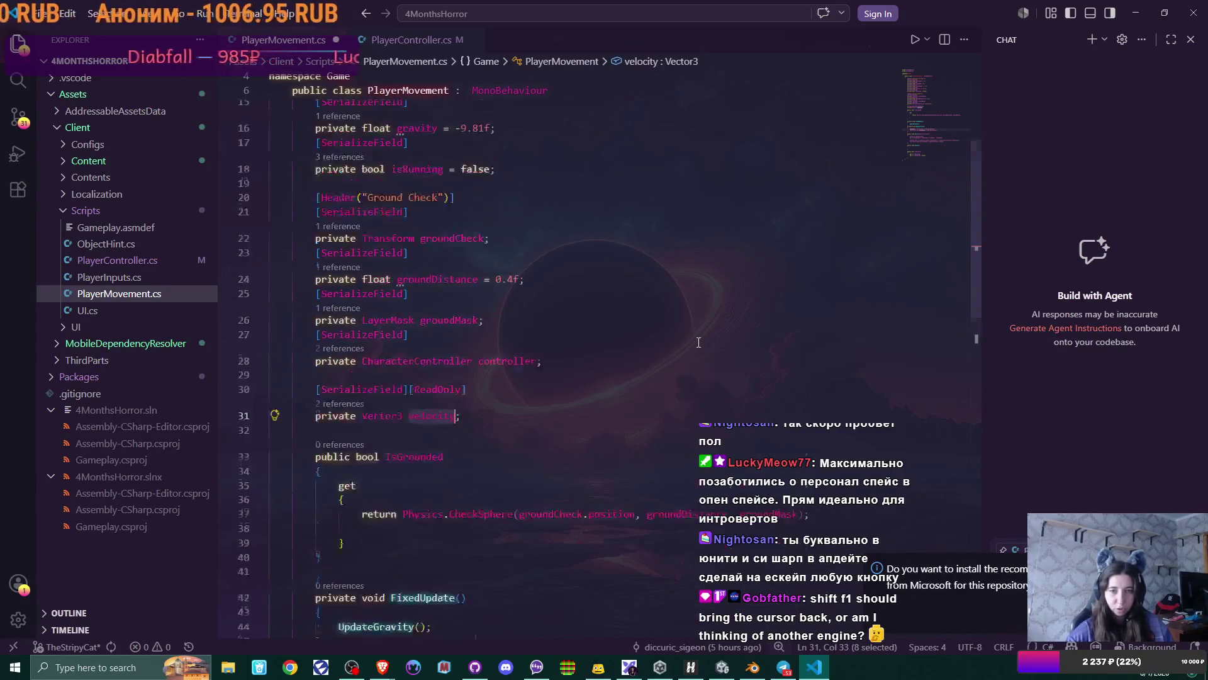
scroll(698, 342, down, 2)
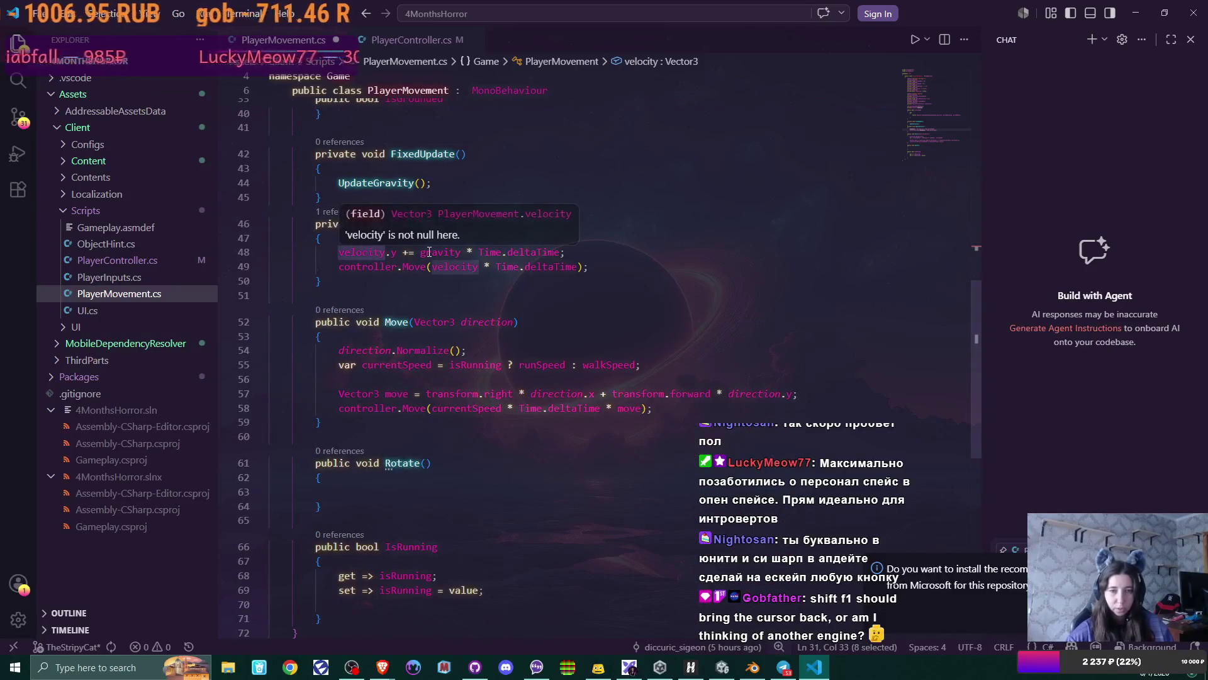
scroll(702, 293, down, 2)
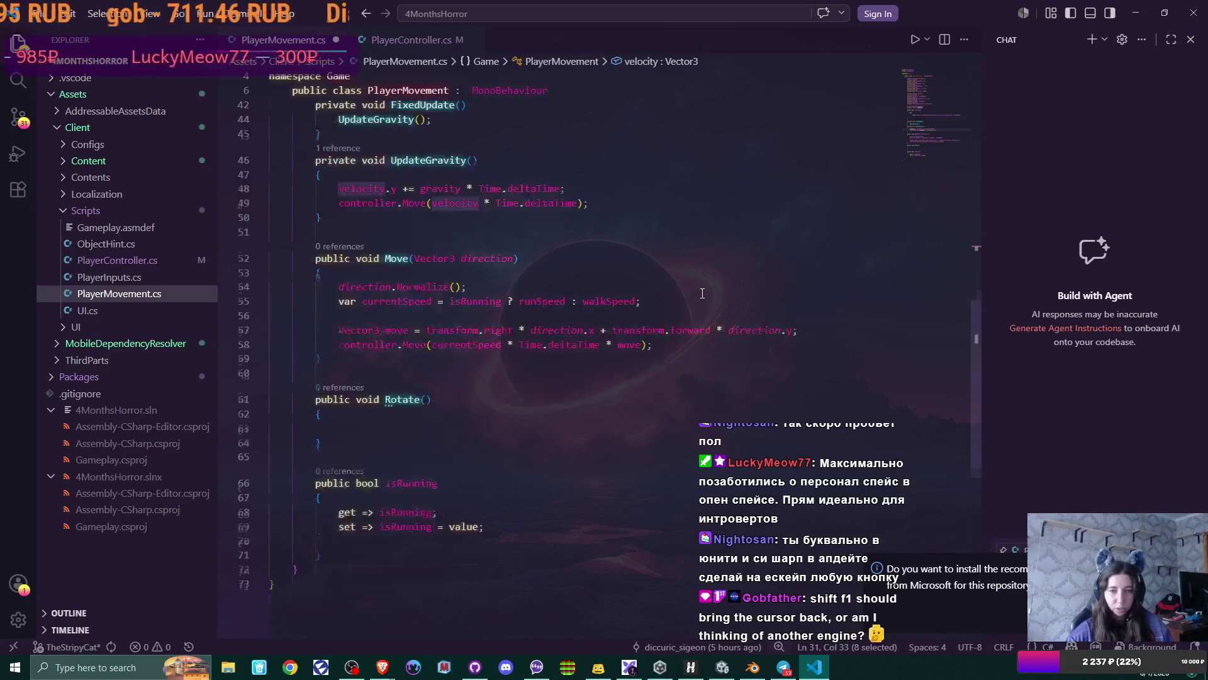
scroll(702, 293, up, 1)
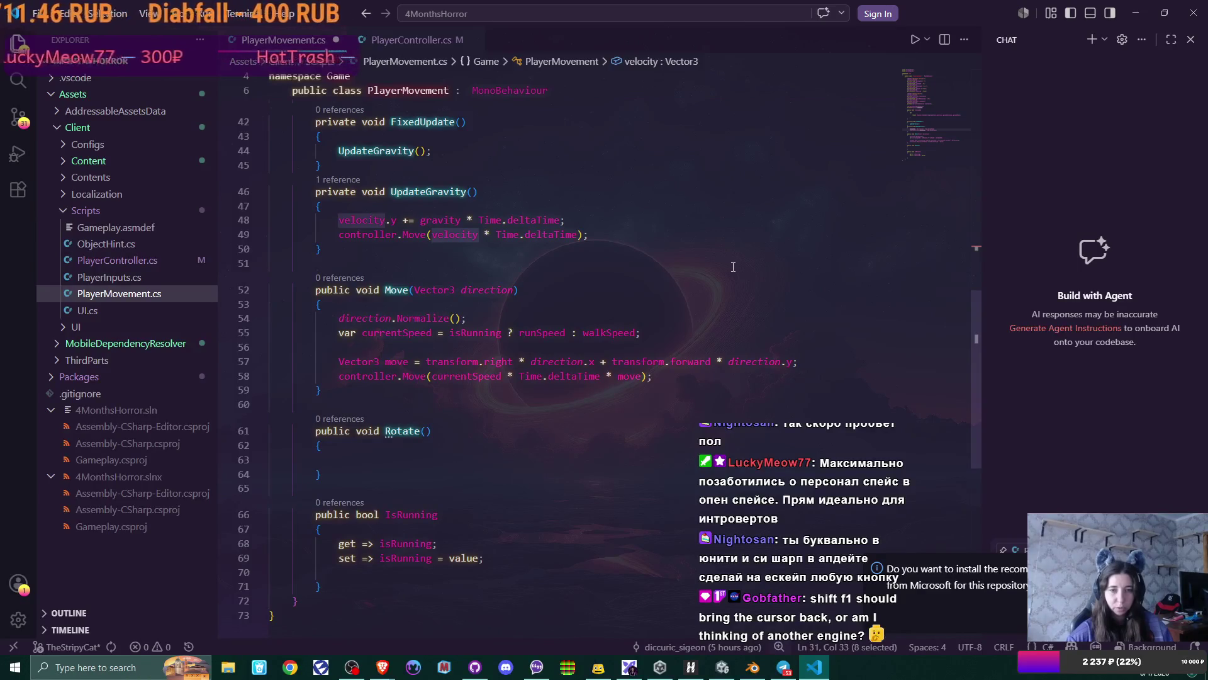
scroll(733, 267, down, 3)
scroll(733, 267, up, 5)
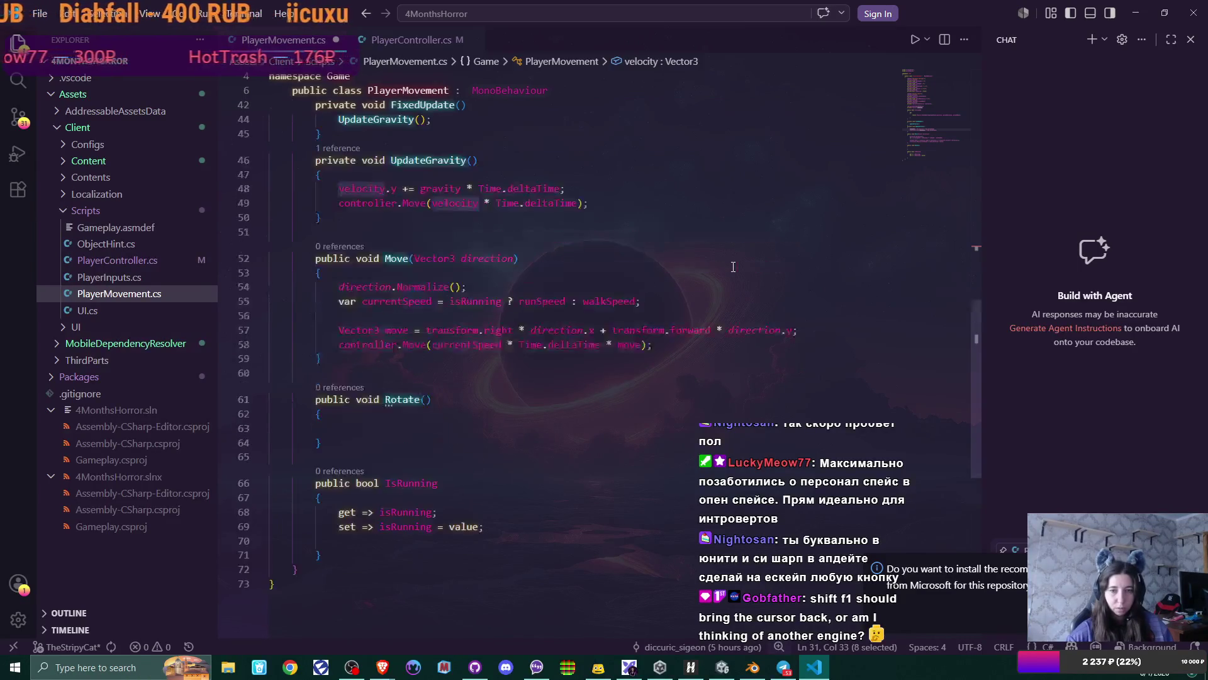
scroll(733, 267, up, 5)
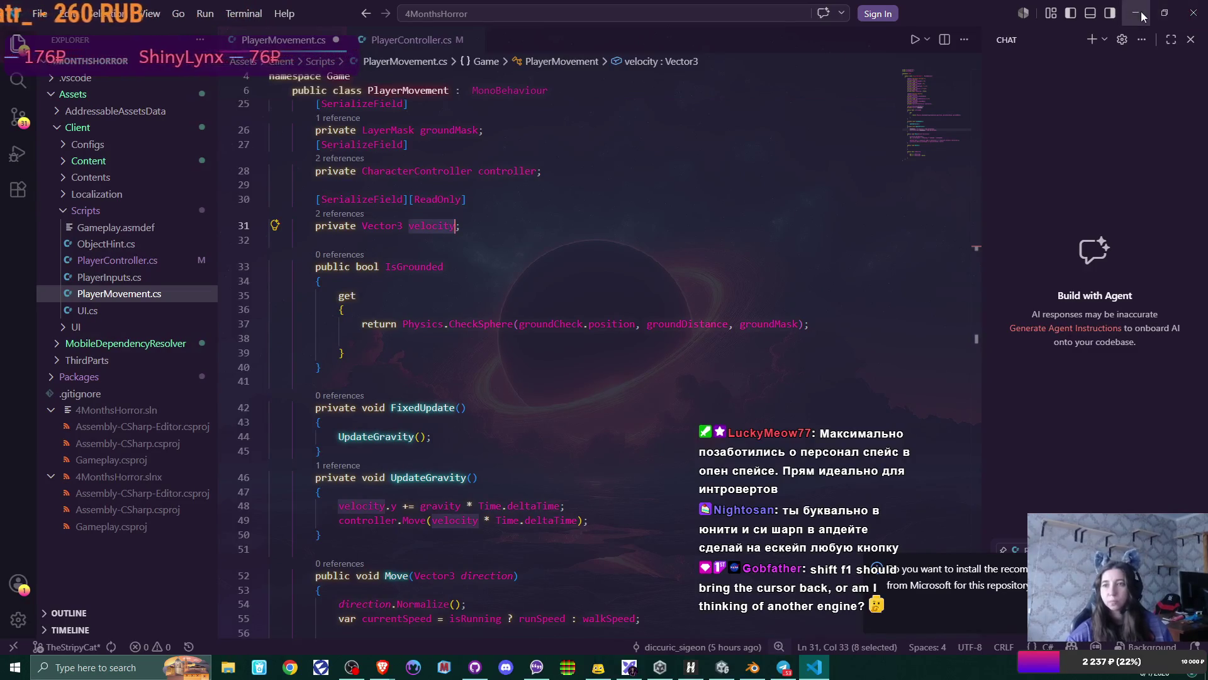
scroll(493, 474, down, 4)
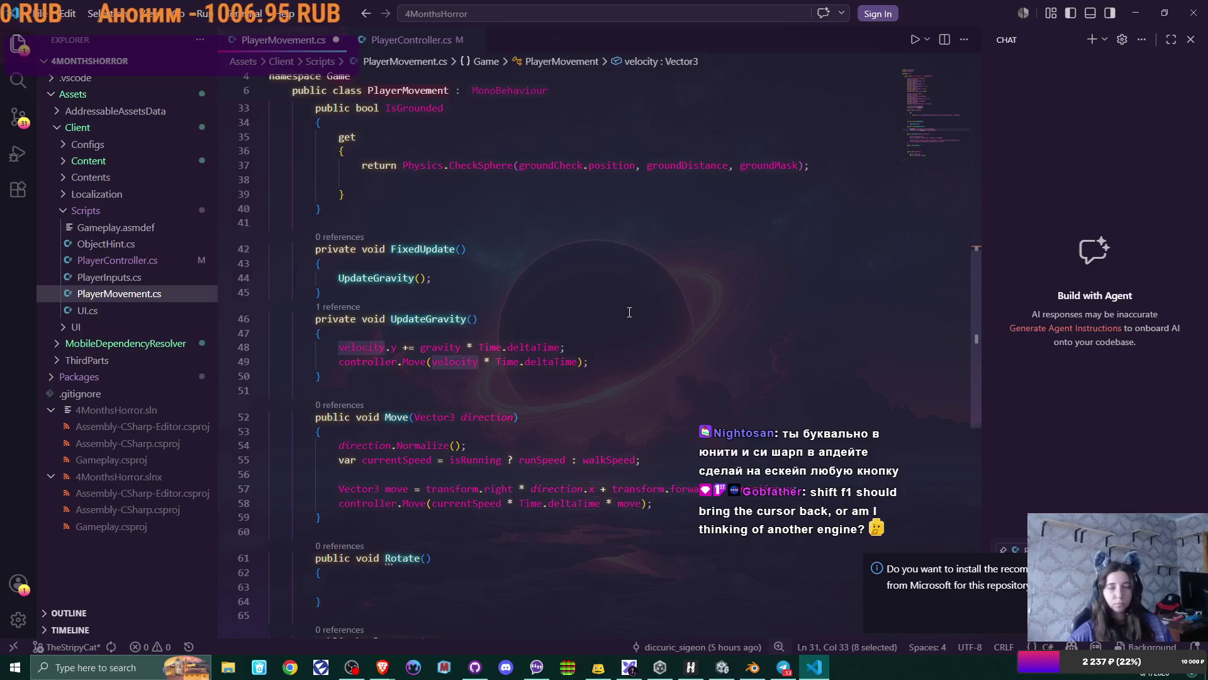
click(1144, 13)
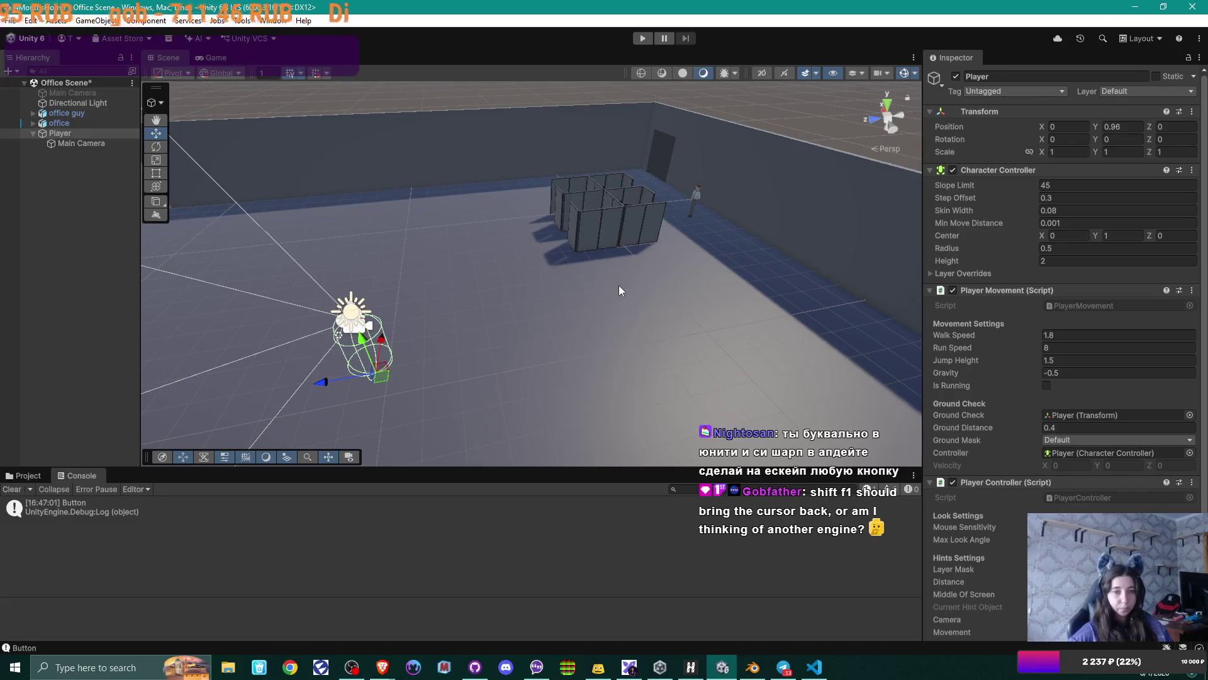
- Orbit around the Player and check its Character Controller: Height 2, Radius 0.5, Center Y 1
mouse_move(526, 308)
right_down()
mouse_move(476, 331)
mouse_move(458, 314)
right_up()
scroll(957, 359, down, 3)
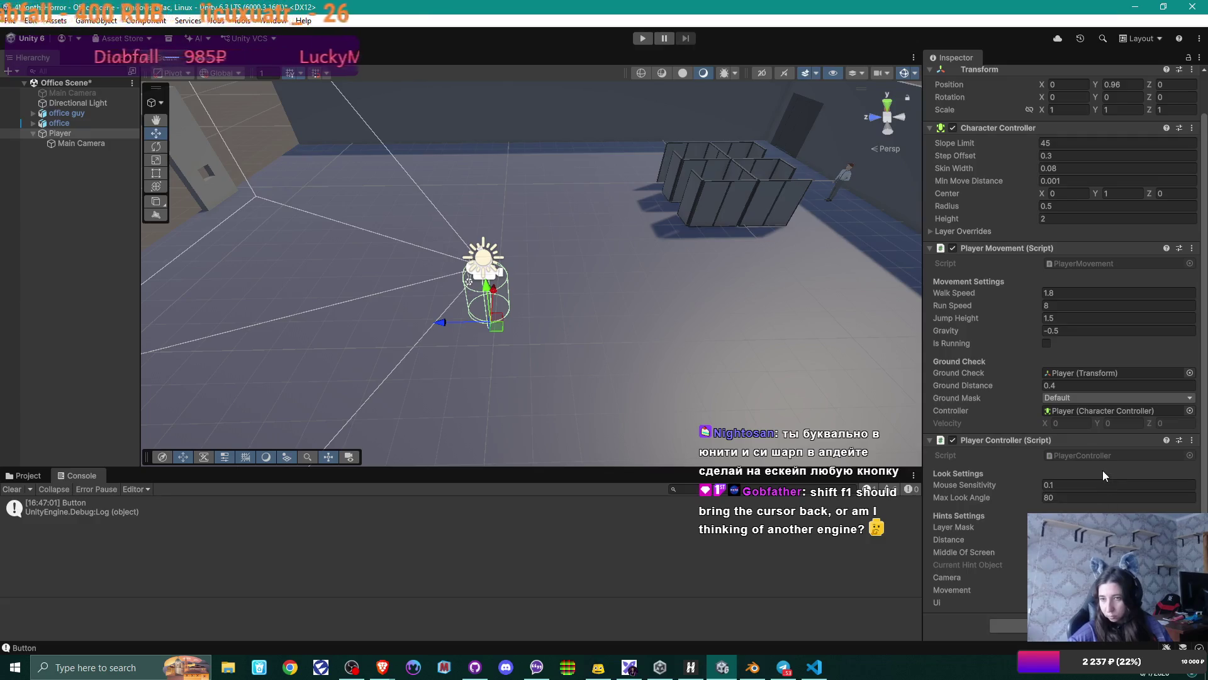
scroll(1103, 471, up, 3)
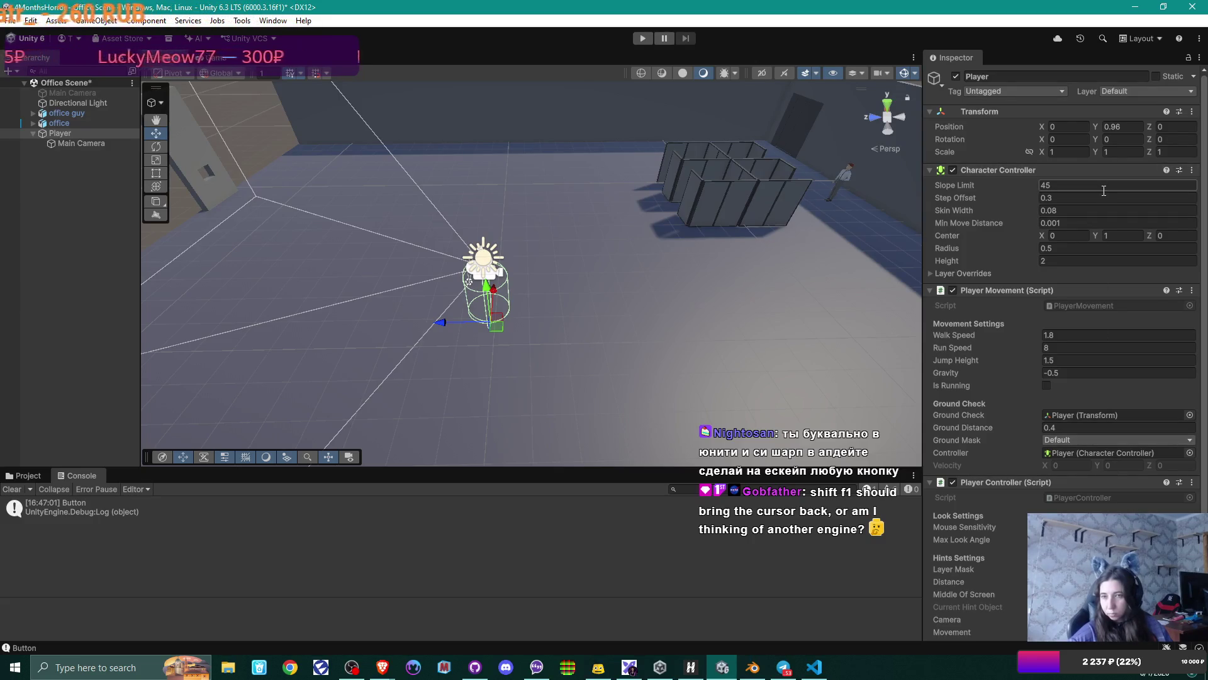
click(1114, 258)
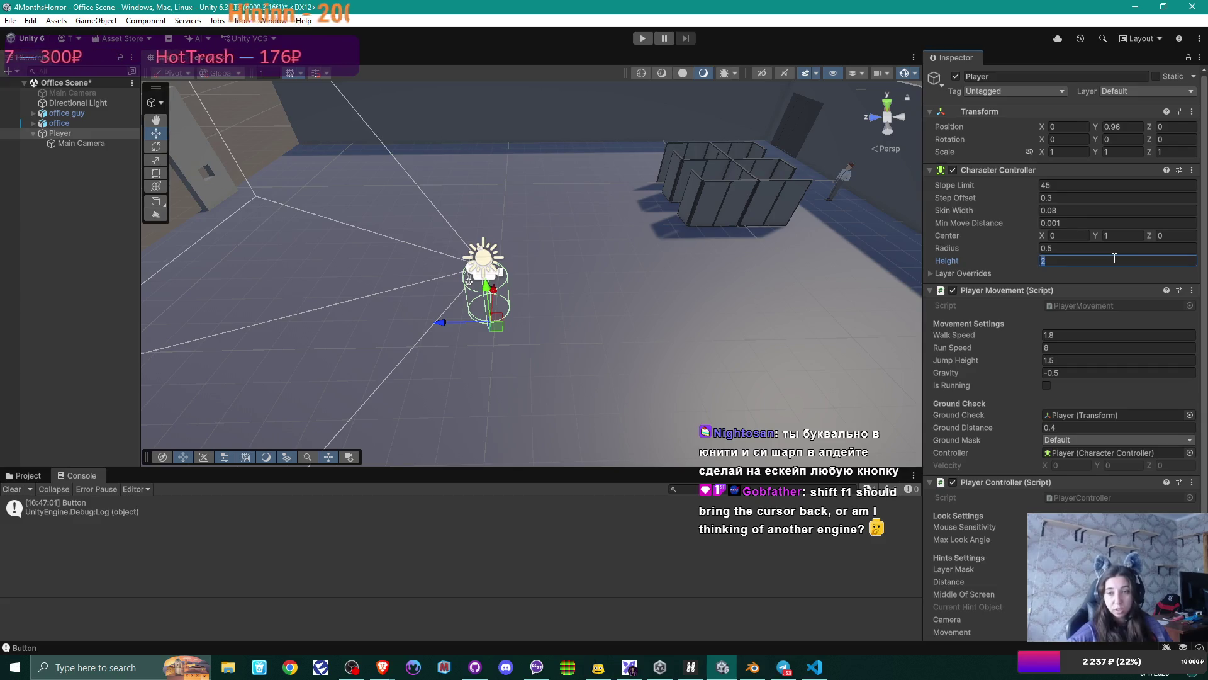
mouse_move(566, 296)
right_down()
mouse_move(583, 302)
mouse_move(583, 339)
mouse_move(472, 294)
mouse_move(453, 251)
mouse_move(289, 115)
mouse_move(598, 391)
mouse_move(586, 345)
mouse_move(647, 388)
mouse_move(632, 180)
mouse_move(459, 334)
mouse_move(345, 345)
mouse_move(569, 190)
mouse_move(378, 176)
right_up()
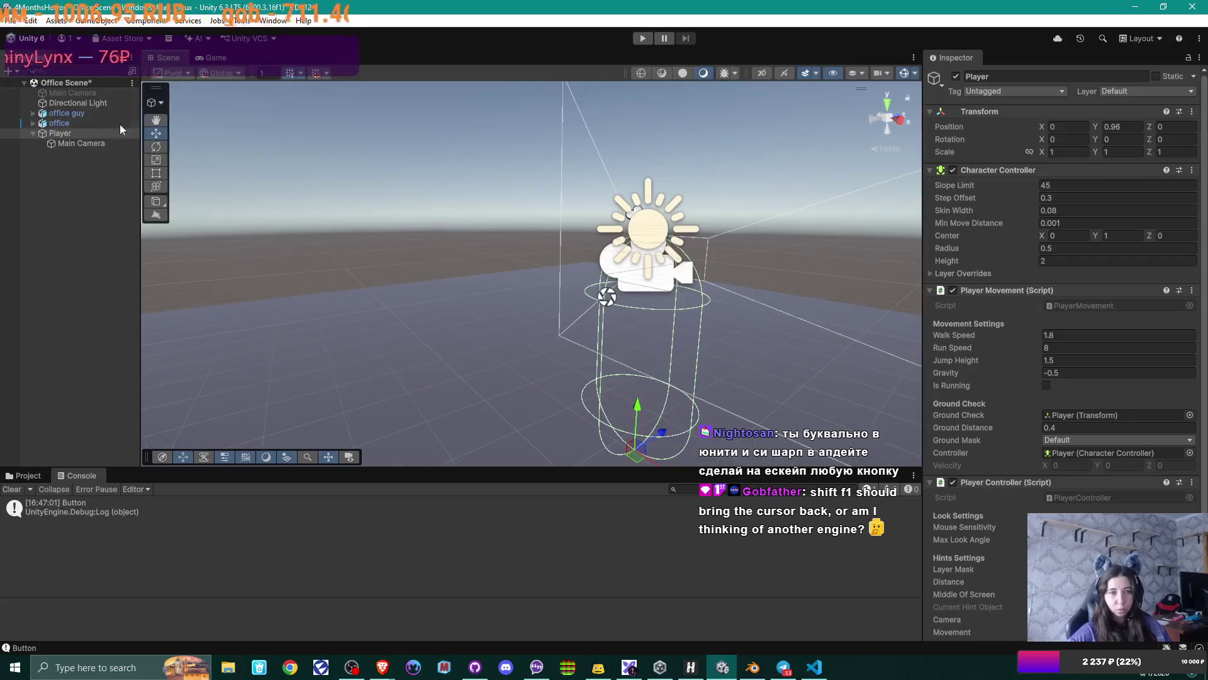
- Inspect the Main Camera and the Player, orbiting the Scene view around the player
click(82, 145)
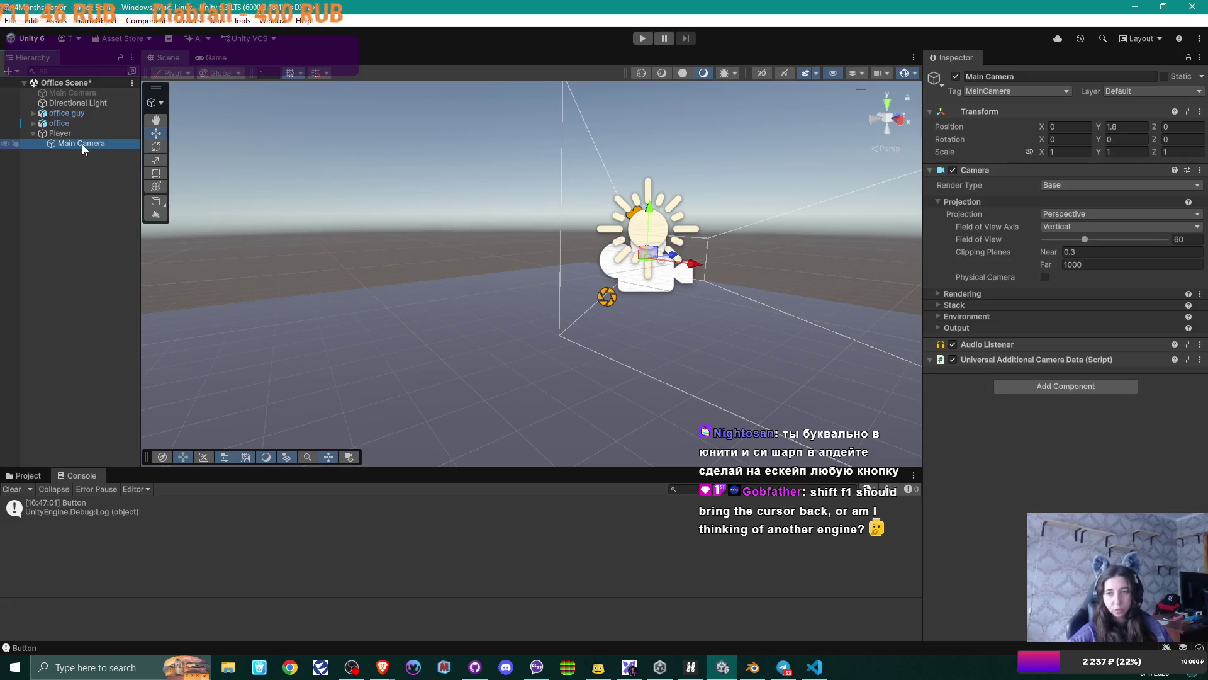
click(61, 135)
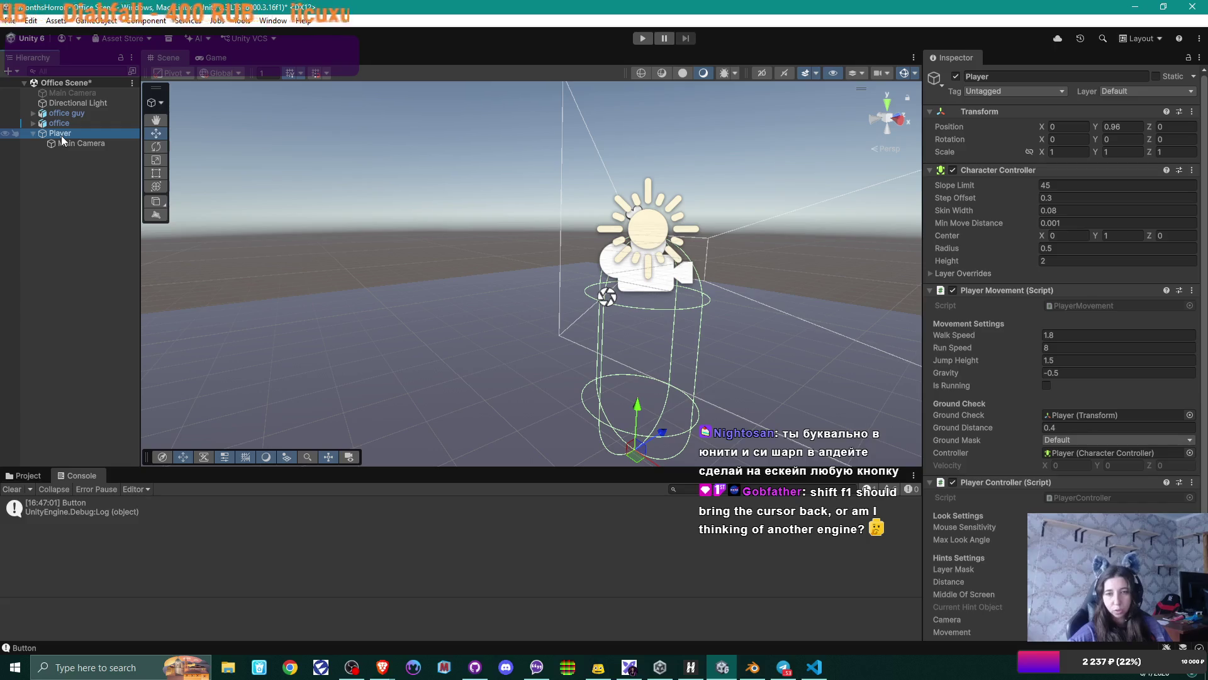
right_drag(515, 191, 598, 231)
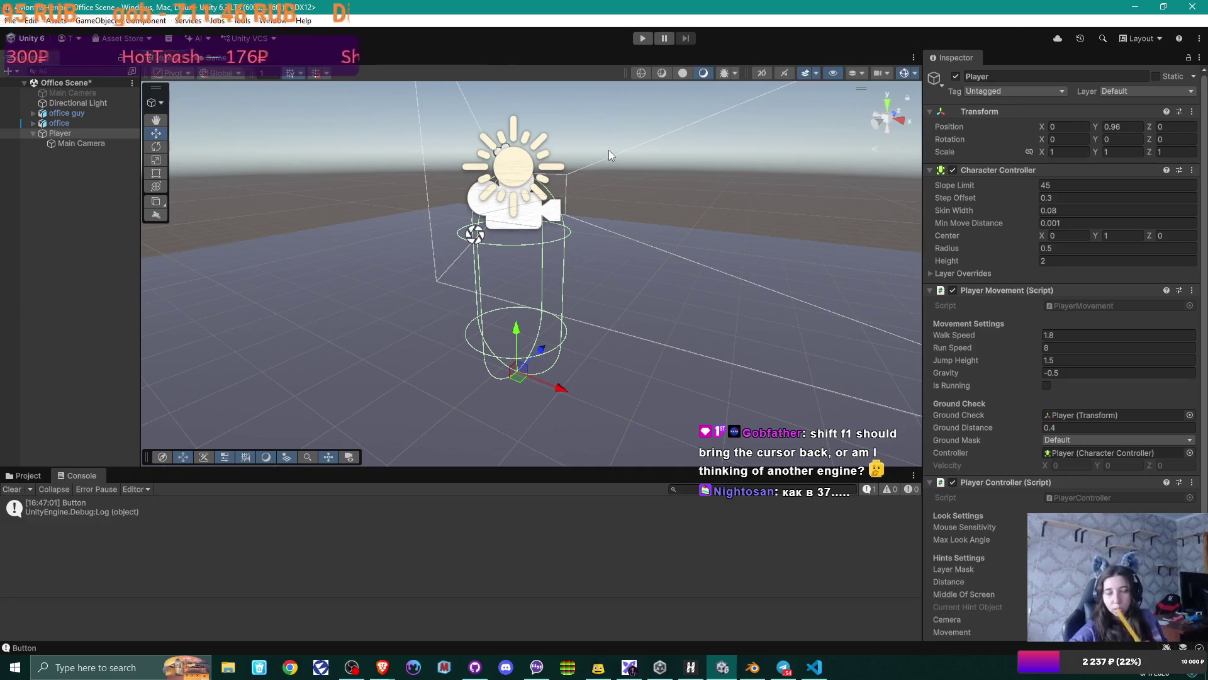
- Set the Main Camera's Position Y to 1.65, then select Player and enter Play mode
click(81, 145)
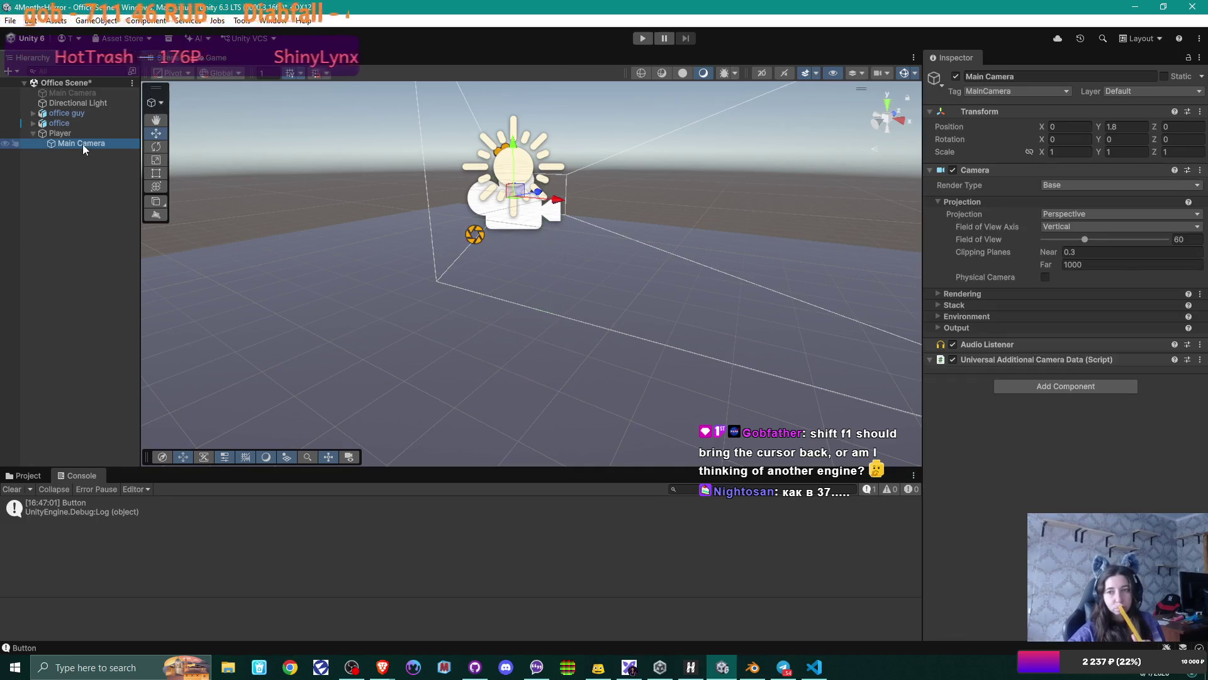
click(1129, 127)
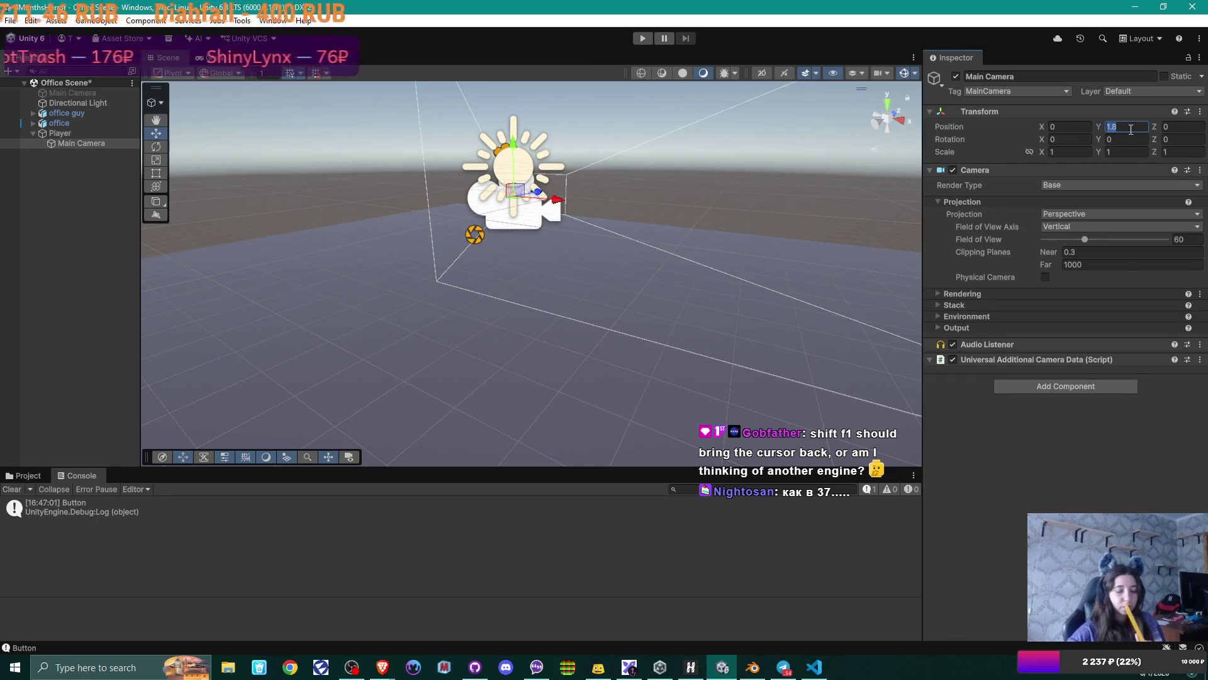
text(1.65)
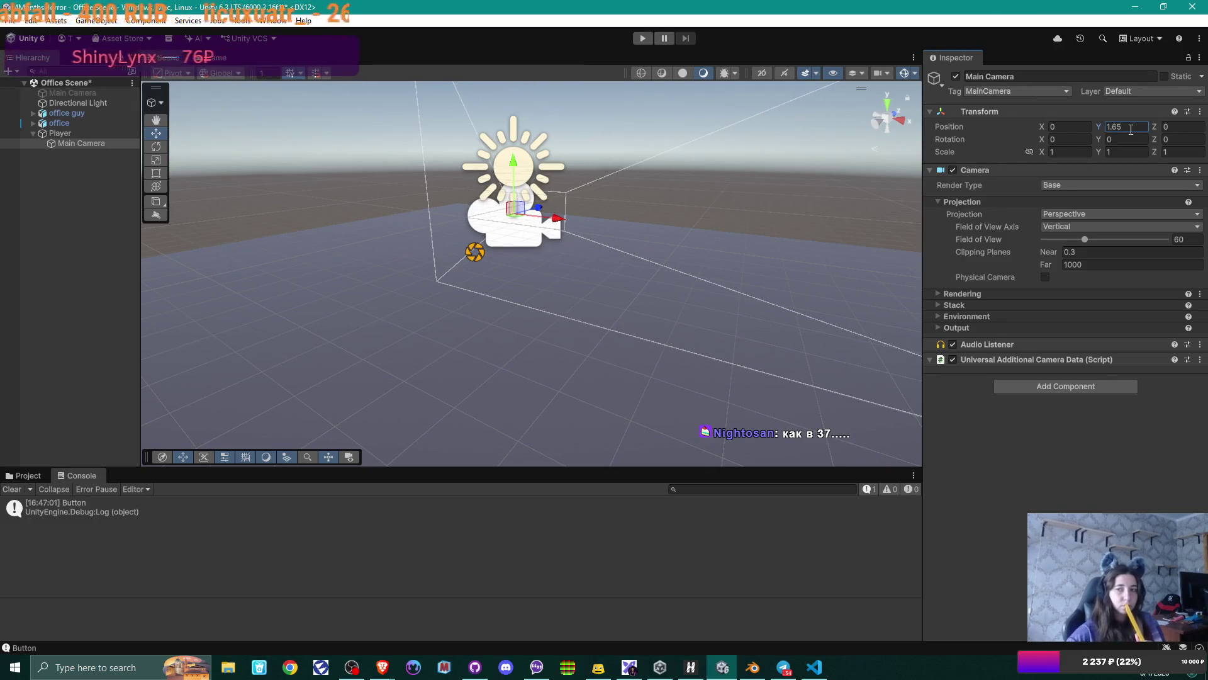
click(1107, 459)
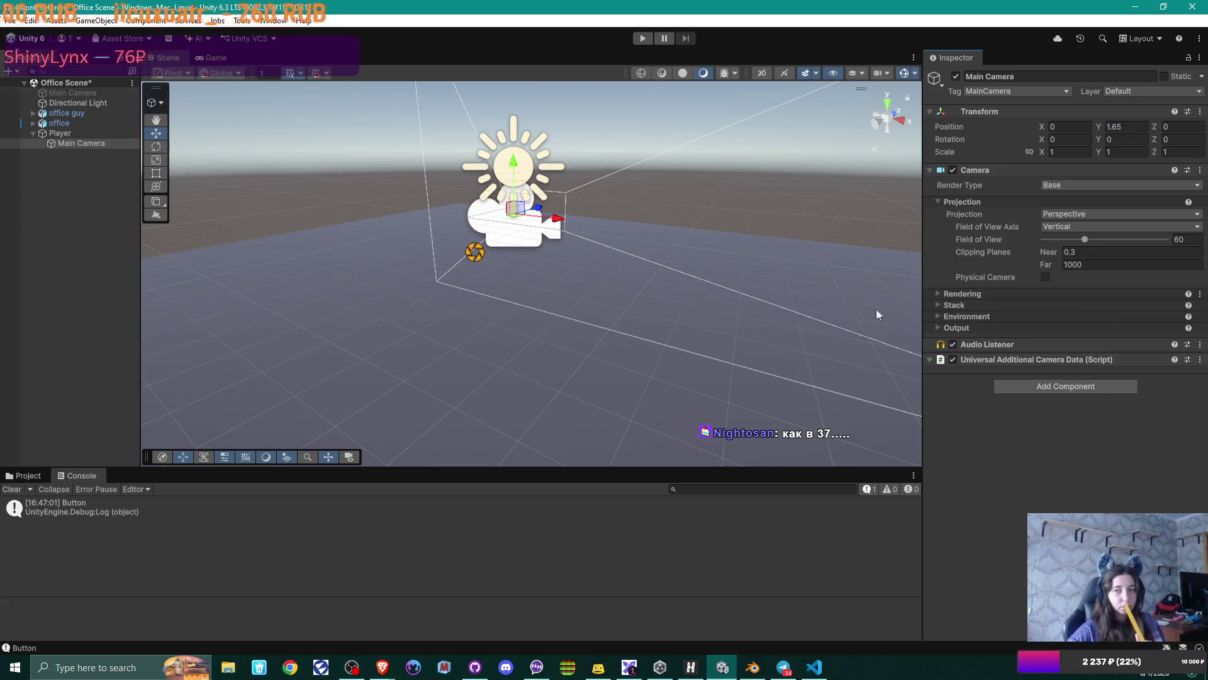
click(85, 134)
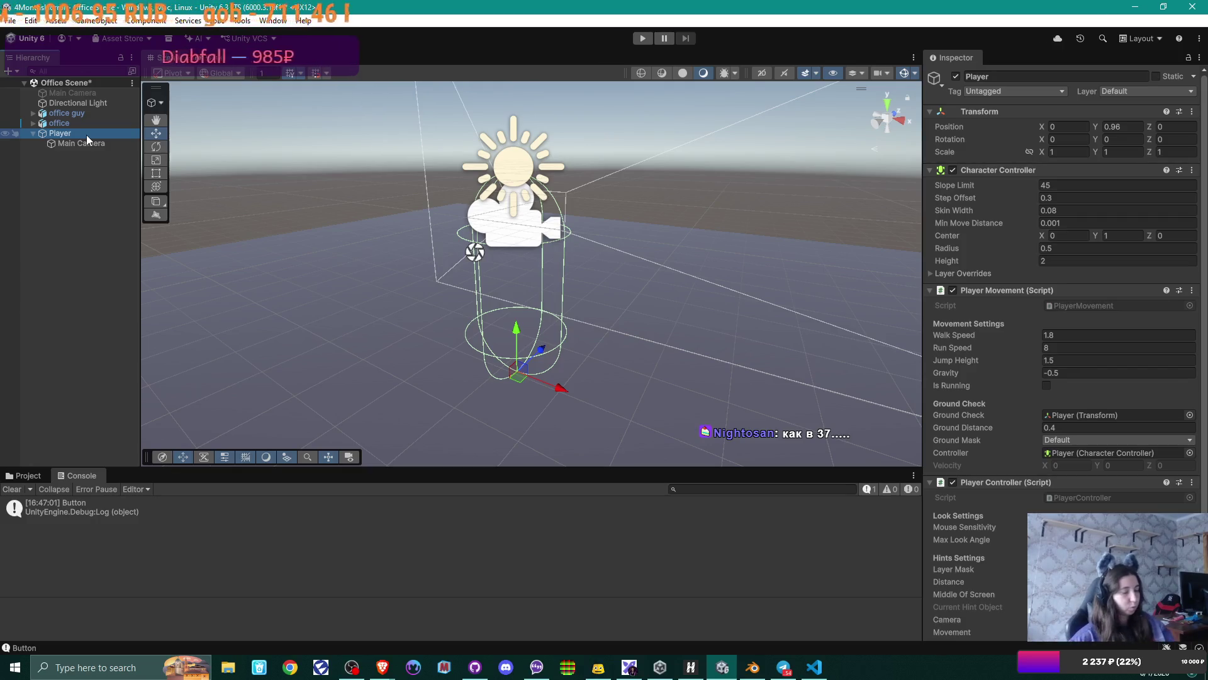
click(645, 41)
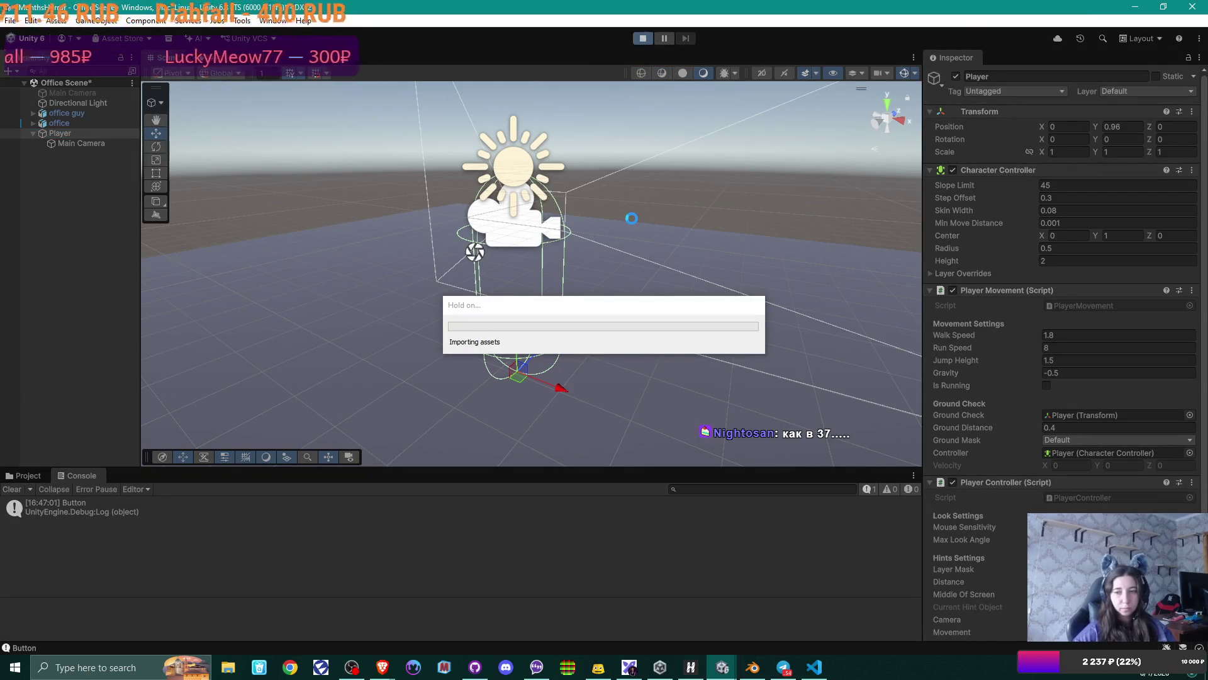
- Walk the player through the cubicles and up to the office guy
click(602, 255)
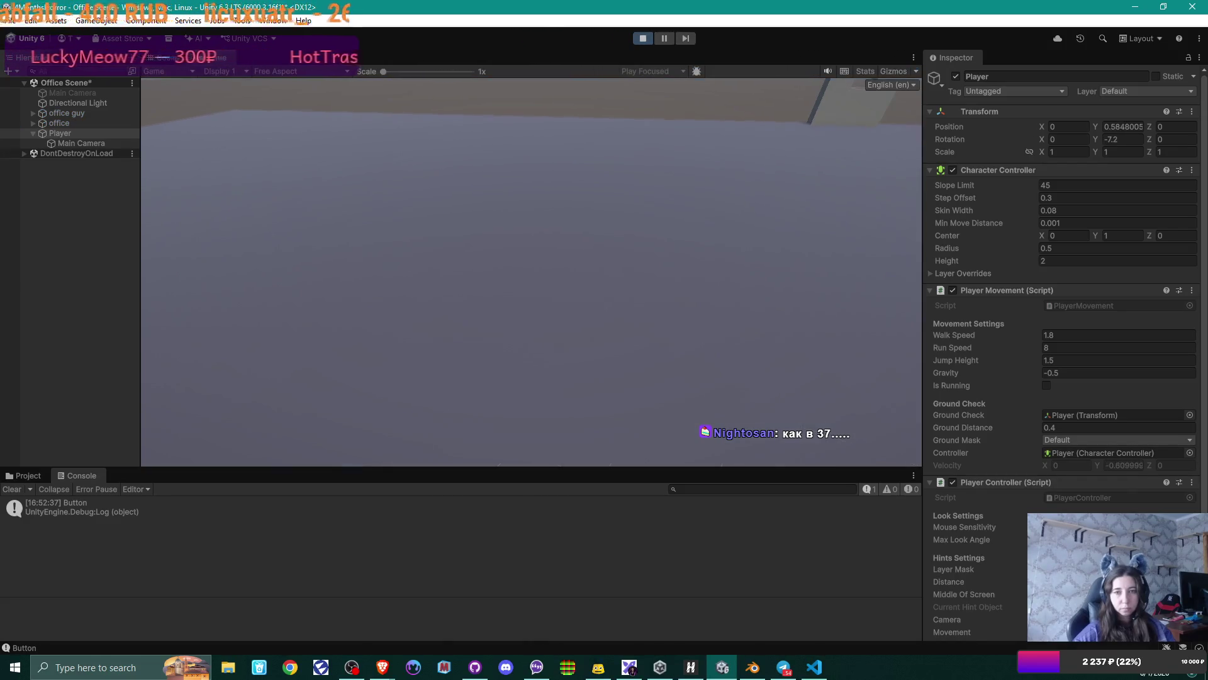
key(w)
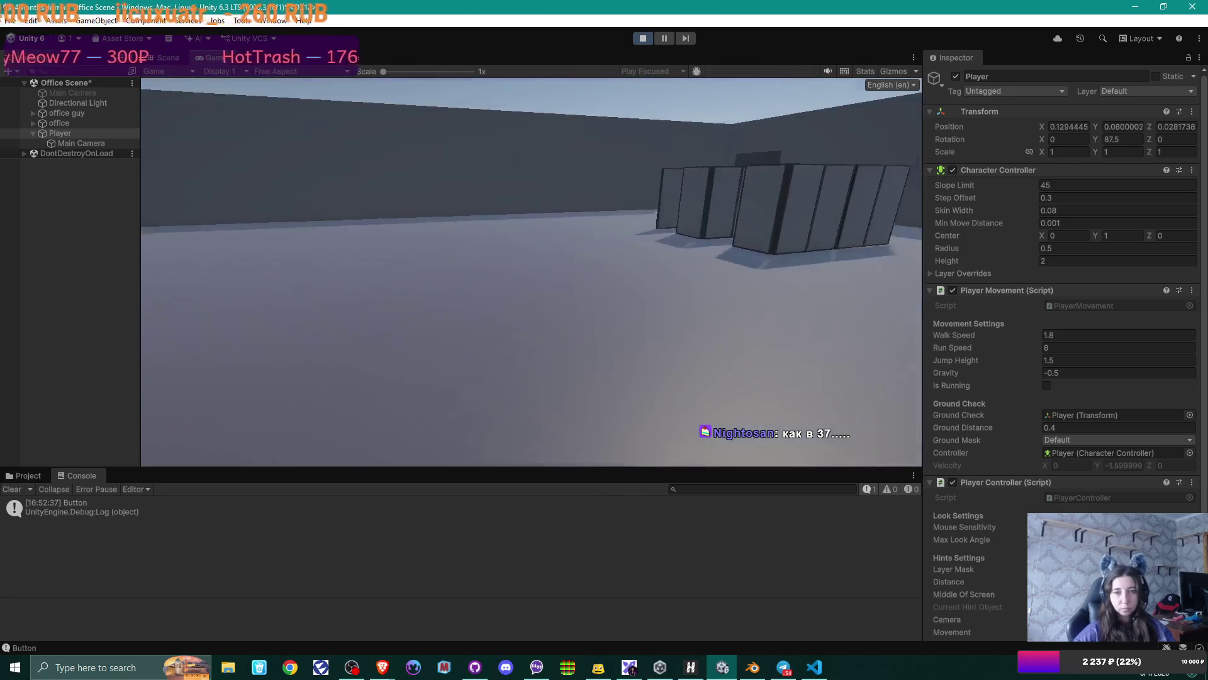
key(w)
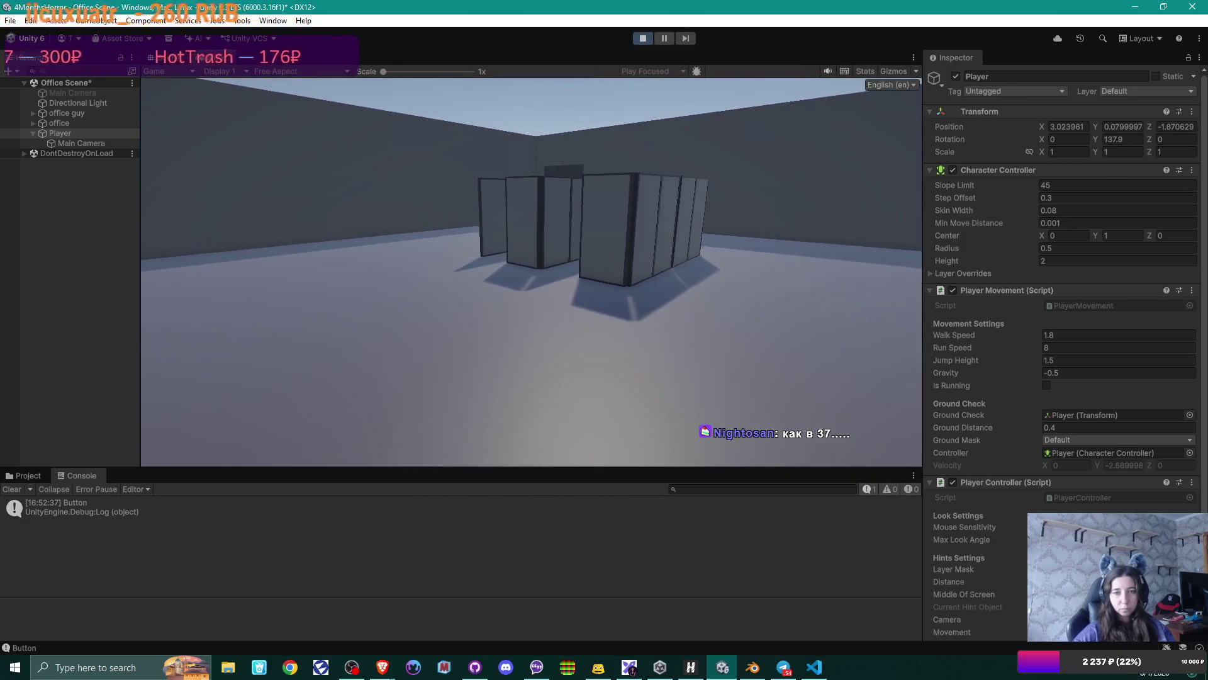
key(w)
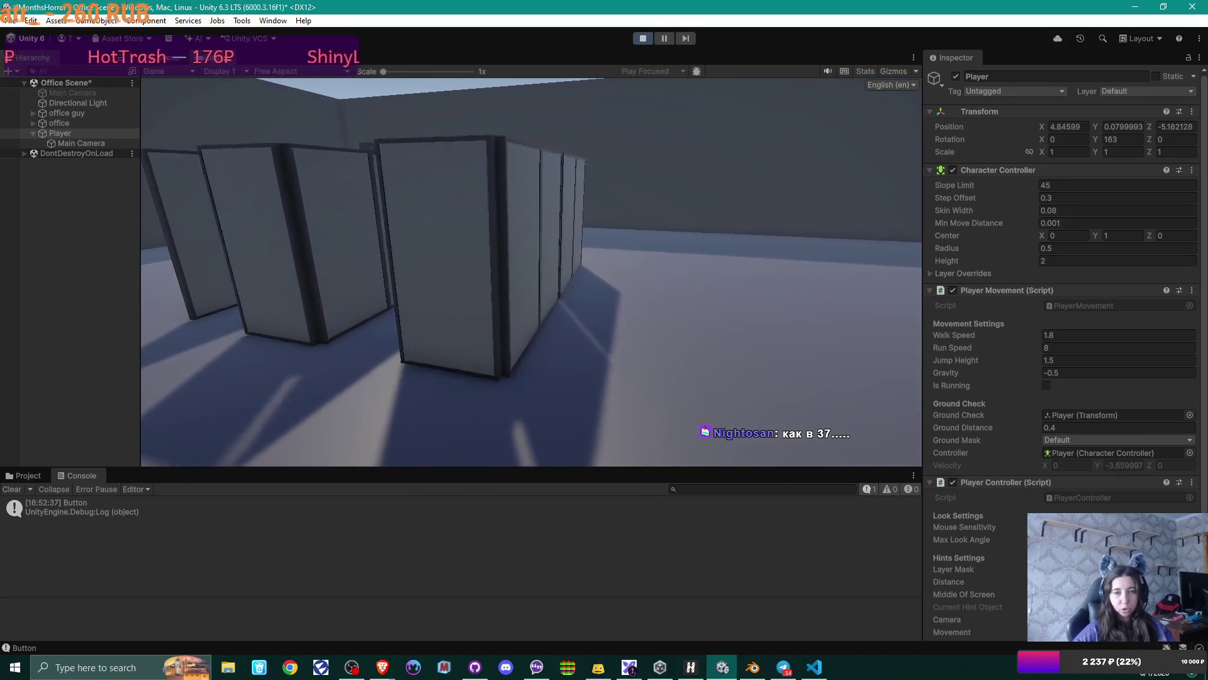
key(w)
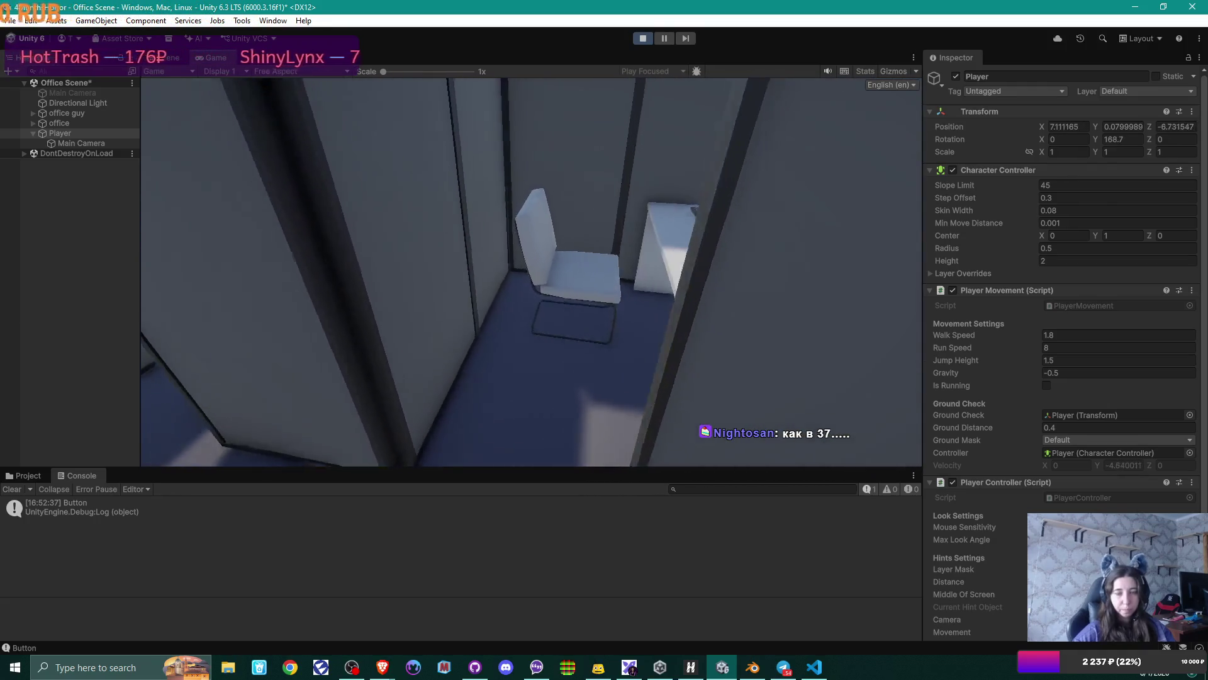
key(w)
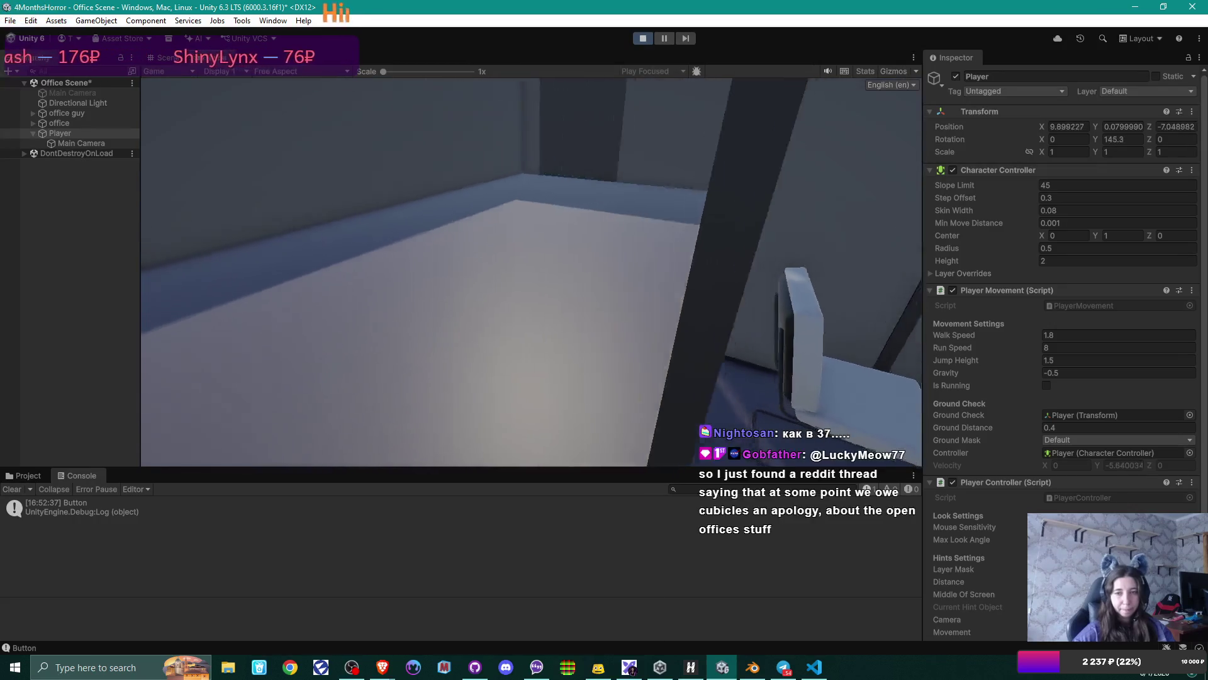
key(w)
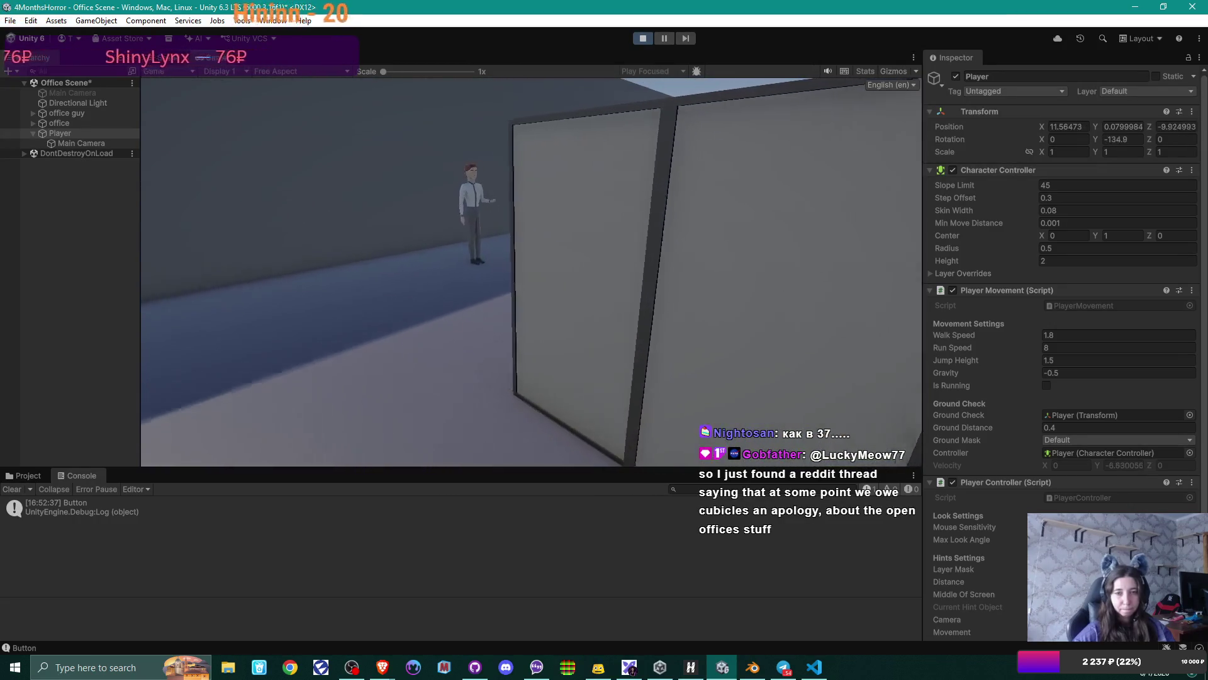
key(w)
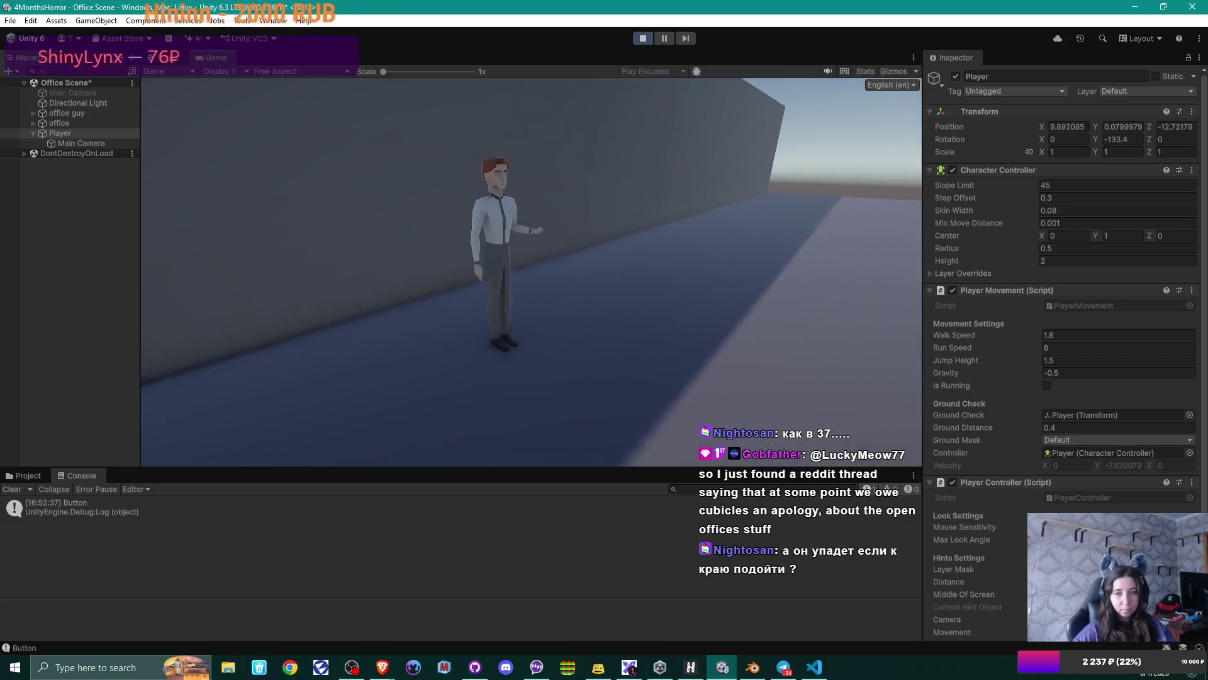
key(w)
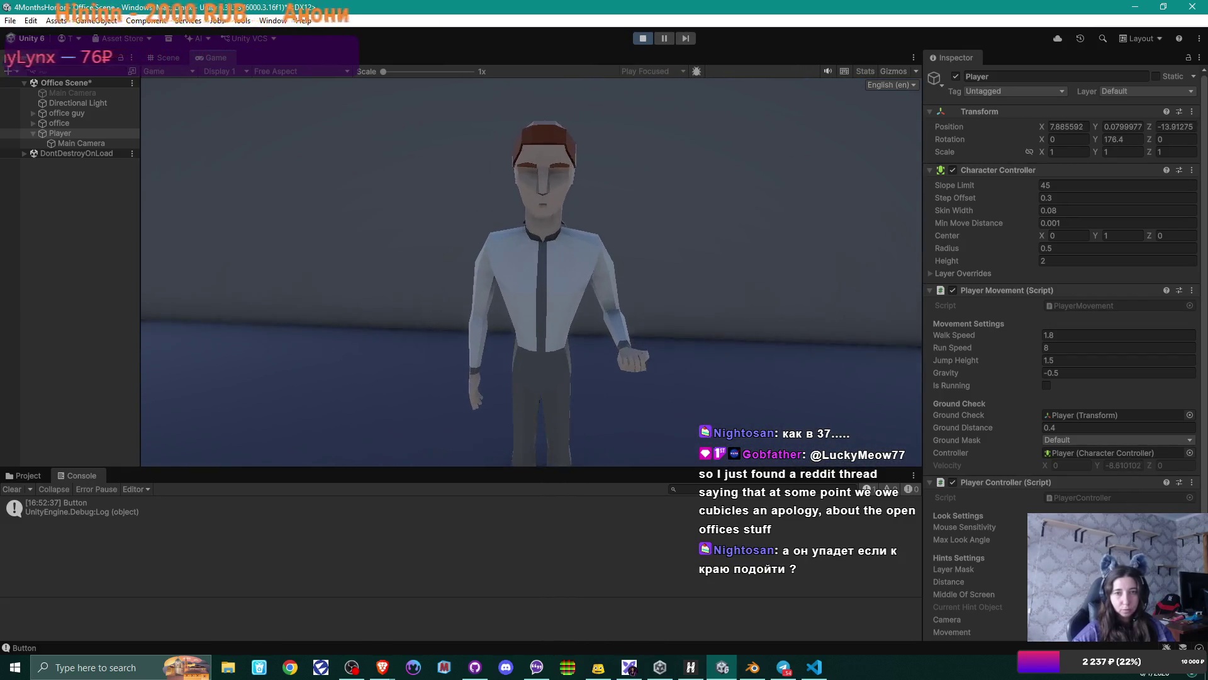
key(w)
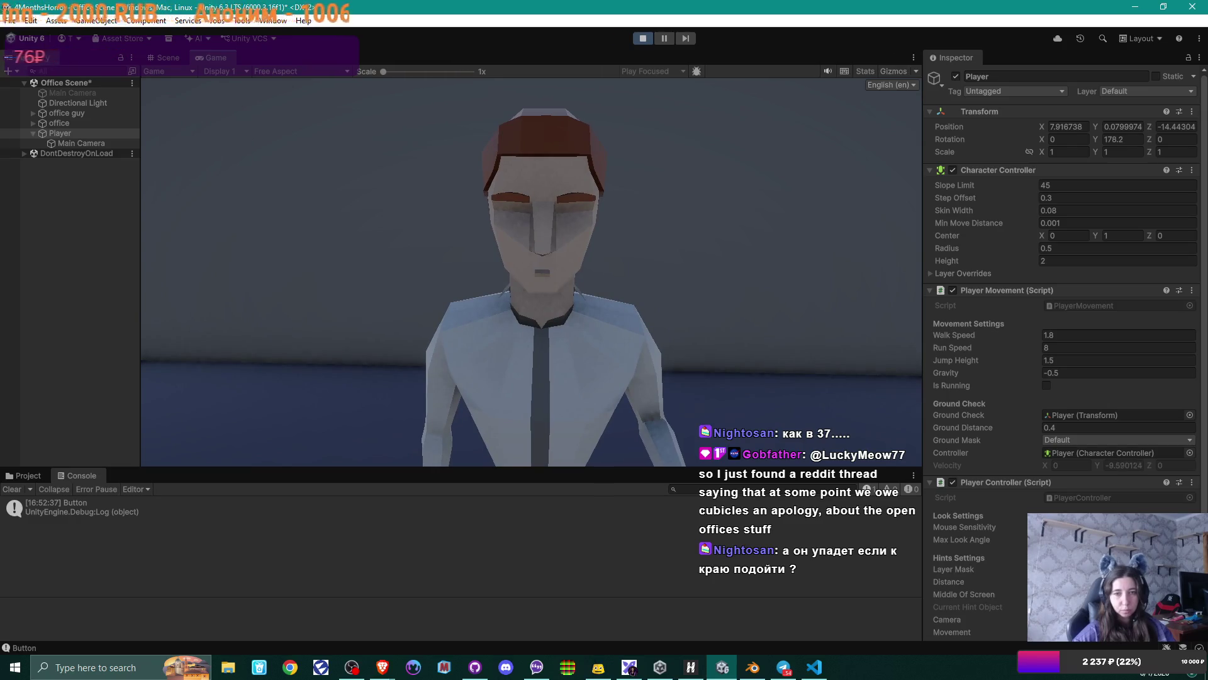
key(s)
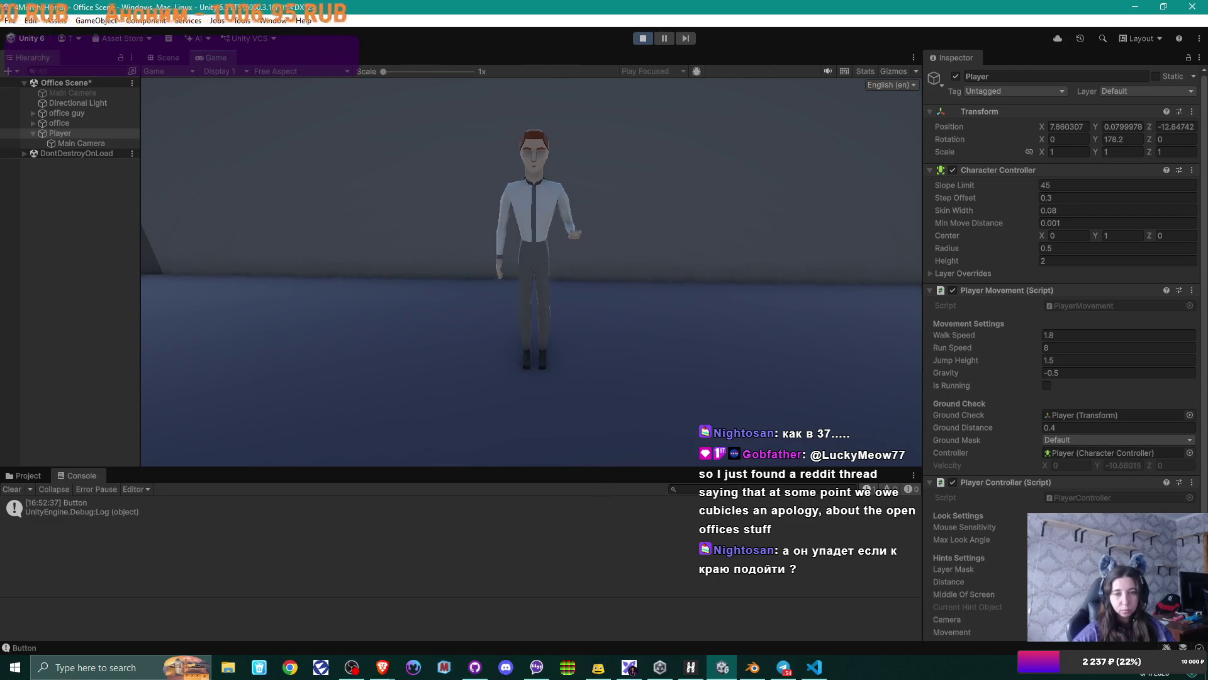
key(w)
- Take a screenshot, look up at the wall, and stop Play mode with Ctrl+P
mouse_move(531, 270)
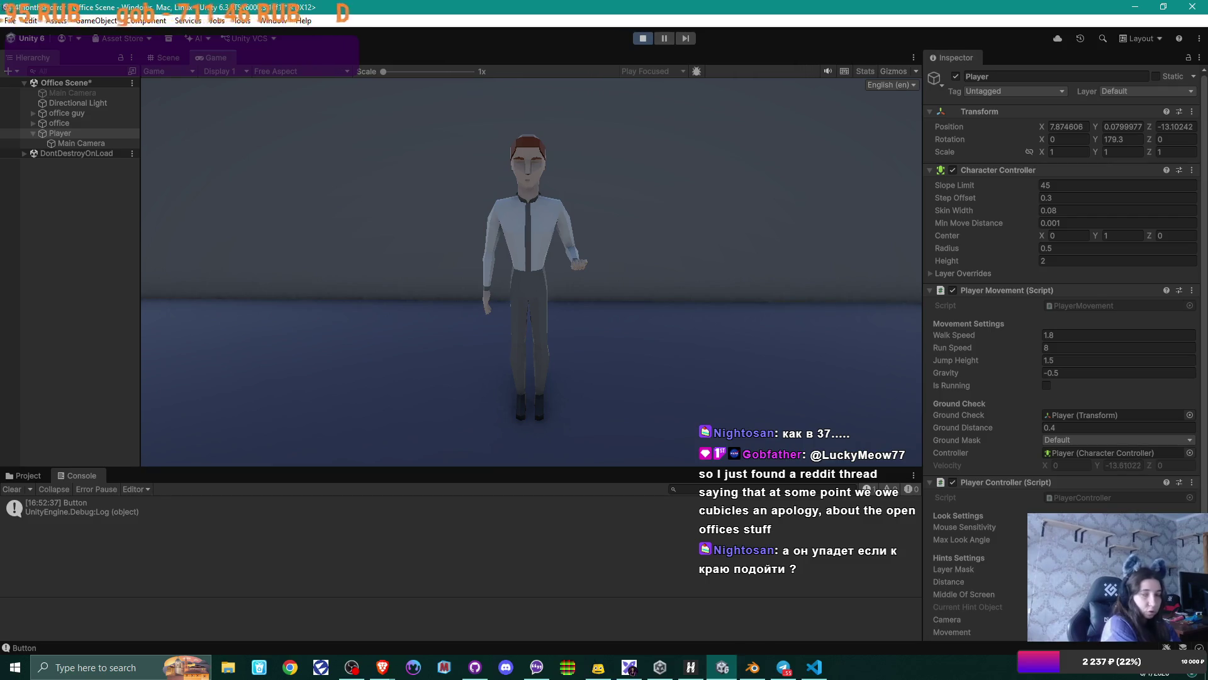
key(Print)
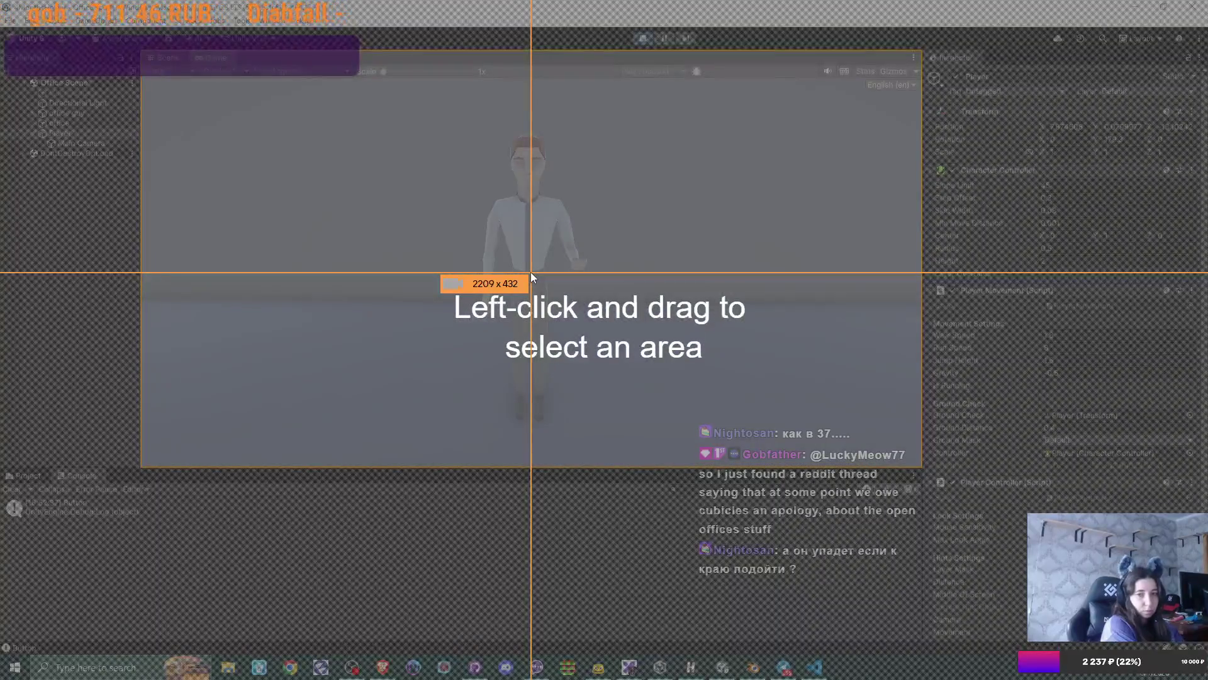
key(Escape)
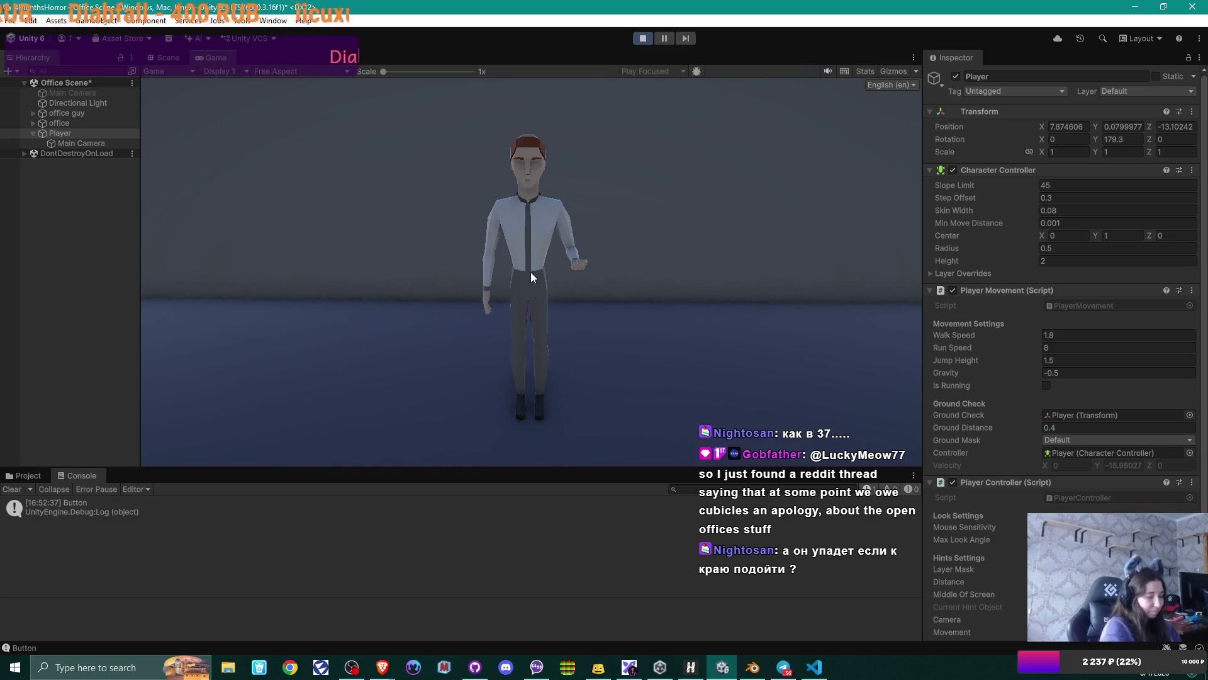
mouse_move(531, 272)
mouse_down()
mouse_move(834, 51)
mouse_move(662, 75)
mouse_up()
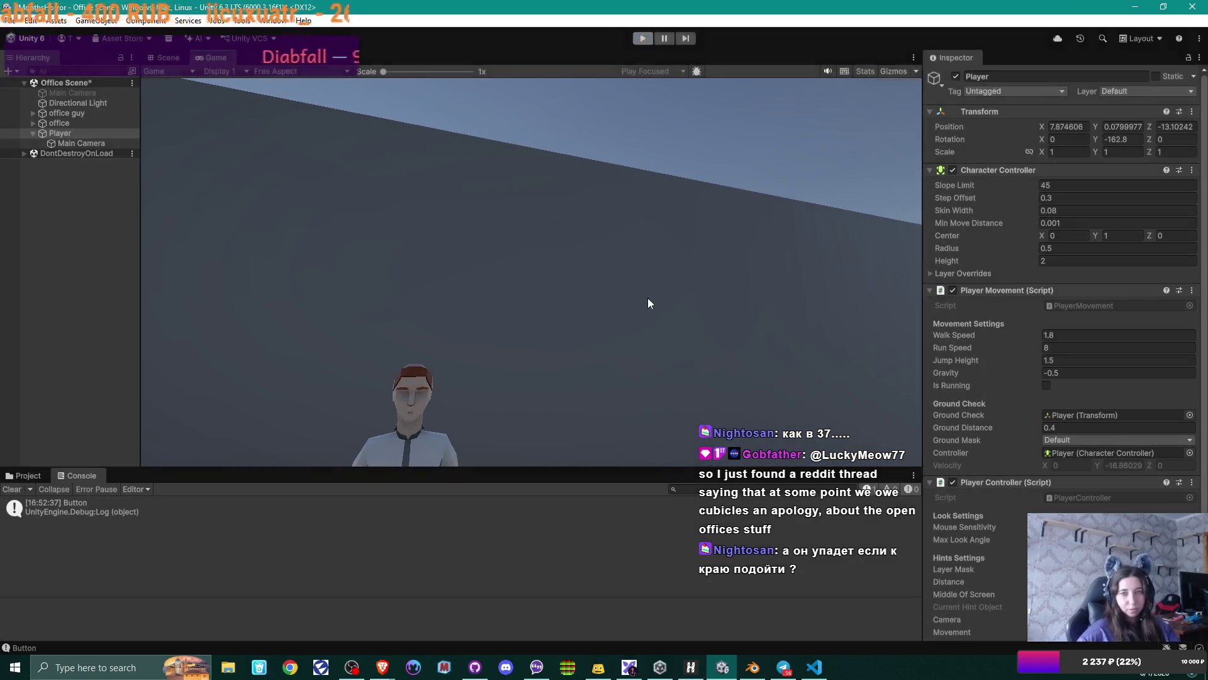
key(ctrl+p)
mouse_move(640, 265)
right_down()
mouse_move(69, 283)
mouse_move(114, 277)
right_up()
- Select the office guy's body male mesh and open its Mesh in the 3D viewer
key(w)
mouse_move(446, 277)
right_down()
mouse_move(350, 251)
mouse_move(377, 248)
mouse_move(337, 211)
mouse_move(391, 287)
right_up()
click(390, 286)
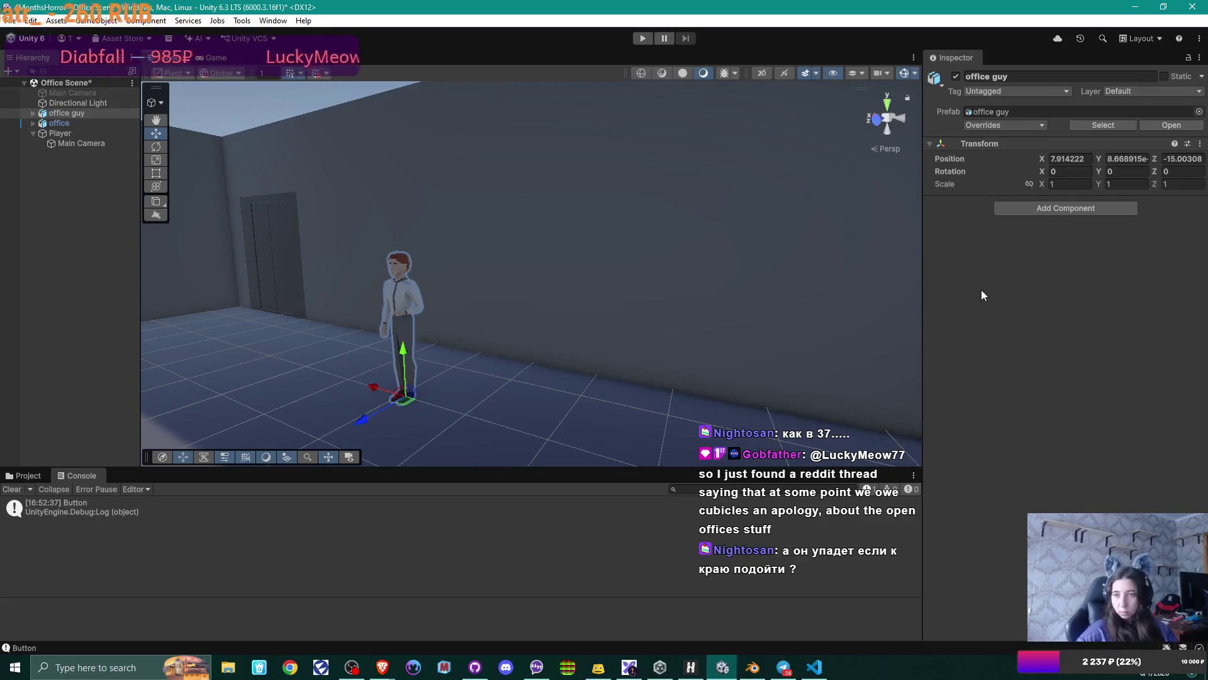
click(393, 299)
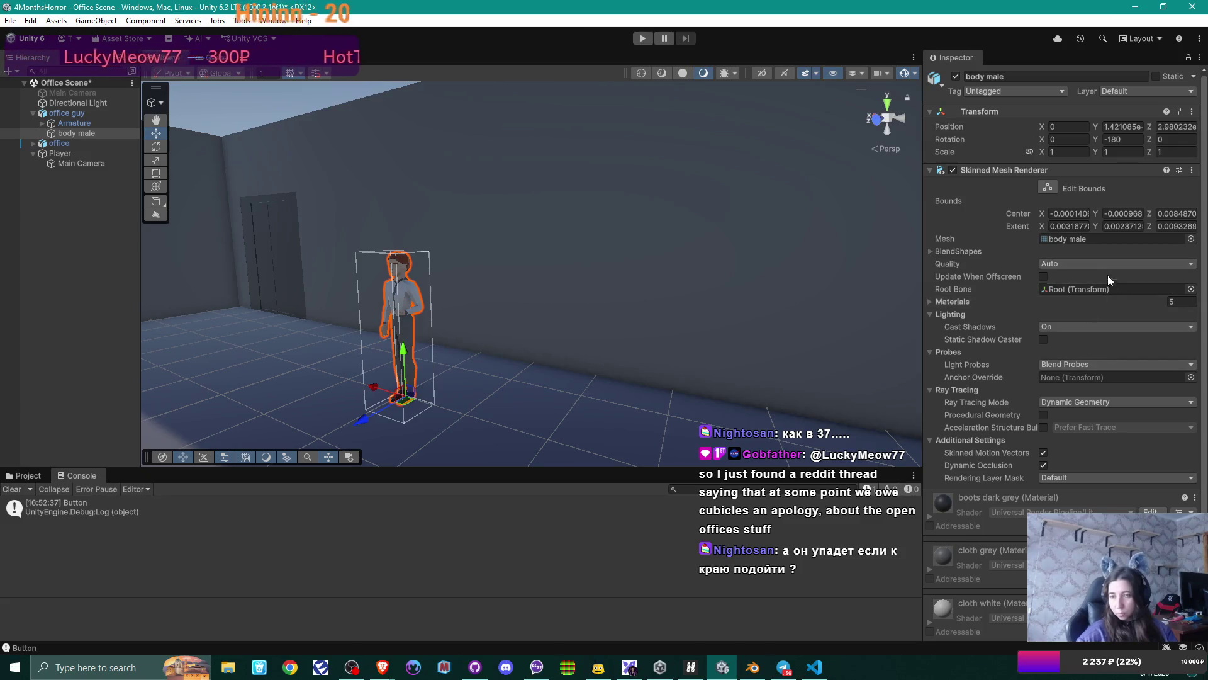
double_click(1070, 240)
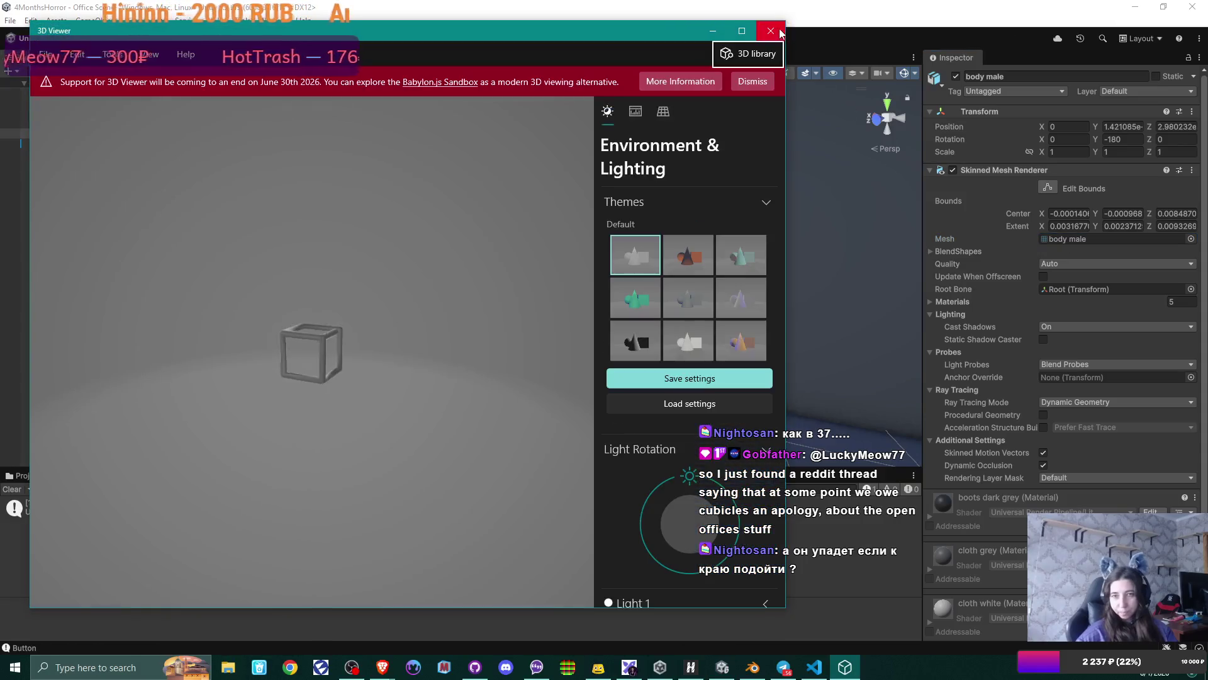
- Close the viewer, review the body male renderer settings, and switch to the Project panel
click(780, 33)
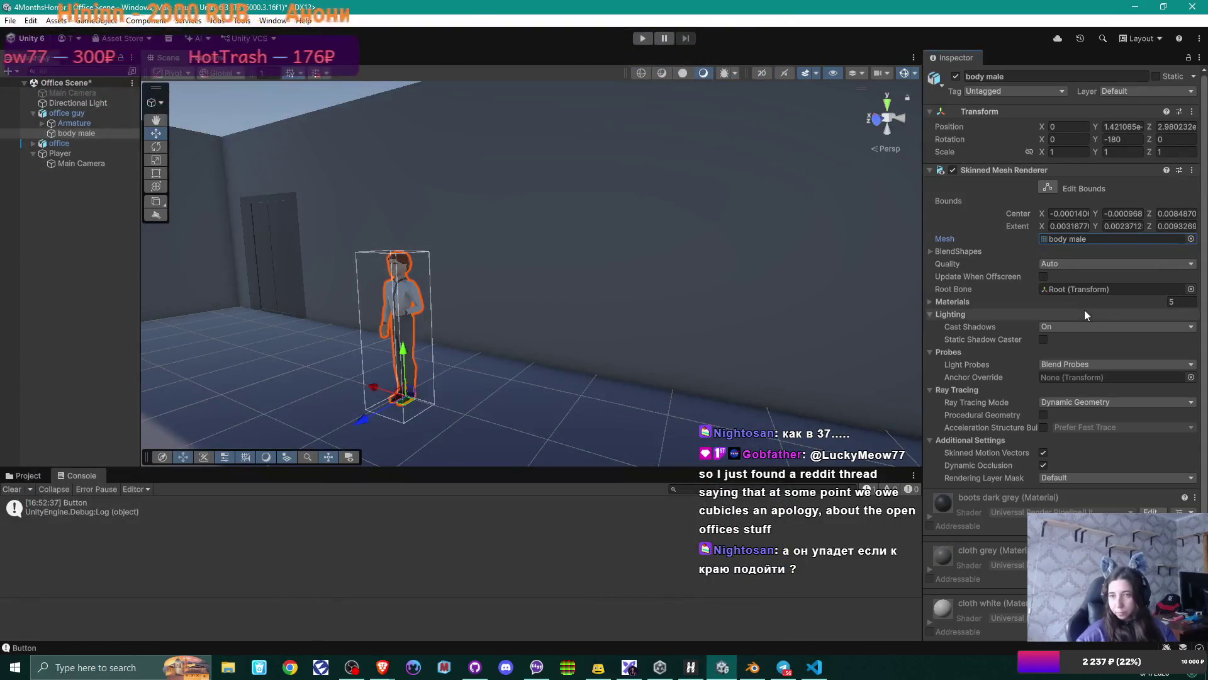
scroll(1084, 311, down, 1)
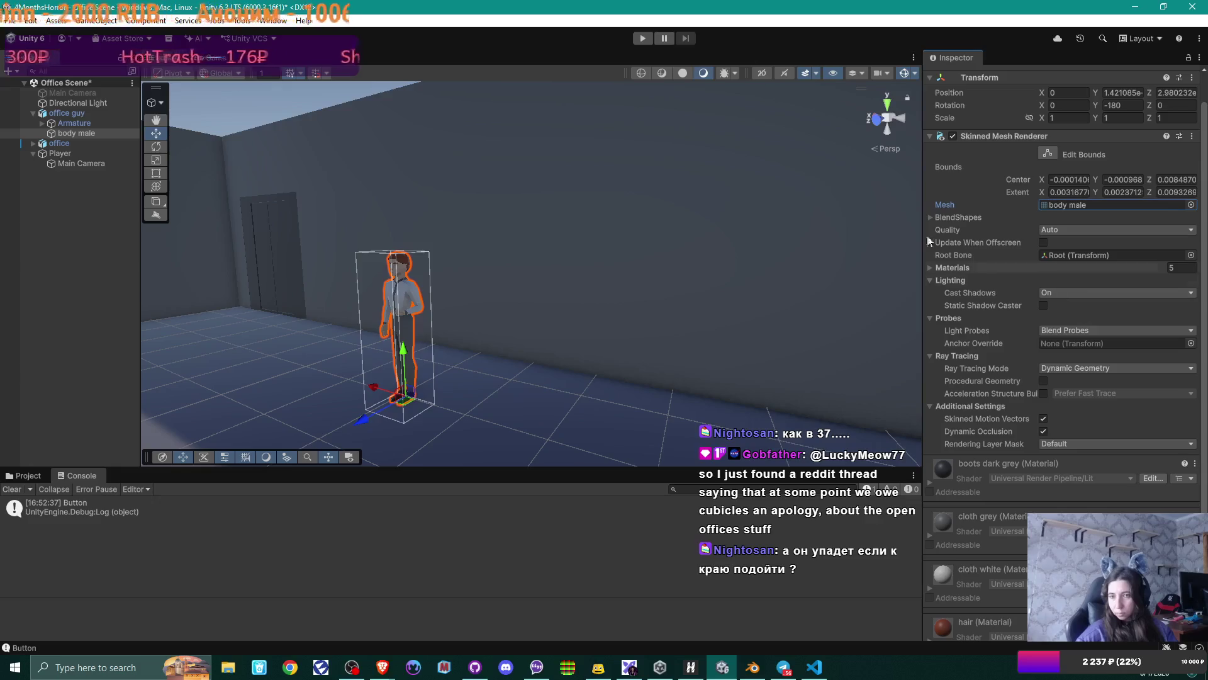
scroll(1006, 202, up, 1)
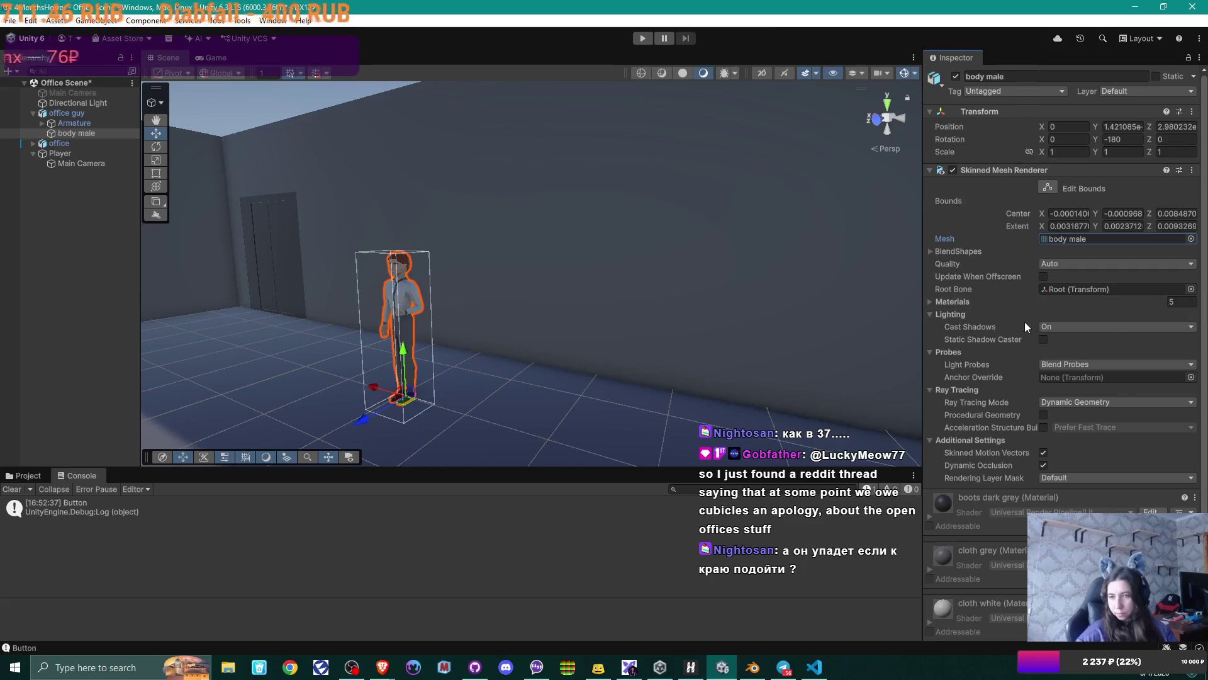
scroll(1024, 322, down, 5)
scroll(1024, 322, up, 2)
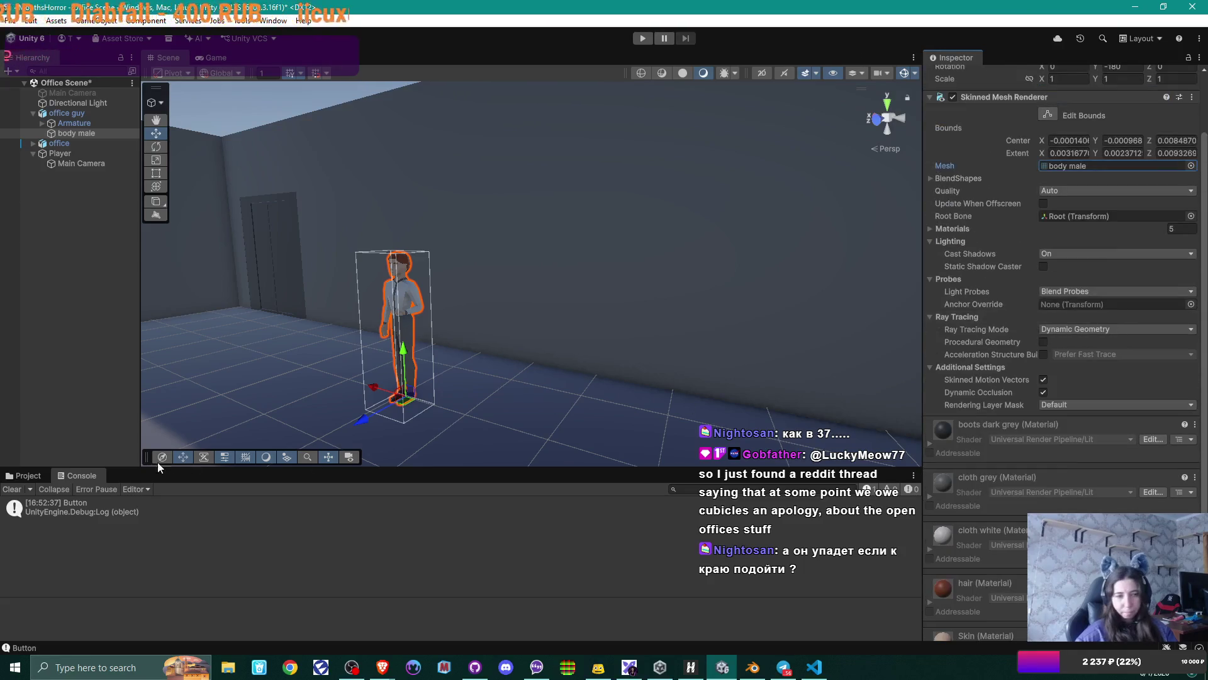
click(25, 476)
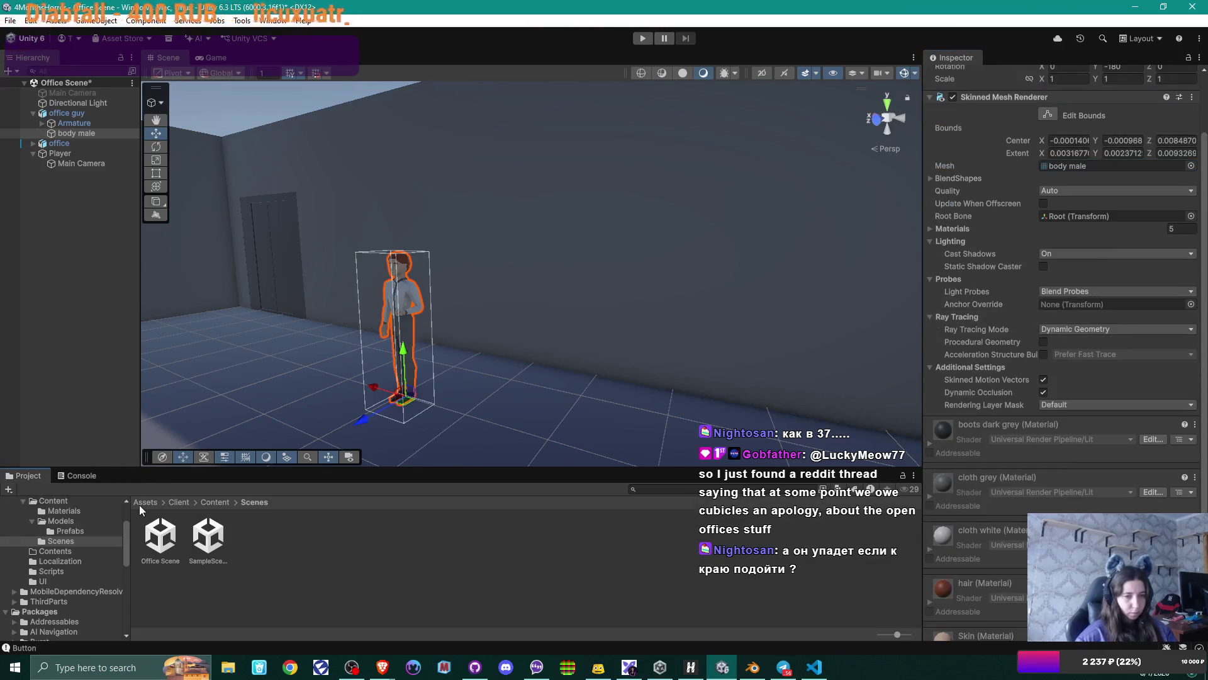
- Open the Models folder and expand the office guy model to reach its body male mesh
click(214, 502)
double_click(209, 535)
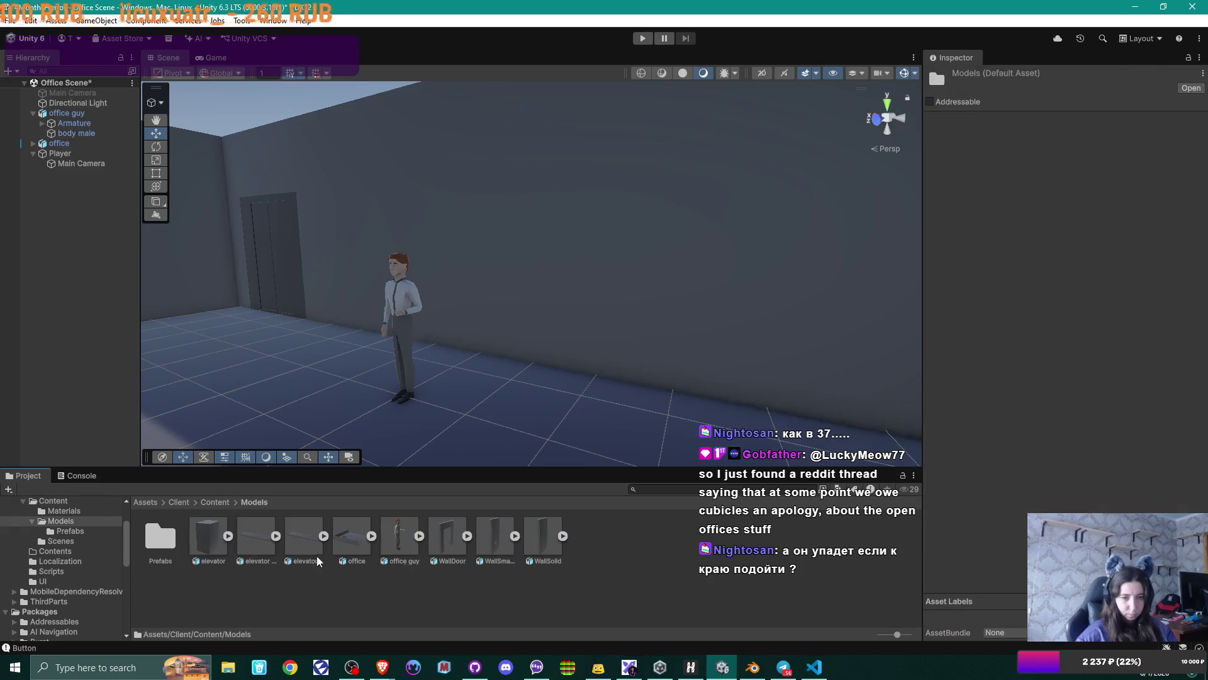
click(398, 539)
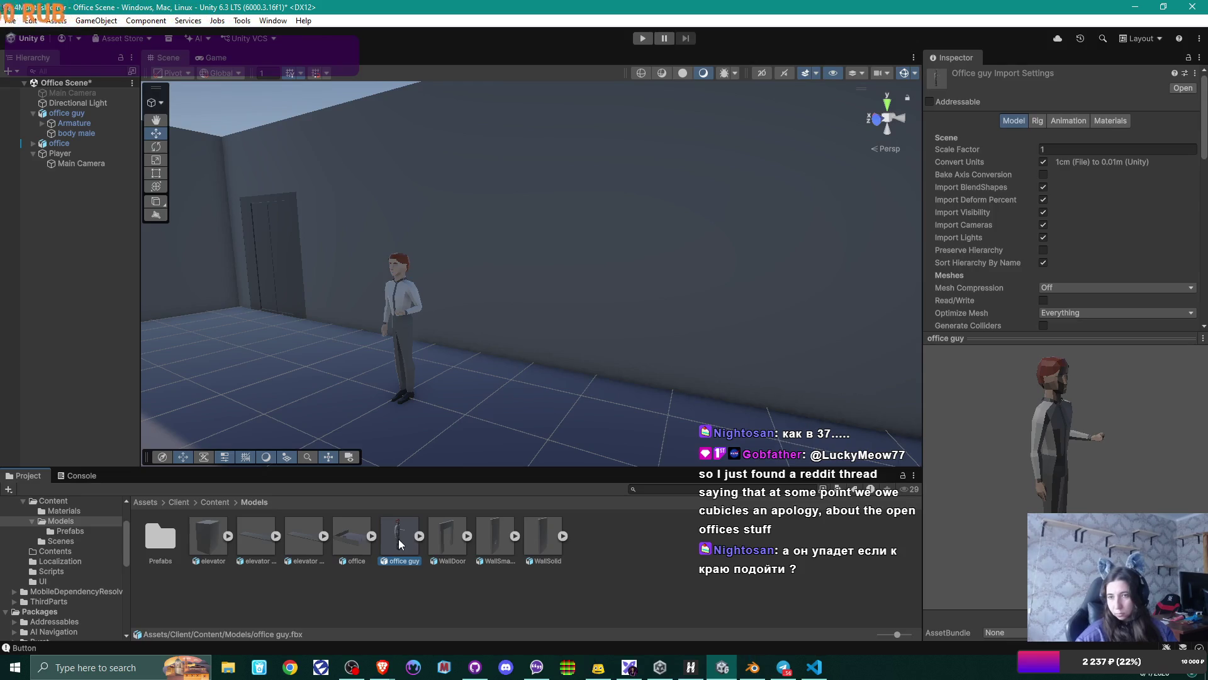
click(419, 536)
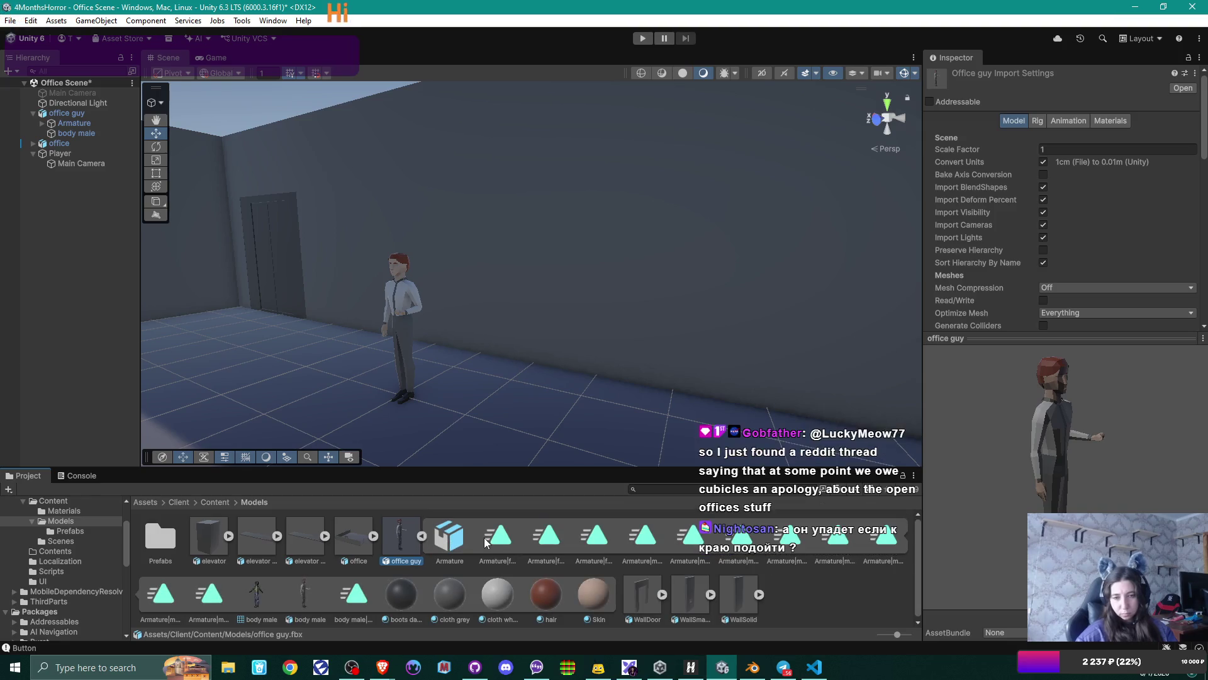
click(257, 595)
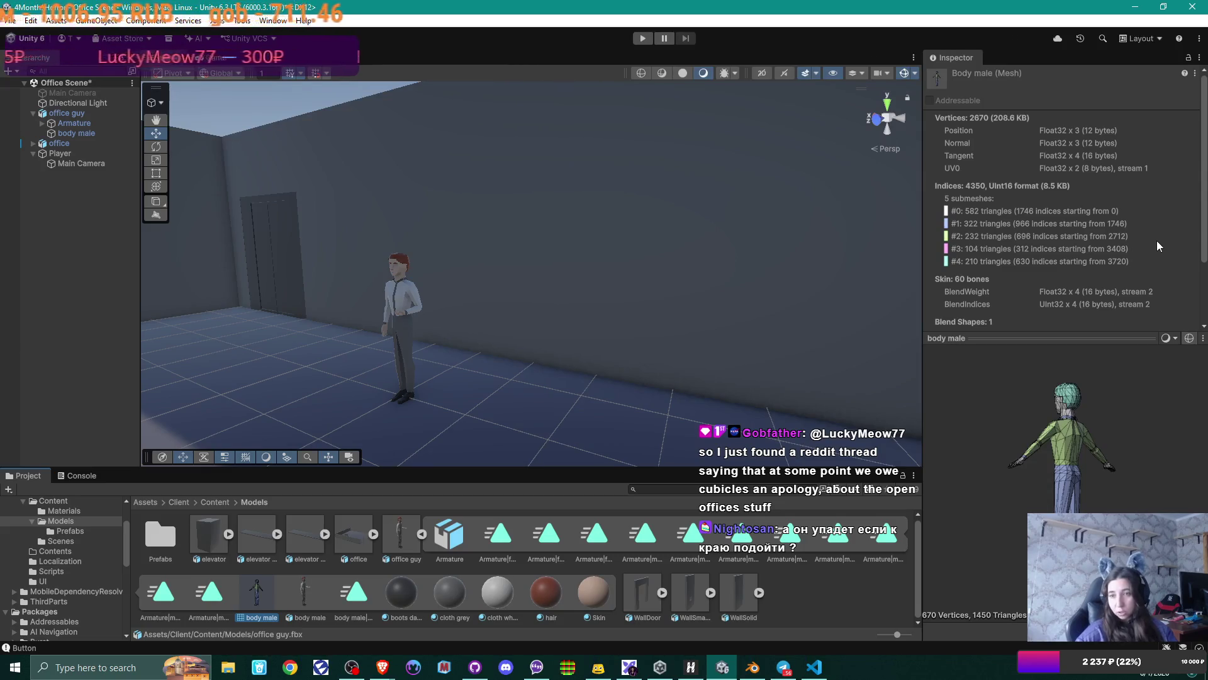
- Show the body male mesh info: five submeshes, 60 bones, one blend shape; then select Player
click(304, 594)
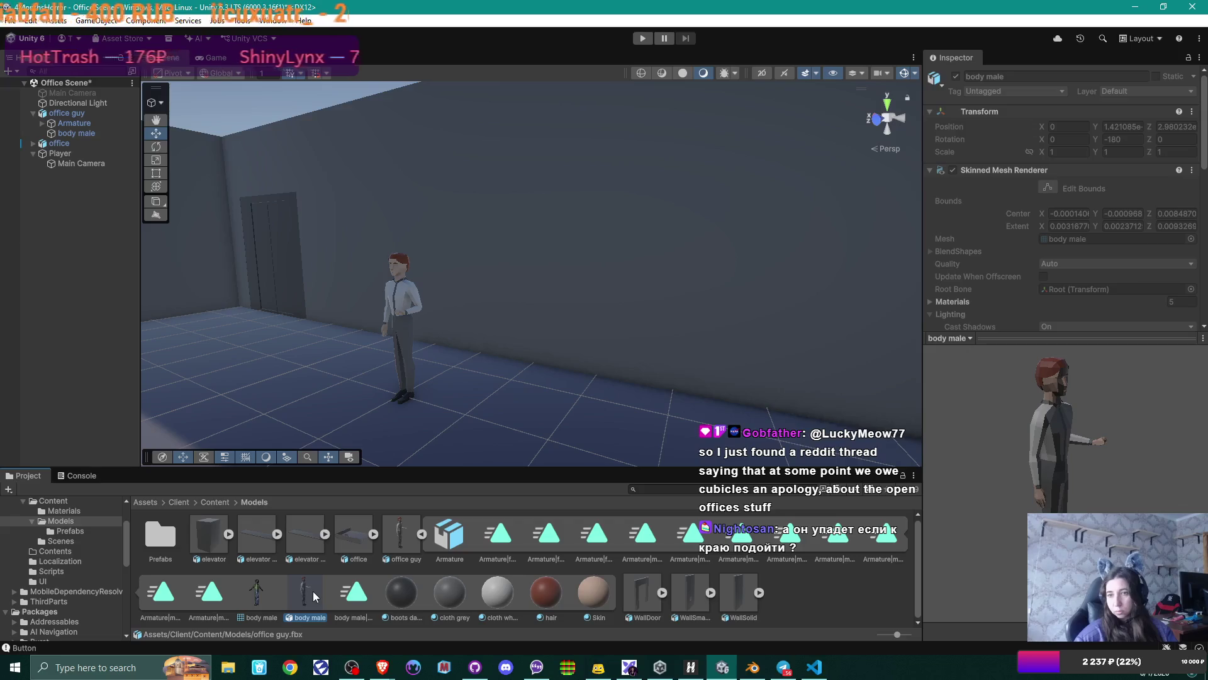
scroll(1087, 252, down, 5)
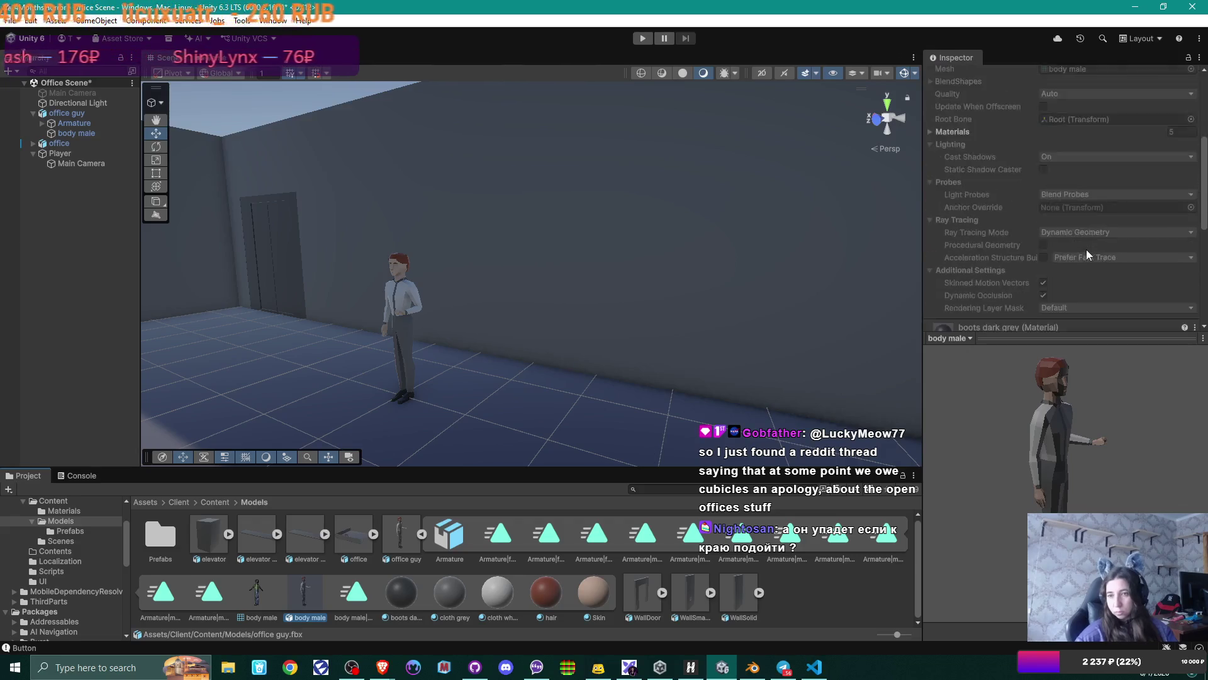
scroll(1089, 249, down, 8)
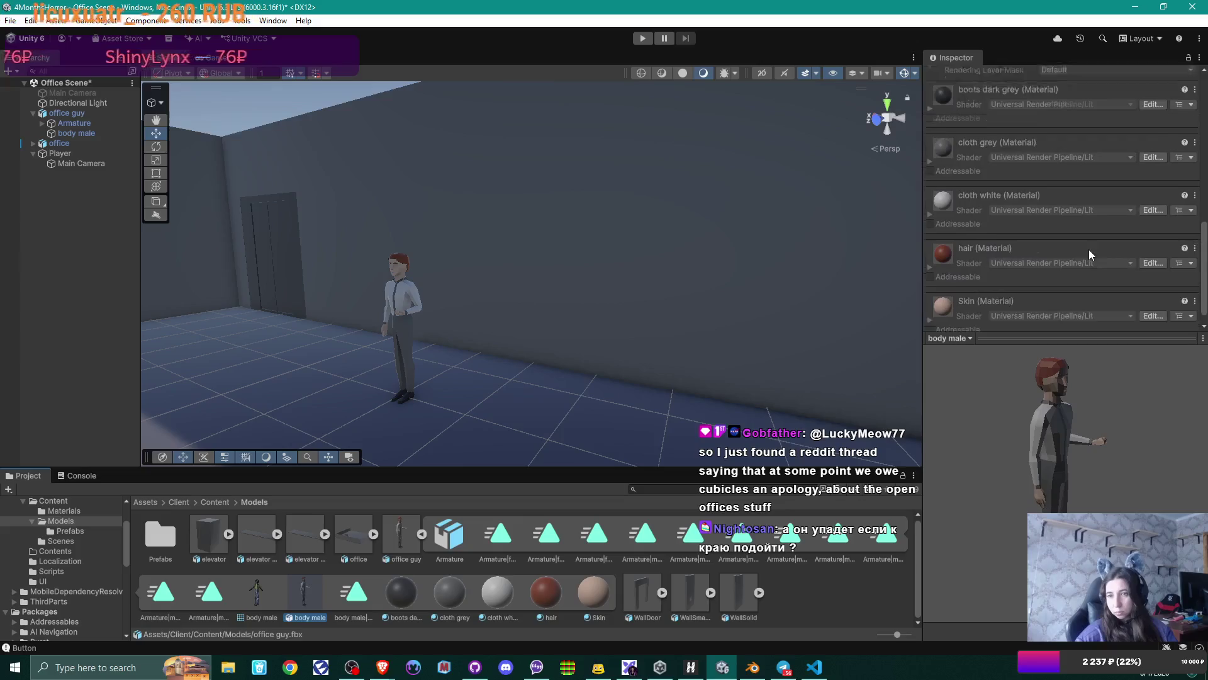
click(257, 593)
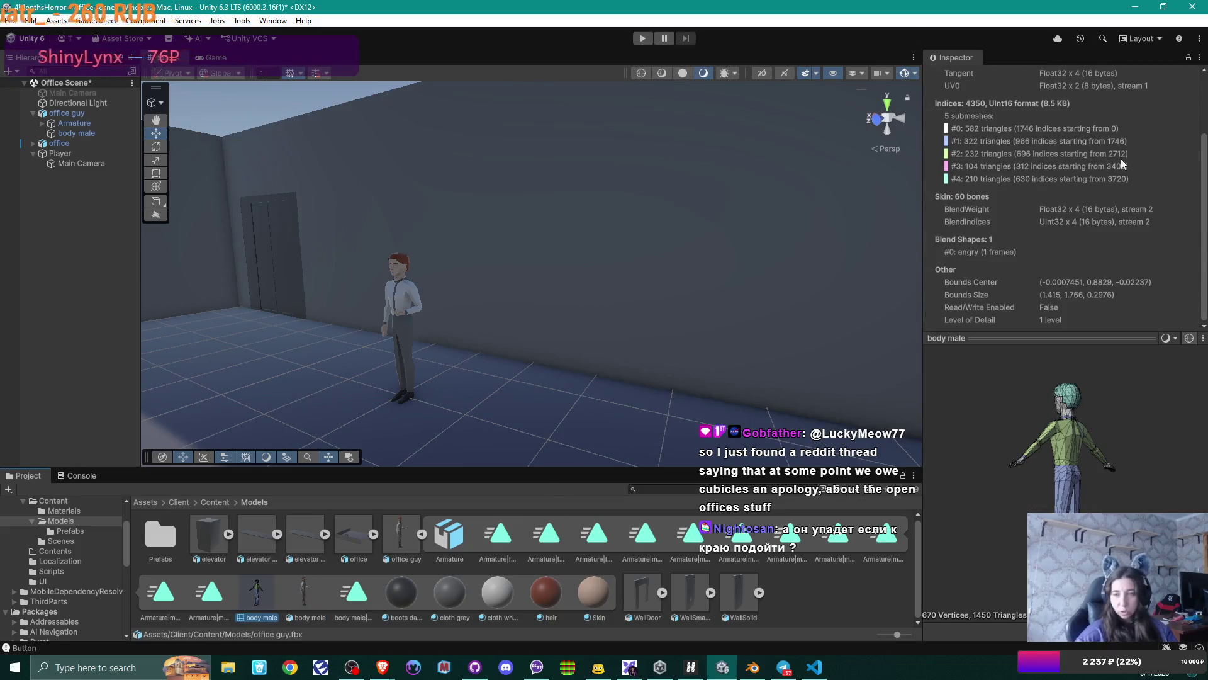
scroll(1121, 191, up, 1)
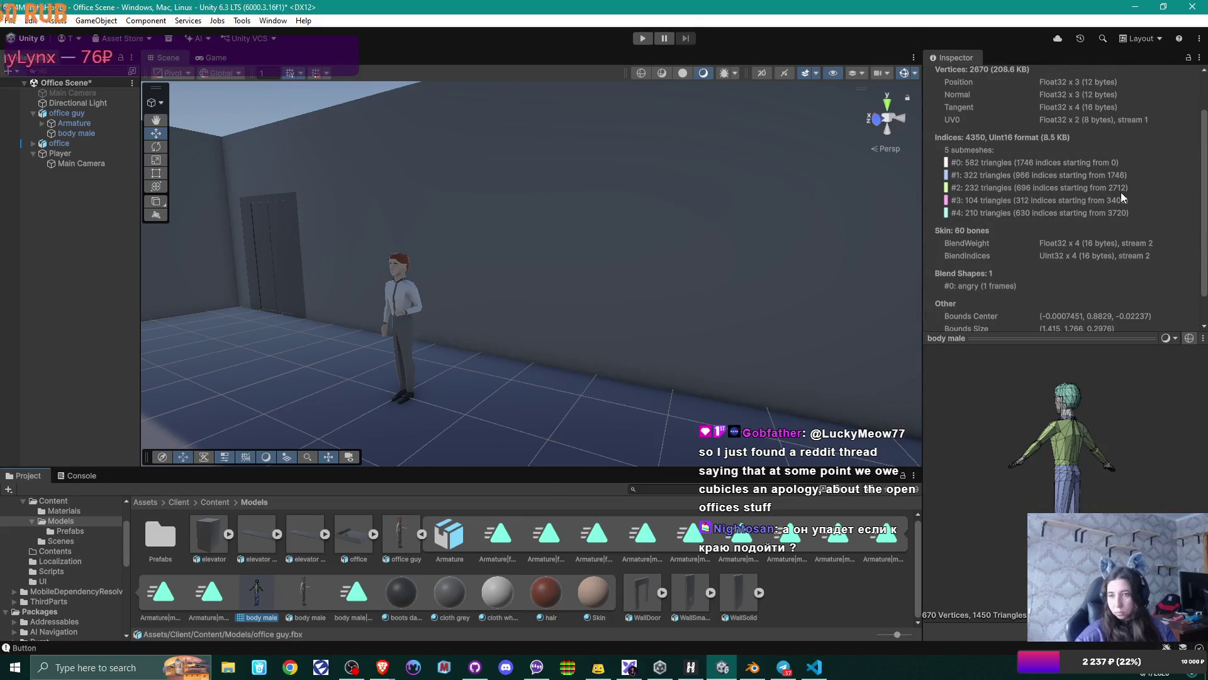
scroll(1120, 194, down, 1)
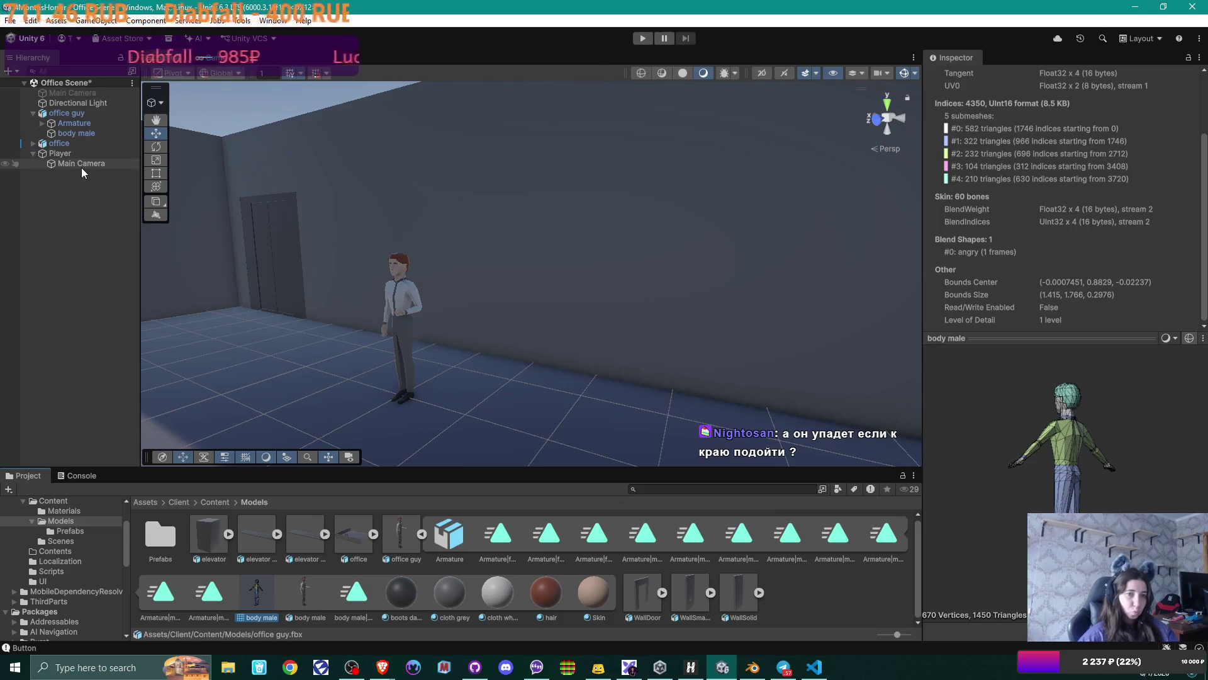
click(74, 153)
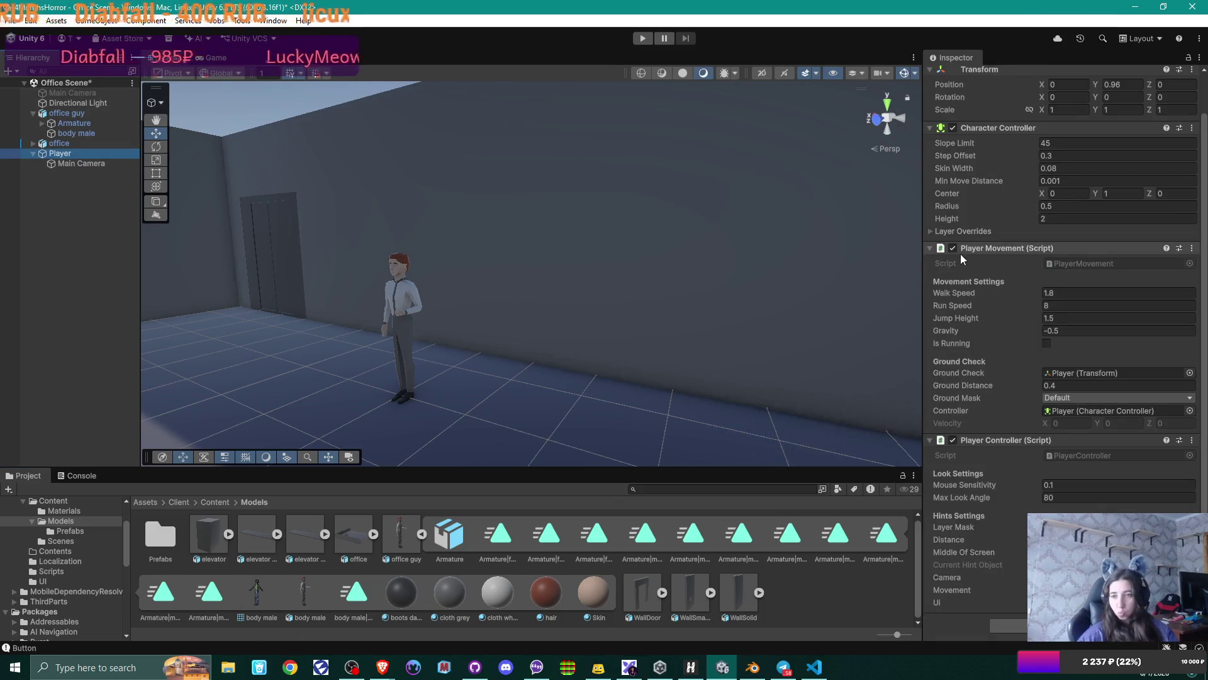
- Set the Player's Character Controller Height to 1.8 and lower its Position Y to 0
scroll(1118, 260, up, 2)
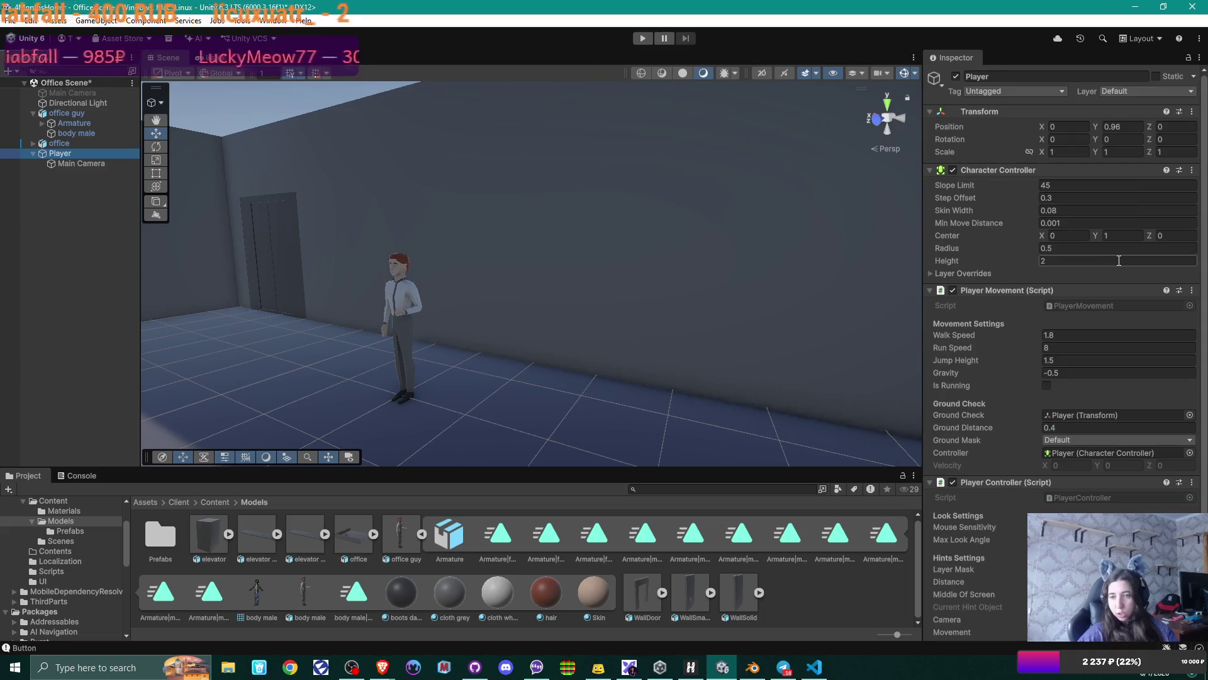
click(1067, 260)
text(1)
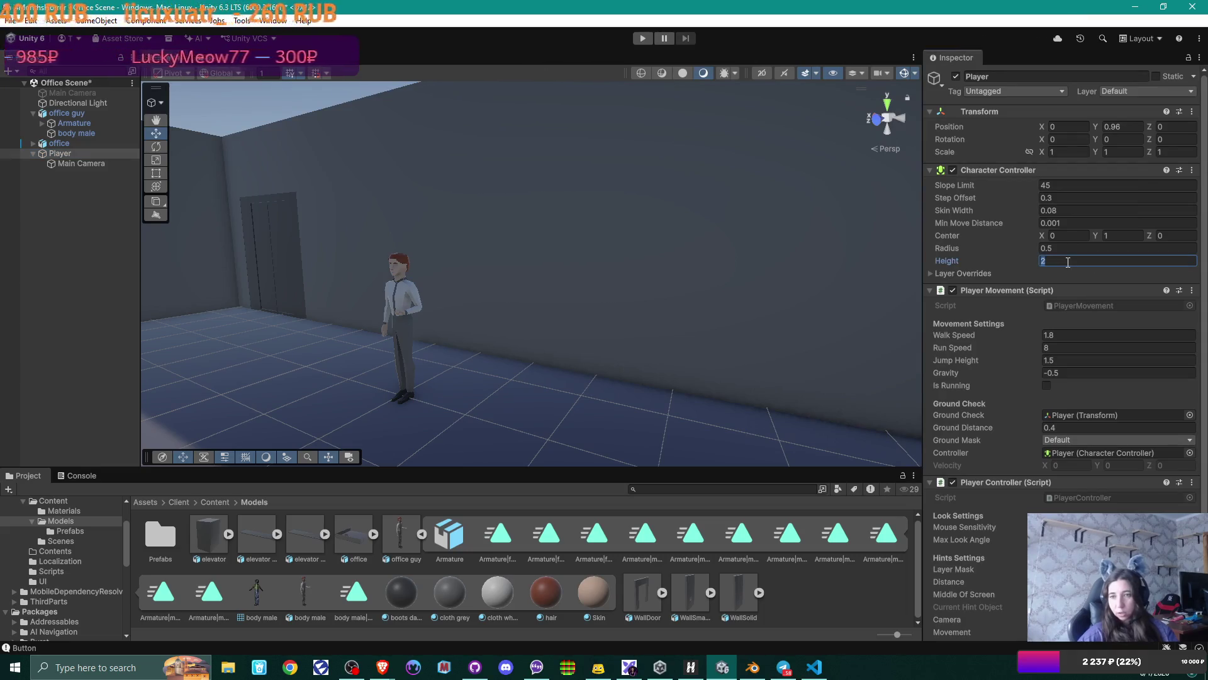
text(.8)
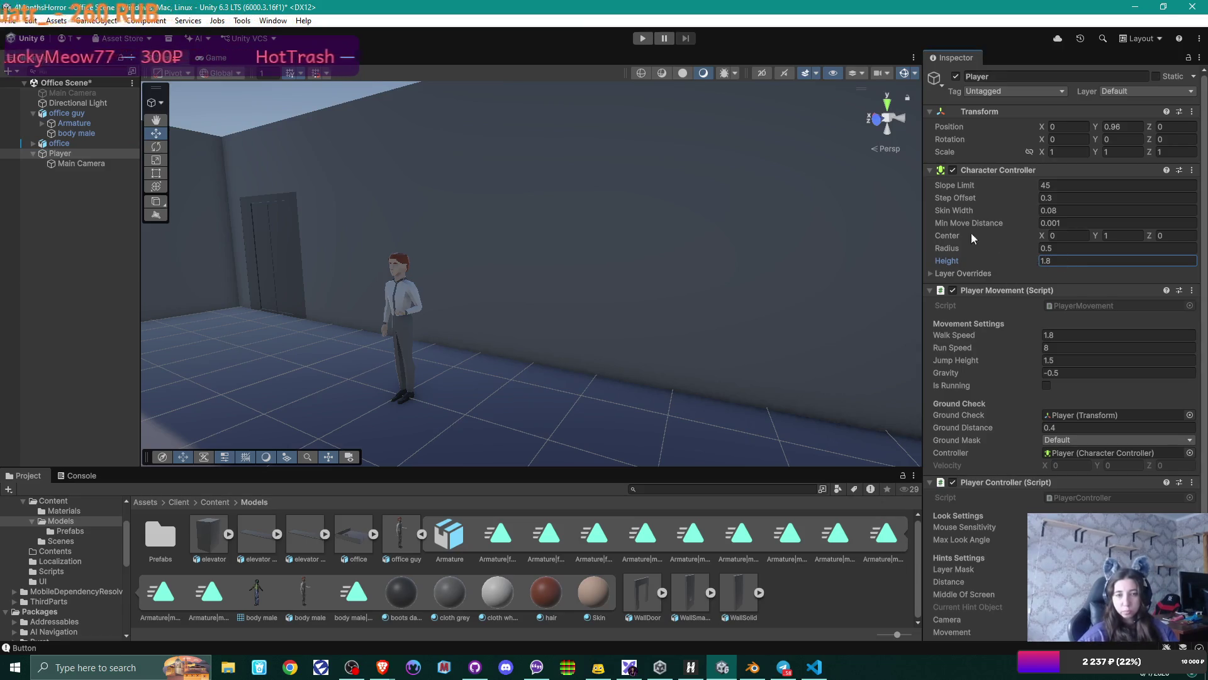
mouse_move(629, 126)
right_down()
mouse_move(164, 221)
mouse_move(85, 252)
mouse_move(47, 248)
mouse_move(14, 220)
right_up()
key(Up)
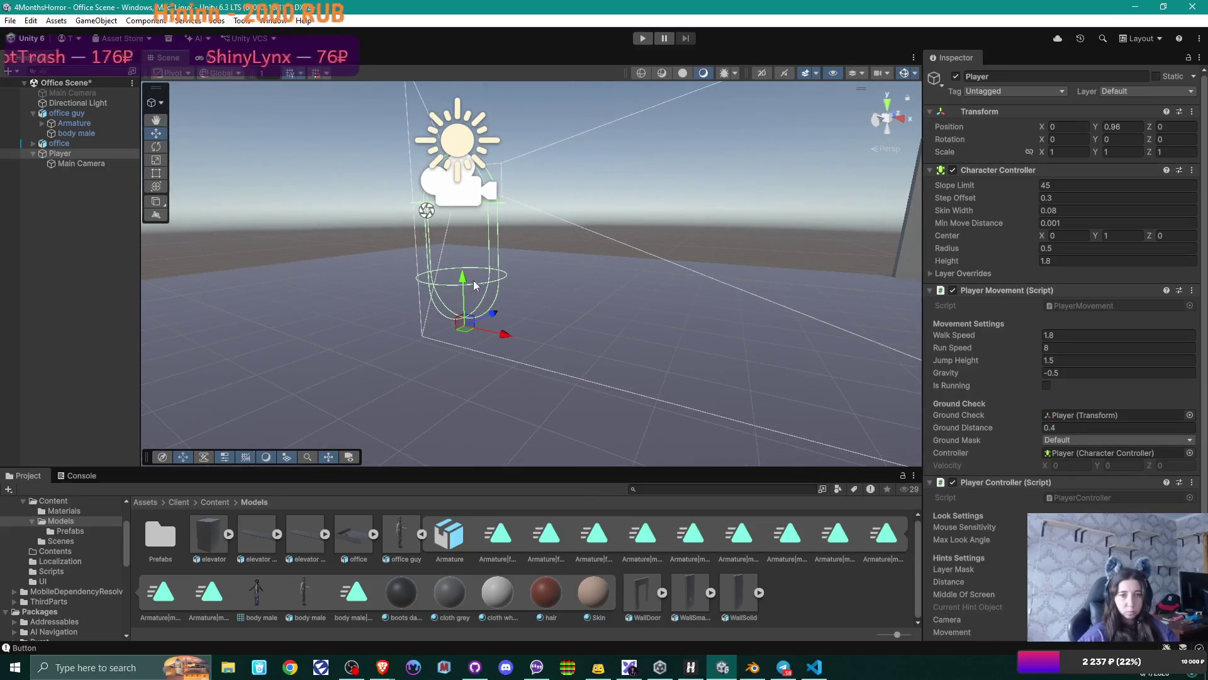
mouse_move(464, 279)
mouse_down()
mouse_move(467, 362)
mouse_move(465, 350)
mouse_up()
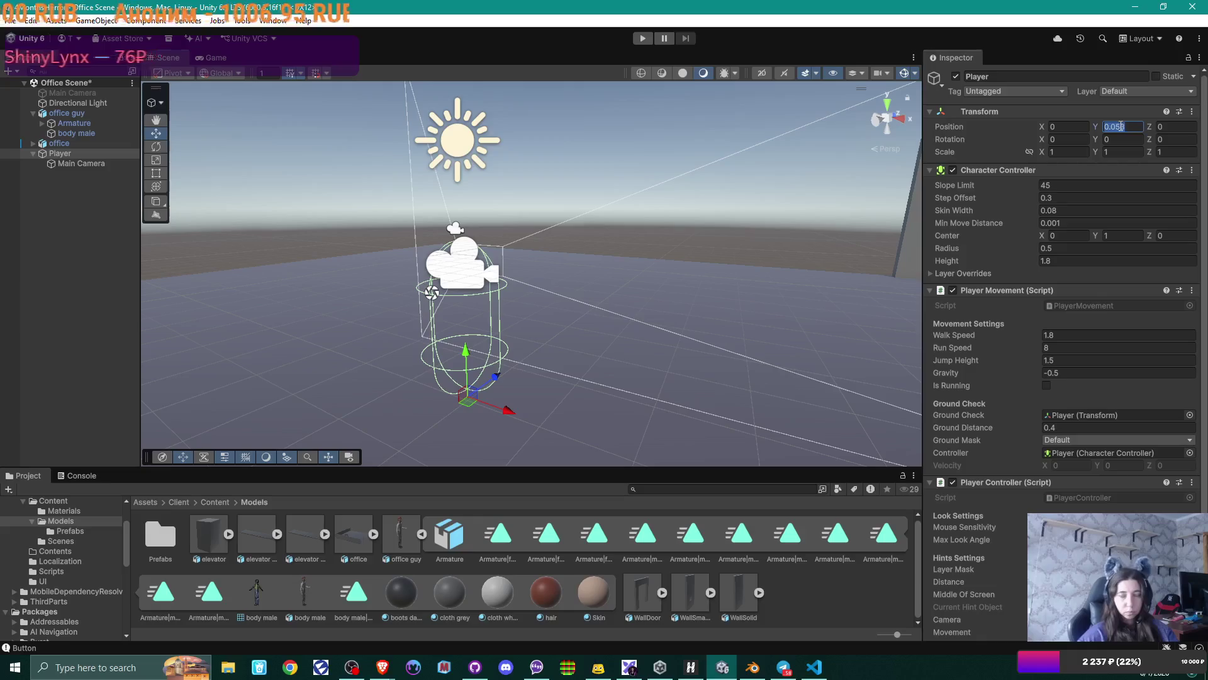
text(0)
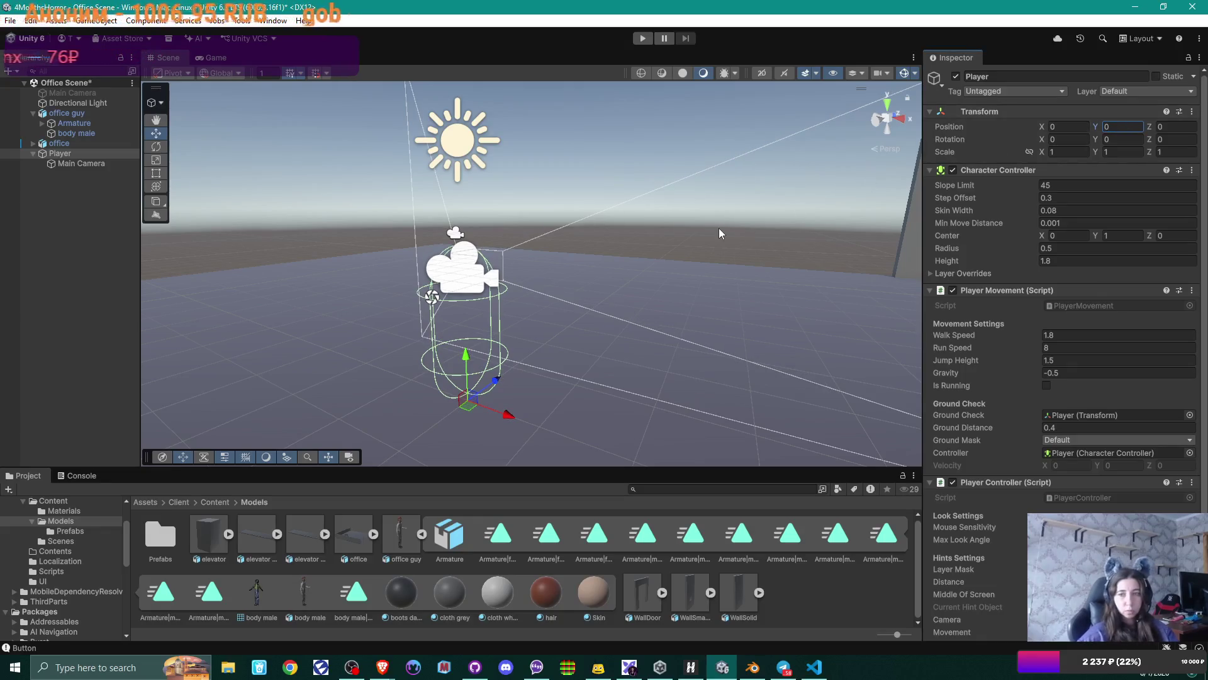
- Set the Player's Main Camera Position Y to 1.68 and start Play mode to test it
click(85, 164)
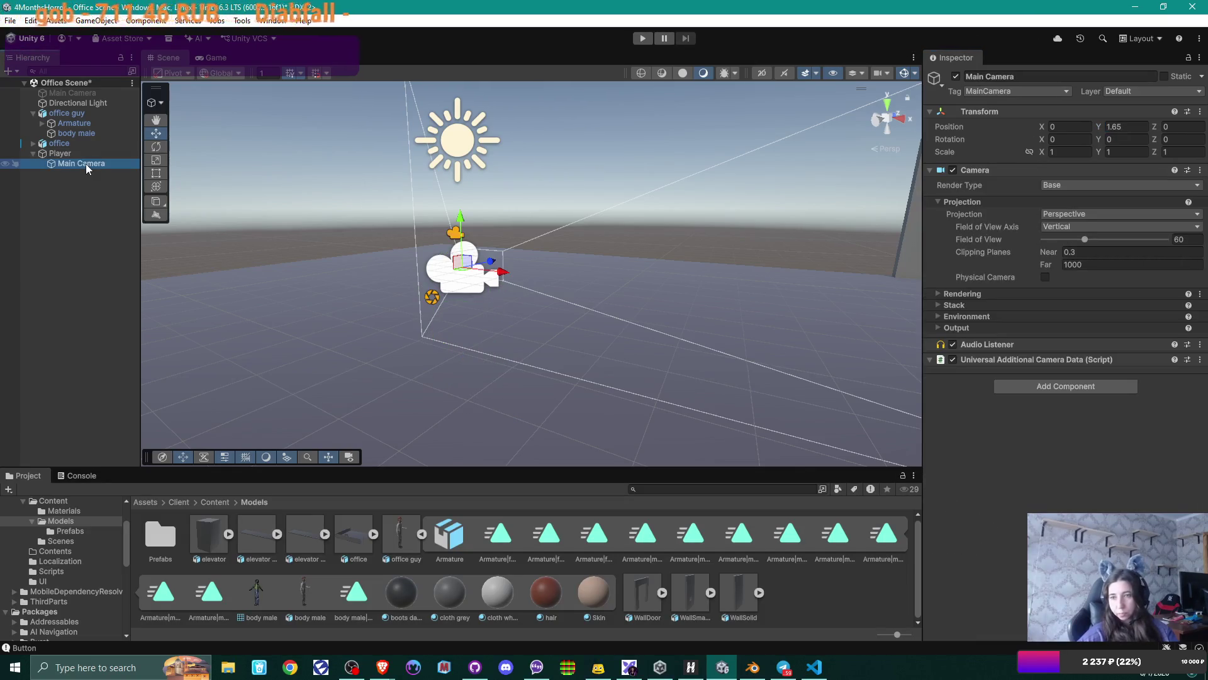
click(1137, 127)
text(1)
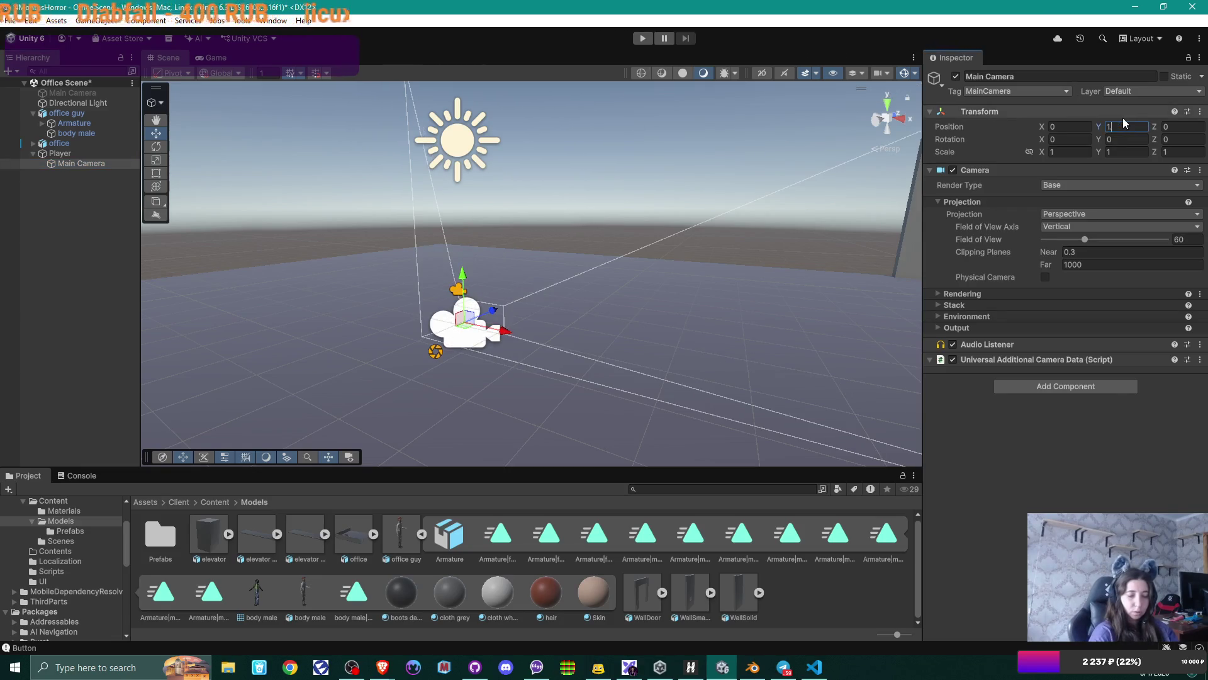
text(.68)
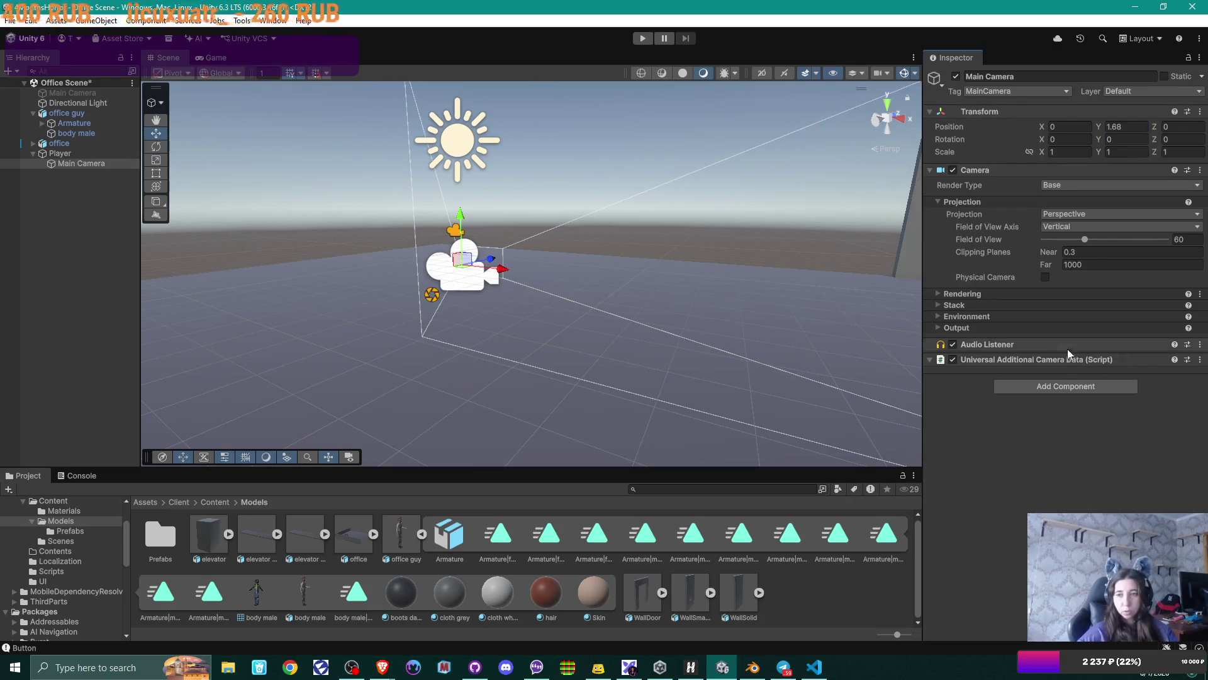
click(643, 39)
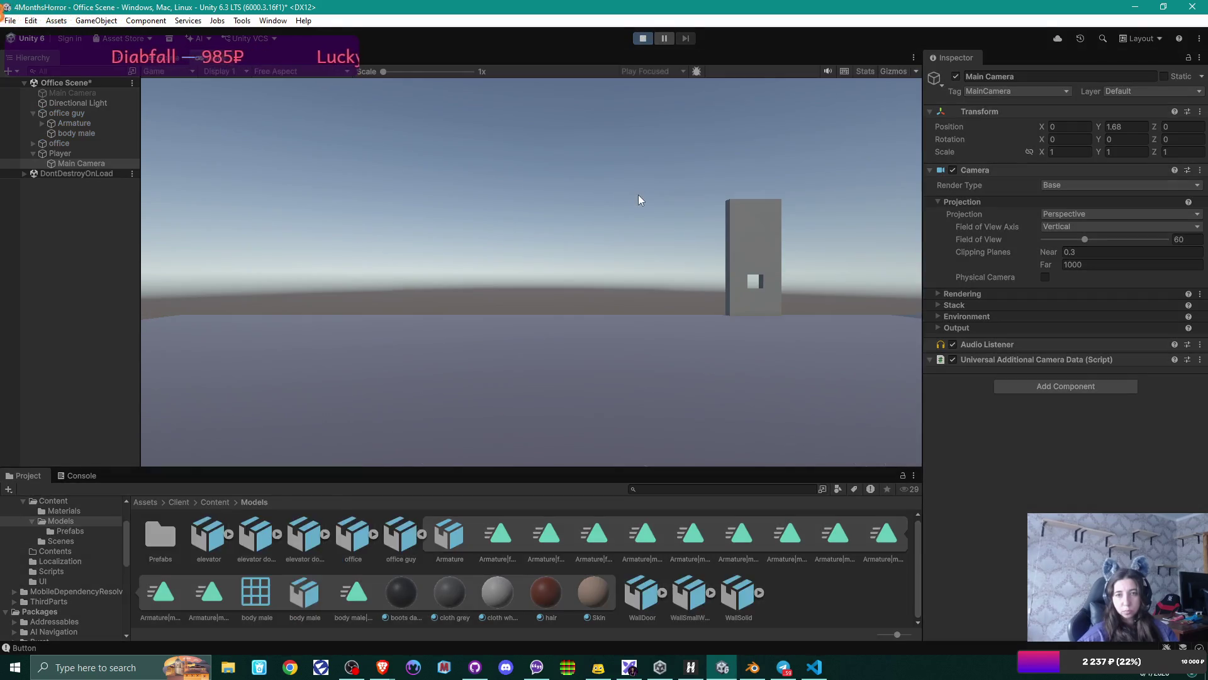
- Walk up to the cubicles, the office guy, and a cubicle's chair, desk and laptop
mouse_move(805, 200)
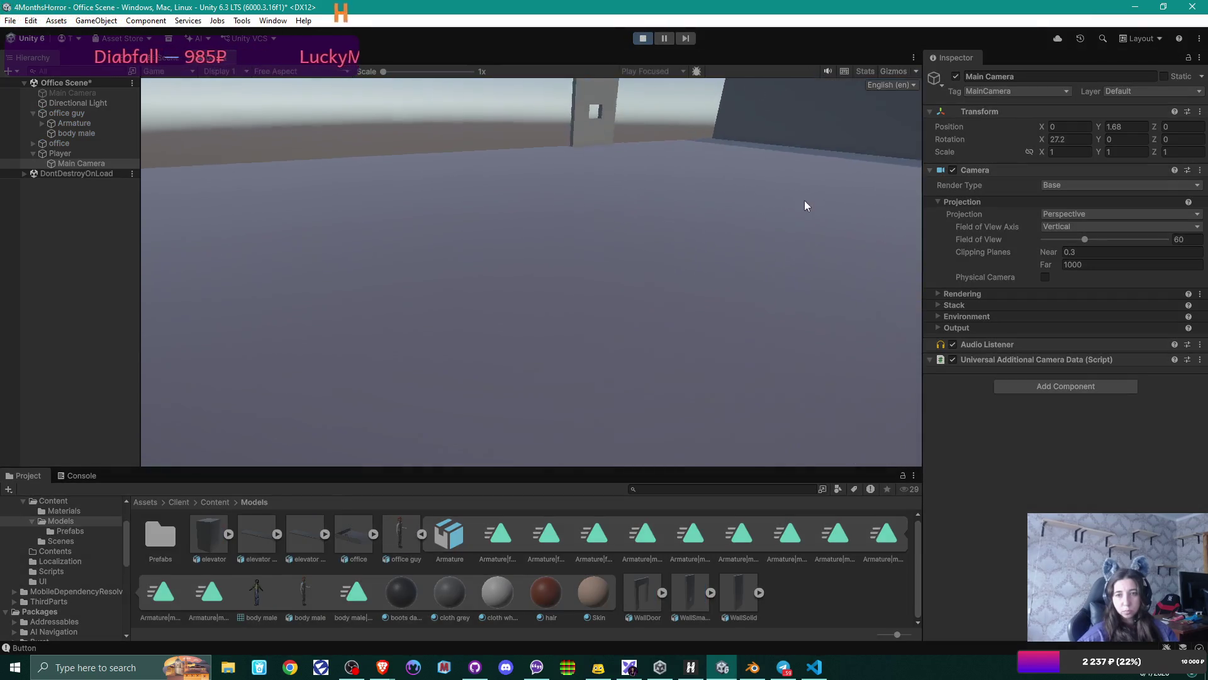
mouse_move(531, 272)
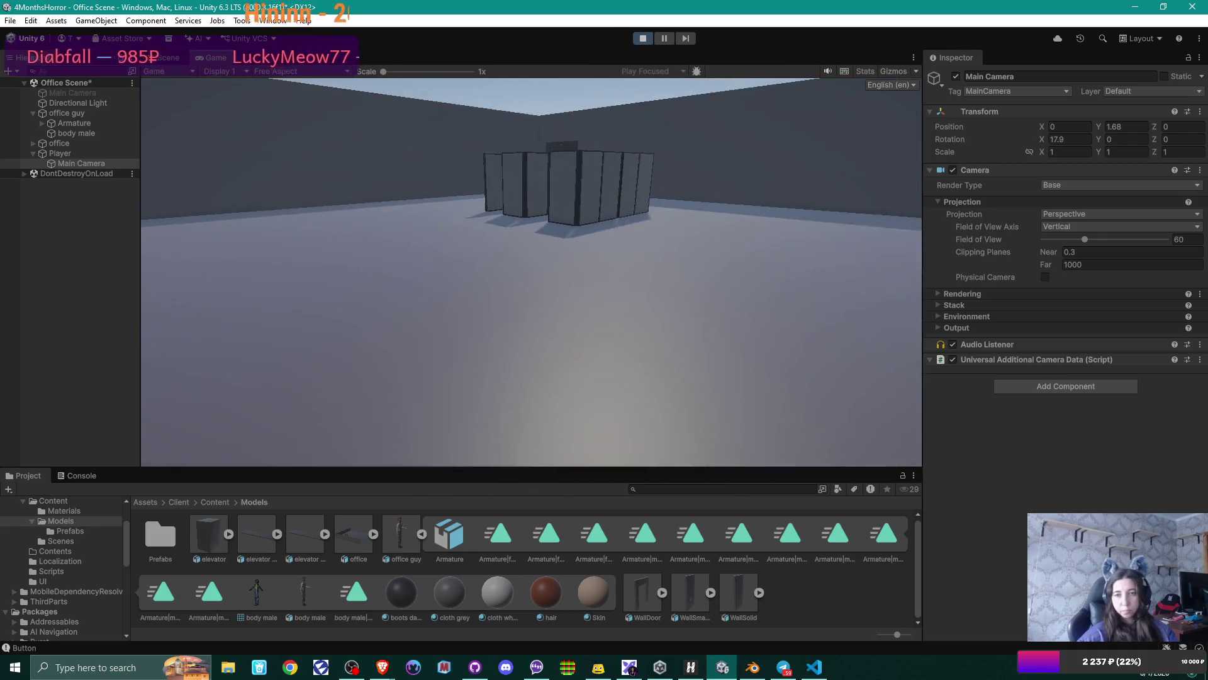
key(w)
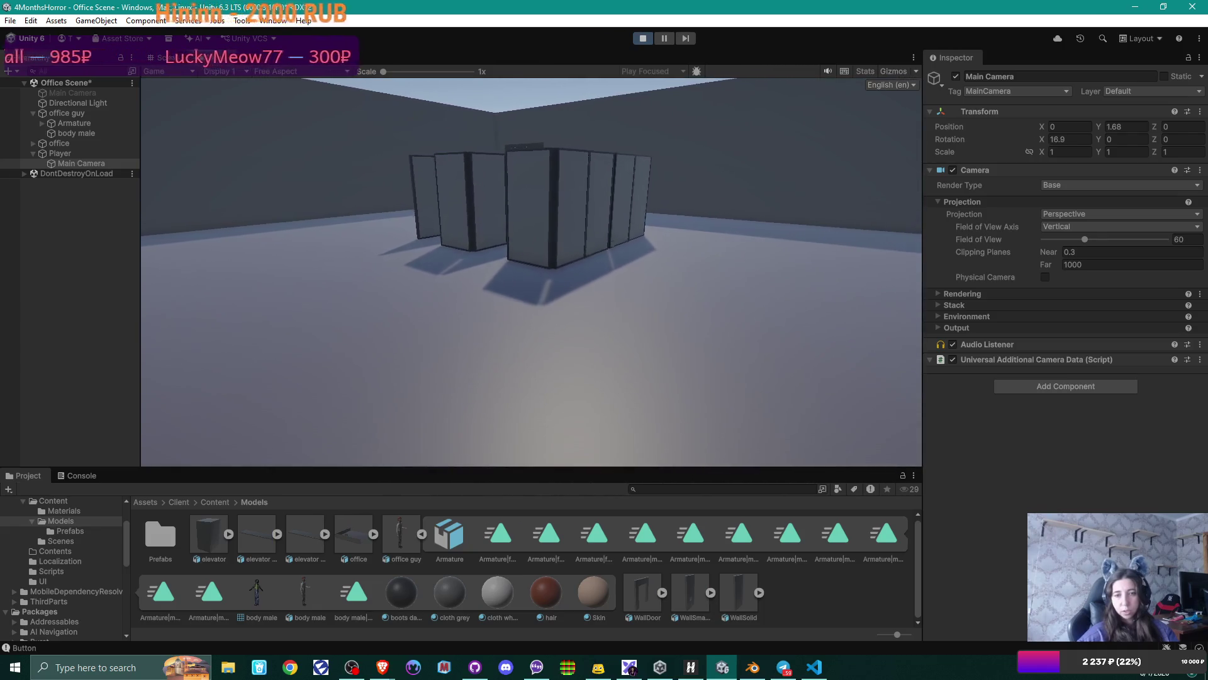
key(w)
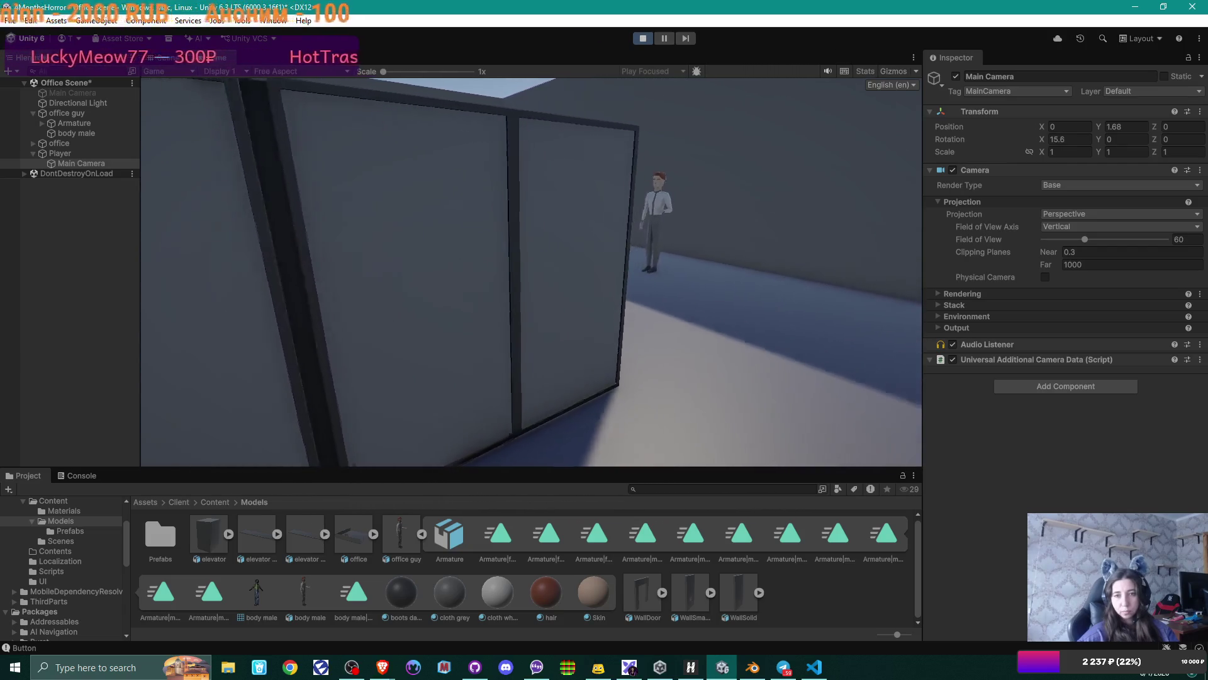
key(w)
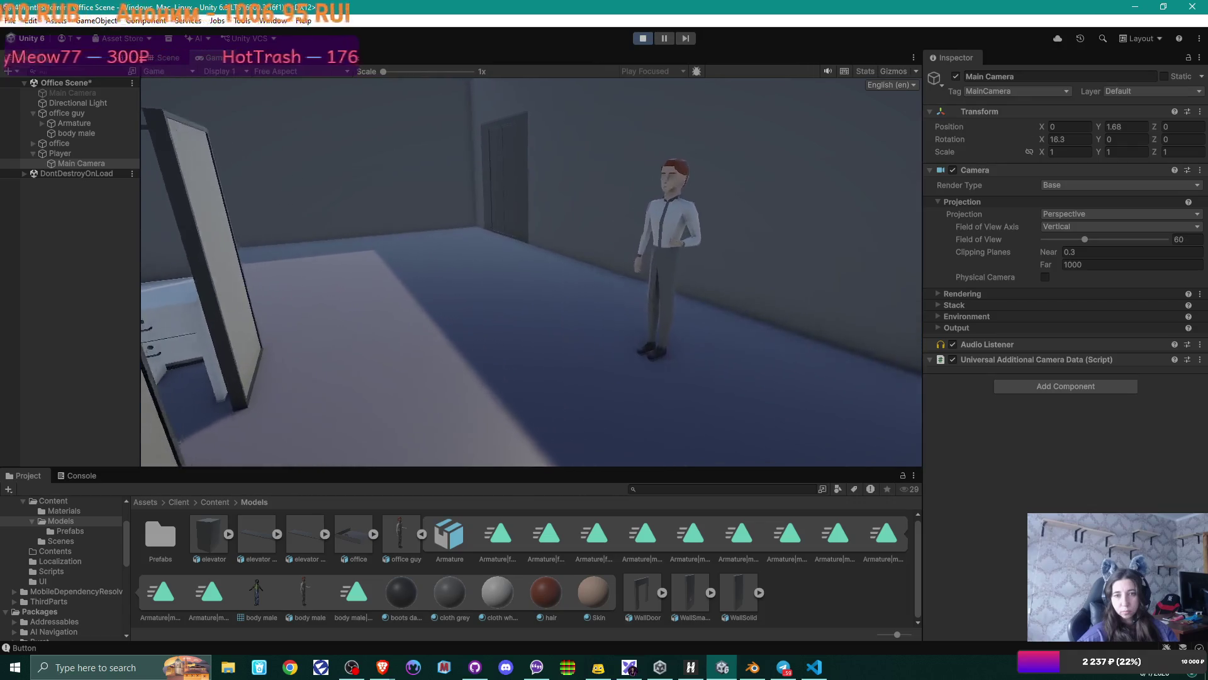
key(w)
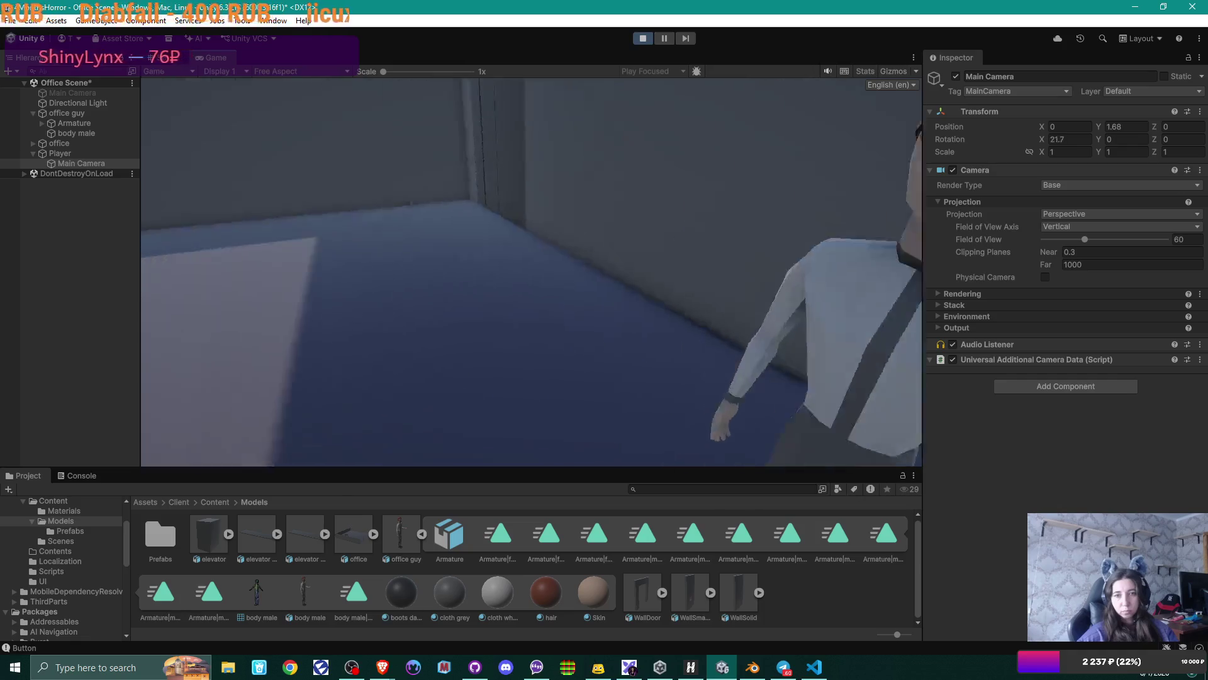
key(w)
key(w)
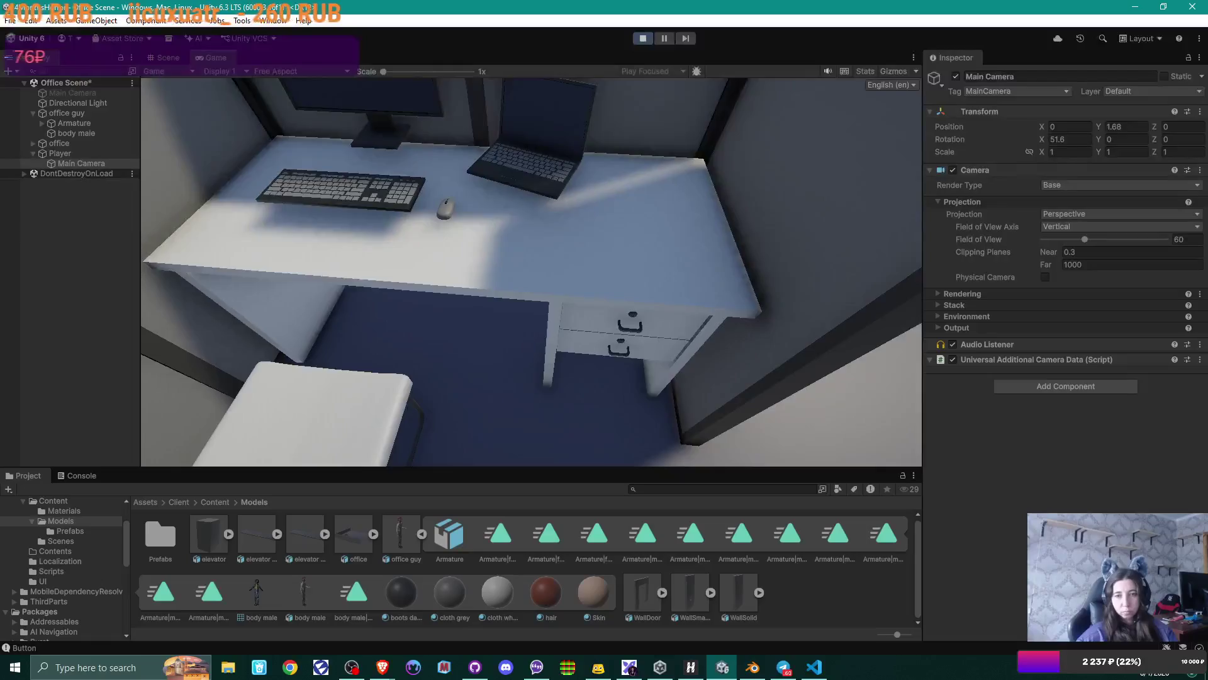
key(w)
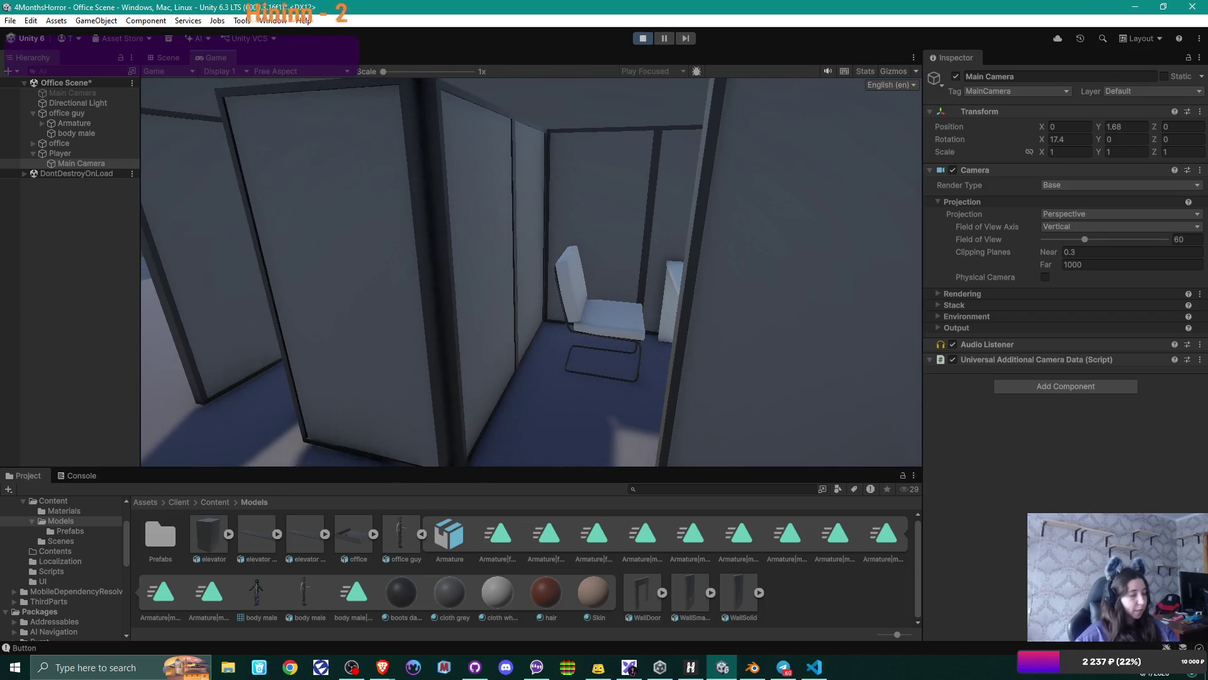
- Stop Play mode and switch to office.blend in Blender
mouse_move(707, 8)
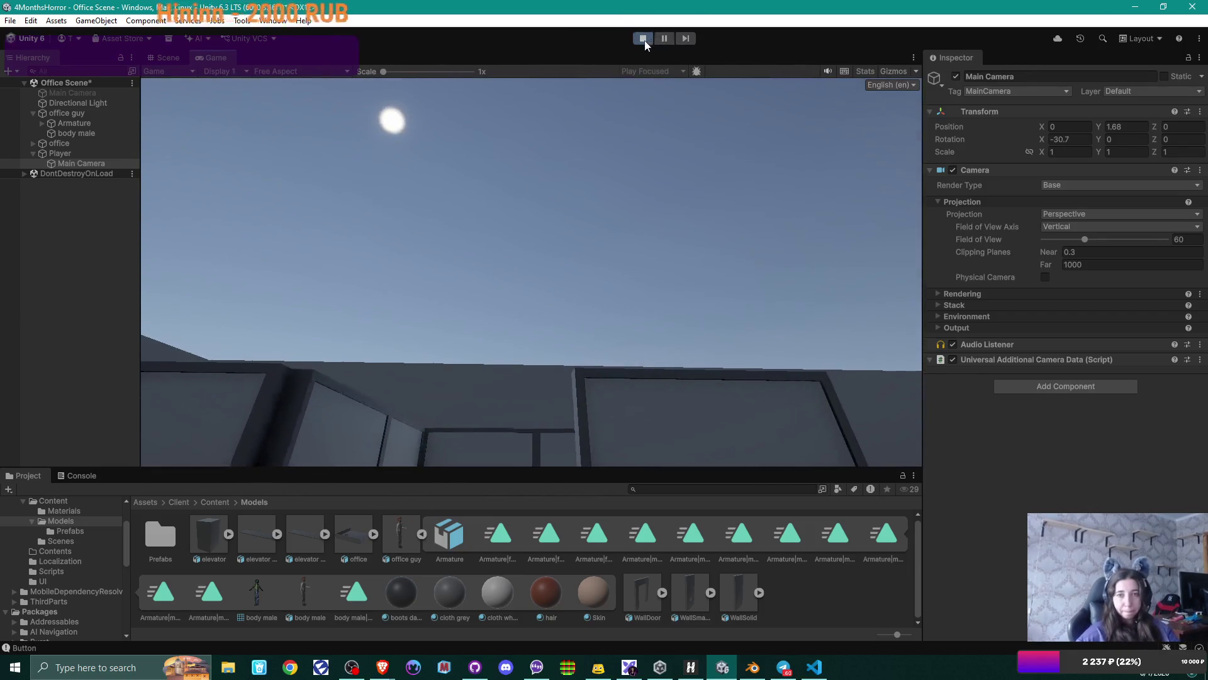
key(ctrl+p)
click(755, 670)
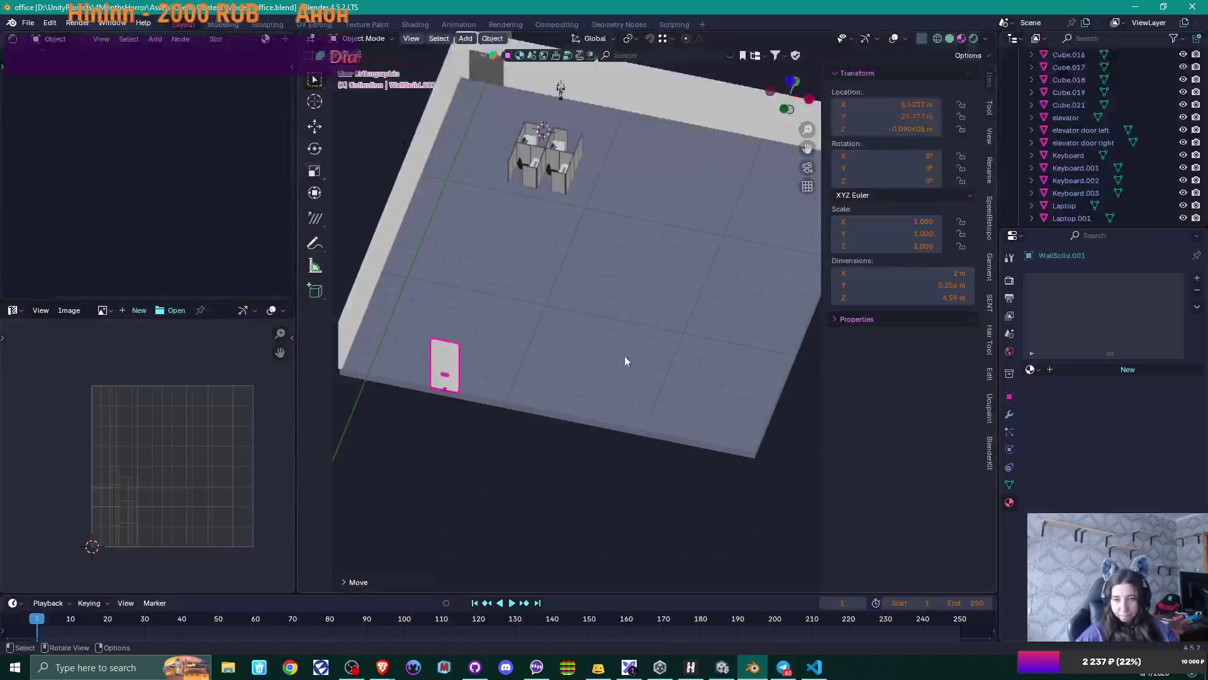
- Switch to a top-down view of the cubicles and hide the floor
right_click(560, 236)
mouse_move(628, 183)
middle_down()
mouse_move(567, 214)
mouse_move(565, 191)
mouse_move(586, 372)
mouse_move(547, 384)
mouse_move(625, 383)
mouse_move(615, 277)
middle_up()
scroll(580, 361, up, 3)
scroll(625, 383, up, 3)
scroll(616, 278, up, 5)
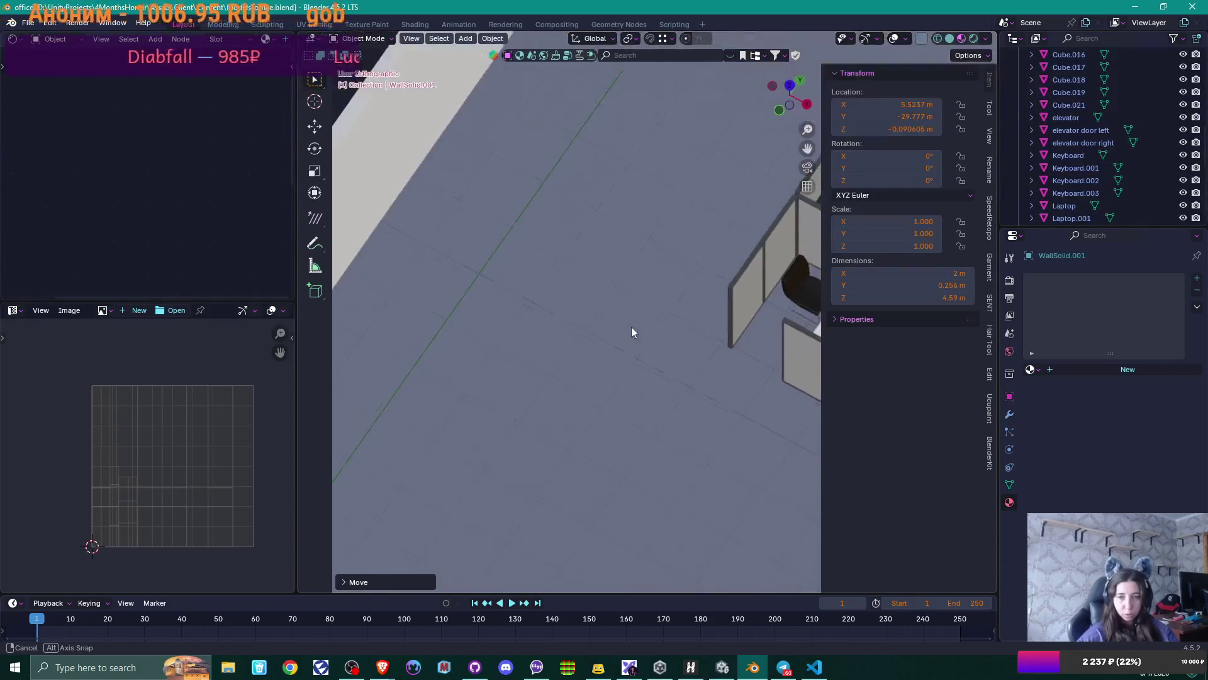
middle_drag(631, 326, 697, 341)
middle_drag(660, 296, 595, 265)
scroll(595, 265, down, 5)
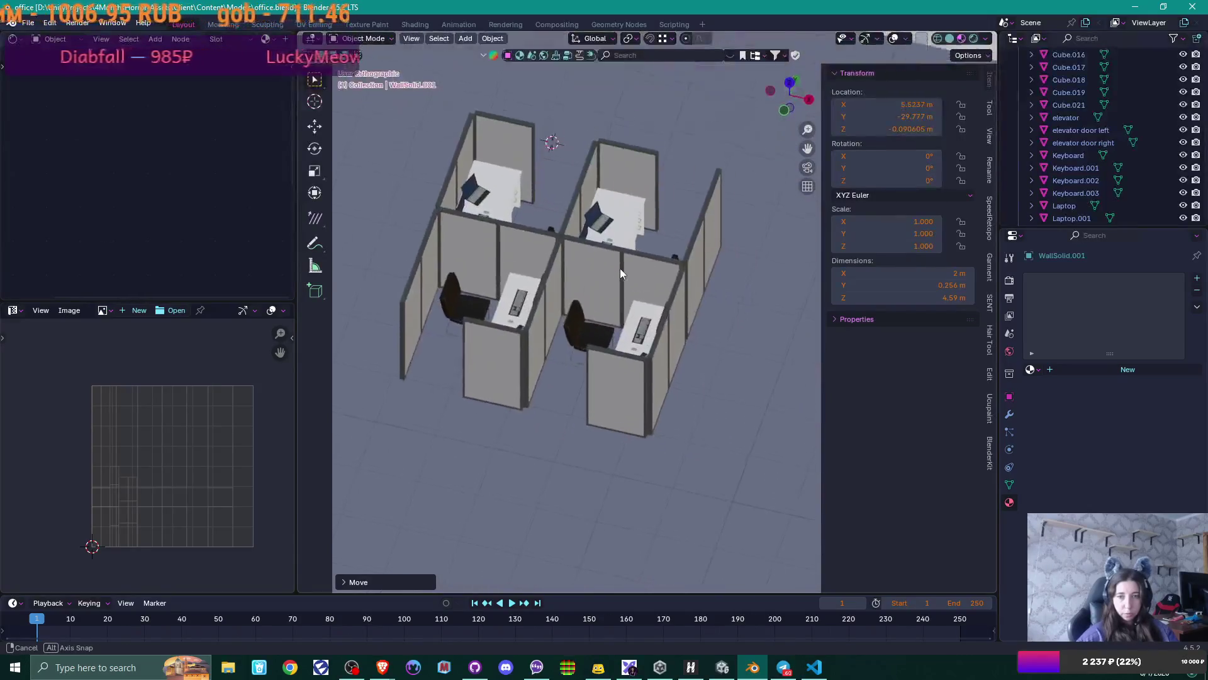
click(538, 189)
key(KP_7)
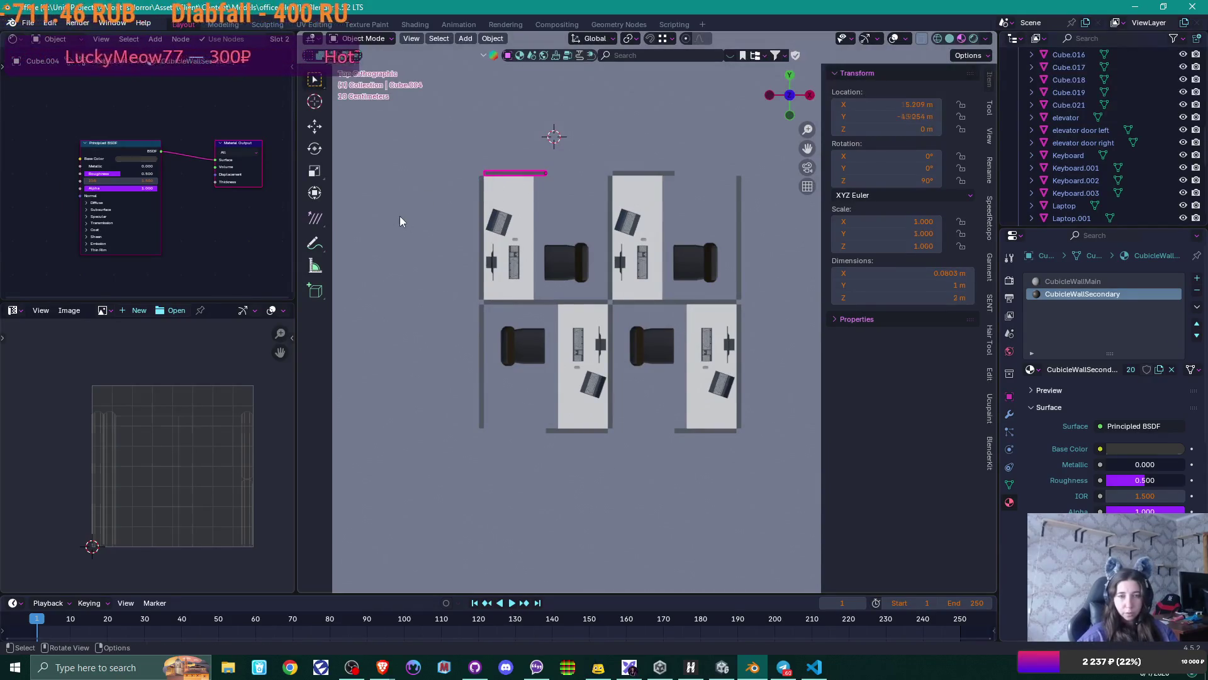
click(446, 329)
key(h)
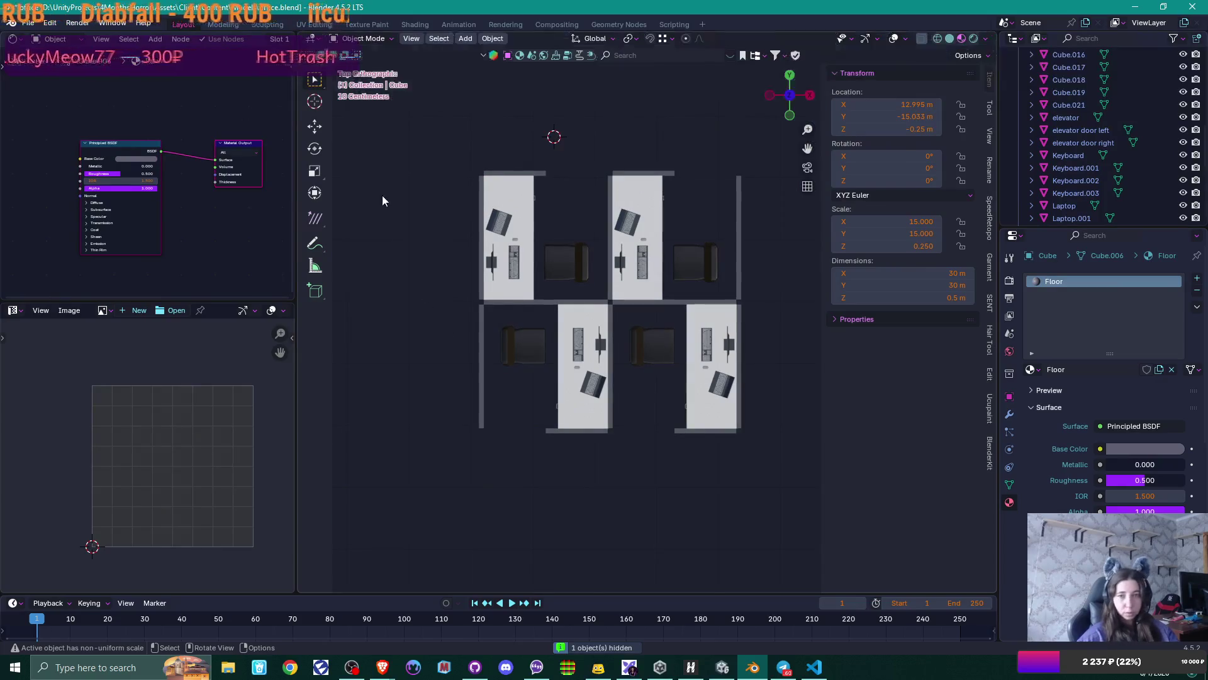
- Move the top-left cubicle's desk group further left along X
drag(405, 145, 602, 306)
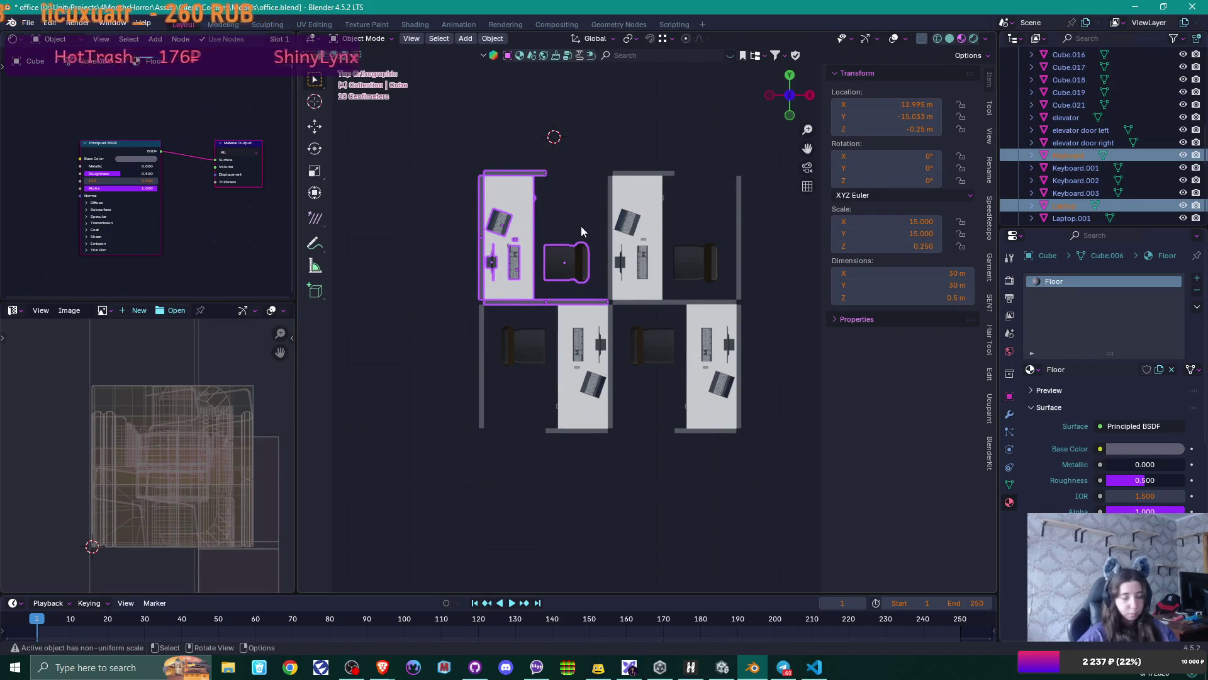
key(g)
key(x)
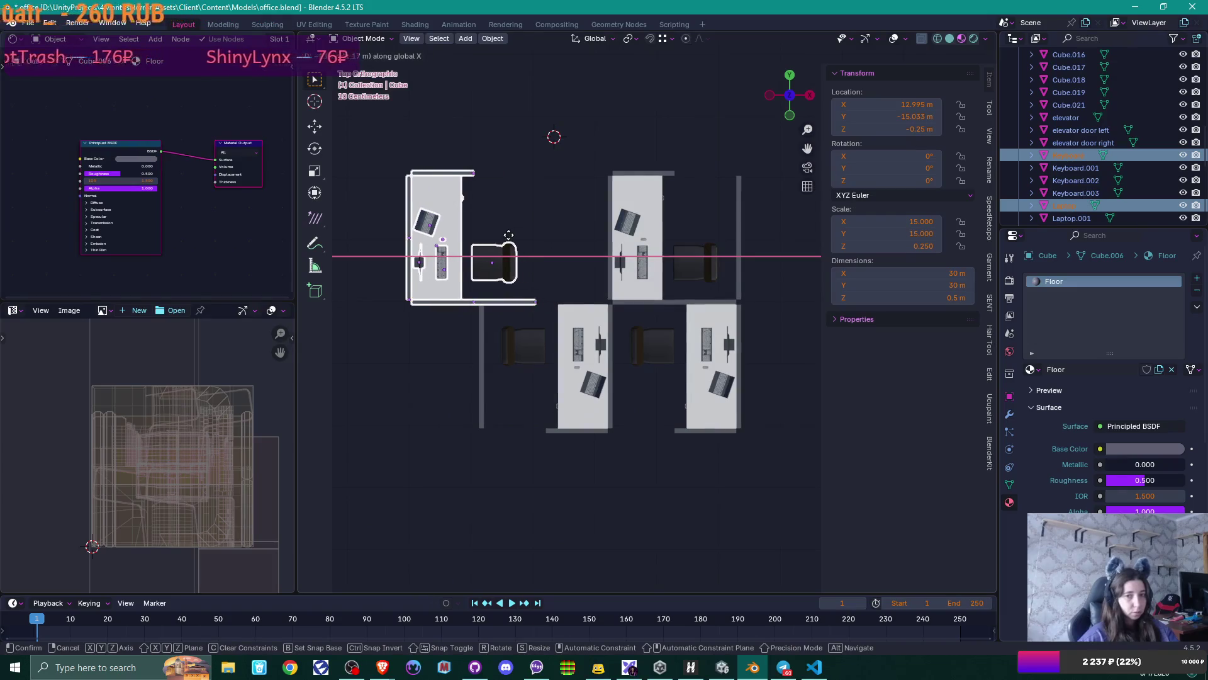
click(582, 274)
- Duplicate the divider wall strip and place the copy 1 m to the right along X
scroll(582, 274, up, 4)
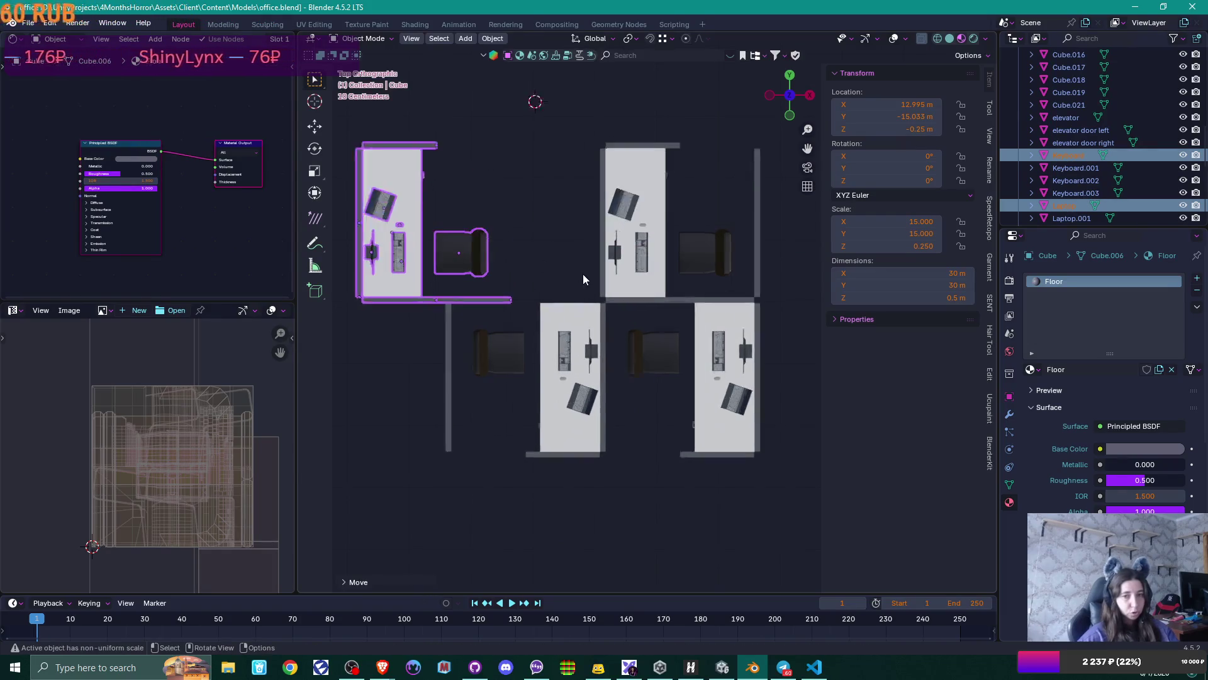
shift+middle_drag(496, 263, 558, 276)
click(477, 316)
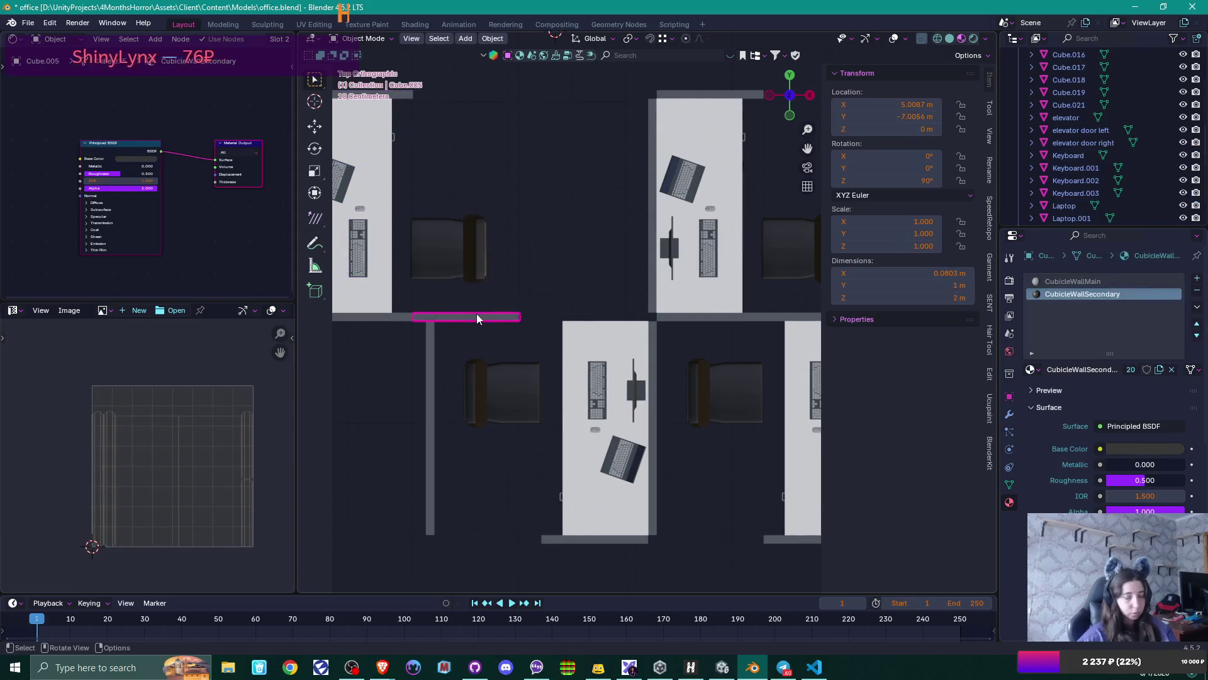
key(shift+d)
key(x)
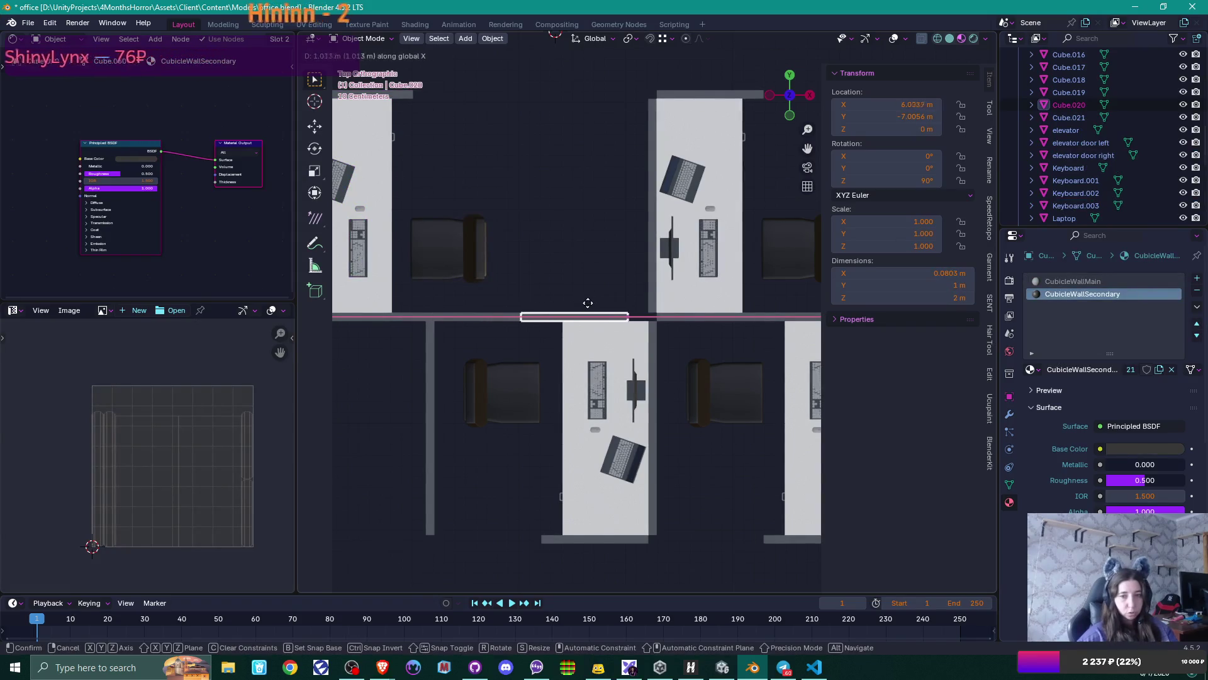
click(577, 300)
key(g)
key(x)
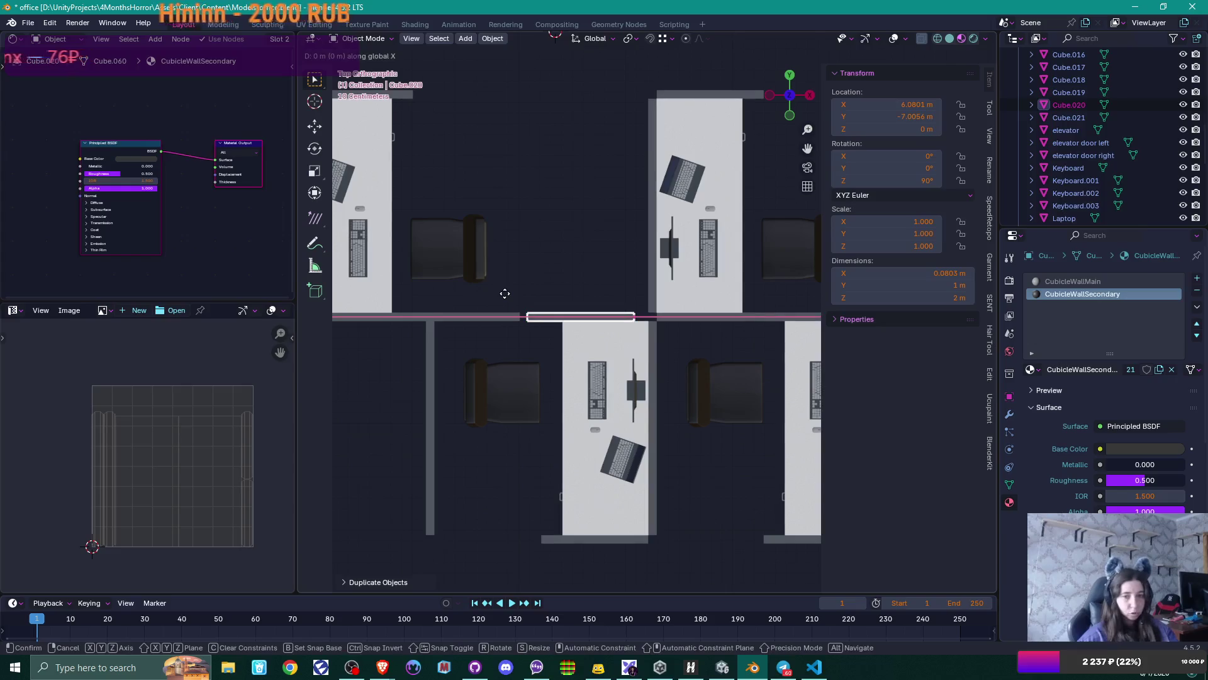
click(523, 313)
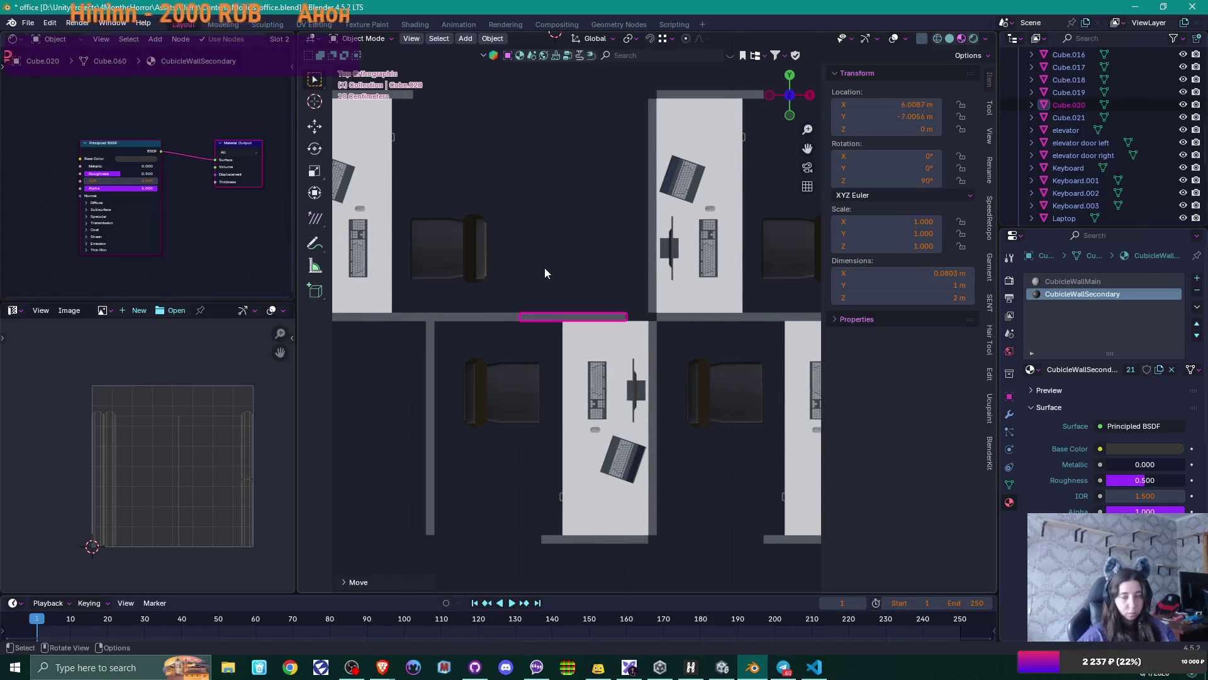
- Inspect the cubicles in 3D and select the neighbouring wall panel
mouse_move(545, 266)
middle_down()
mouse_move(546, 289)
mouse_move(419, 215)
mouse_move(617, 272)
mouse_move(537, 335)
middle_up()
scroll(541, 260, down, 3)
scroll(562, 313, up, 2)
click(557, 288)
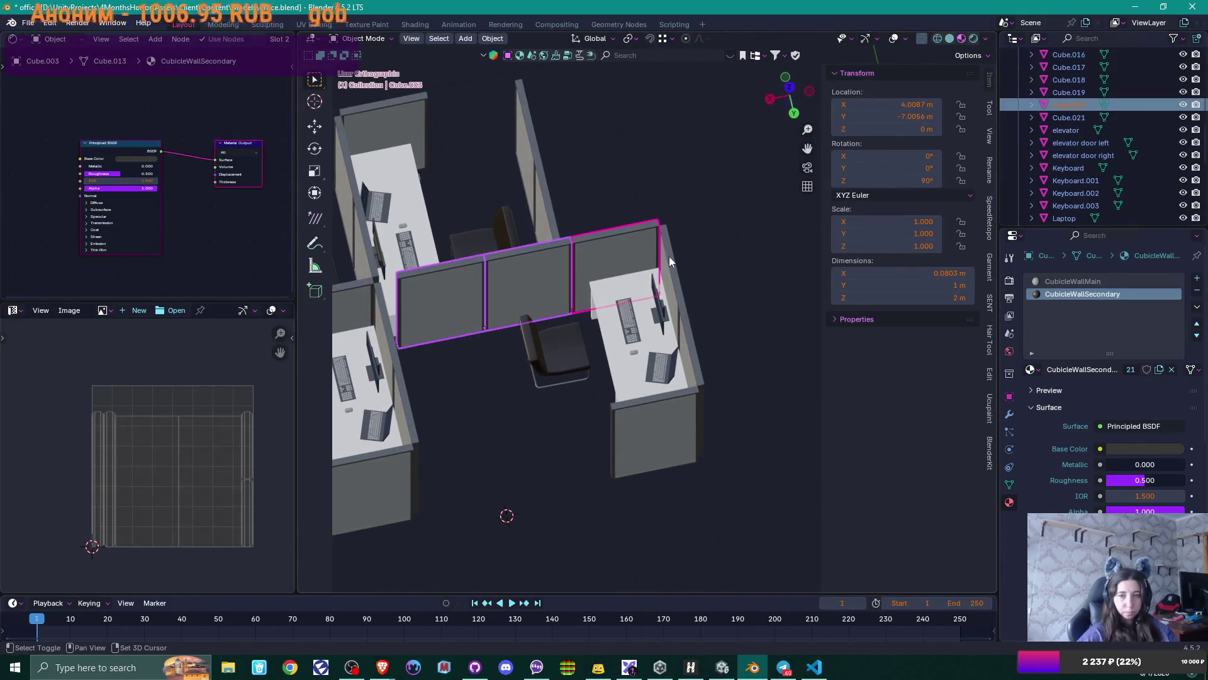
- Slide the right cubicle's walls and furniture left along X to close the gap
middle_drag(686, 342, 778, 340)
mouse_move(586, 143)
mouse_down()
mouse_move(664, 292)
mouse_move(760, 417)
mouse_up()
mouse_move(760, 418)
middle_down()
mouse_move(660, 378)
mouse_move(510, 345)
mouse_move(621, 404)
mouse_move(516, 283)
middle_up()
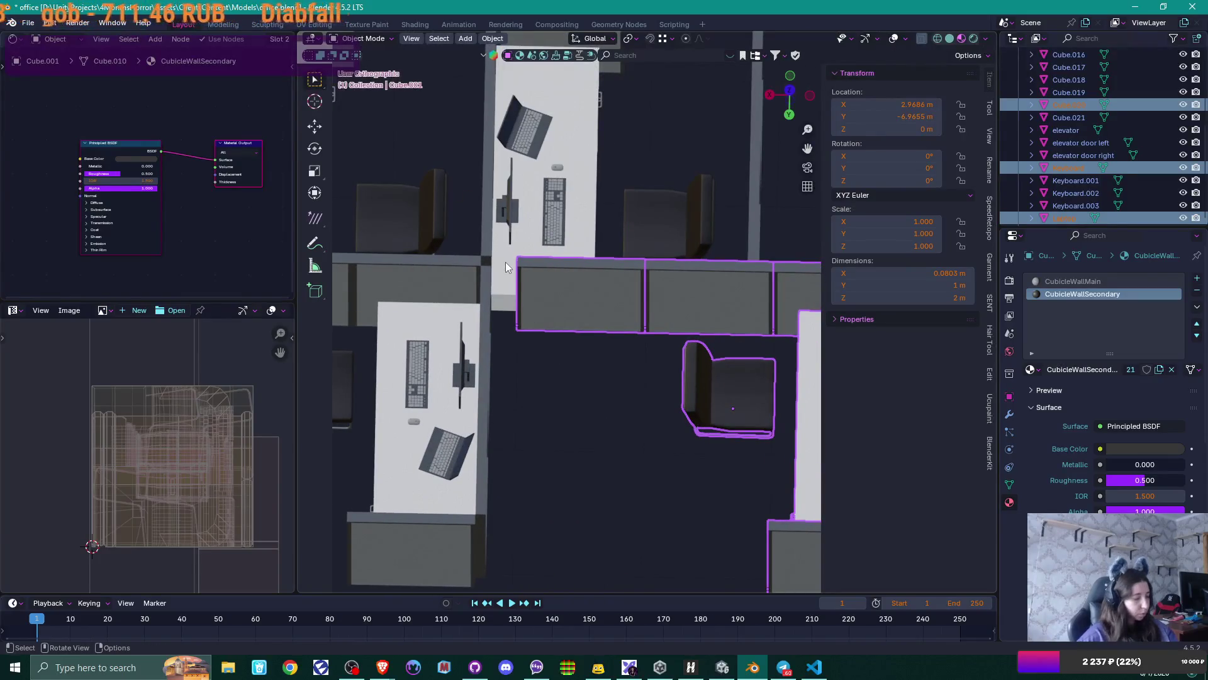
key(g)
key(x)
click(505, 282)
- Duplicate the front wall panel as Cube.022 and place it beside the lower cubicle at X 6.209 m
scroll(548, 329, down, 5)
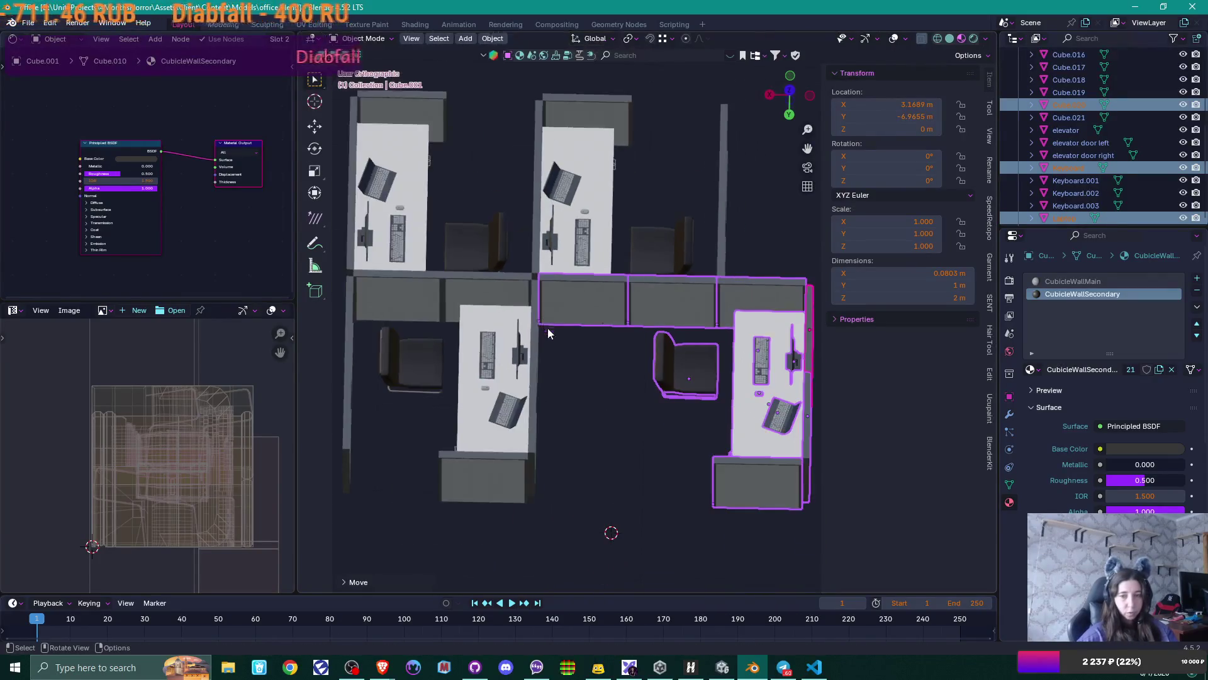
click(646, 385)
mouse_move(647, 385)
middle_down()
mouse_move(649, 408)
mouse_move(648, 369)
mouse_move(661, 388)
middle_up()
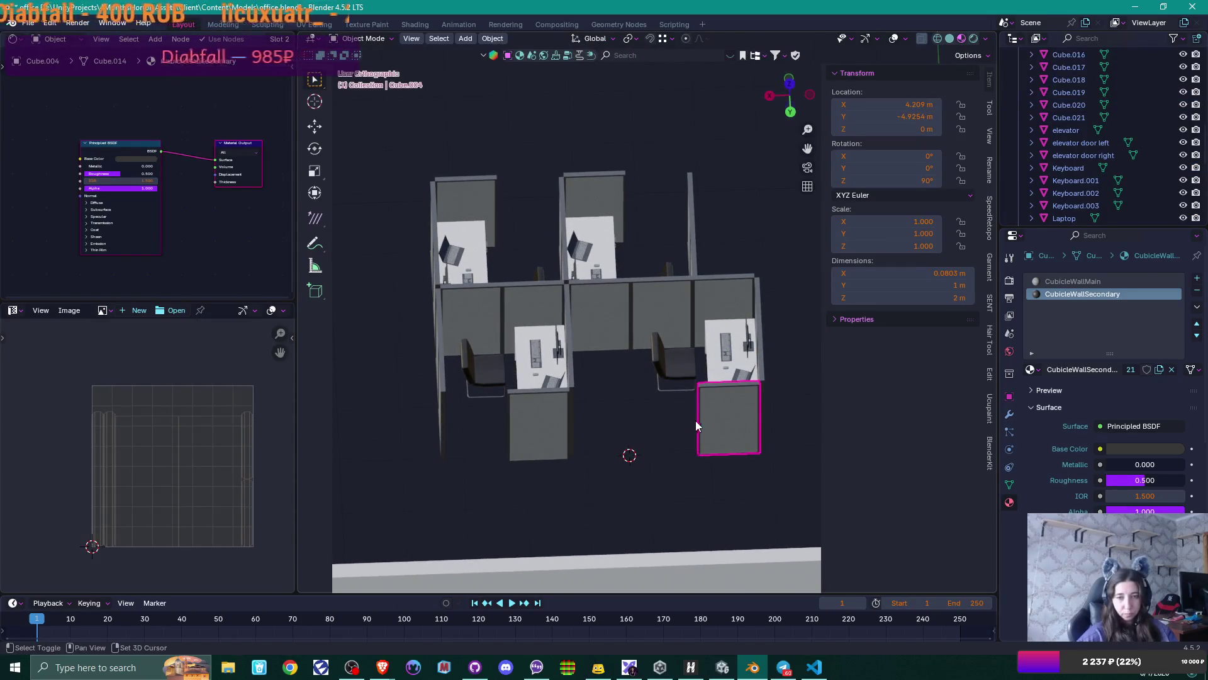
key(shift+d)
key(x)
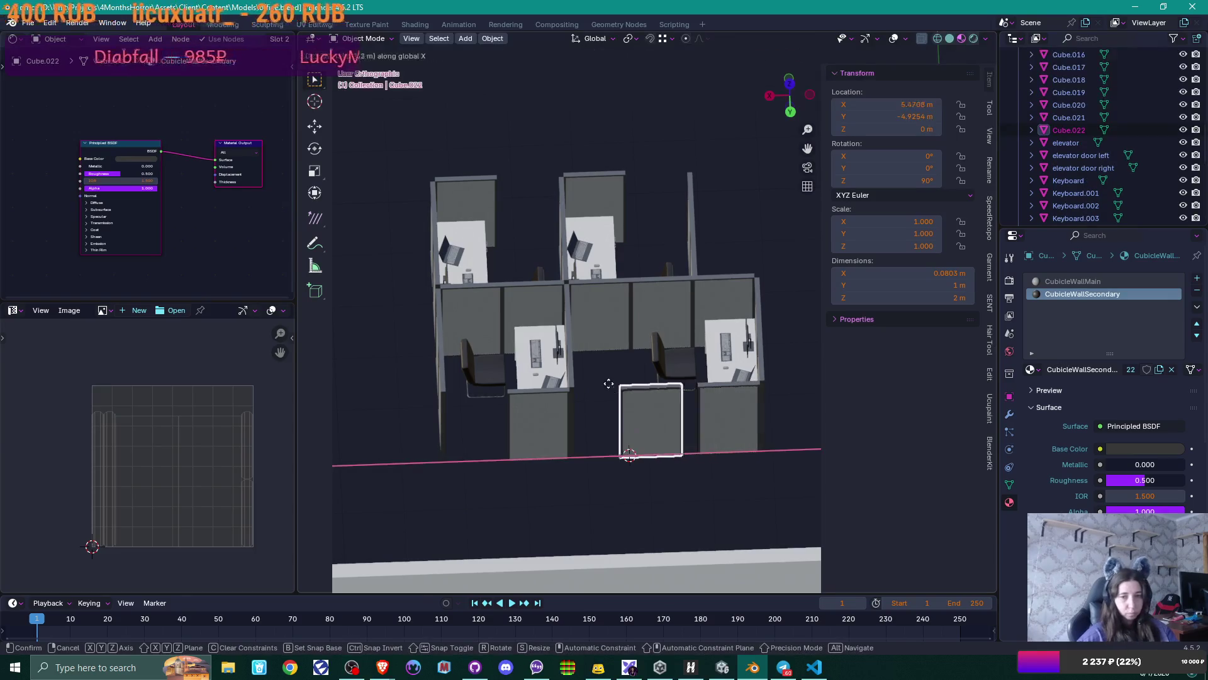
click(580, 385)
mouse_move(662, 395)
middle_down()
mouse_move(667, 414)
mouse_move(638, 452)
mouse_move(730, 455)
mouse_move(742, 439)
mouse_move(703, 434)
mouse_move(575, 362)
mouse_move(636, 372)
mouse_move(598, 384)
middle_up()
scroll(703, 434, up, 2)
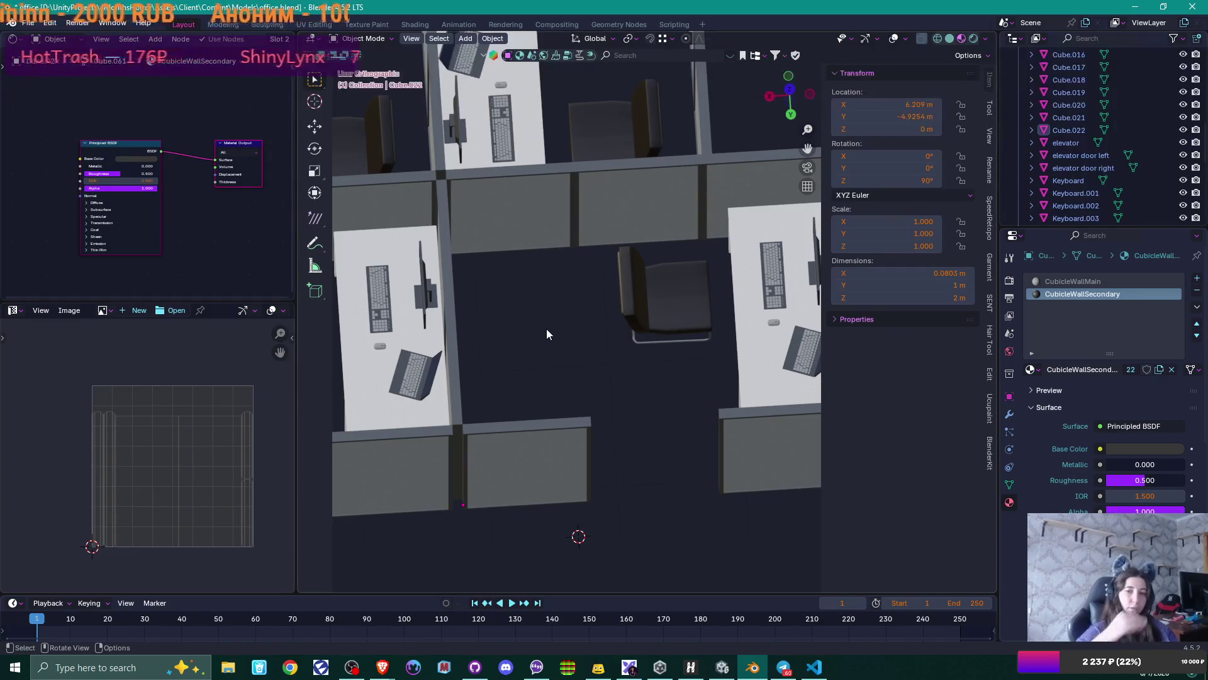
- Delete the duplicated front wall panel Cube.022 beside the lower cubicle
scroll(546, 326, down, 2)
mouse_move(546, 325)
middle_down()
mouse_move(579, 343)
mouse_move(682, 281)
mouse_move(592, 308)
mouse_move(454, 309)
mouse_move(527, 345)
mouse_move(609, 353)
mouse_move(596, 333)
middle_up()
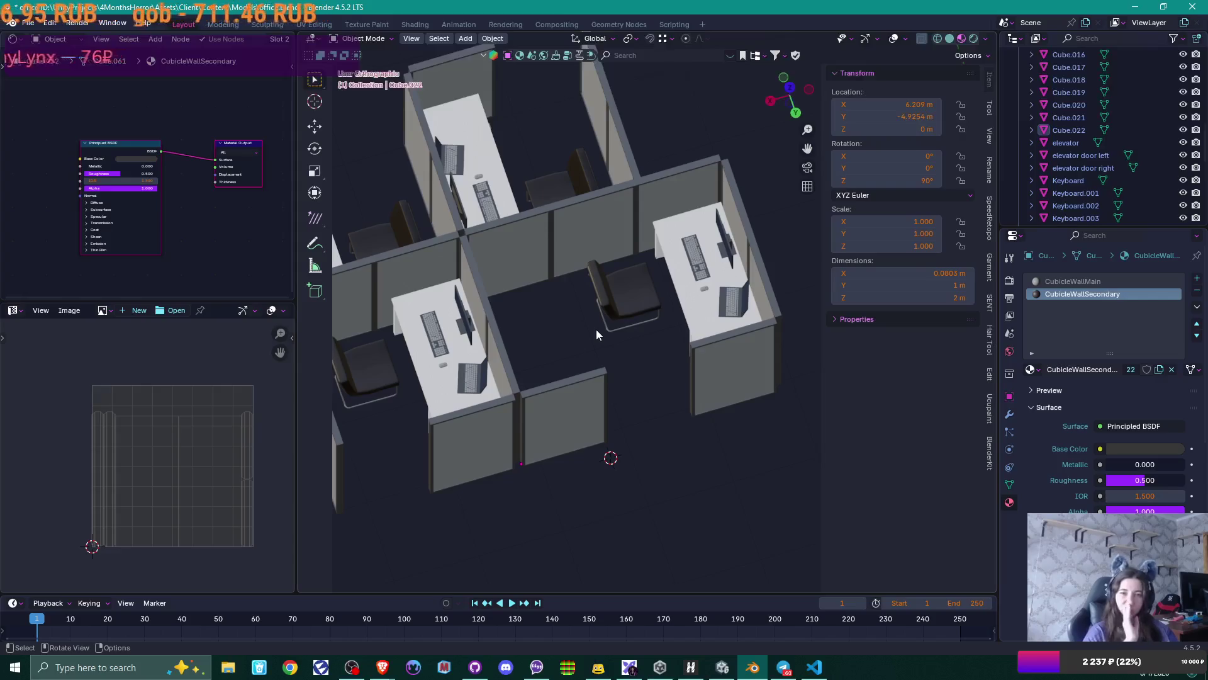
scroll(595, 329, down, 3)
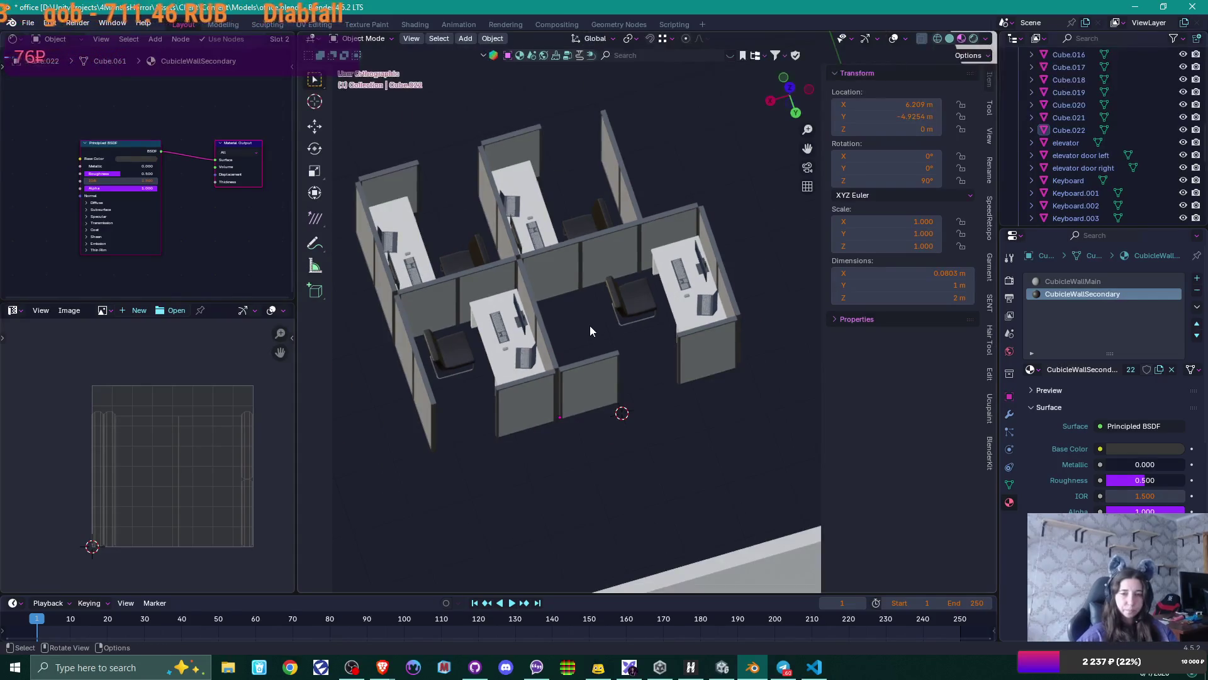
mouse_move(590, 326)
middle_down()
mouse_move(615, 301)
mouse_move(605, 327)
mouse_move(625, 344)
middle_up()
scroll(605, 326, up, 2)
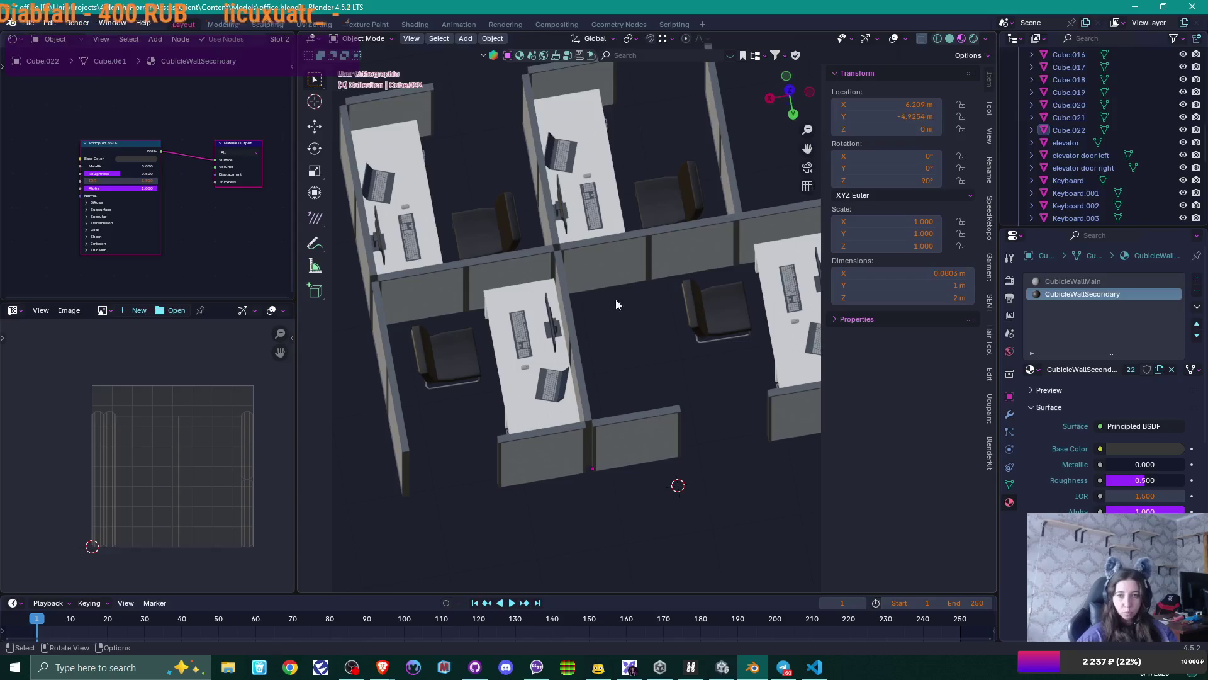
click(654, 434)
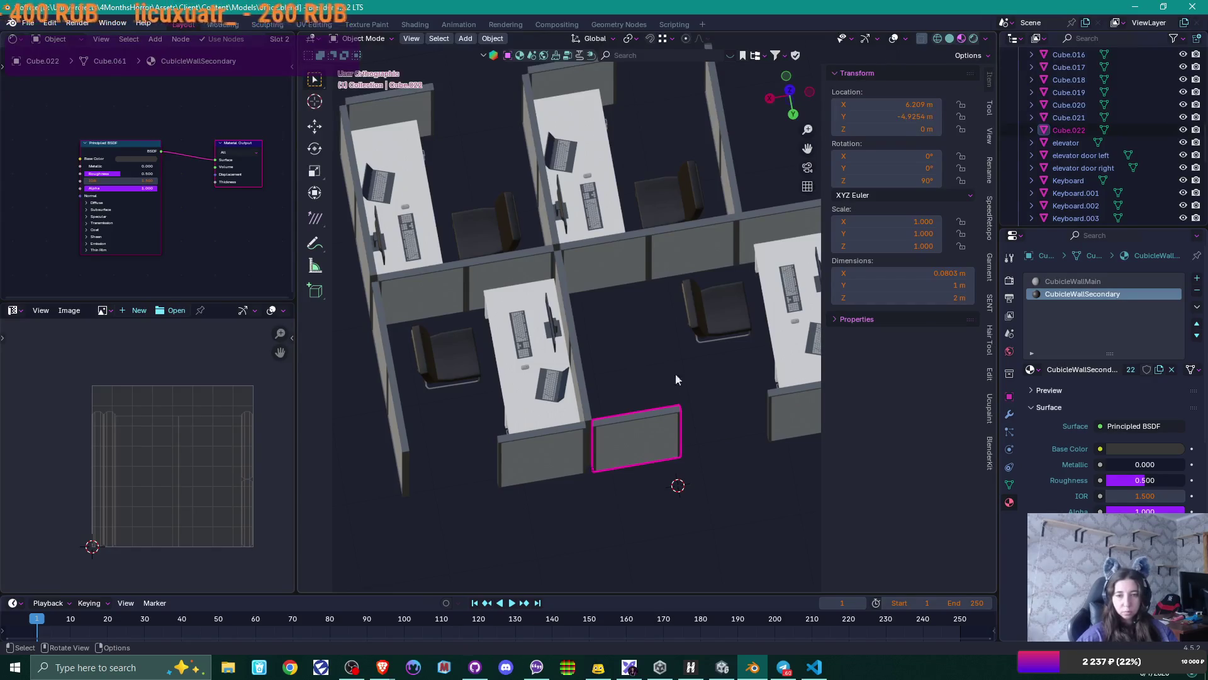
key(Delete)
middle_drag(636, 345, 625, 356)
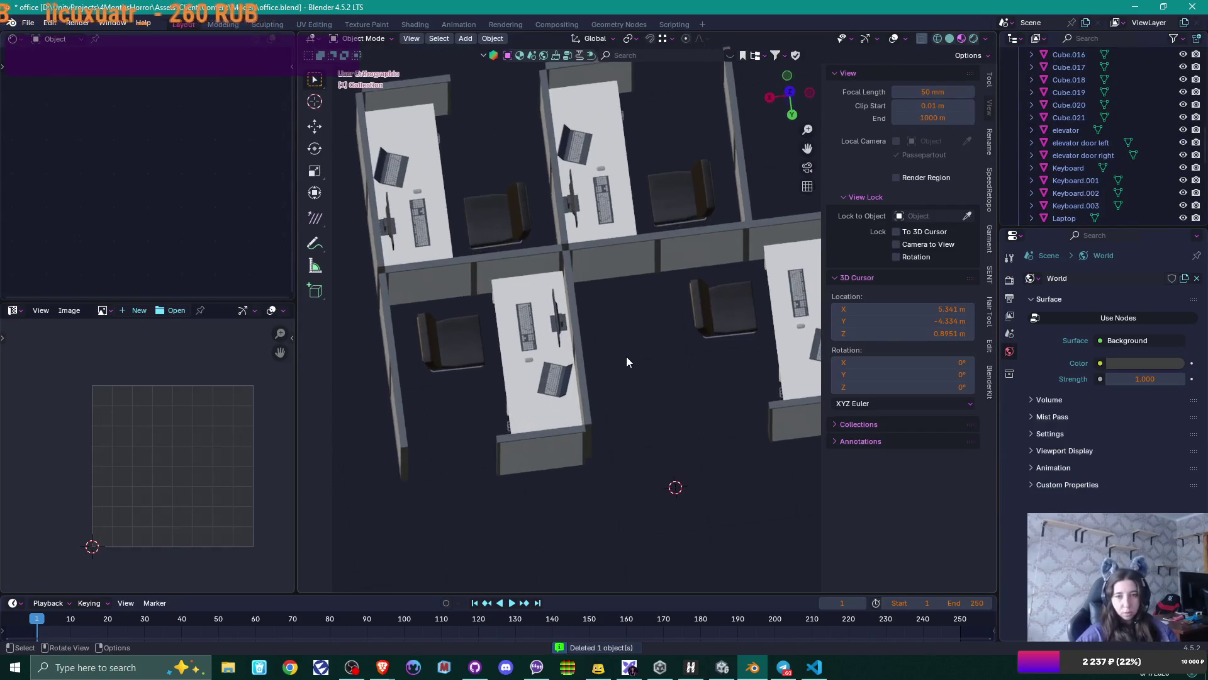
- In top view, shift the two divider wall segments slightly left
key(KP_7)
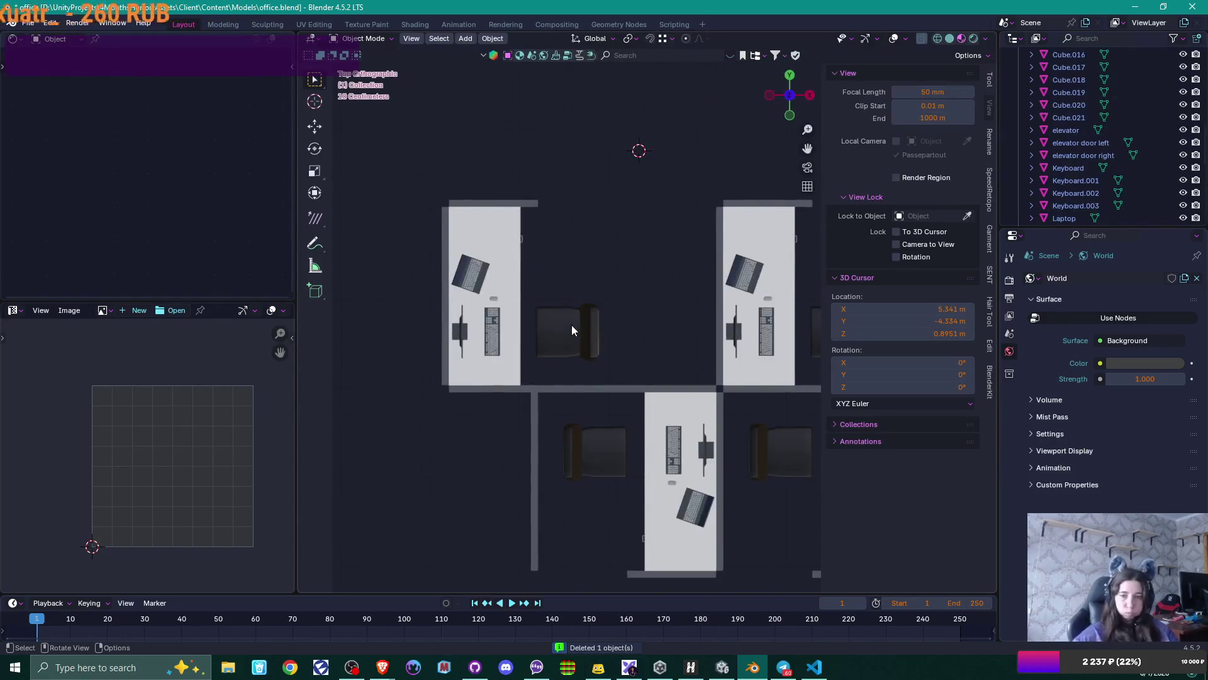
shift+middle_drag(606, 308, 499, 286)
click(677, 344)
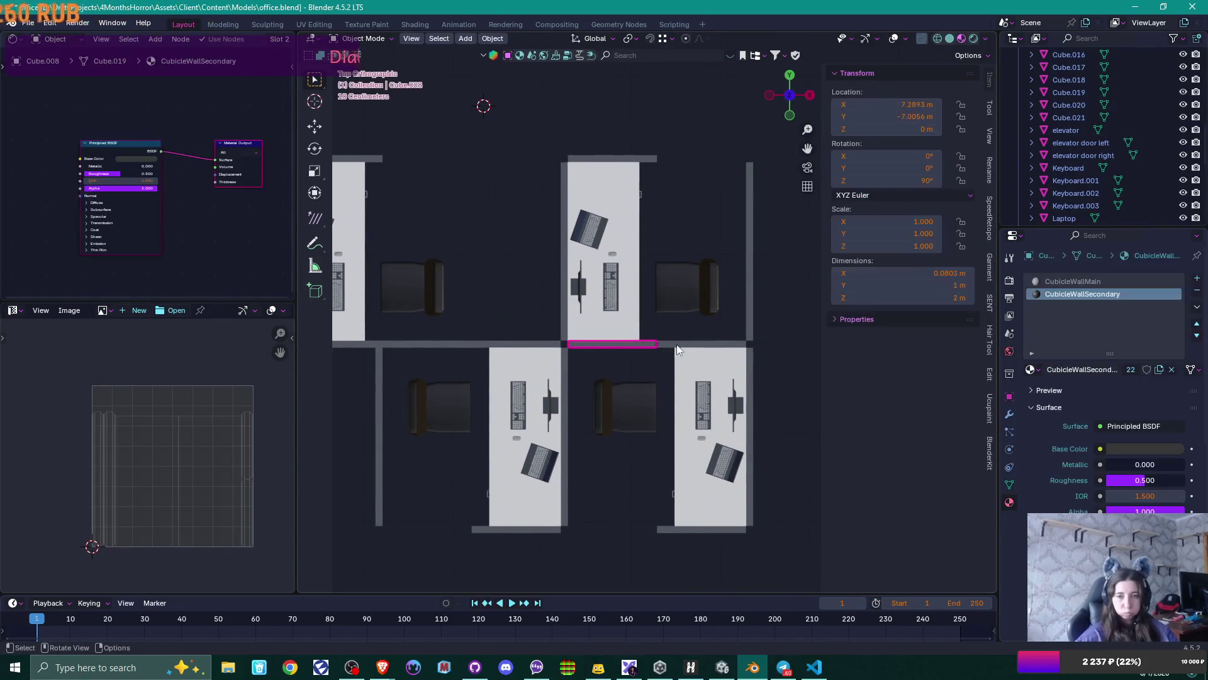
shift+click(648, 346)
scroll(630, 356, up, 2)
key(g)
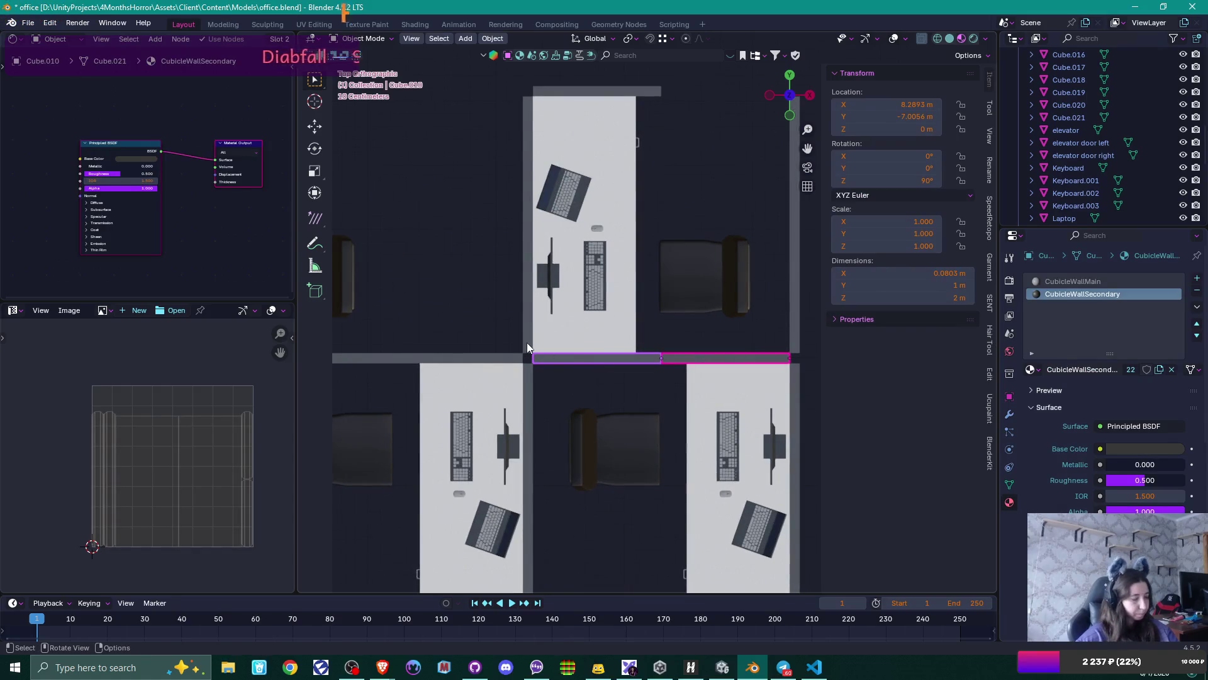
click(545, 293)
- Move the upper-right cubicle's desk and chair along X into line with the walls
scroll(544, 189, down, 4)
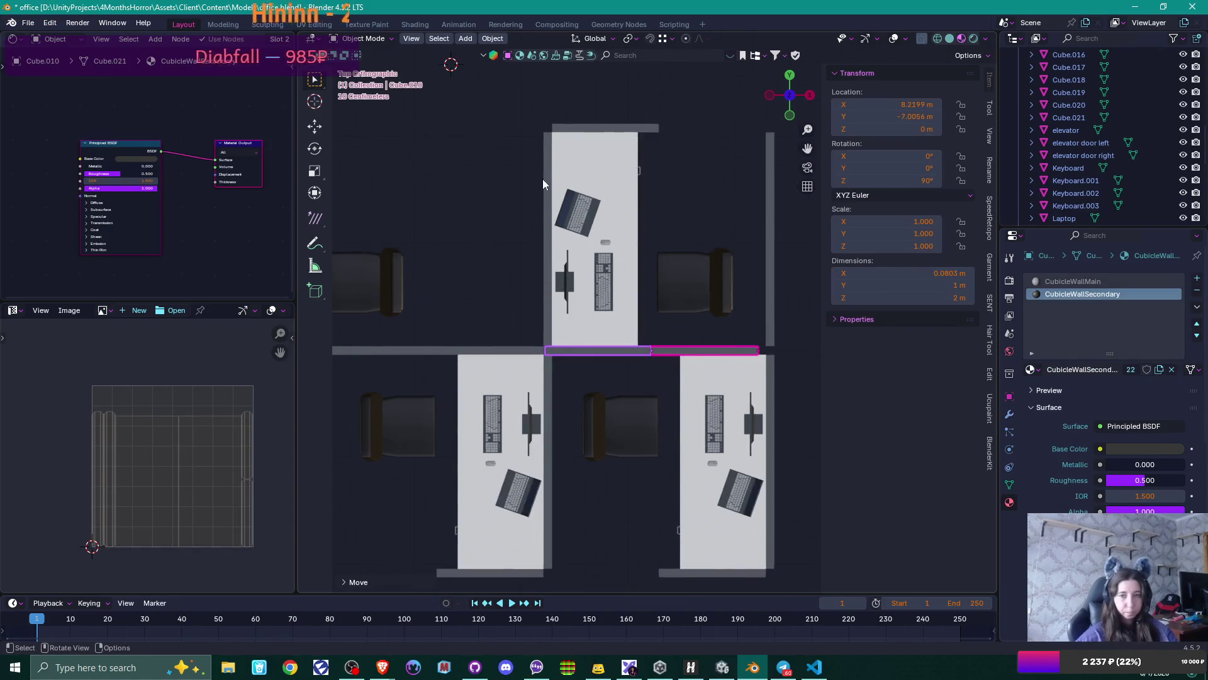
drag(539, 128, 678, 310)
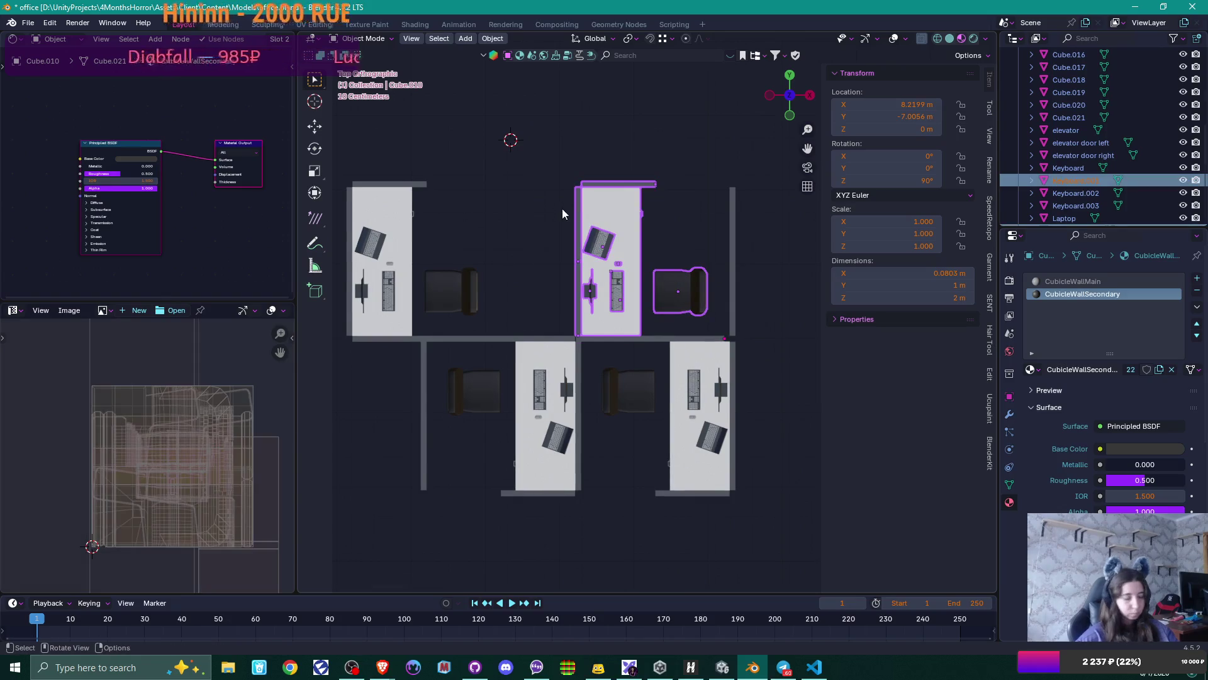
key(g)
key(x)
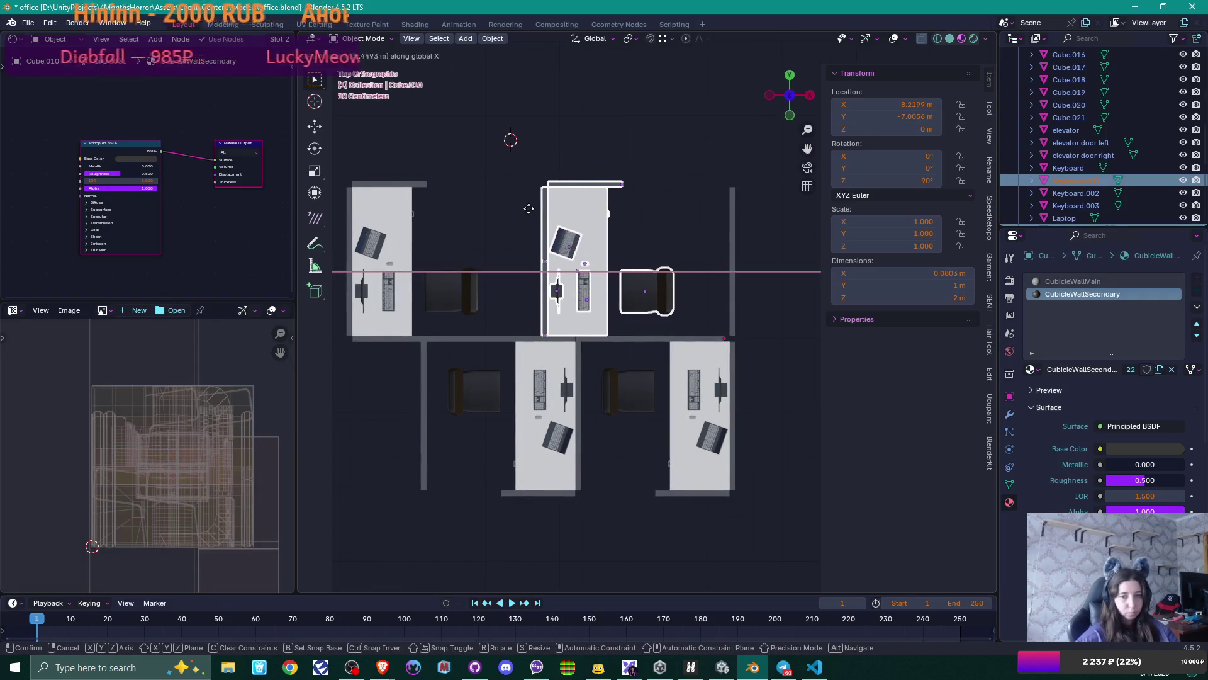
click(529, 208)
mouse_move(527, 209)
middle_down()
mouse_move(620, 259)
mouse_move(424, 198)
mouse_move(417, 212)
middle_up()
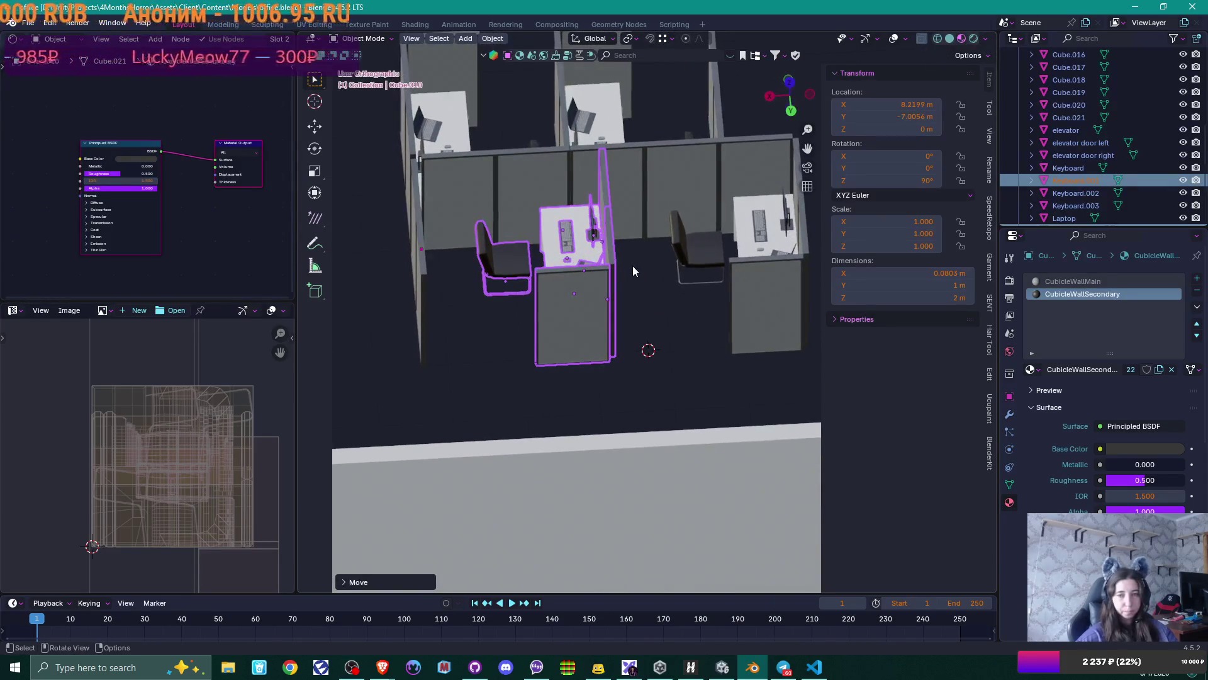
mouse_move(633, 265)
middle_down()
mouse_move(615, 266)
mouse_move(630, 285)
mouse_move(605, 272)
middle_up()
key(g)
key(x)
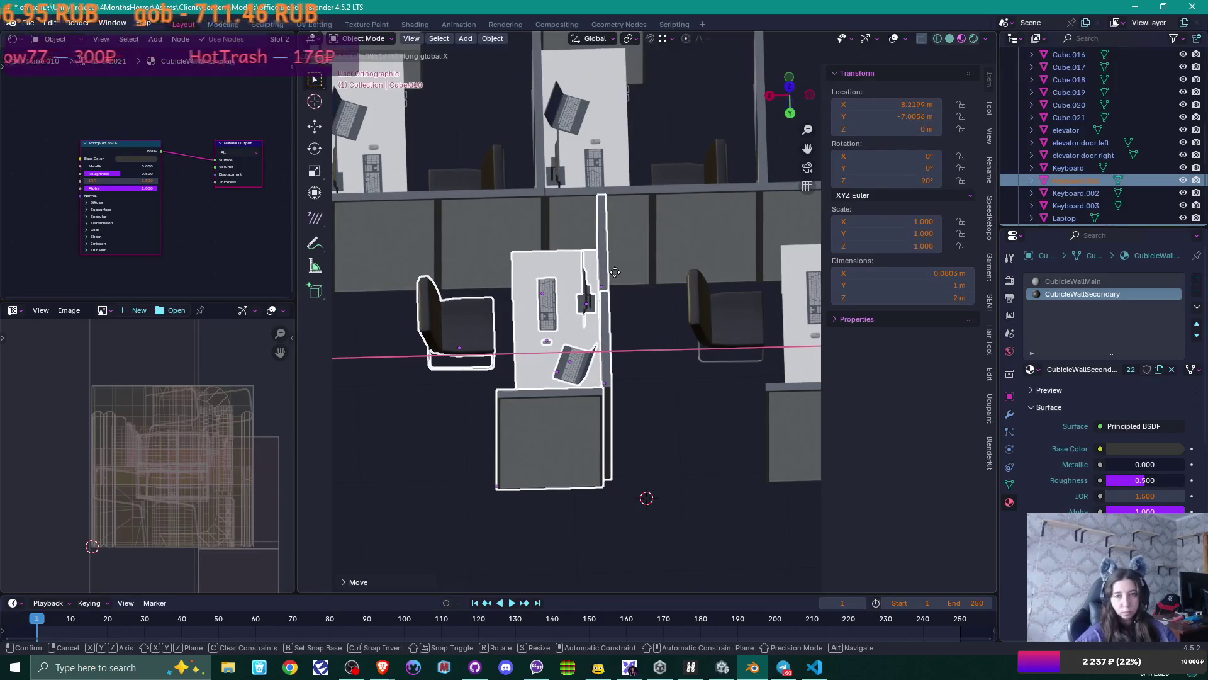
click(614, 271)
scroll(614, 271, down, 3)
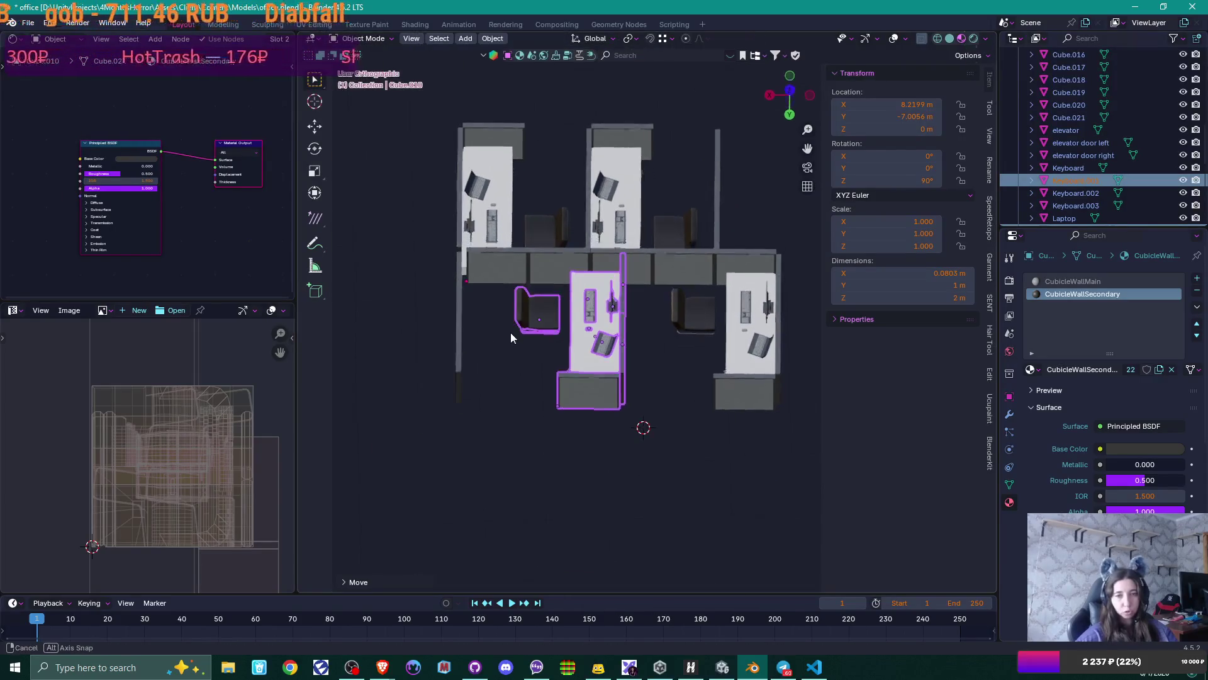
scroll(511, 332, up, 4)
click(521, 278)
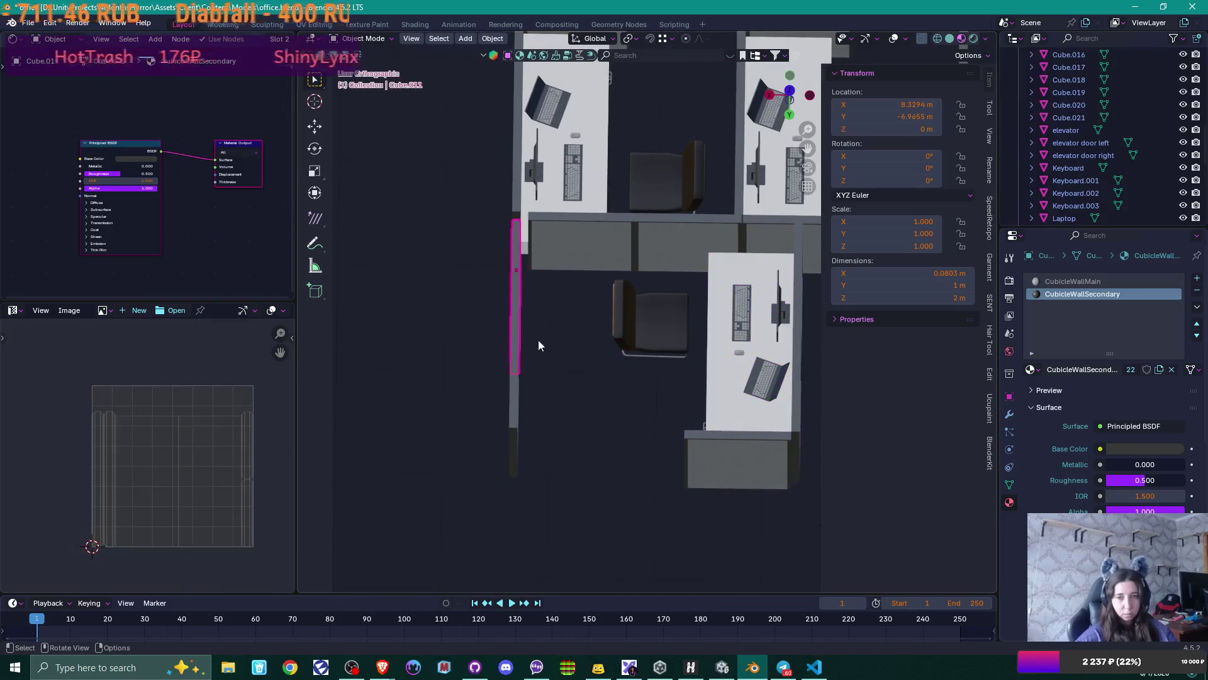
- Nudge the thin side wall a small distance along X
shift+click(515, 397)
key(g)
key(x)
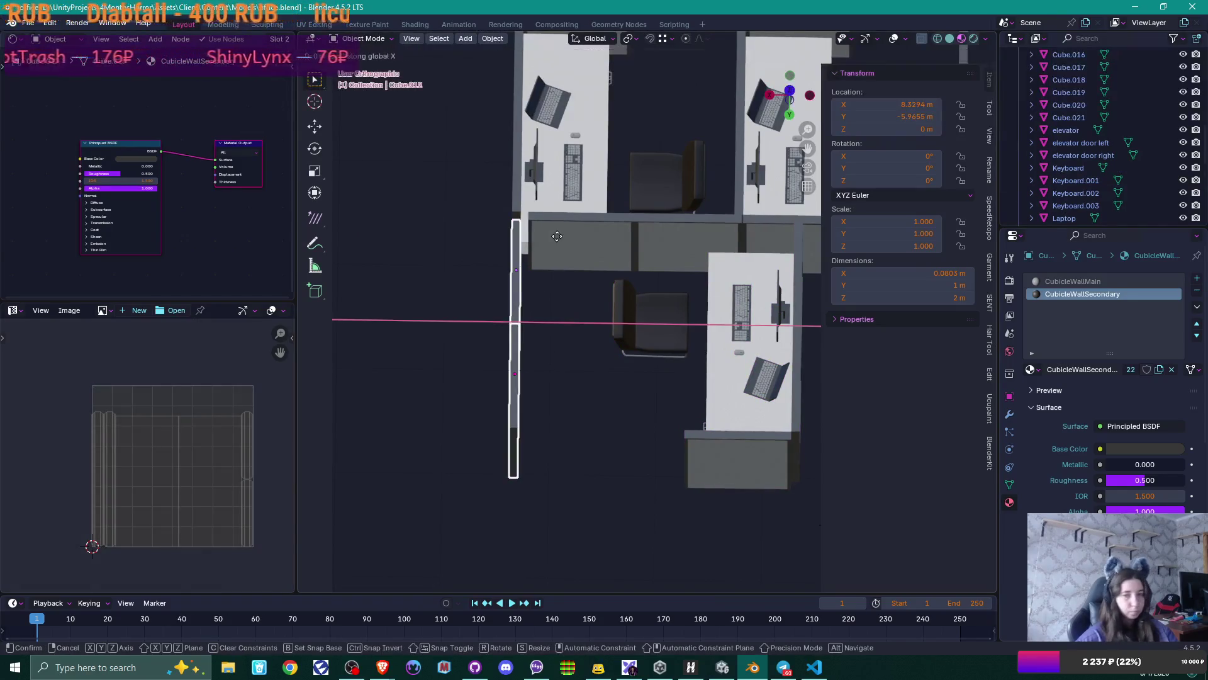
click(534, 224)
scroll(599, 294, down, 2)
mouse_move(601, 298)
middle_down()
mouse_move(583, 287)
mouse_move(606, 390)
mouse_move(730, 320)
mouse_move(664, 327)
mouse_move(680, 343)
mouse_move(666, 345)
mouse_move(531, 349)
mouse_move(655, 343)
mouse_move(655, 358)
mouse_move(757, 222)
mouse_move(681, 316)
mouse_move(563, 322)
middle_up()
- Shift the lower cubicle's walls and furniture left along X
scroll(613, 300, up, 3)
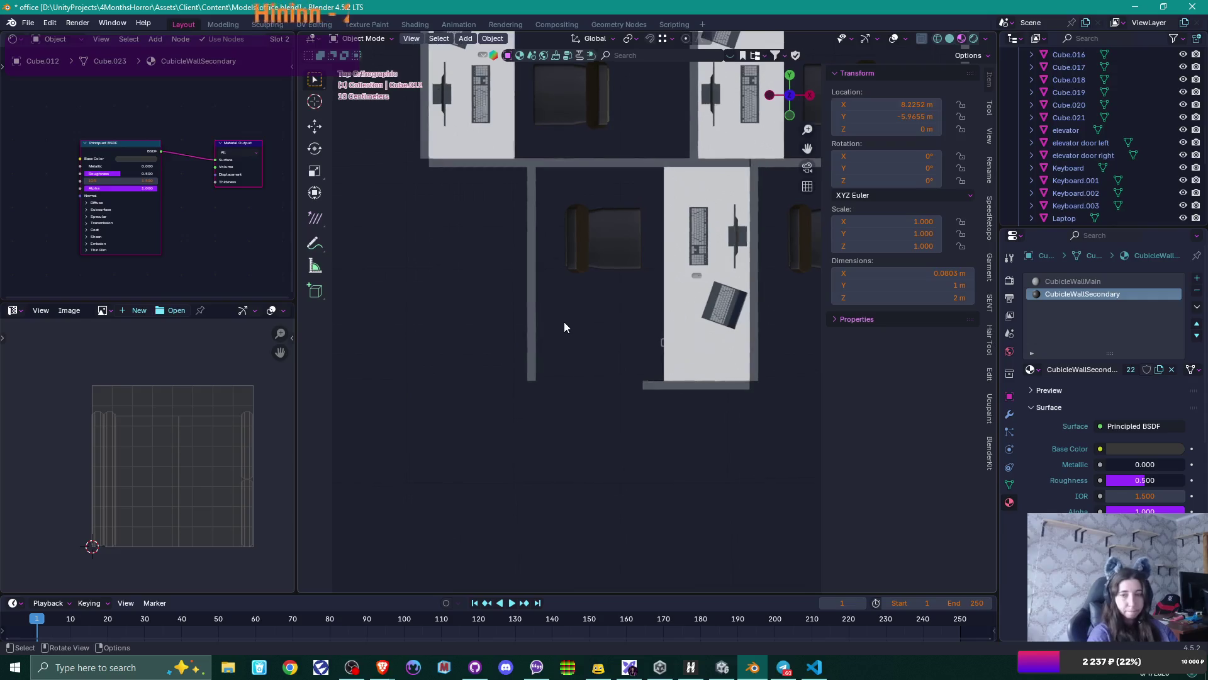
mouse_move(491, 191)
mouse_down()
mouse_move(743, 361)
mouse_move(773, 399)
mouse_up()
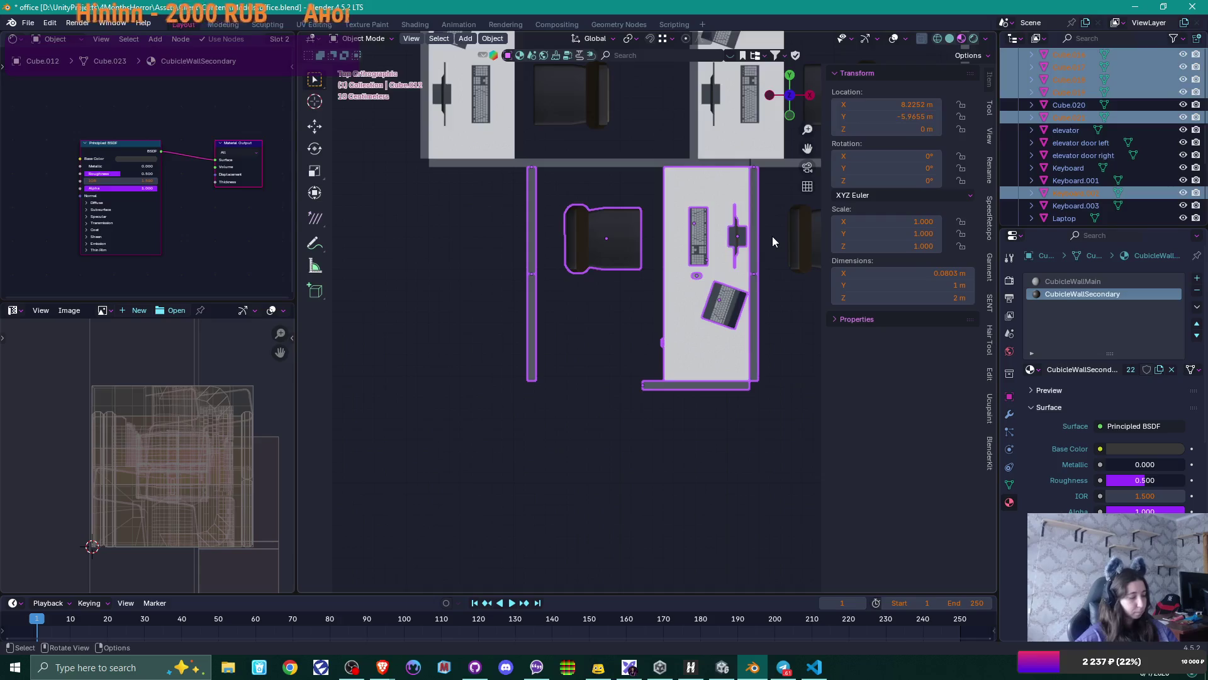
key(g)
key(x)
click(665, 252)
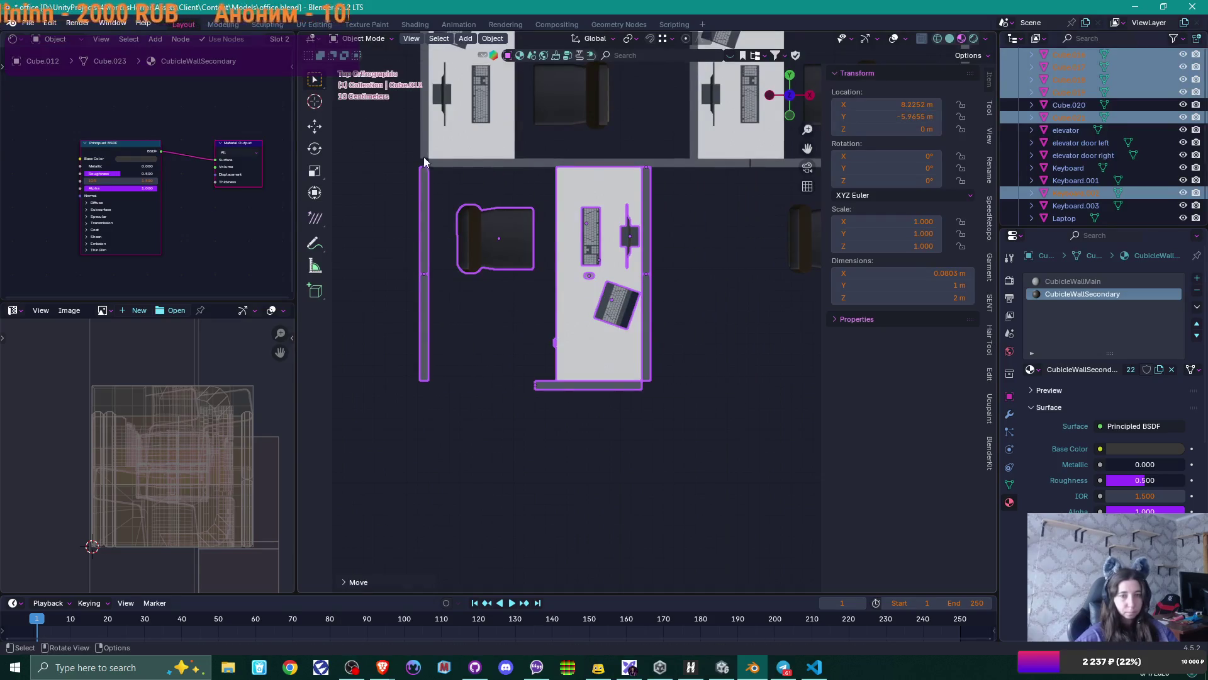
key(g)
key(x)
key(Escape)
scroll(667, 293, down, 2)
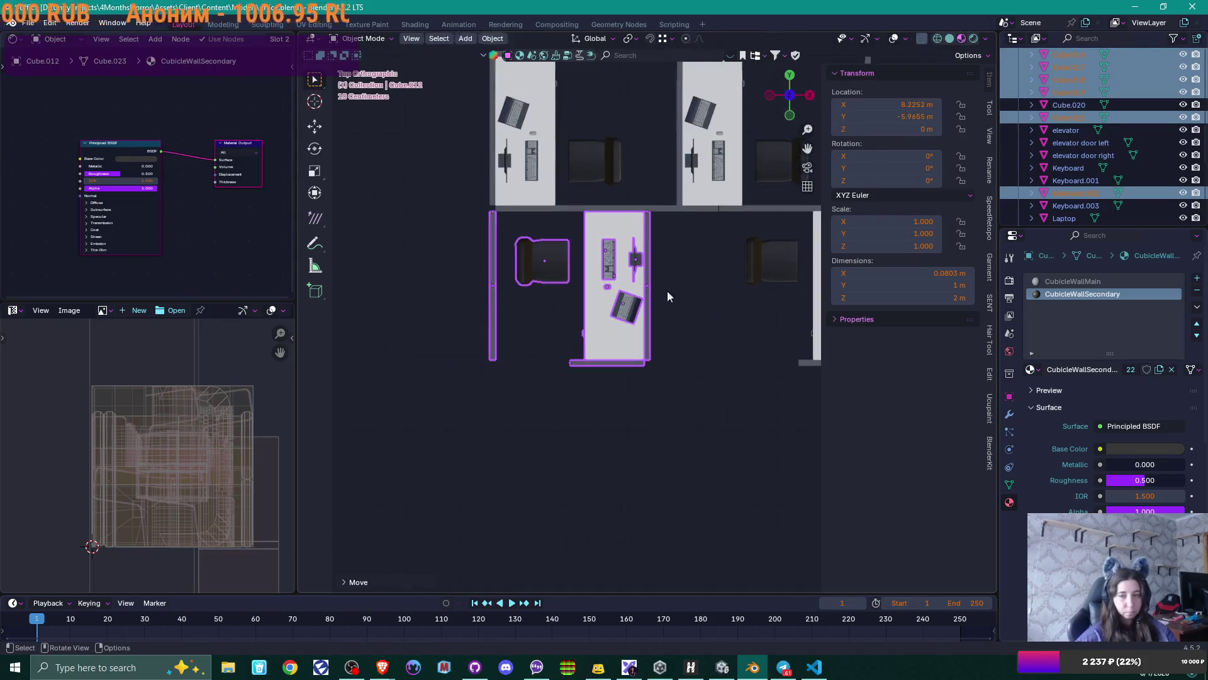
ctrl+scroll(661, 302, down, 4)
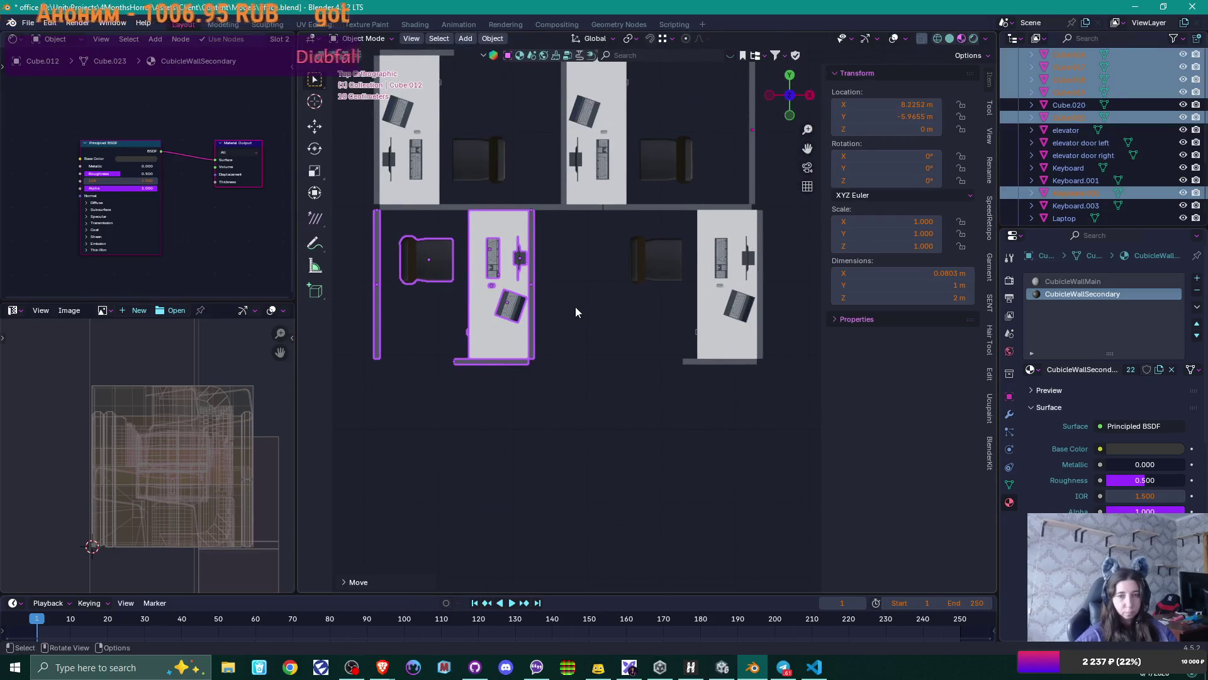
- Move the left cubicle's chair, desk and wall along X
drag(393, 226, 583, 381)
scroll(572, 356, up, 1)
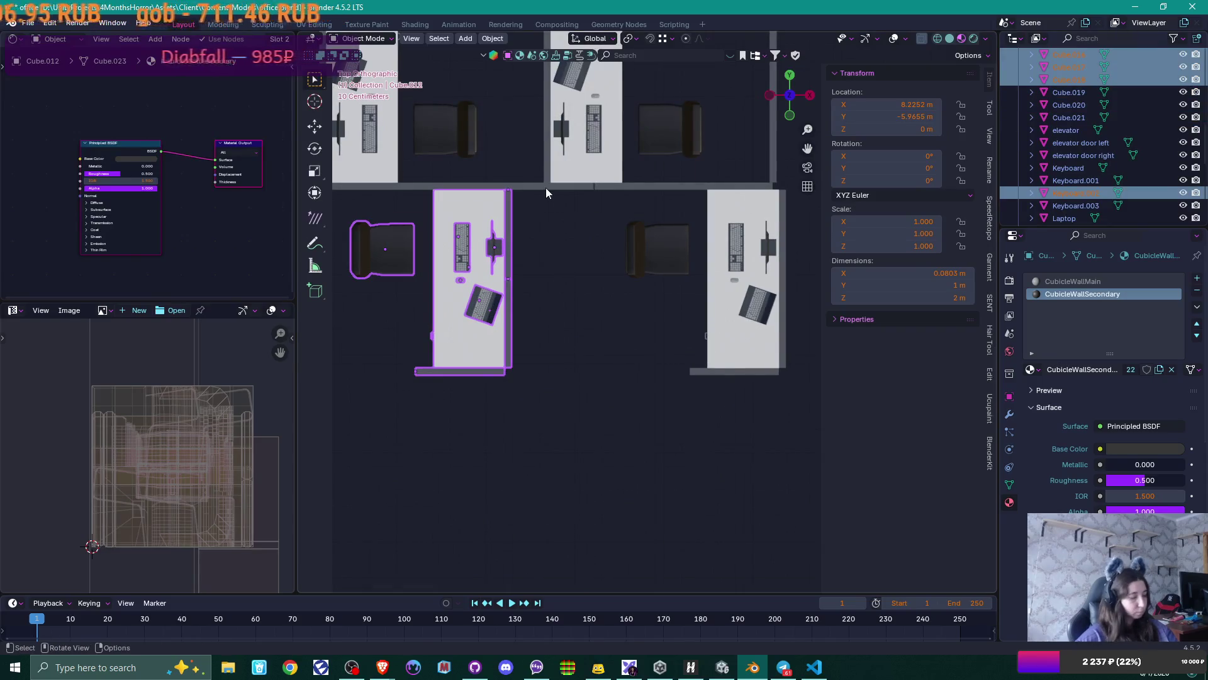
key(g)
key(x)
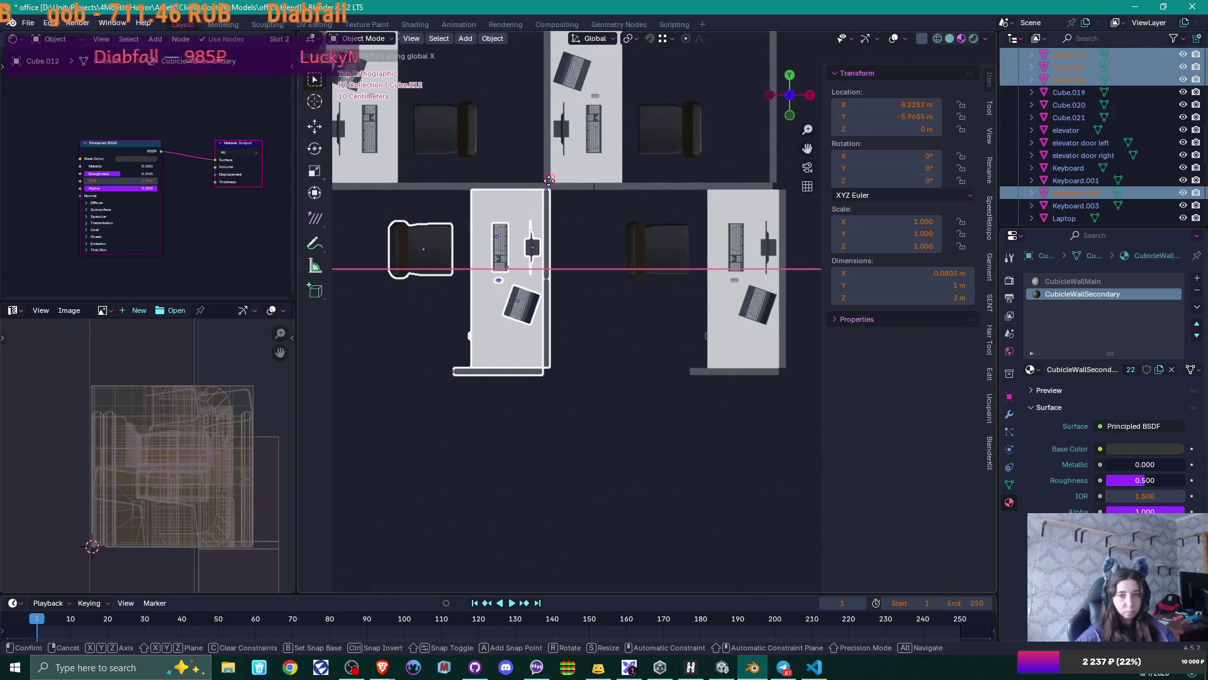
click(542, 179)
scroll(603, 293, down, 1)
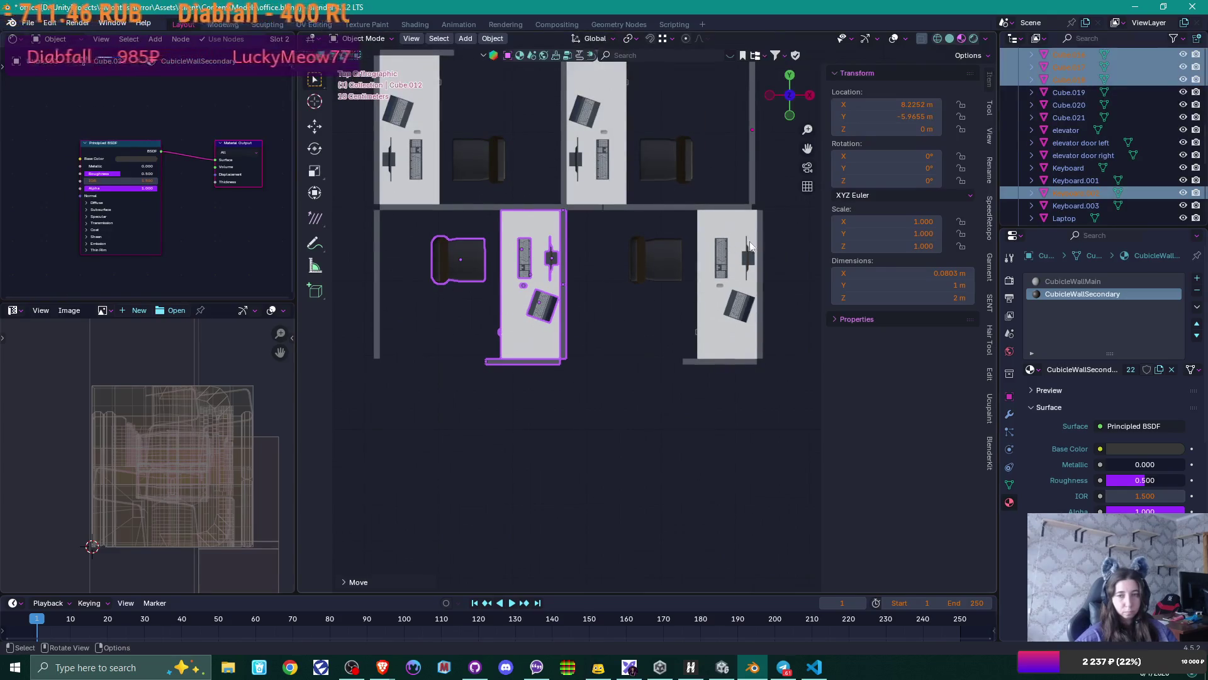
- Slide the right cubicle's chair, desk and wall left along X, then fine-tune it
drag(630, 230, 807, 368)
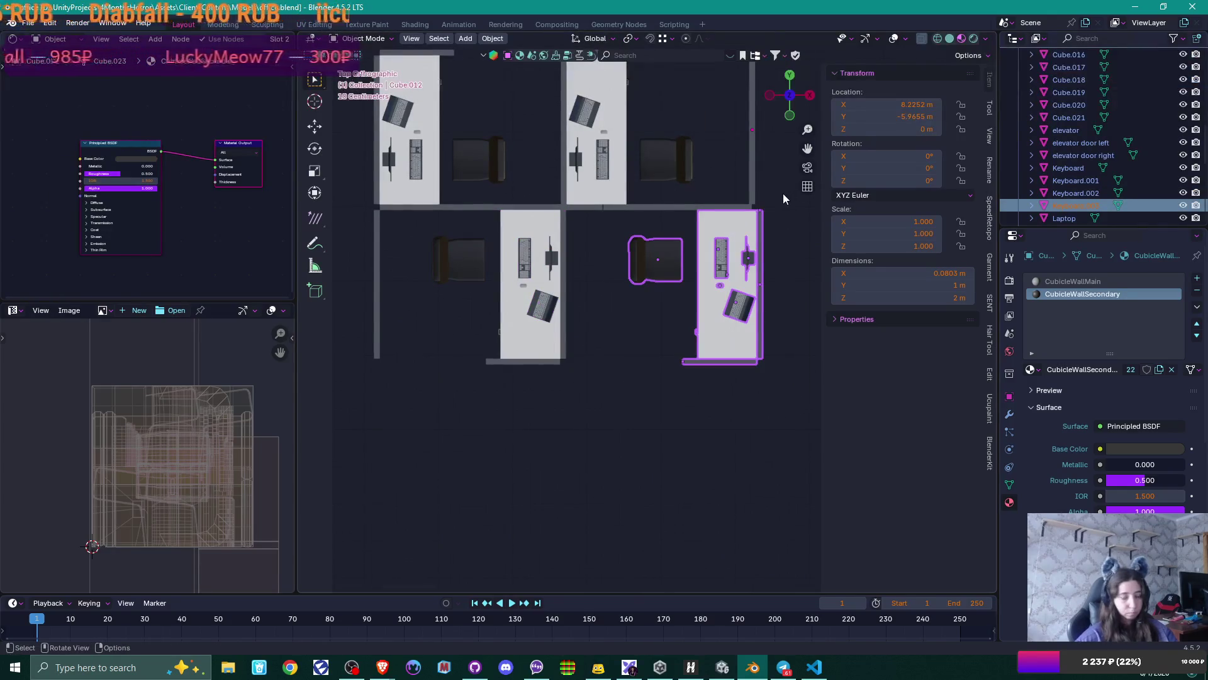
key(g)
key(x)
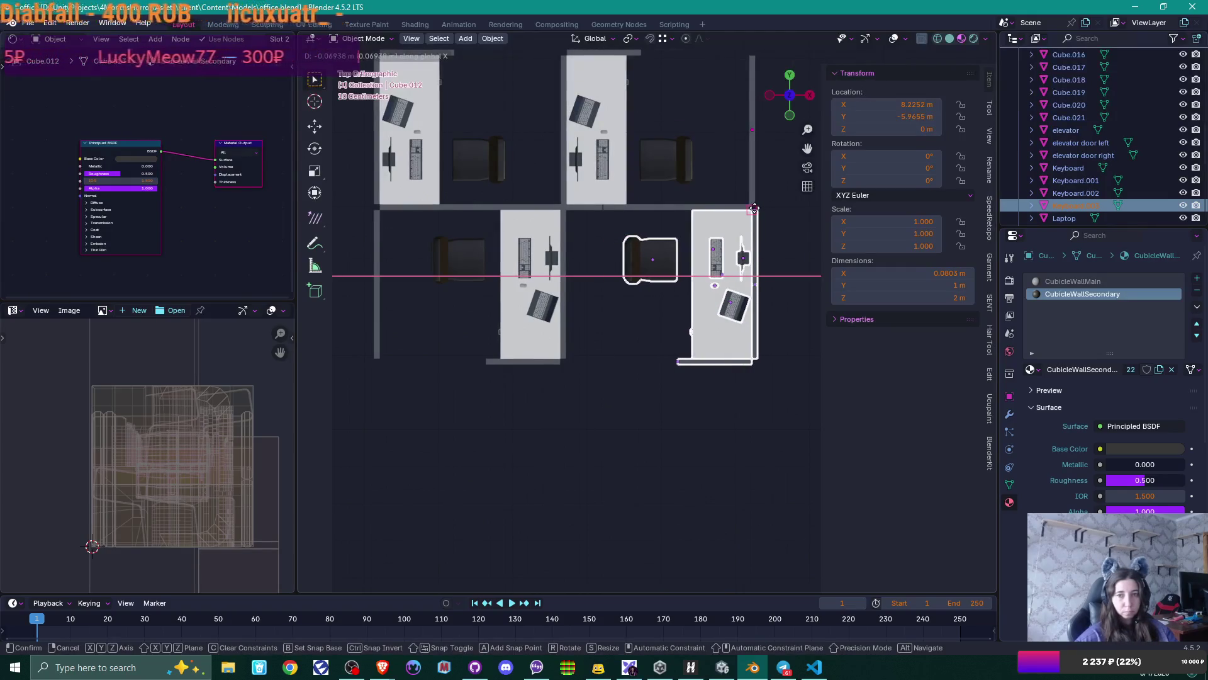
click(752, 211)
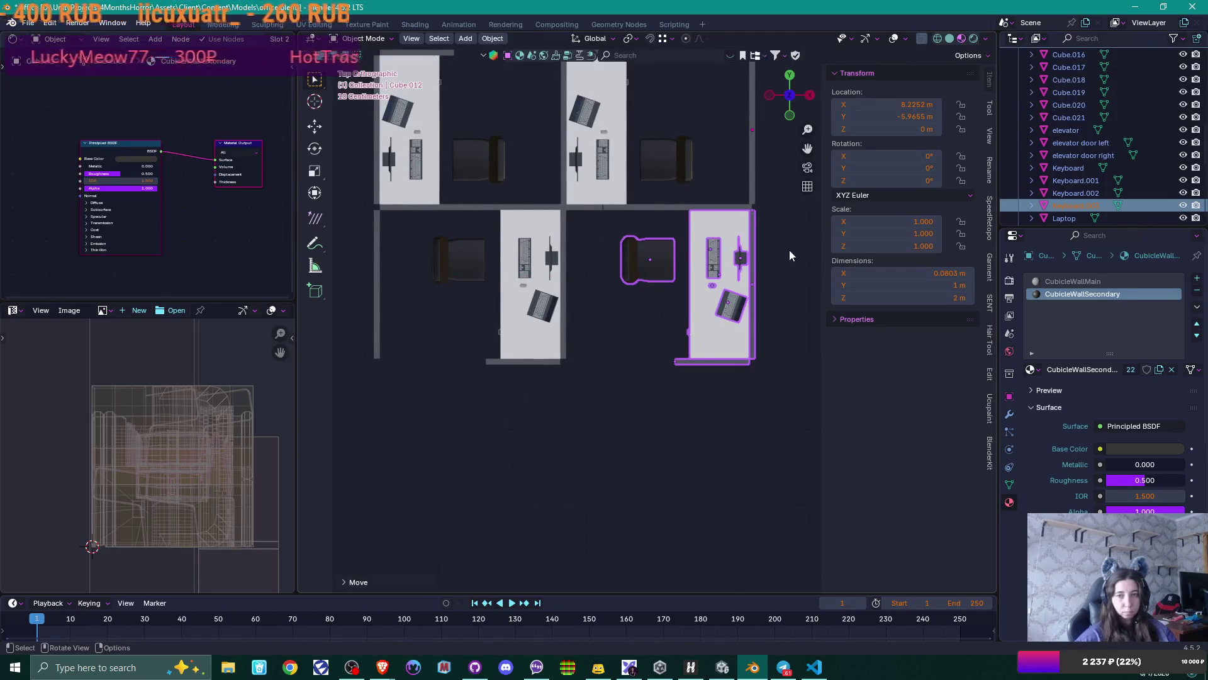
scroll(685, 303, up, 2)
scroll(685, 304, up, 4)
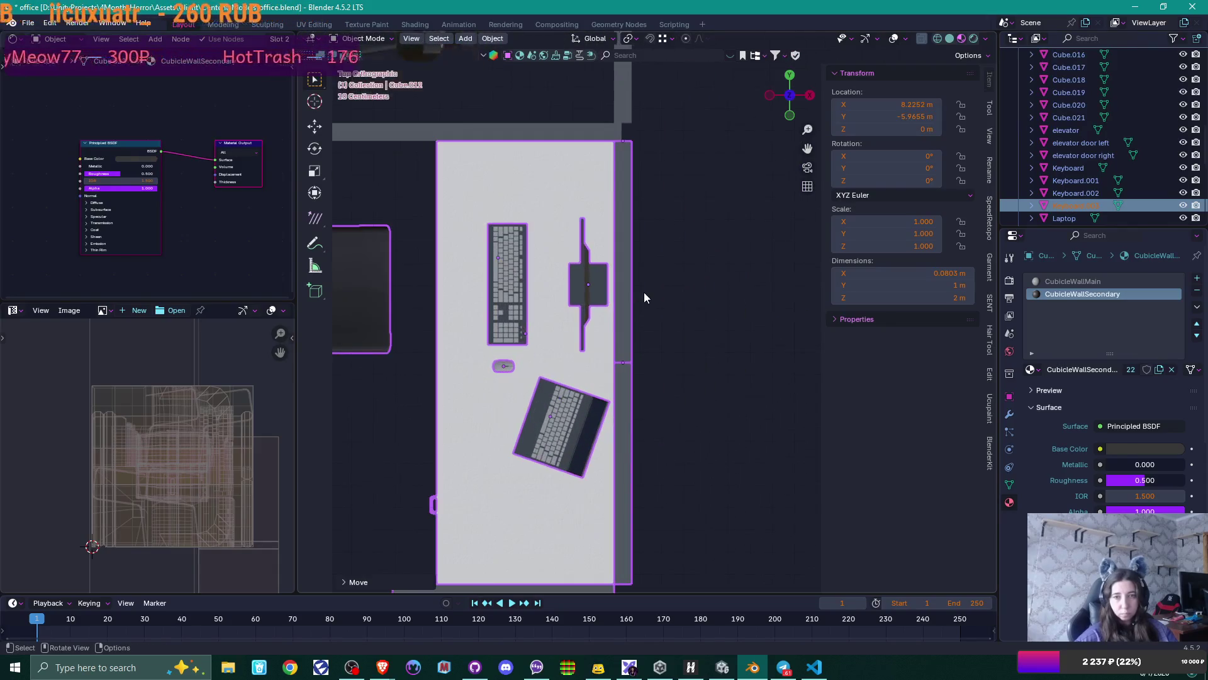
mouse_move(656, 258)
shift+middle_down()
mouse_move(662, 379)
mouse_move(652, 229)
shift+middle_up()
key(g)
key(x)
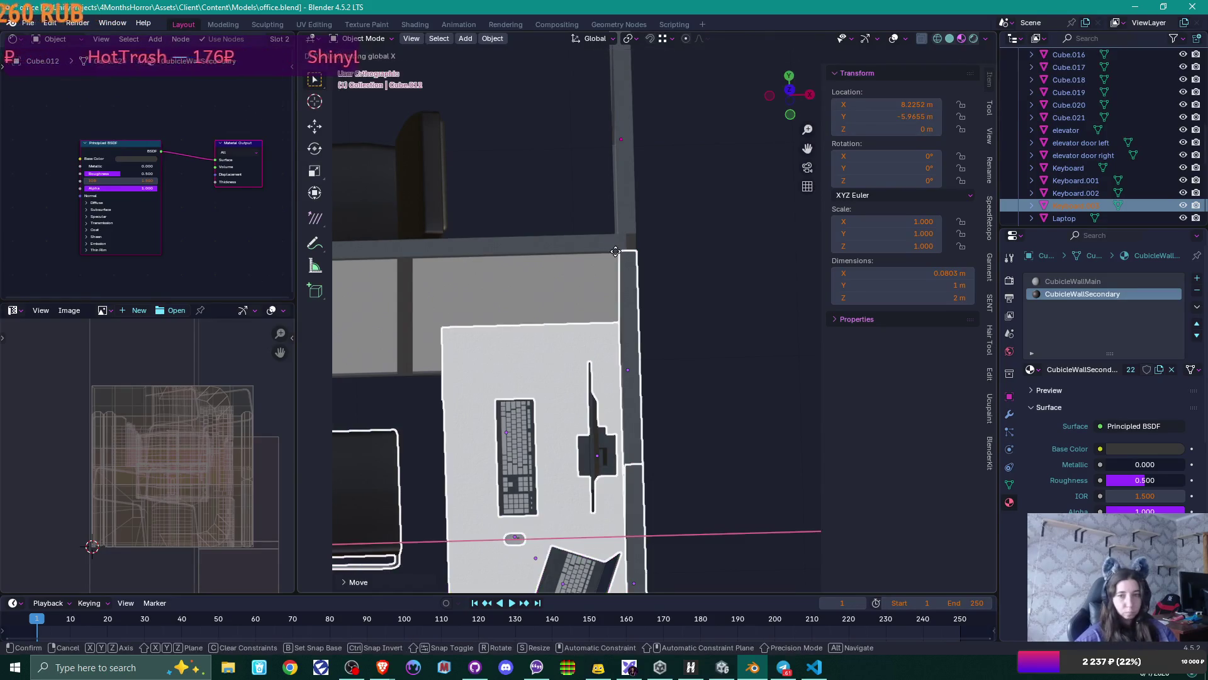
click(628, 247)
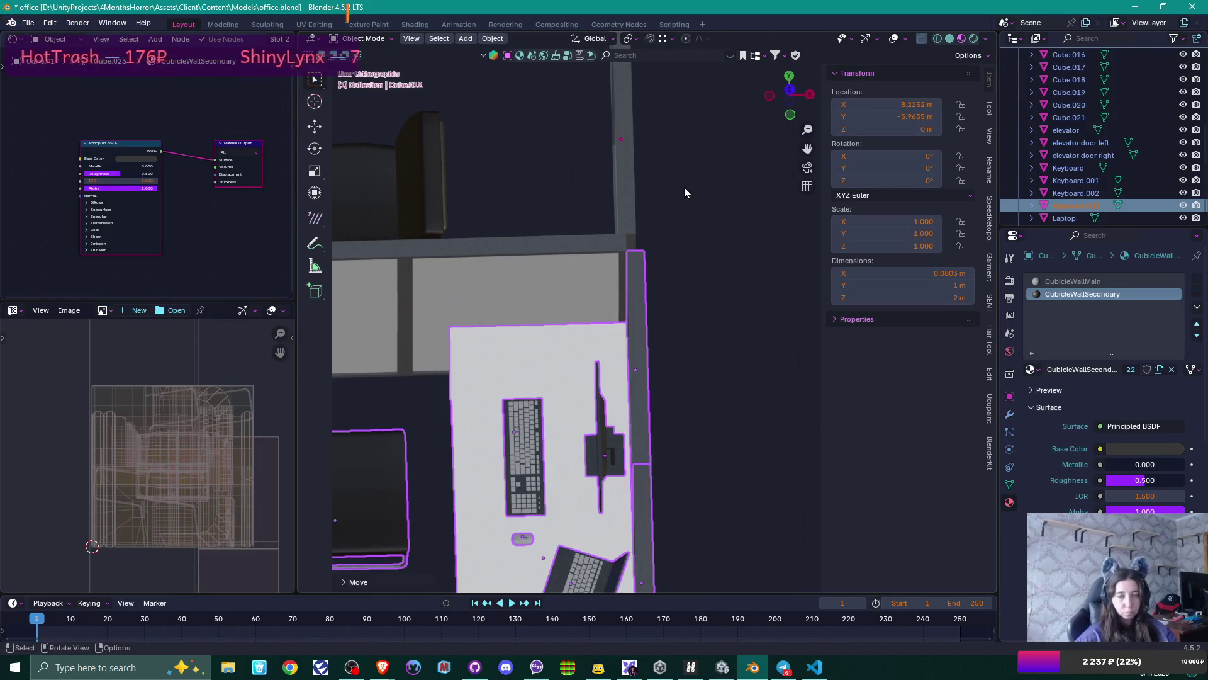
- Move the tall partition wall and its lower segment along X to 8.26 m
middle_drag(685, 187, 695, 385)
click(637, 148)
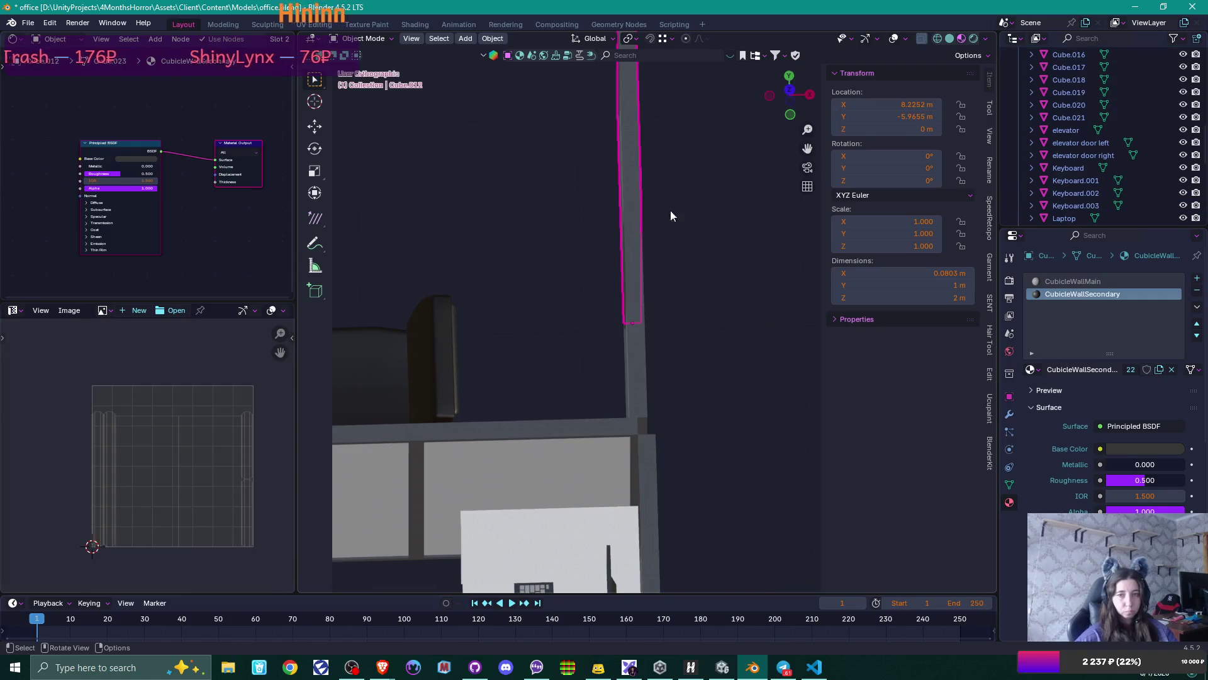
shift+click(642, 339)
key(g)
key(x)
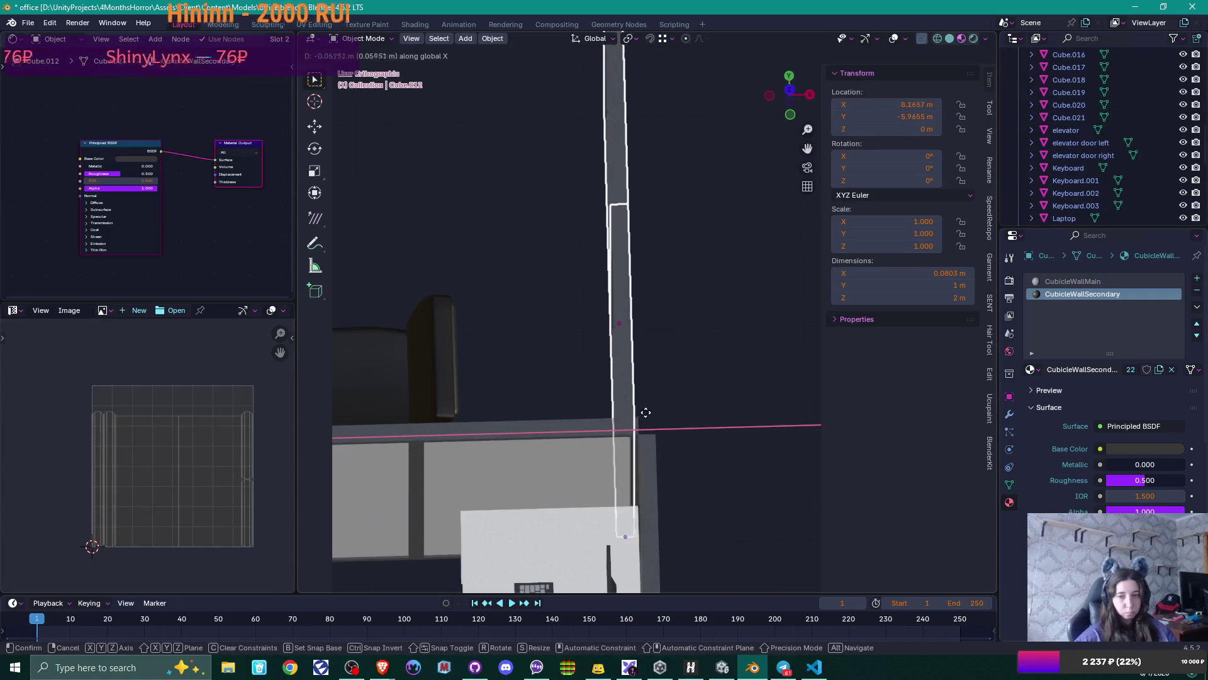
click(636, 426)
middle_drag(636, 426, 661, 426)
scroll(658, 420, down, 4)
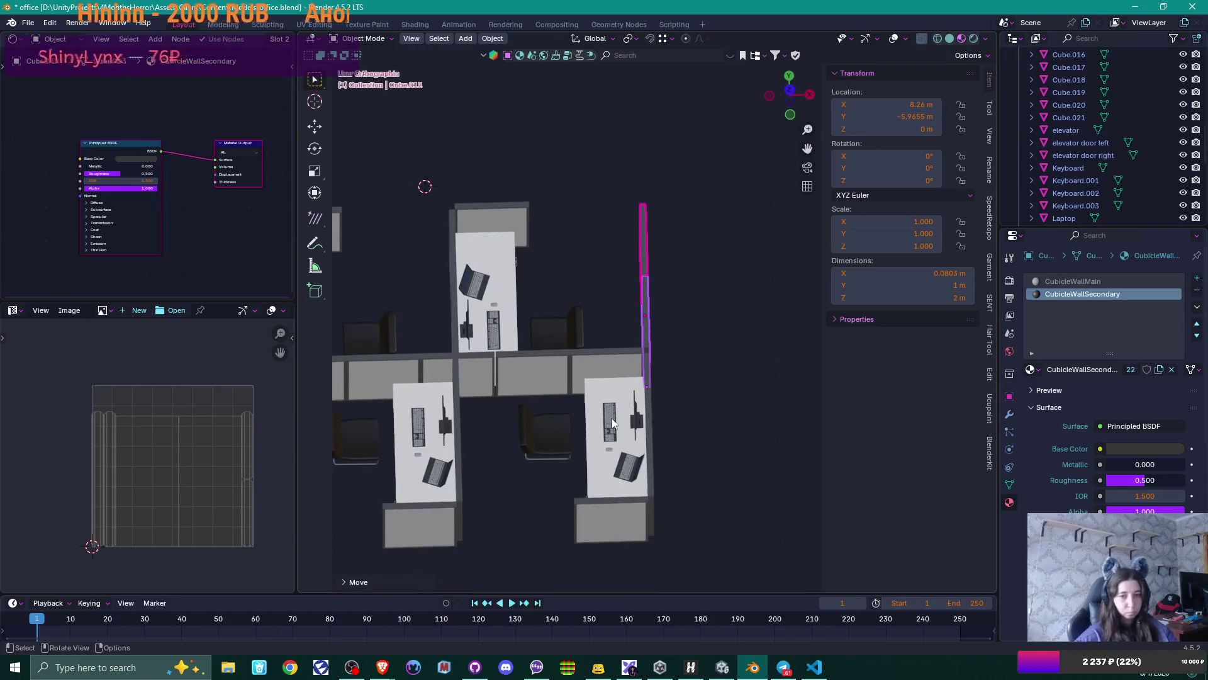
scroll(509, 421, up, 4)
shift+middle_drag(508, 417, 621, 337)
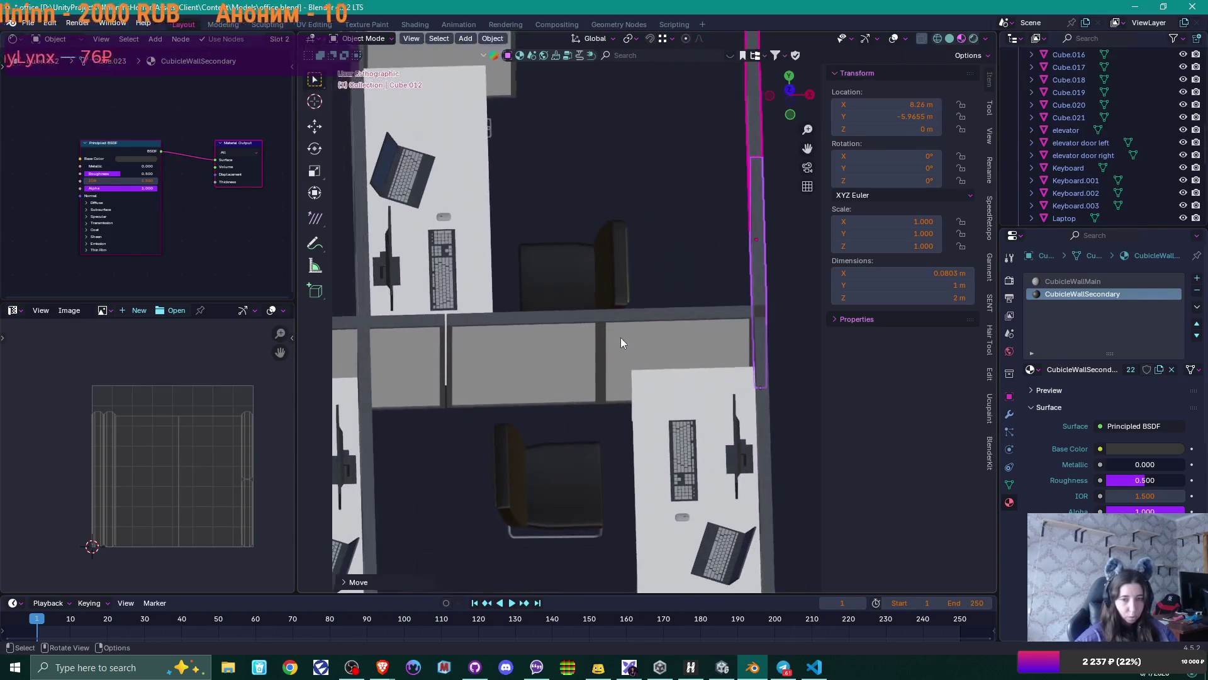
- Select two cubicle panels and the lower-right desk and chair, and nudge the wall to X 8.209 m
shift+click(561, 348)
shift+click(641, 340)
scroll(730, 401, down, 2)
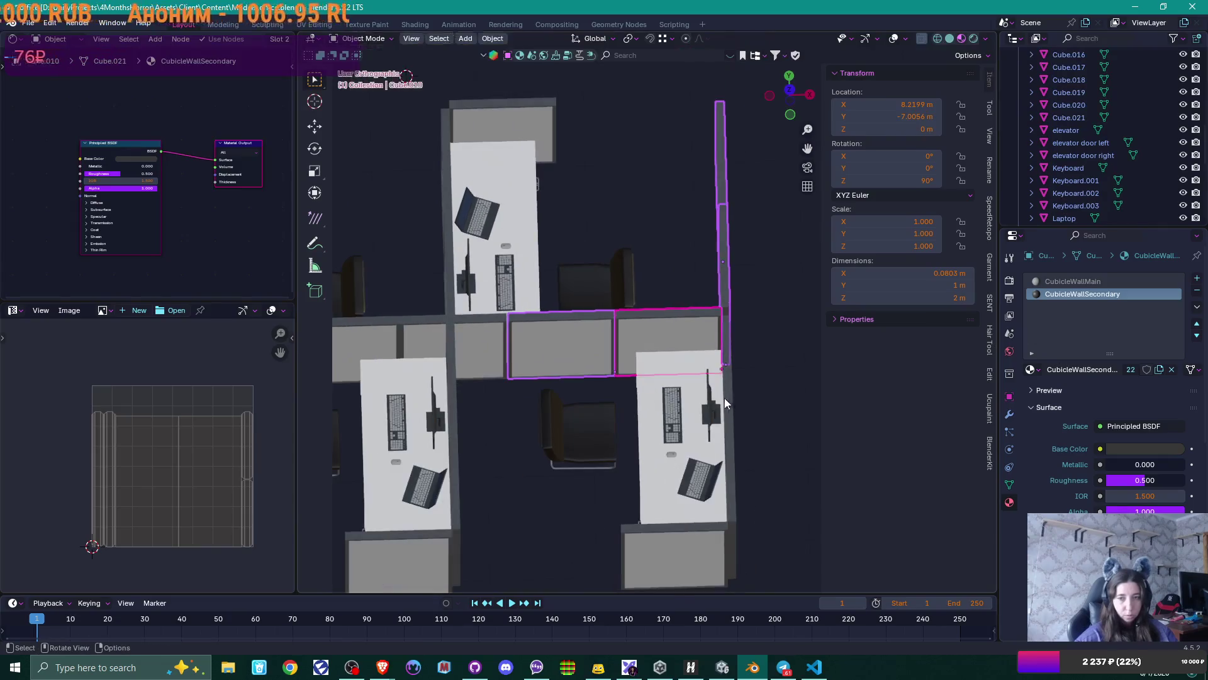
mouse_move(606, 400)
middle_down()
mouse_move(622, 407)
mouse_move(623, 436)
middle_up()
key(b)
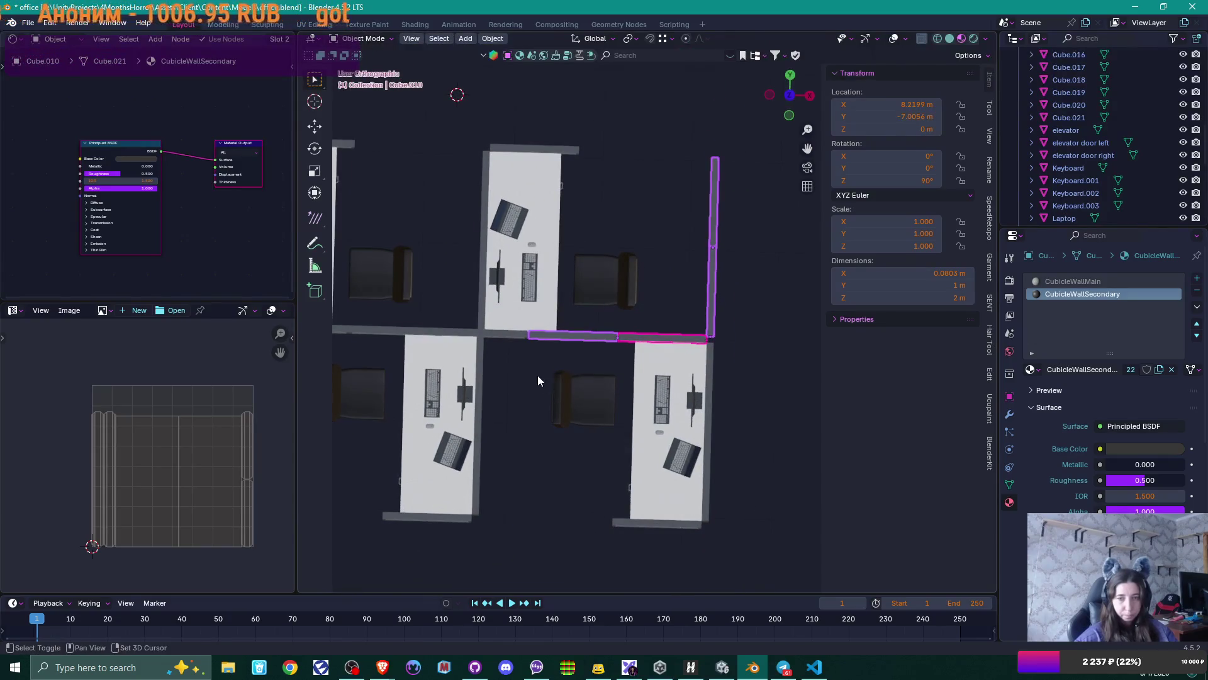
drag(535, 374, 716, 531)
scroll(488, 430, up, 3)
mouse_move(488, 430)
middle_down()
mouse_move(575, 450)
mouse_move(564, 377)
mouse_move(630, 430)
middle_up()
scroll(560, 376, up, 2)
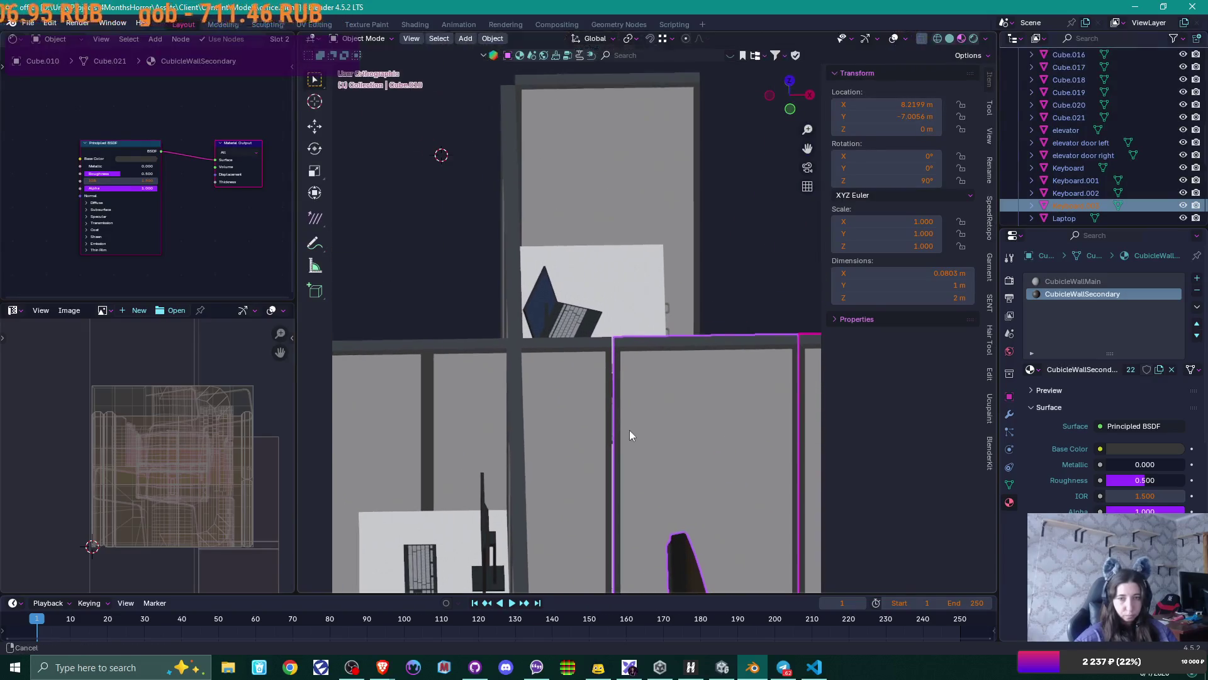
key(g)
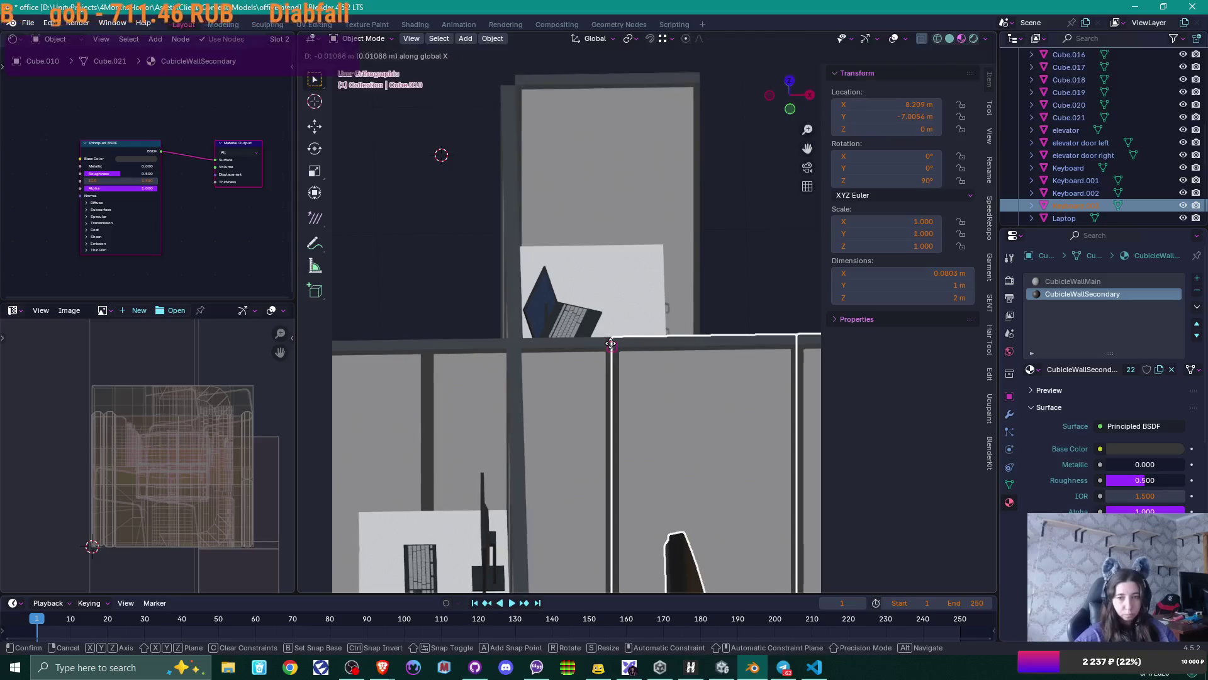
click(614, 350)
scroll(625, 406, down, 6)
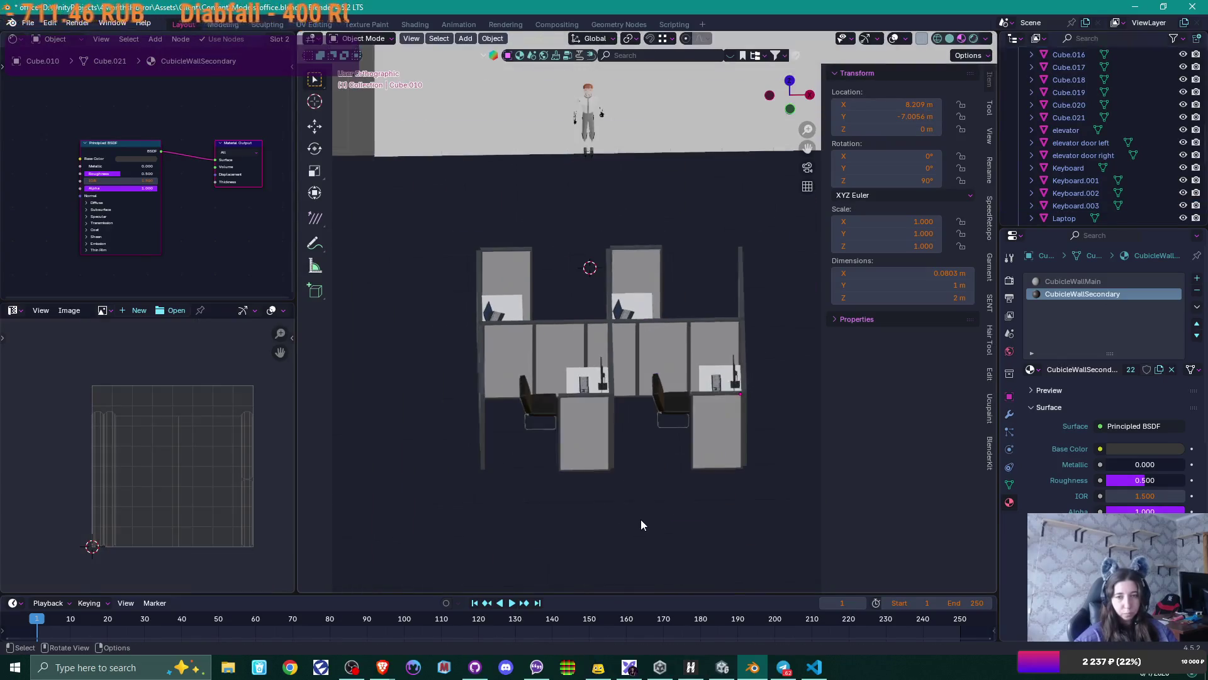
- Inspect the aligned cubicles, save office.blend, and return to the top orthographic view
mouse_move(641, 519)
middle_down()
mouse_move(636, 499)
mouse_move(568, 501)
mouse_move(645, 493)
mouse_move(728, 526)
mouse_move(802, 527)
mouse_move(688, 499)
mouse_move(723, 477)
middle_up()
key(ctrl+s)
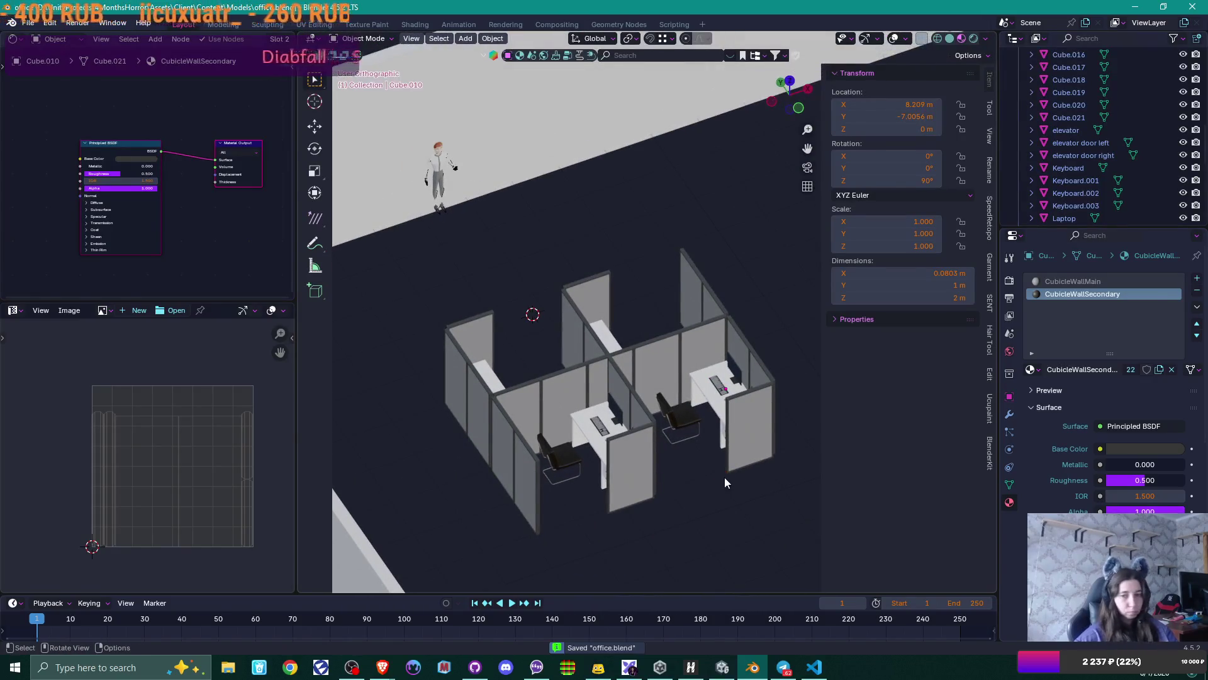
scroll(723, 477, down, 2)
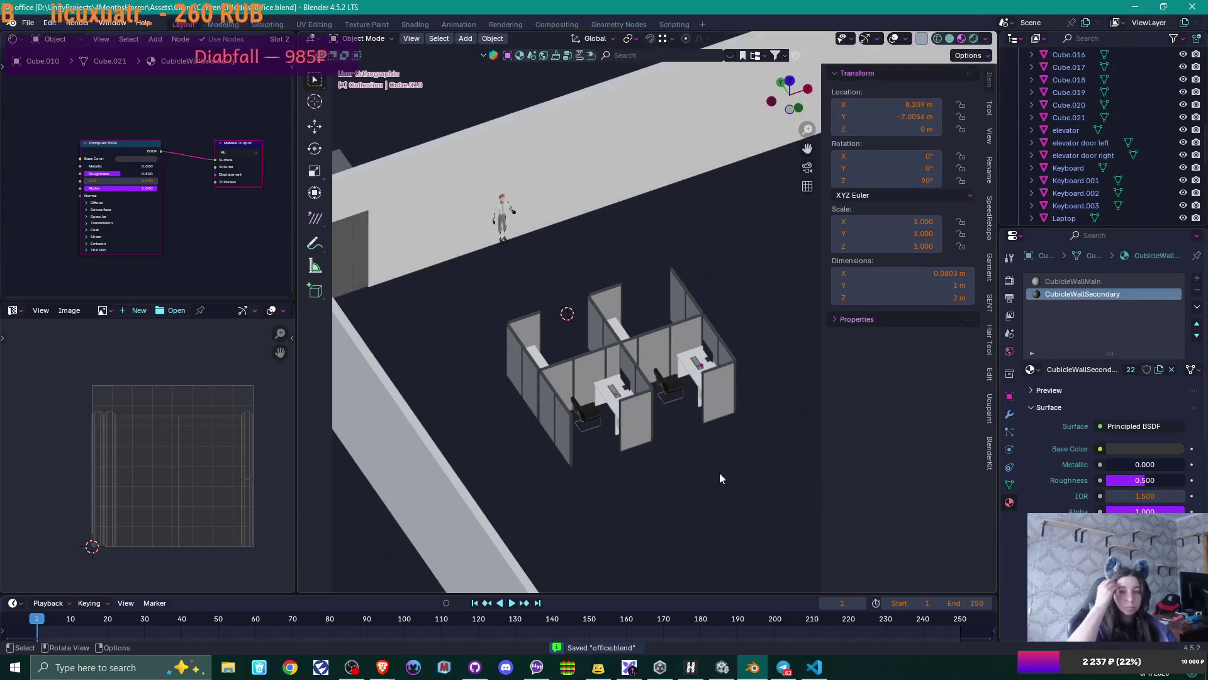
scroll(719, 474, down, 1)
mouse_move(699, 382)
middle_down()
mouse_move(712, 402)
mouse_move(697, 440)
mouse_move(610, 450)
mouse_move(592, 441)
middle_up()
key(KP_7)
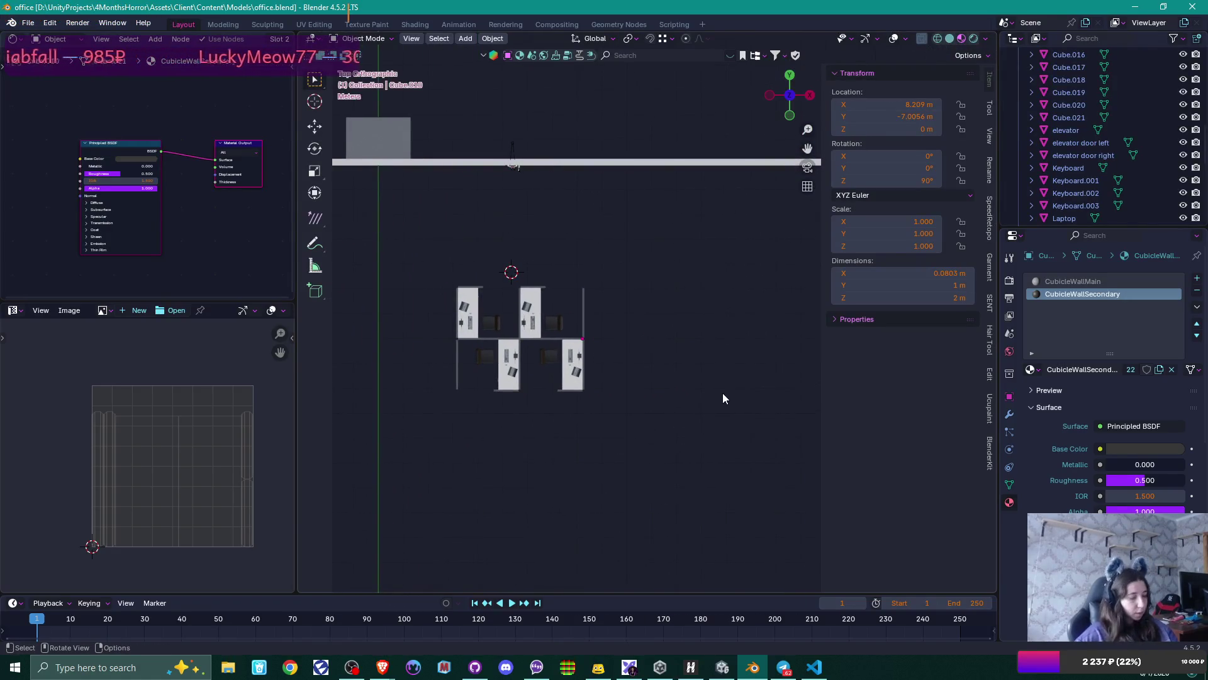
- Hide the side panel and move the whole cubicle block further up and left
key(n)
scroll(723, 392, down, 2)
scroll(704, 402, up, 2)
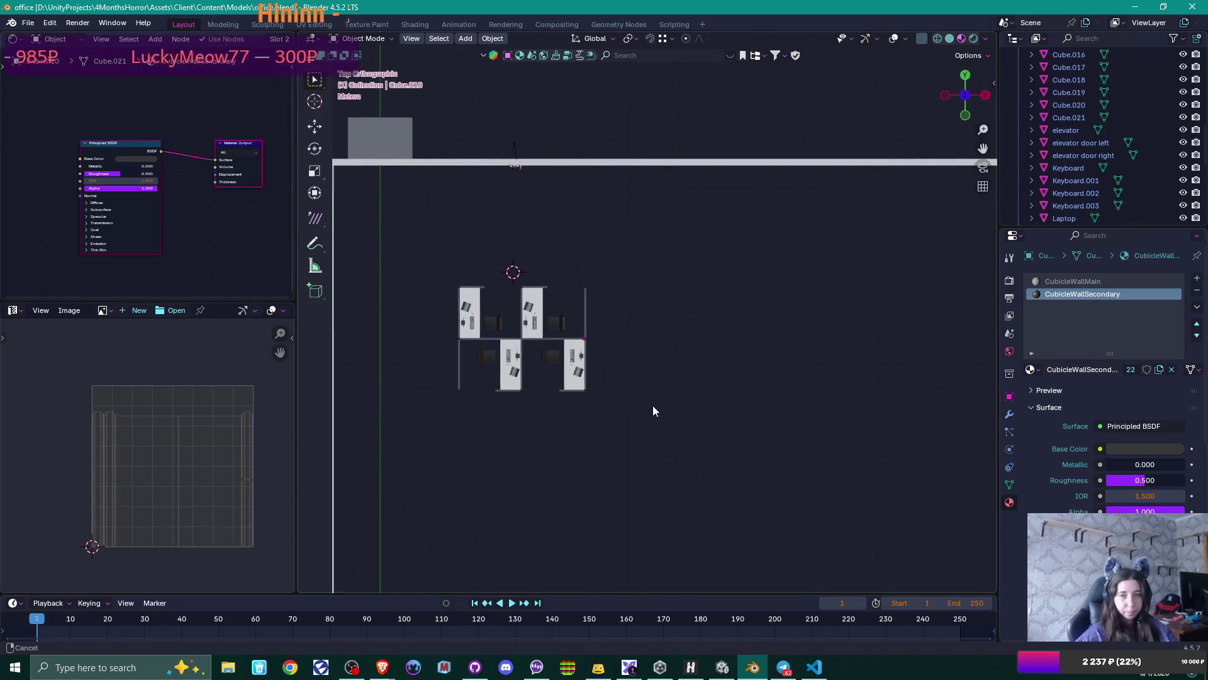
shift+middle_drag(653, 410, 655, 341)
drag(487, 238, 733, 439)
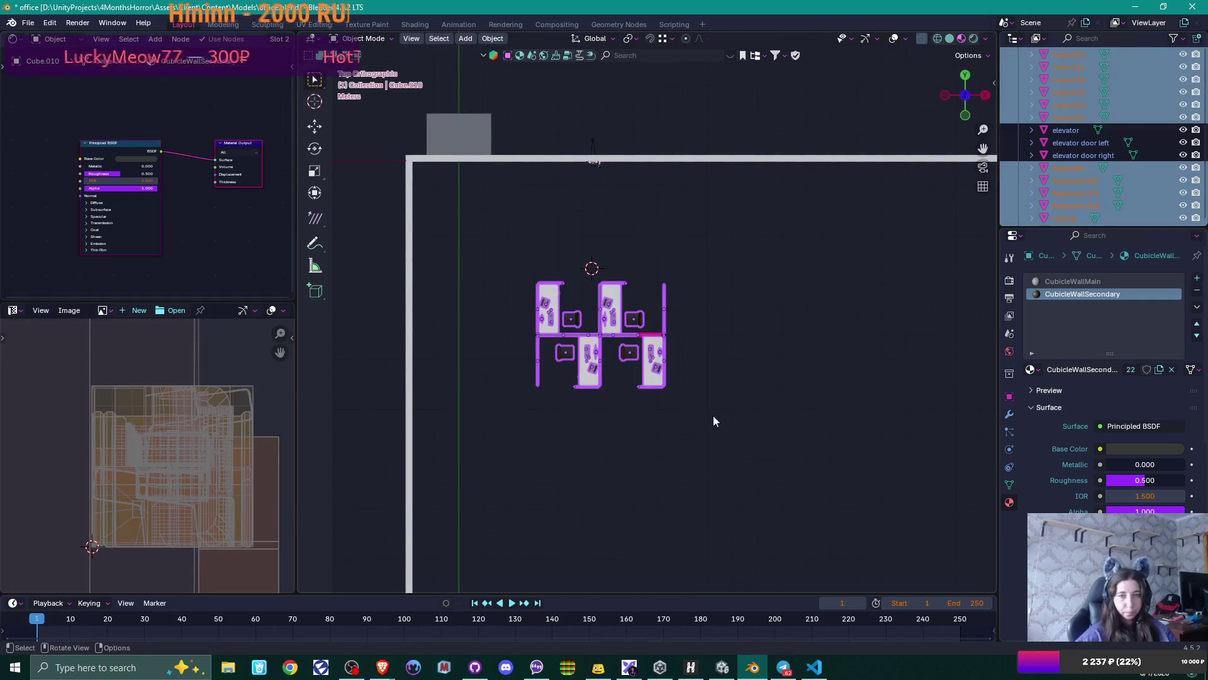
key(g)
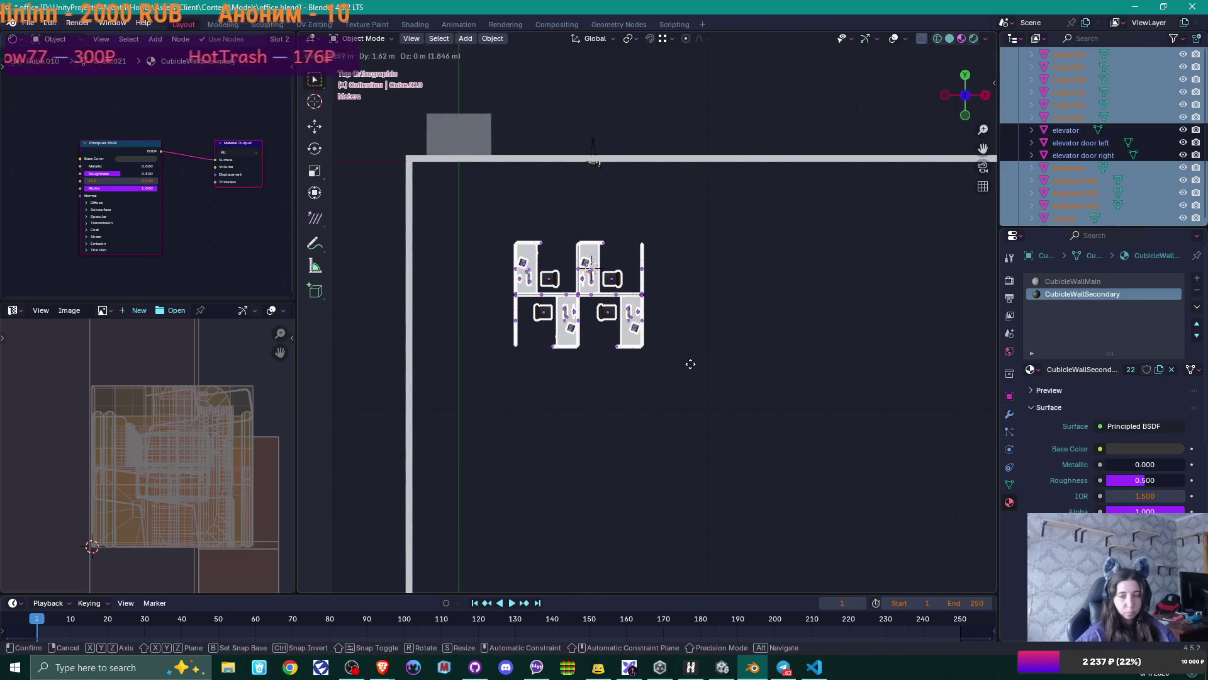
click(690, 363)
- Unhide the floor, then select only the cubicle block with its chair as the active object
scroll(692, 368, down, 4)
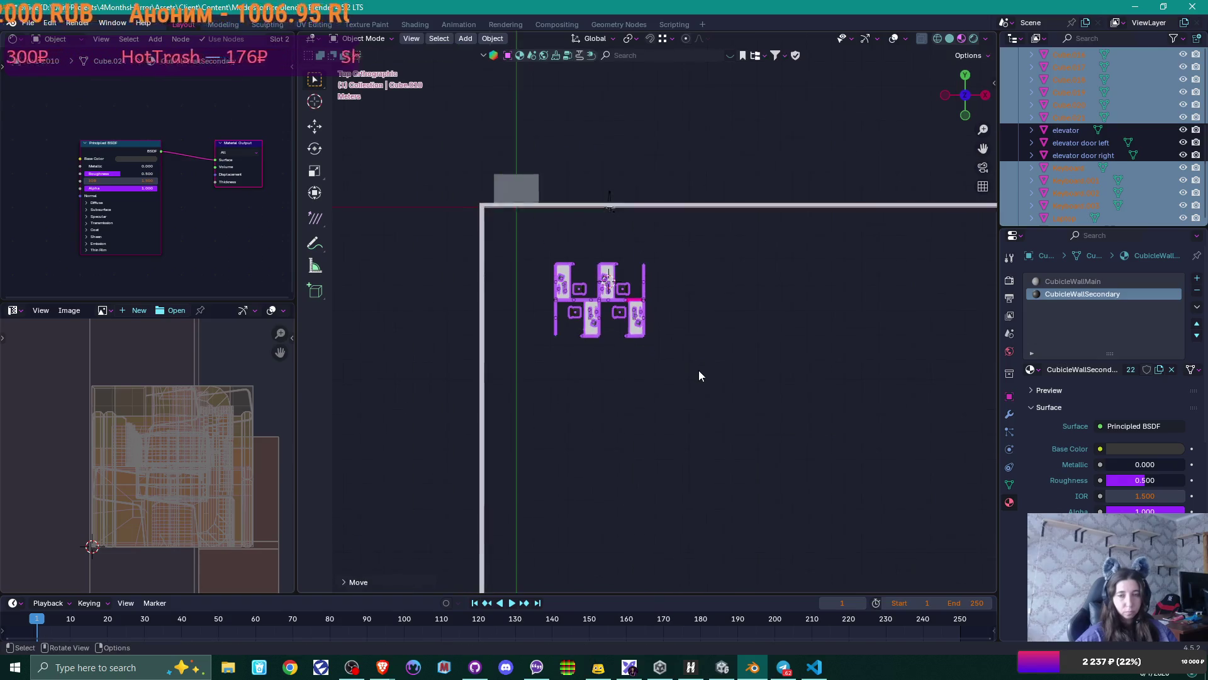
shift+middle_drag(765, 406, 696, 313)
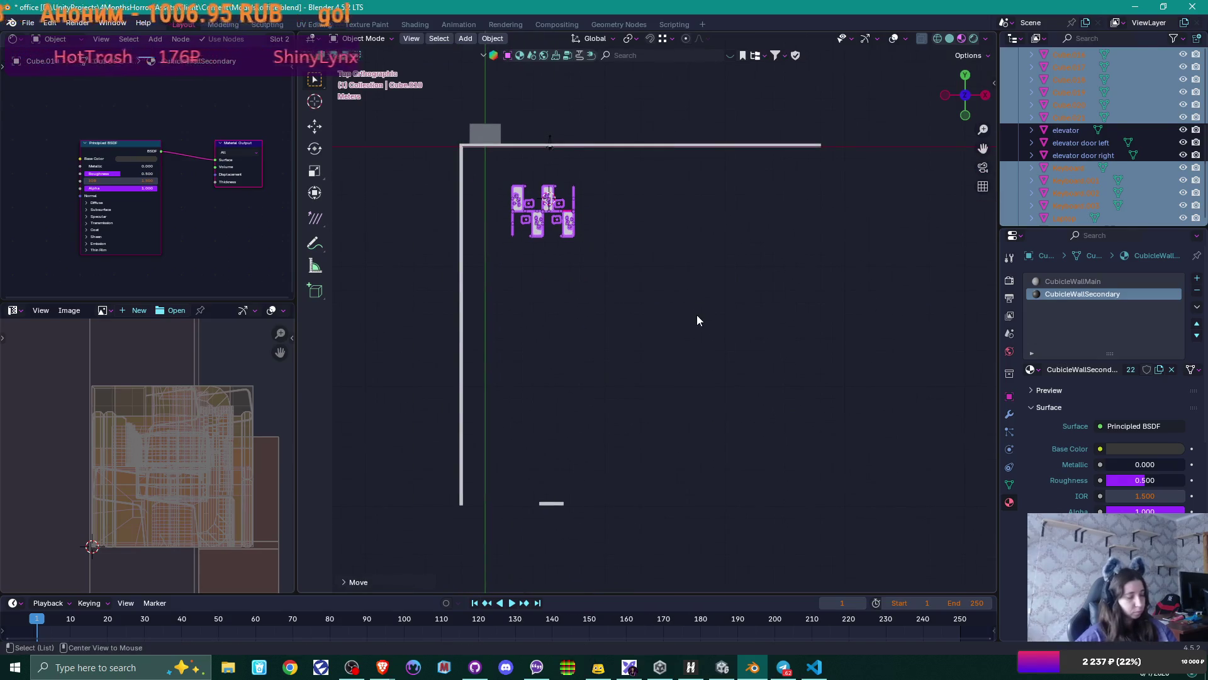
key(alt+h)
click(667, 312)
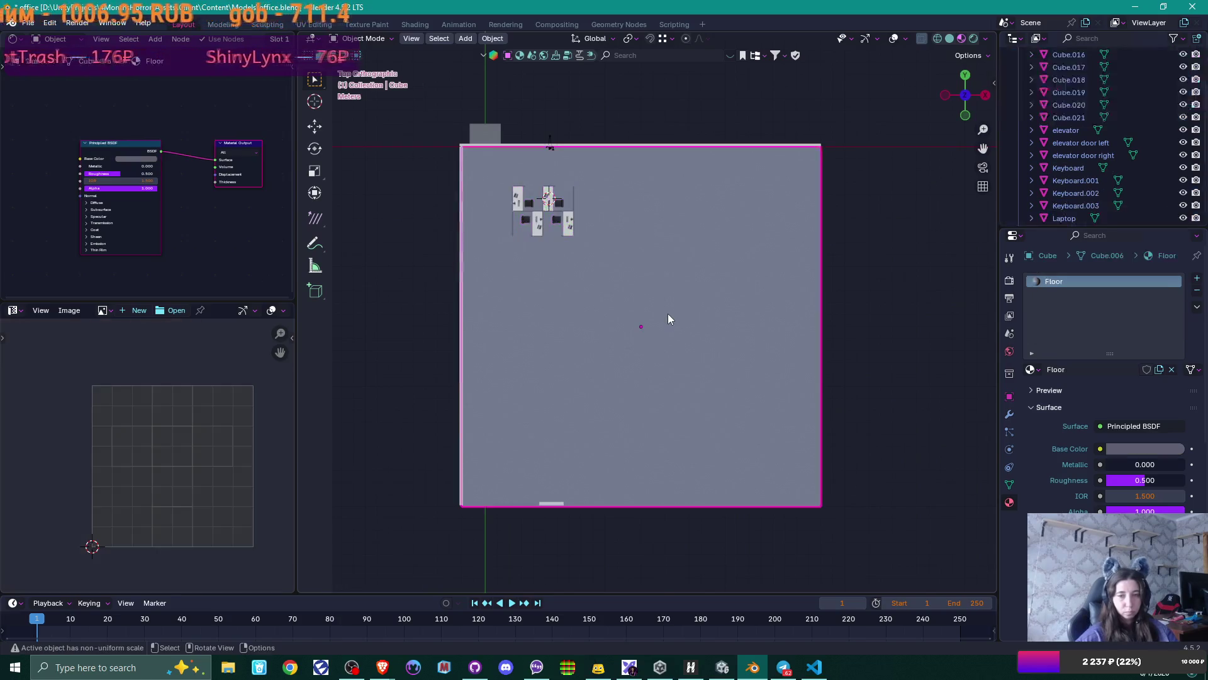
drag(500, 172, 596, 271)
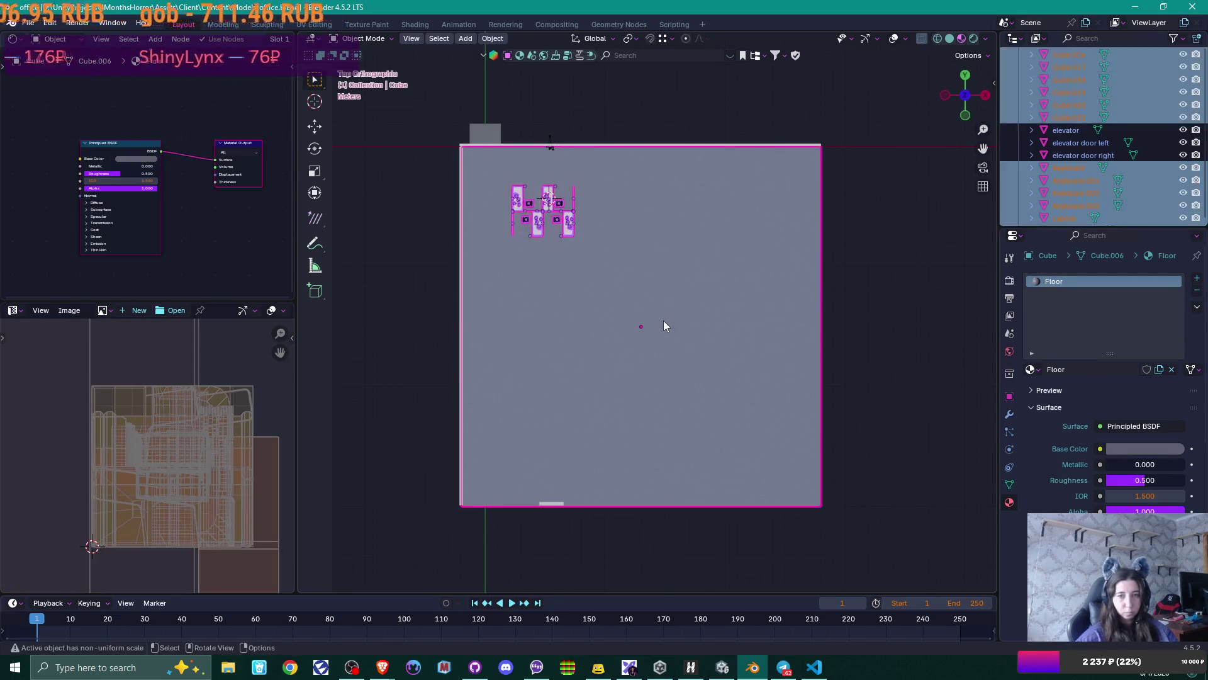
click(874, 326)
drag(497, 178, 707, 332)
ctrl+drag(598, 298, 780, 453)
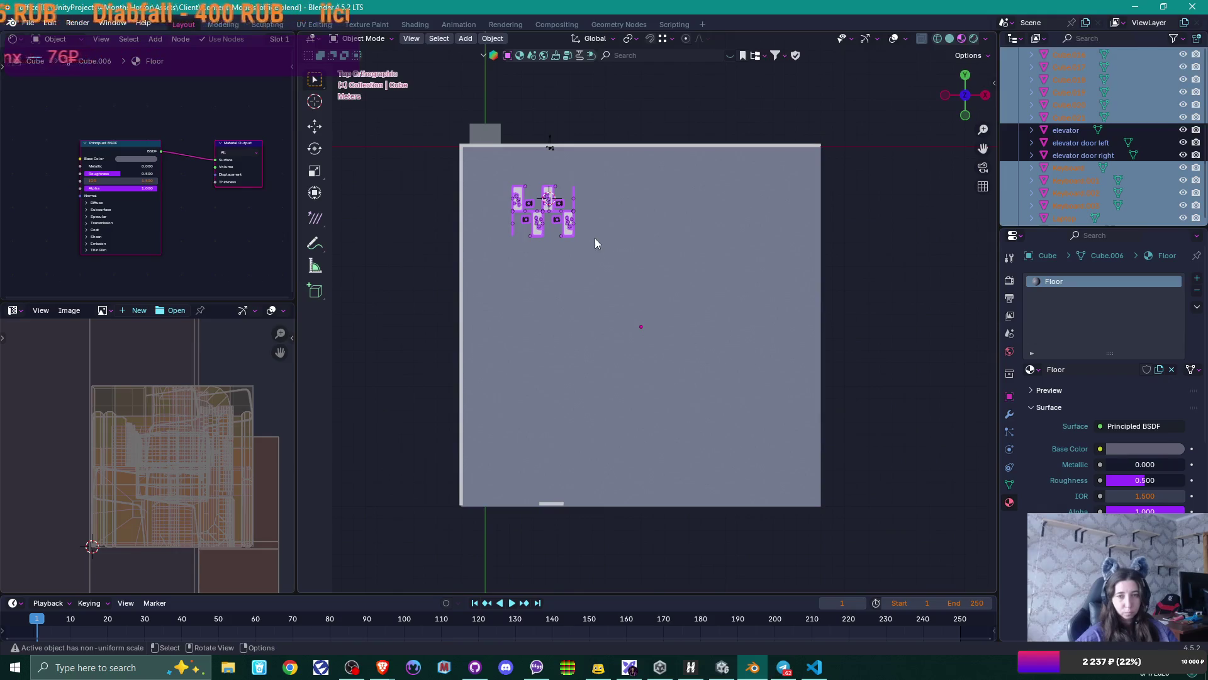
shift+click(538, 236)
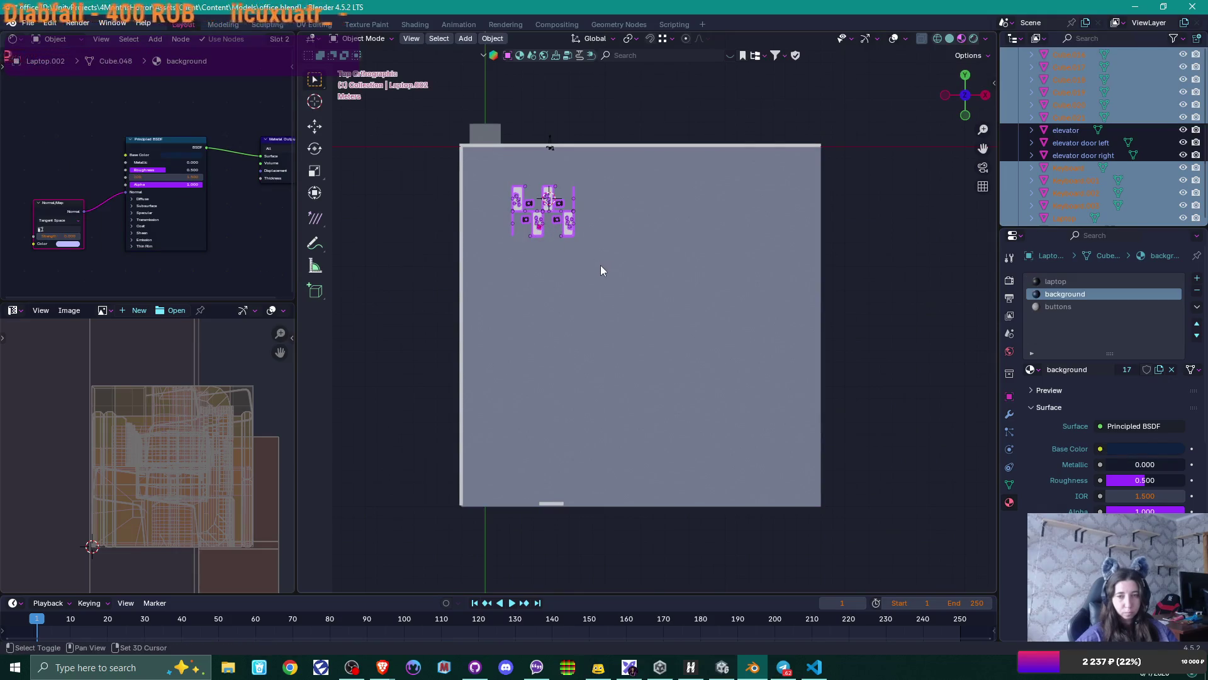
shift+click(534, 208)
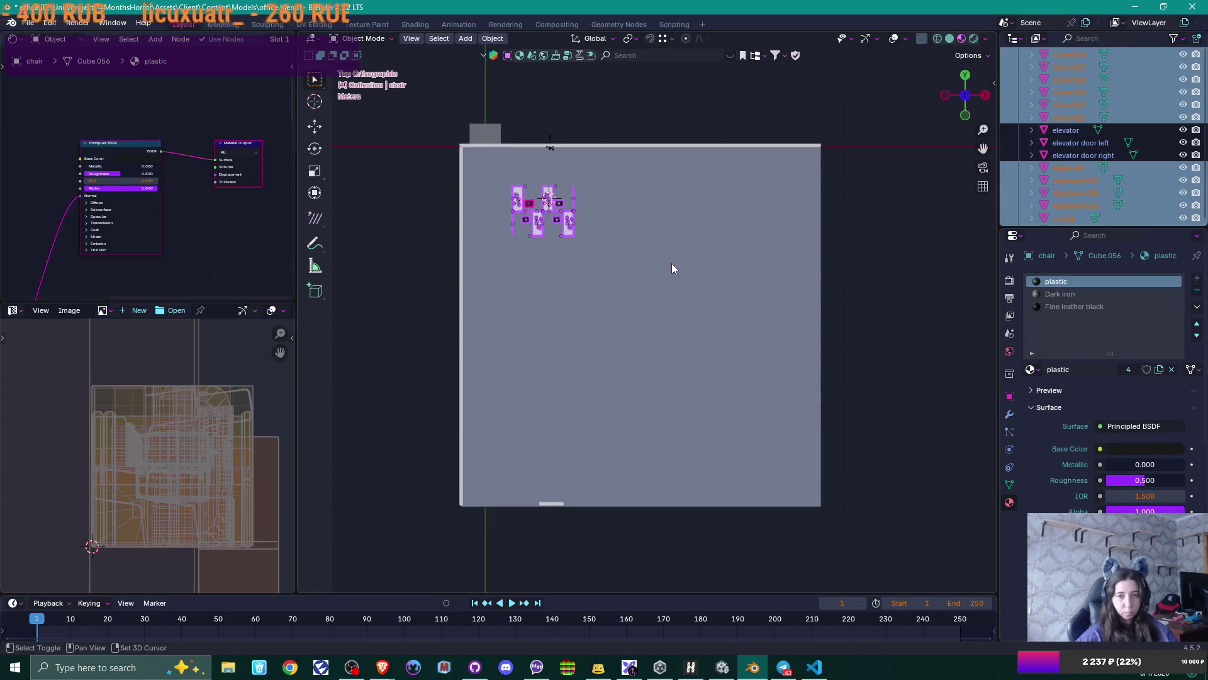
scroll(572, 232, up, 1)
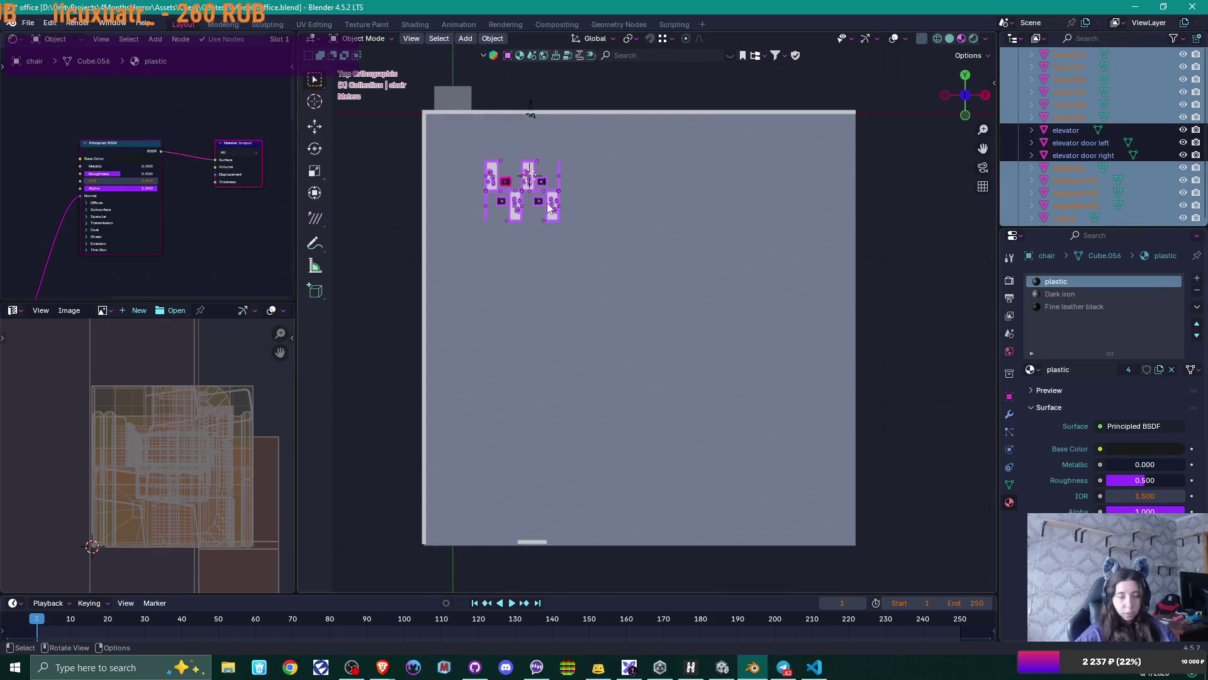
key(shift+d)
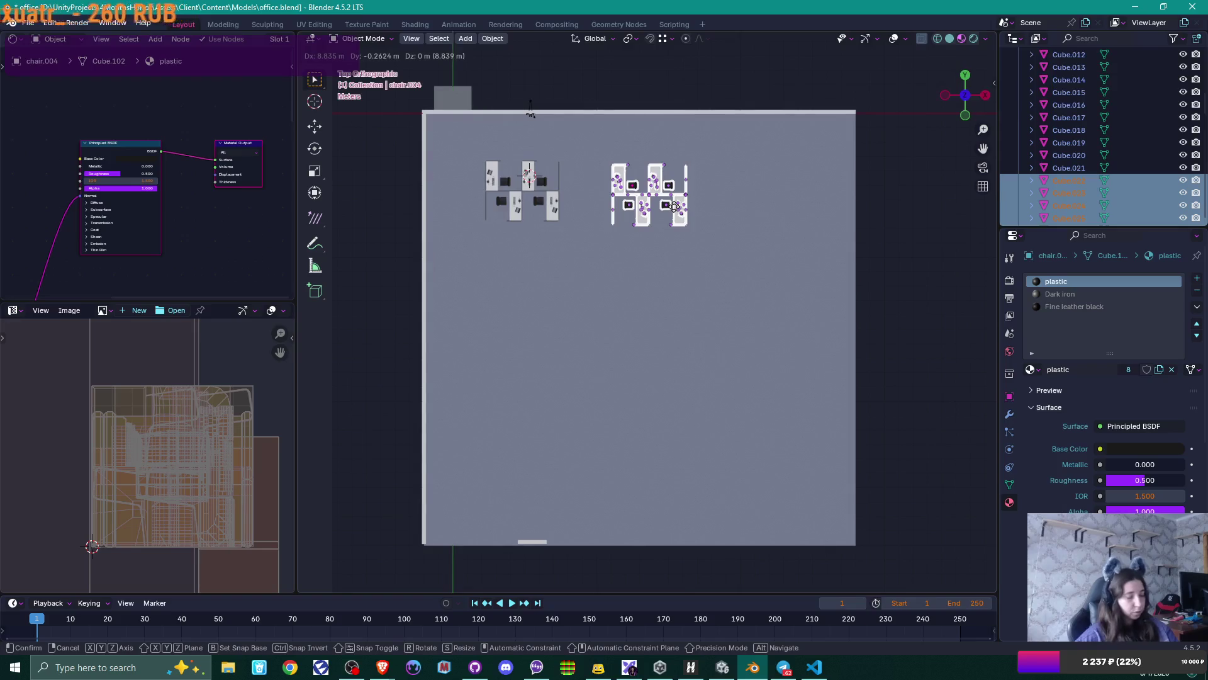
key(x)
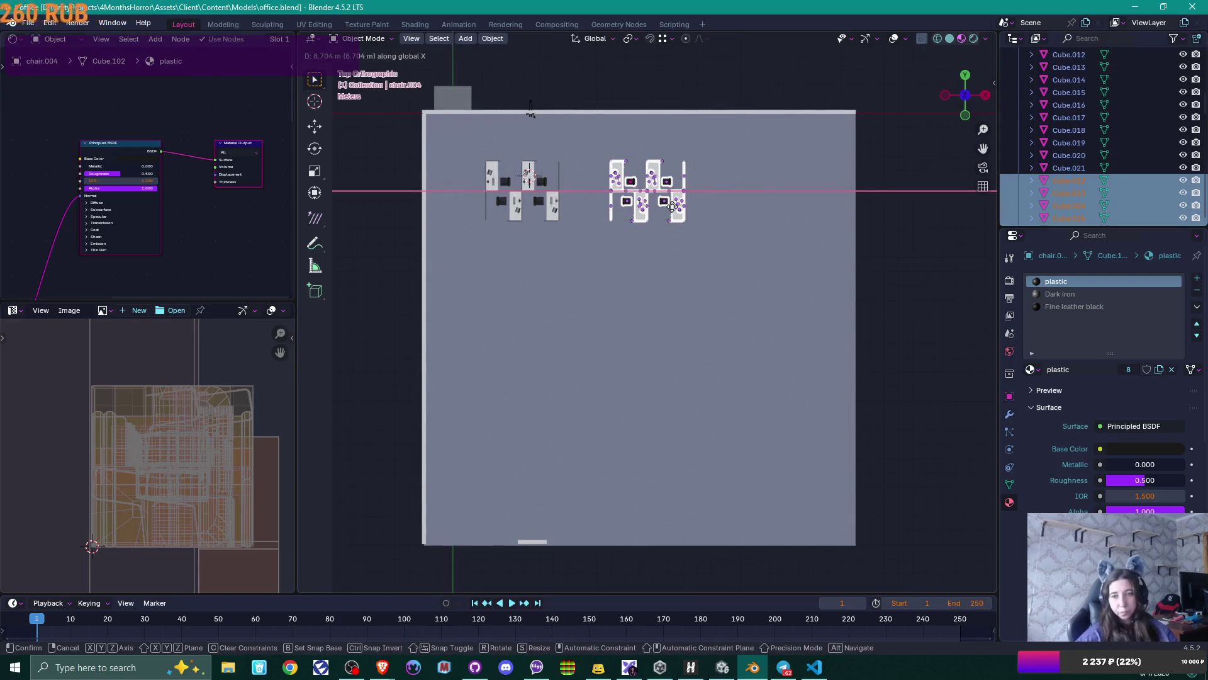
click(672, 206)
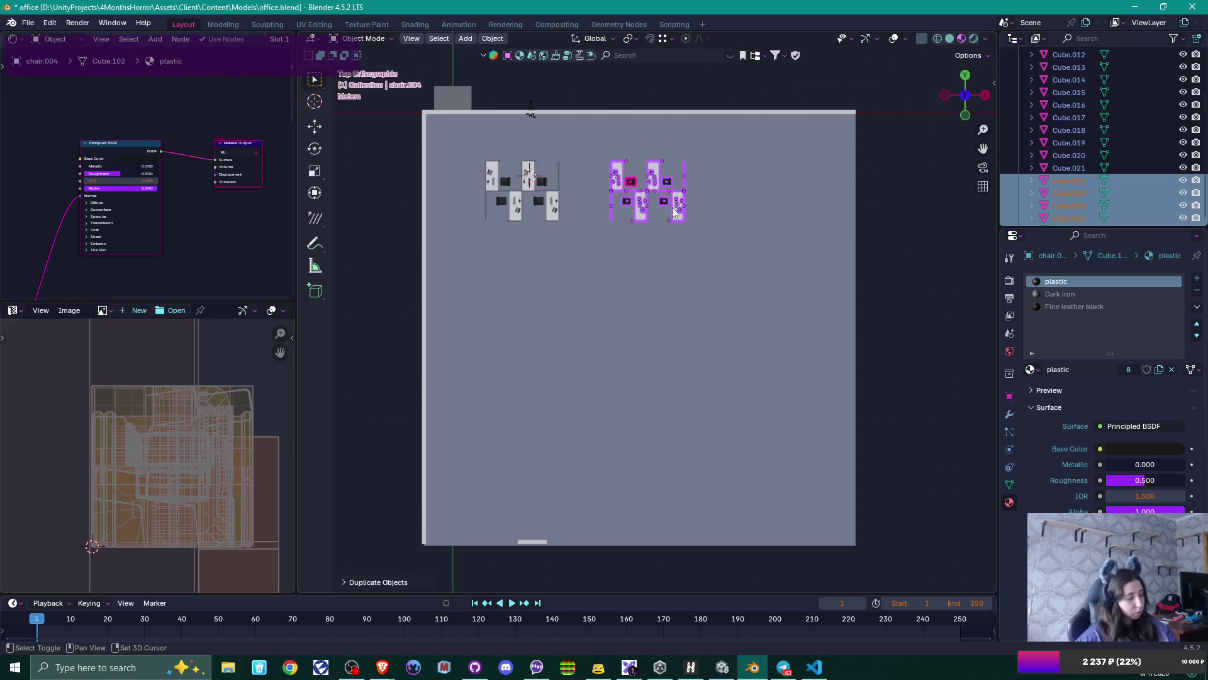
key(shift+d)
key(x)
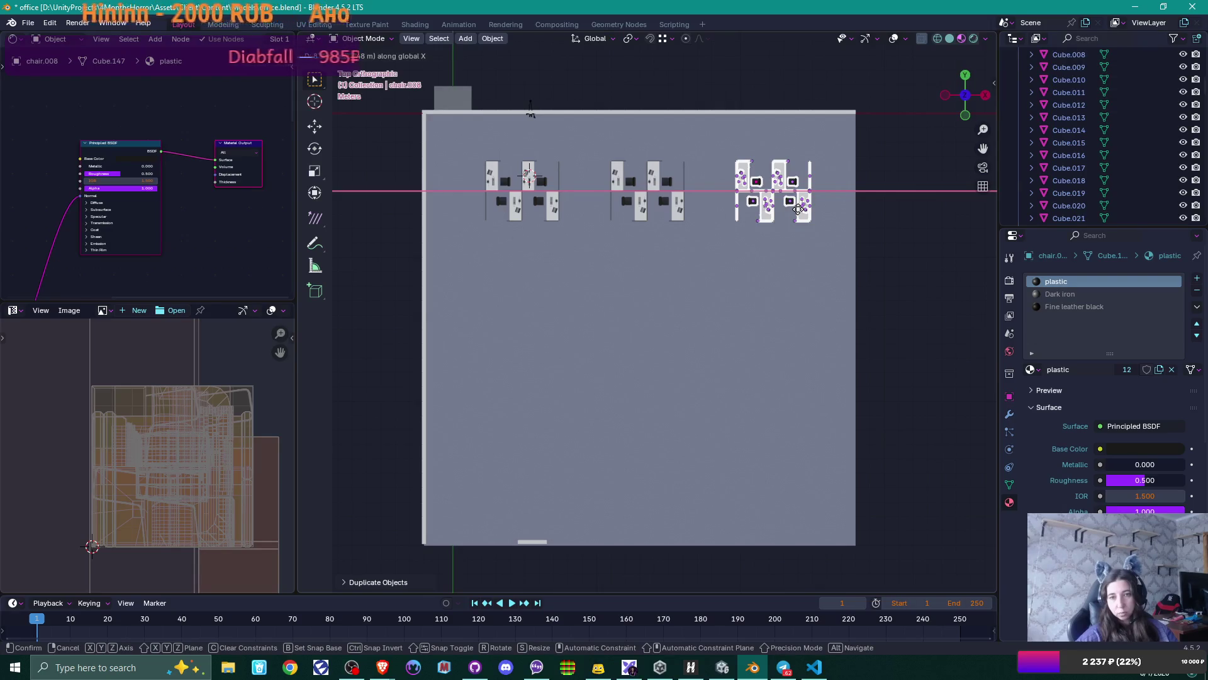
click(797, 210)
scroll(780, 228, up, 4)
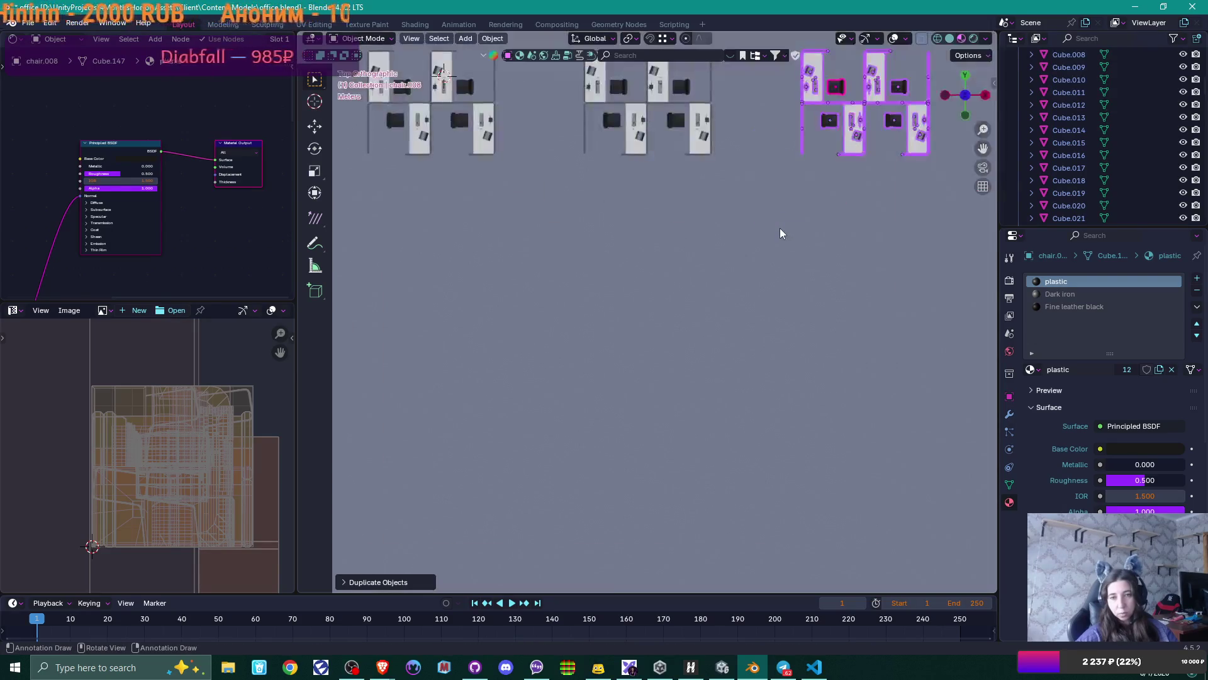
scroll(779, 228, down, 2)
scroll(780, 228, down, 1)
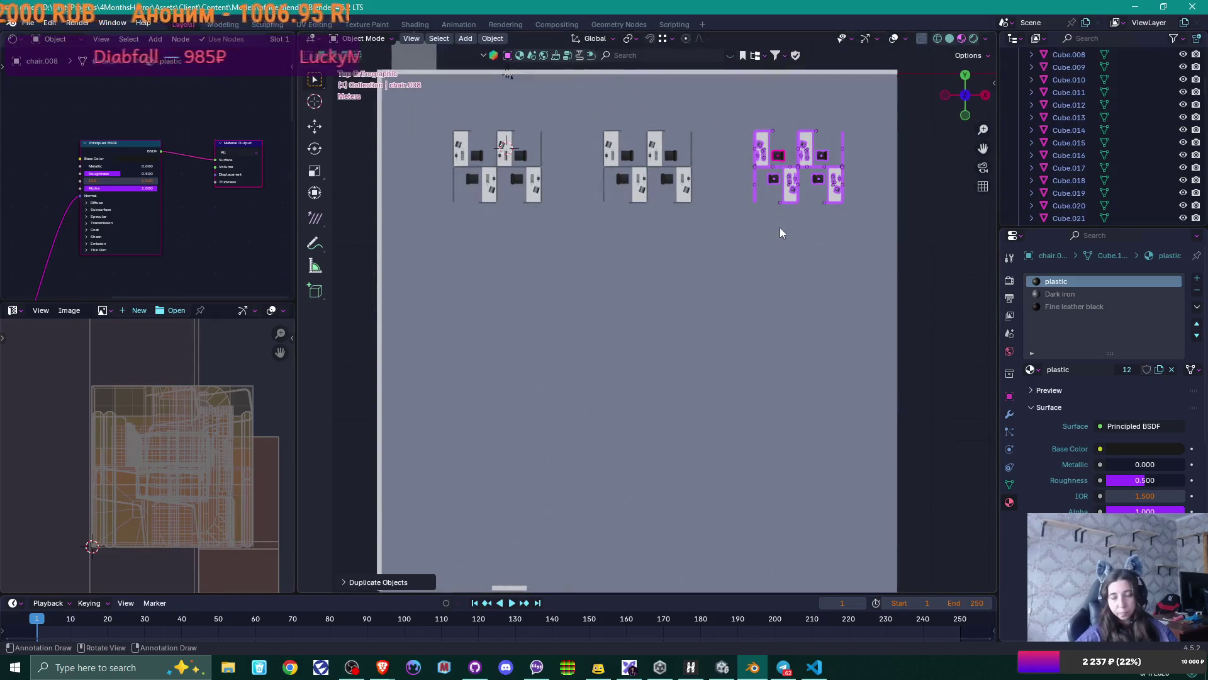
scroll(780, 228, down, 1)
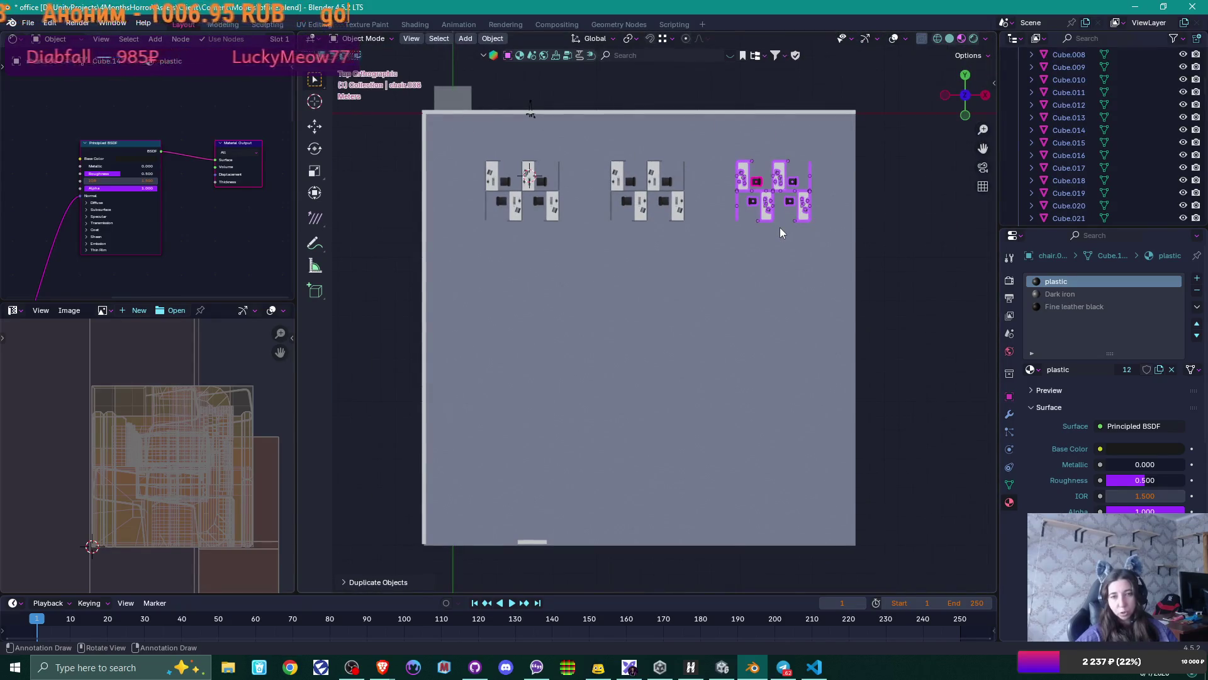
key(ctrl+z)
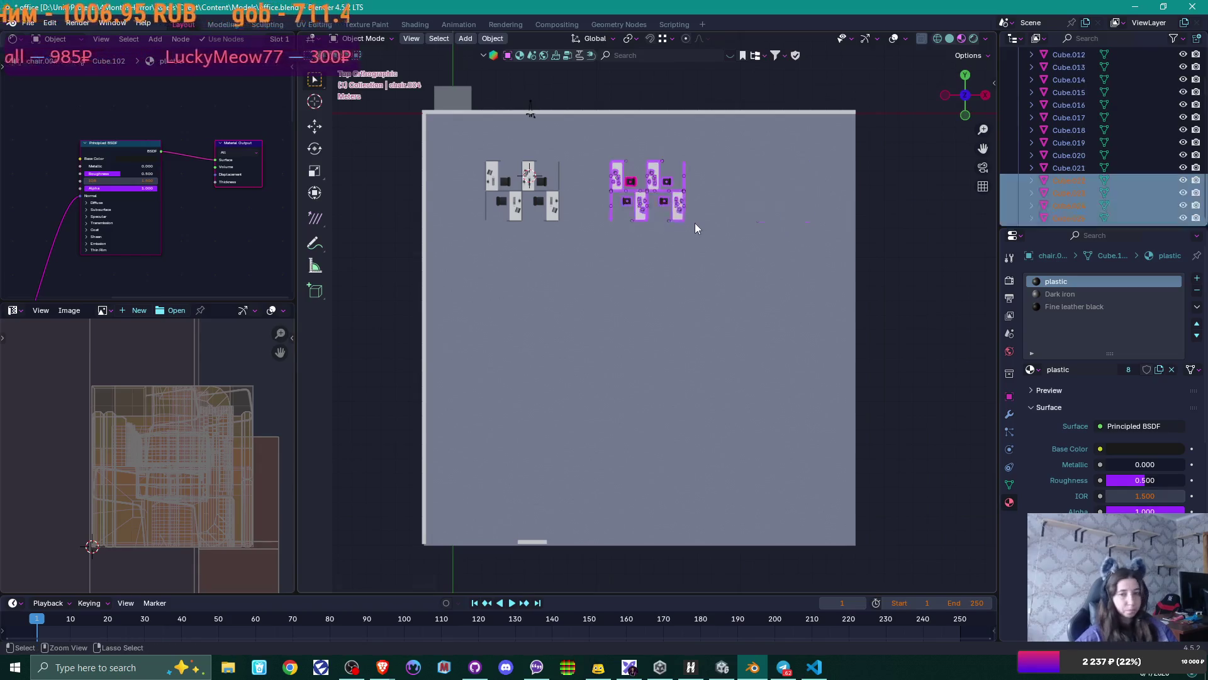
key(ctrl+z)
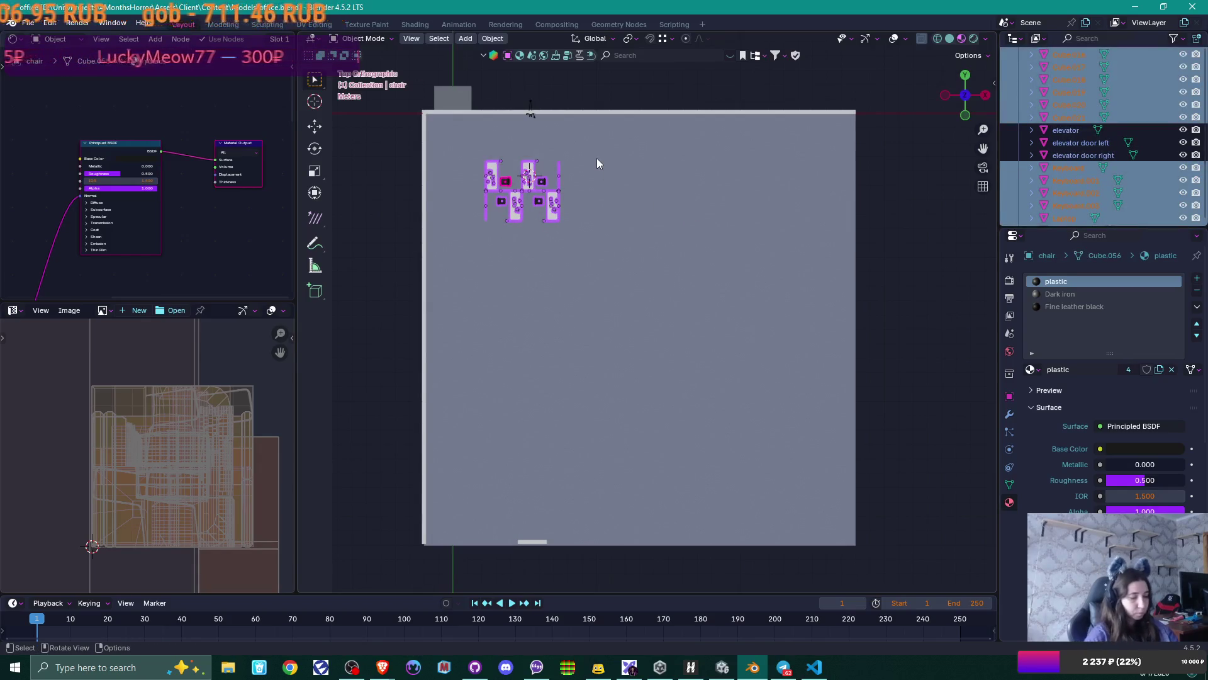
- Rotate the cubicle block 180°, then another 90° into a vertical arrangement
key(r)
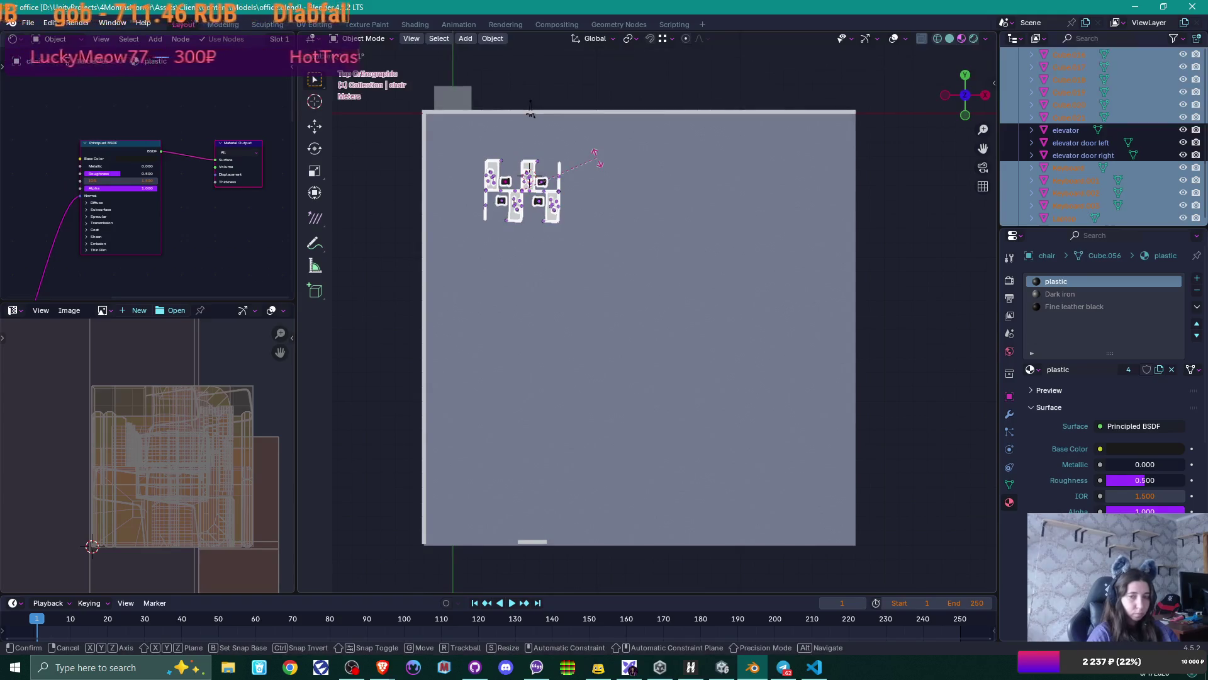
text(181)
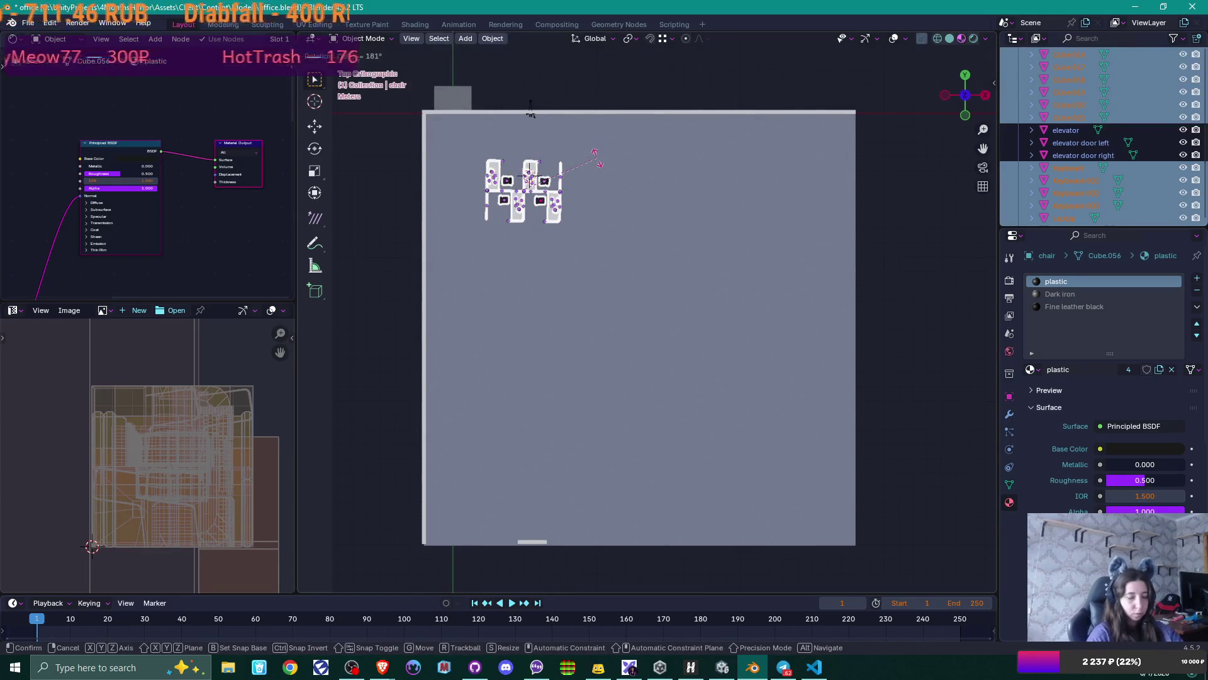
key(BackSpace)
text(0)
key(Return)
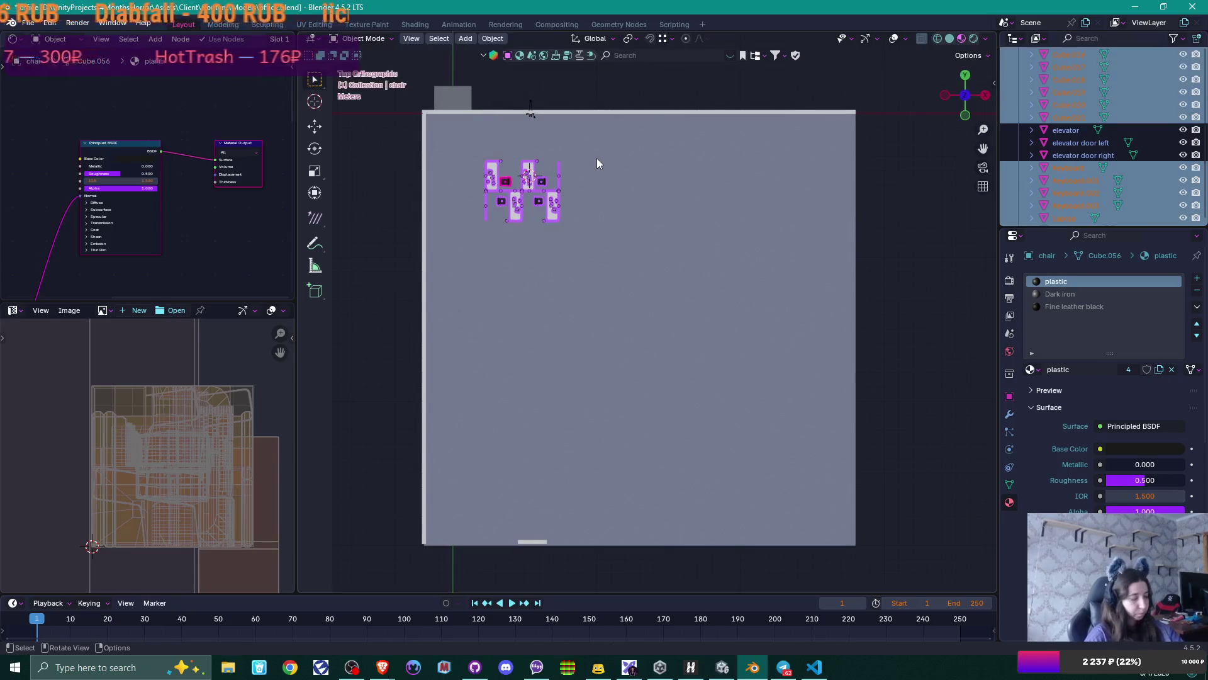
text(r90)
key(Return)
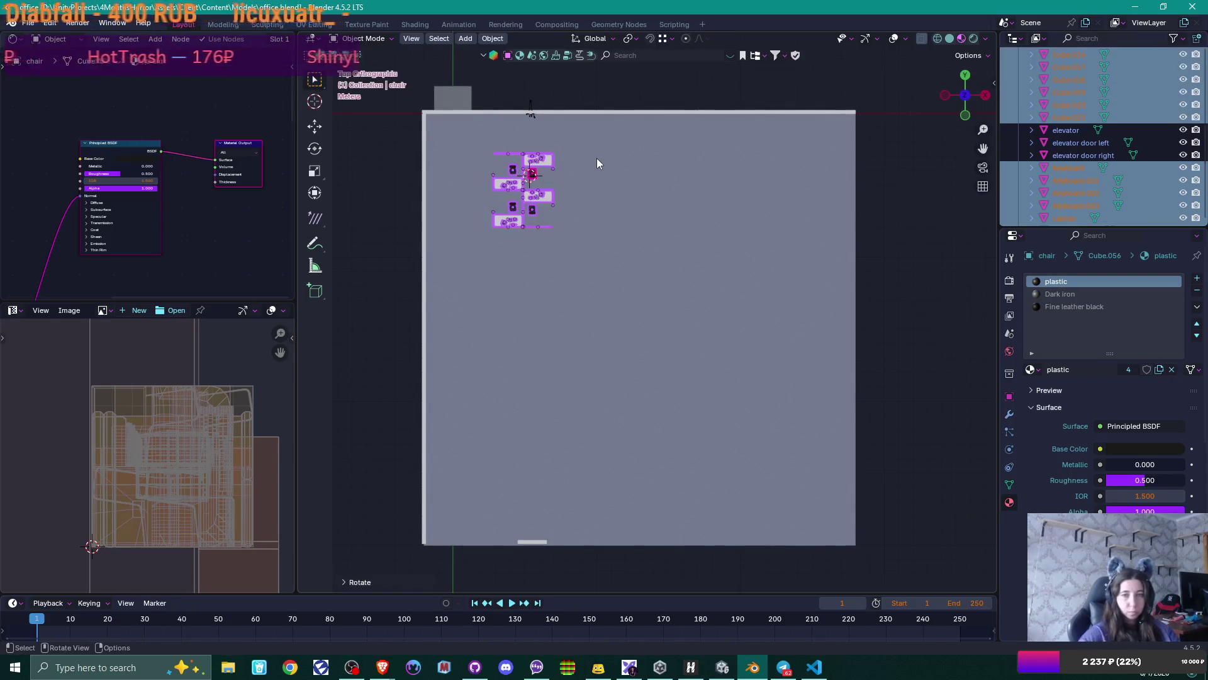
scroll(573, 164, up, 1)
- Nudge the rotated block into place near the floor's upper-left and duplicate it
key(g)
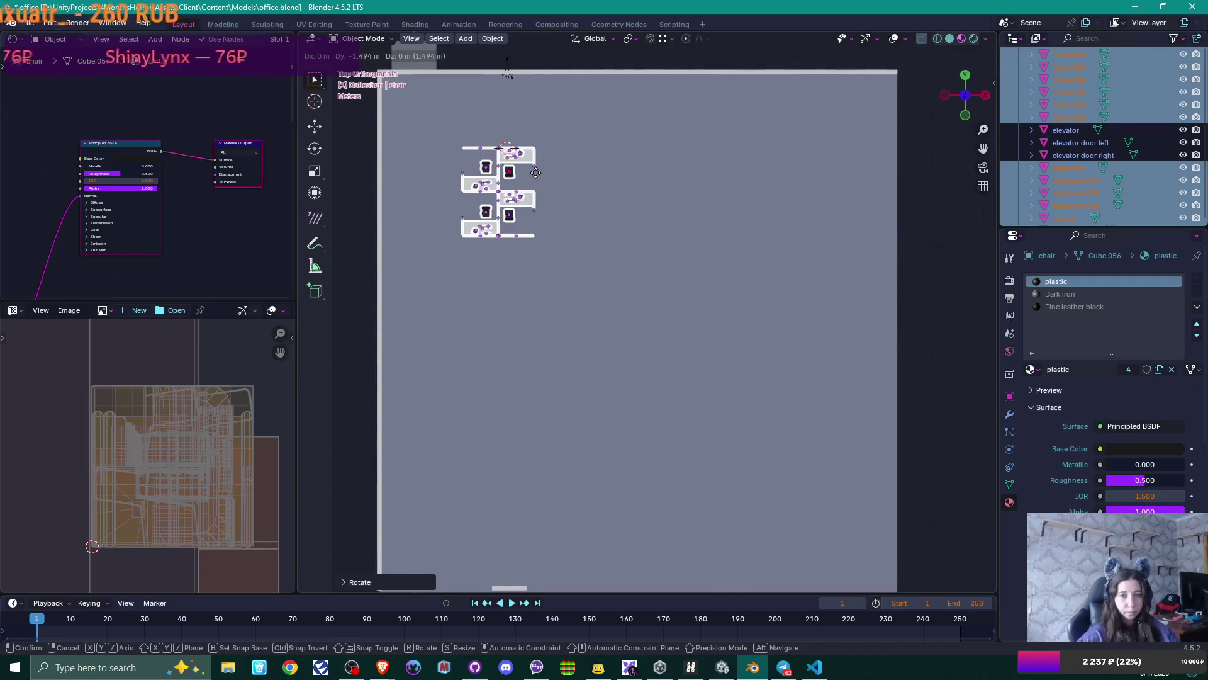
click(536, 173)
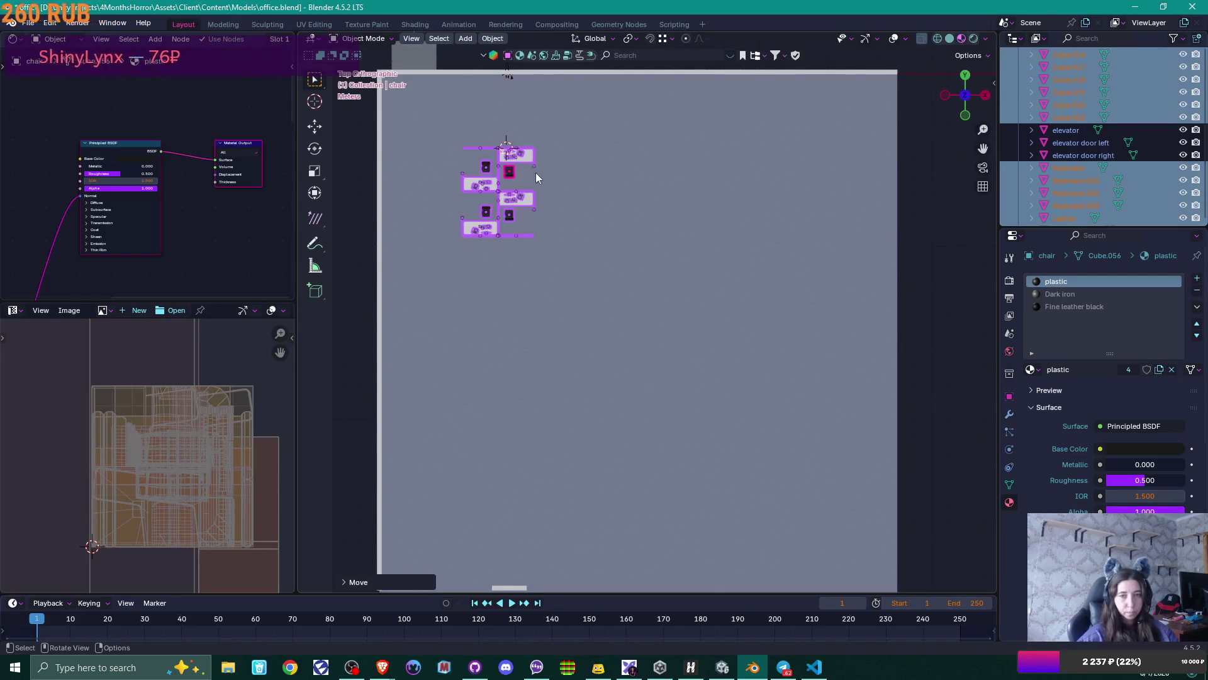
key(shift+d)
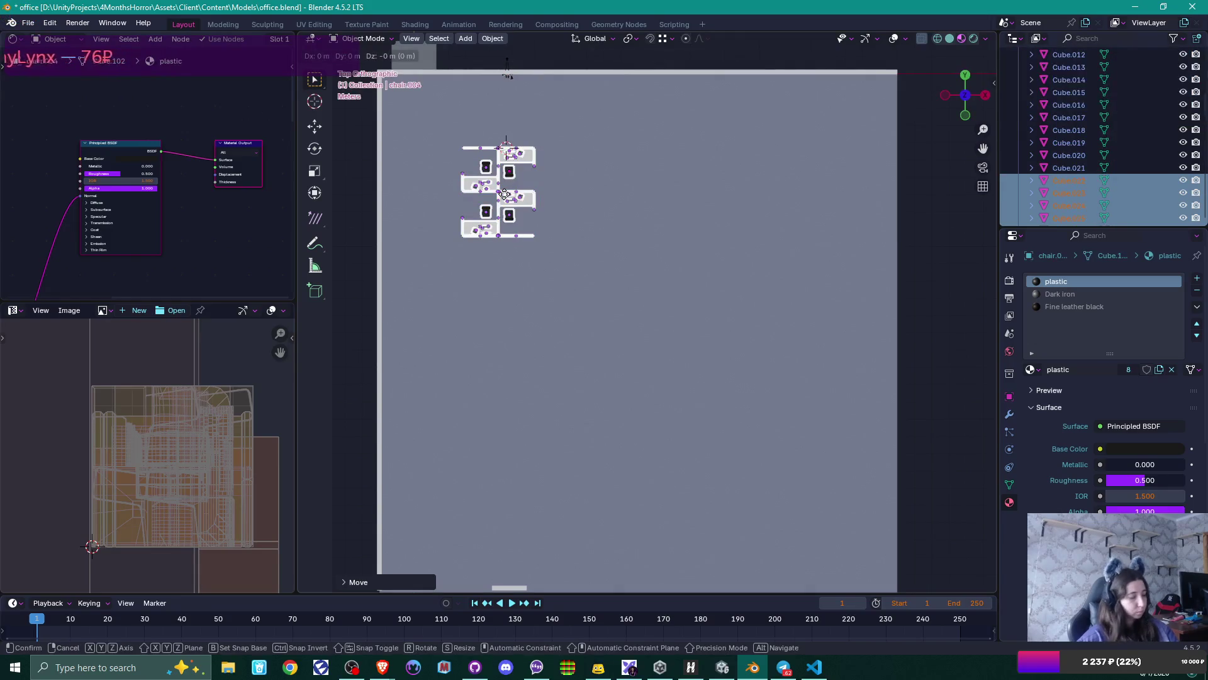
- Place copies of the block along X to form a row of three blocks
key(x)
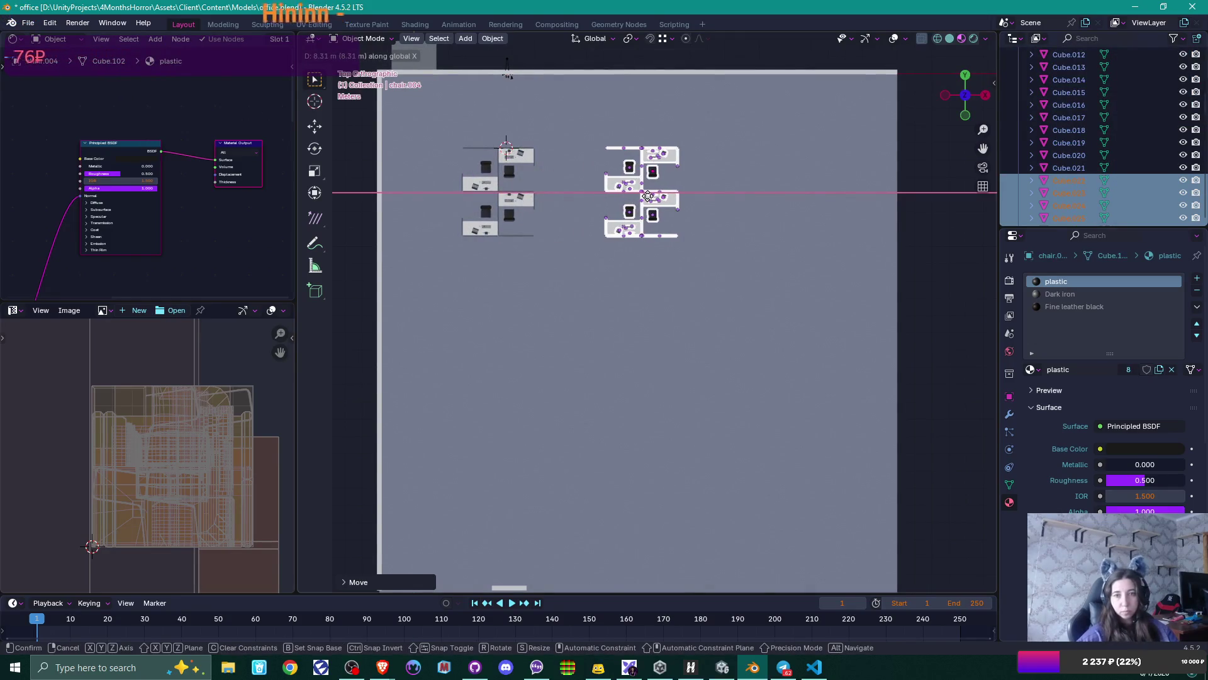
click(649, 196)
key(shift+d)
key(x)
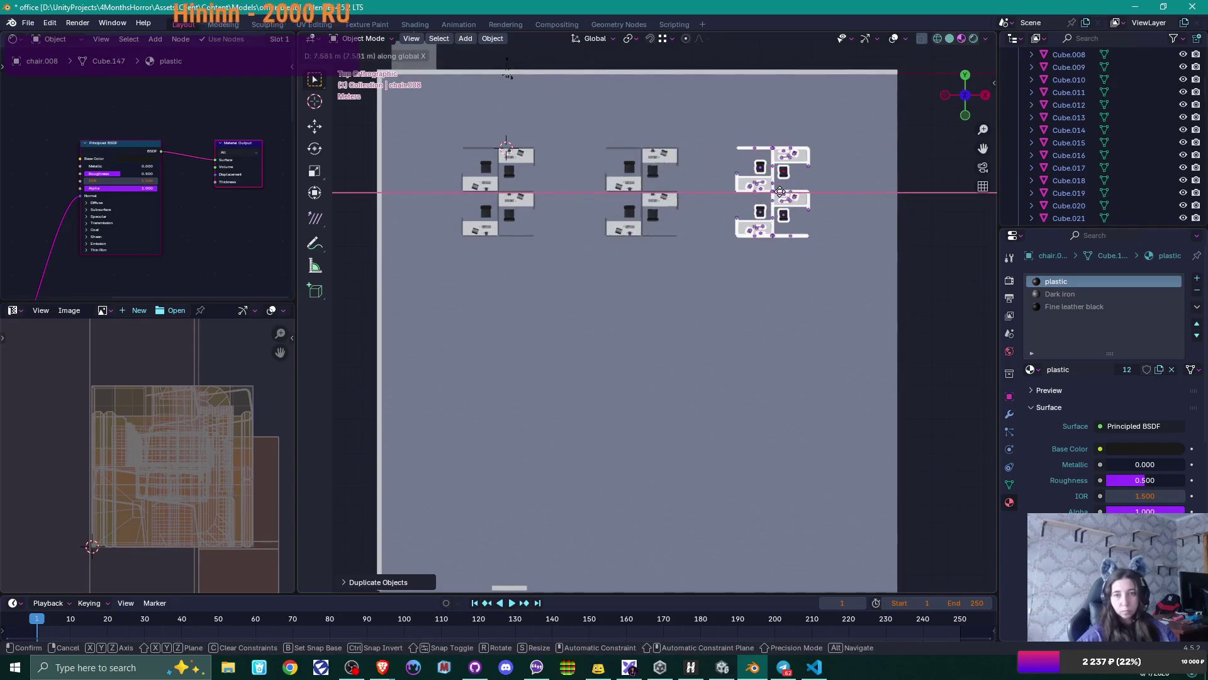
click(789, 197)
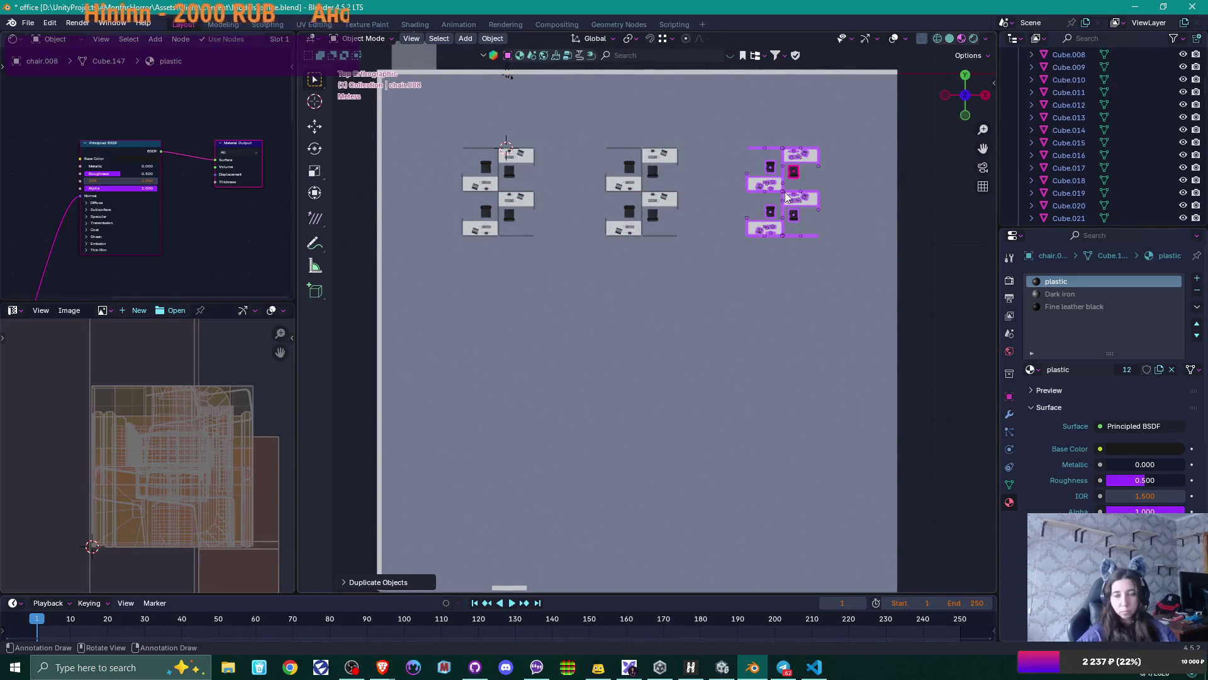
- Select the three blocks without the floor and copy them along Y as a second row
mouse_move(451, 131)
shift+mouse_down()
mouse_move(671, 252)
mouse_move(703, 255)
shift+mouse_up()
scroll(704, 262, down, 2)
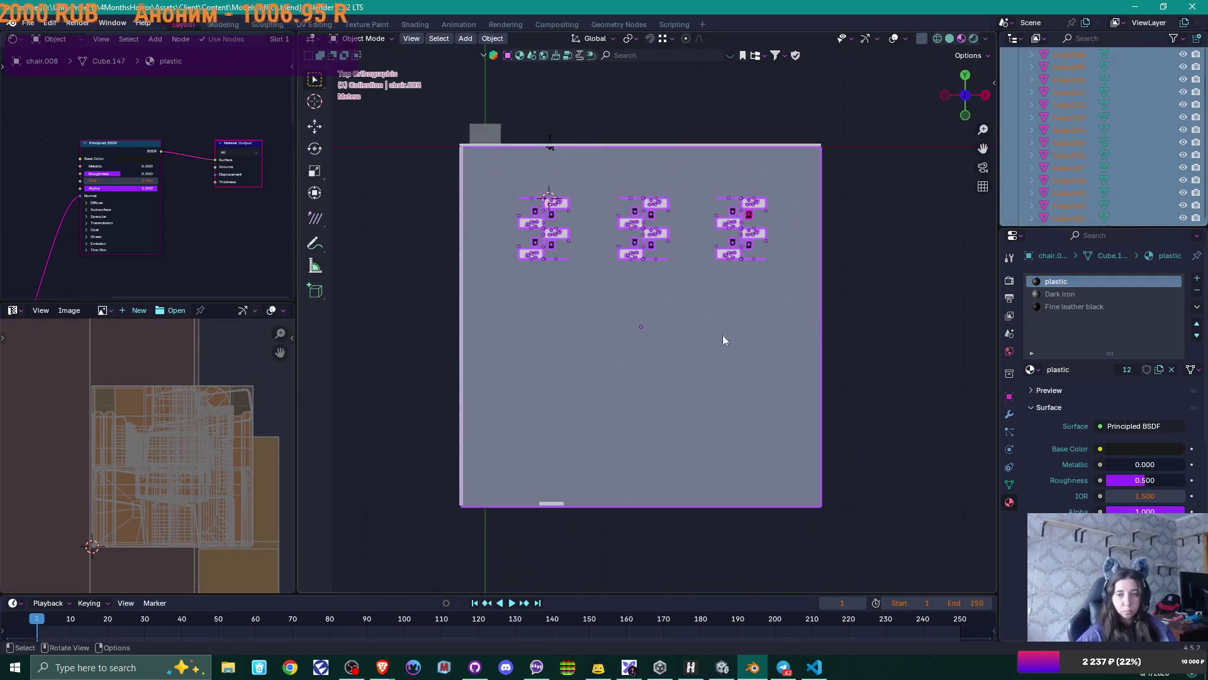
shift+click(757, 420)
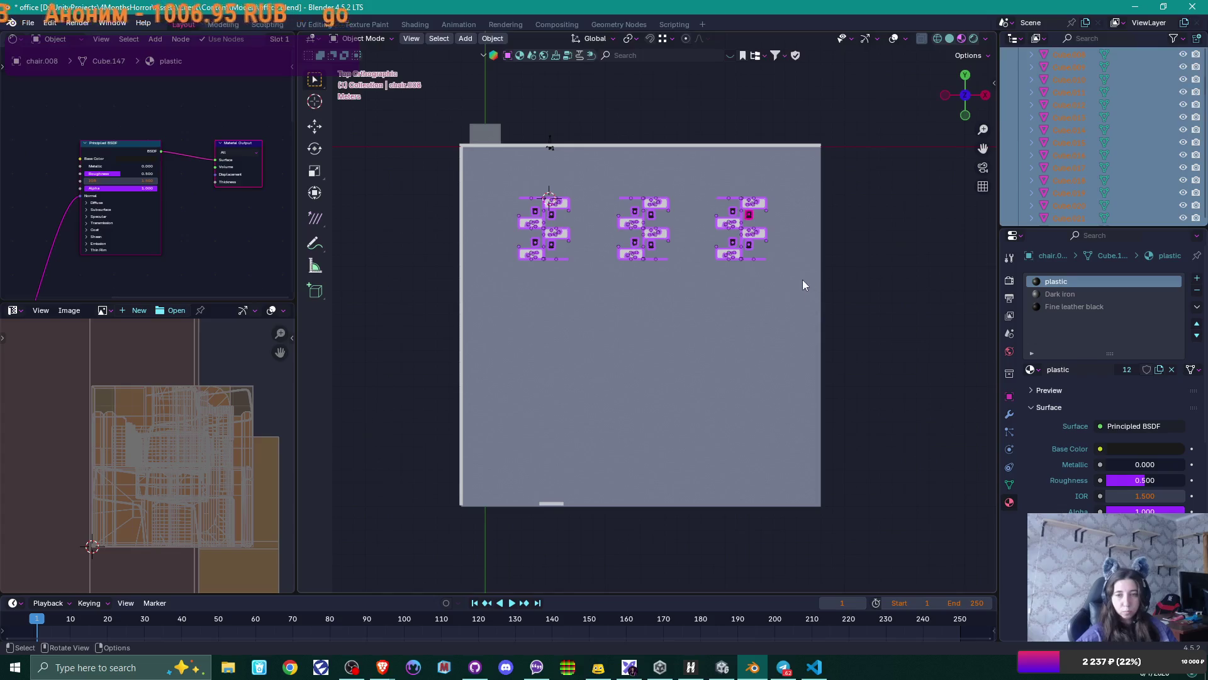
key(shift+d)
key(y)
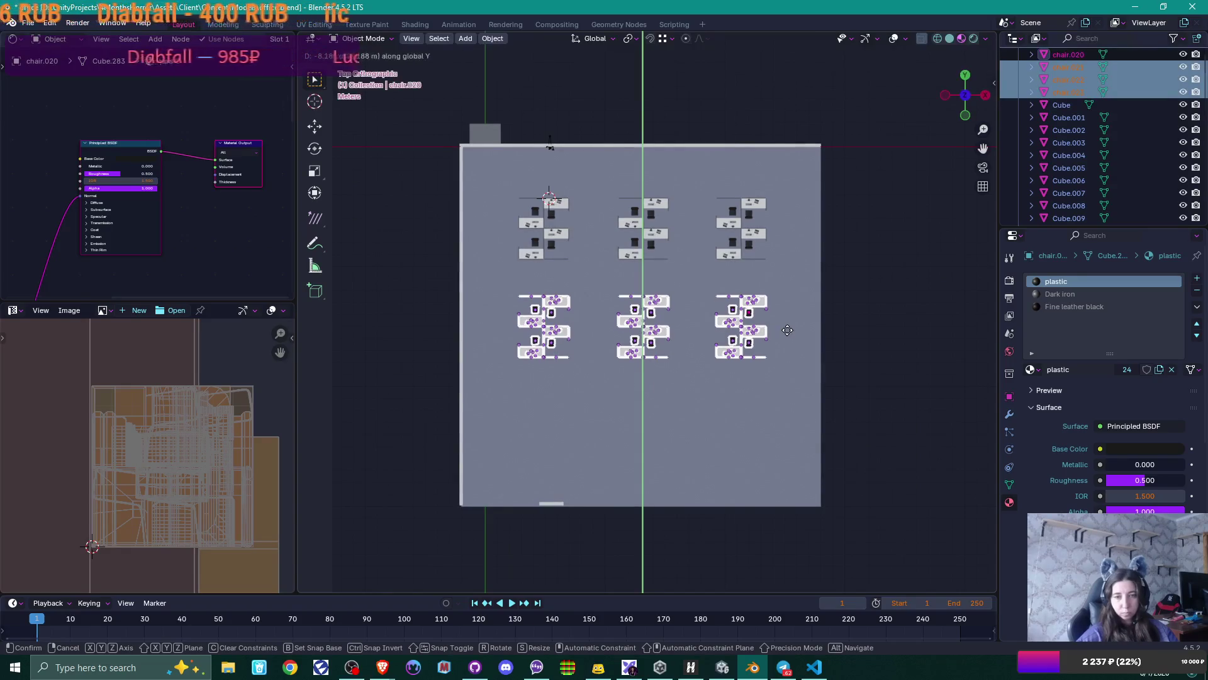
click(786, 330)
- Add a third row along Y near the bottom and view the grid in perspective
key(shift+d)
key(y)
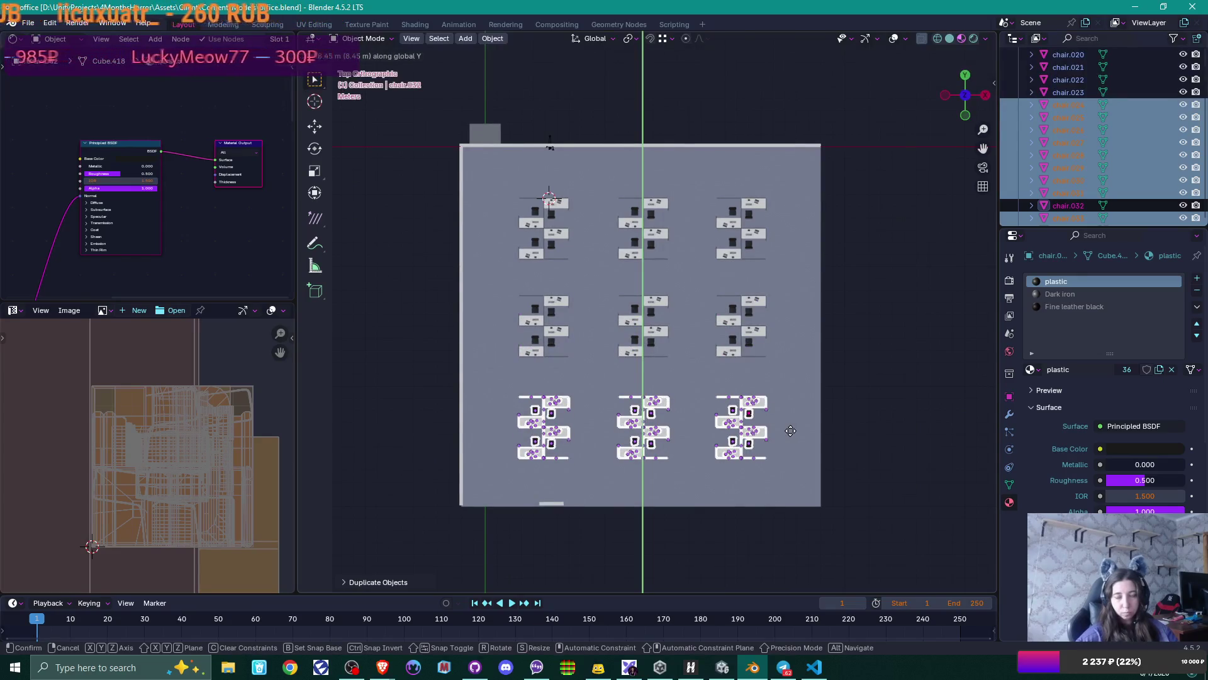
click(790, 430)
click(858, 367)
mouse_move(858, 367)
middle_down()
mouse_move(737, 358)
mouse_move(725, 298)
mouse_move(703, 302)
middle_up()
scroll(704, 302, up, 4)
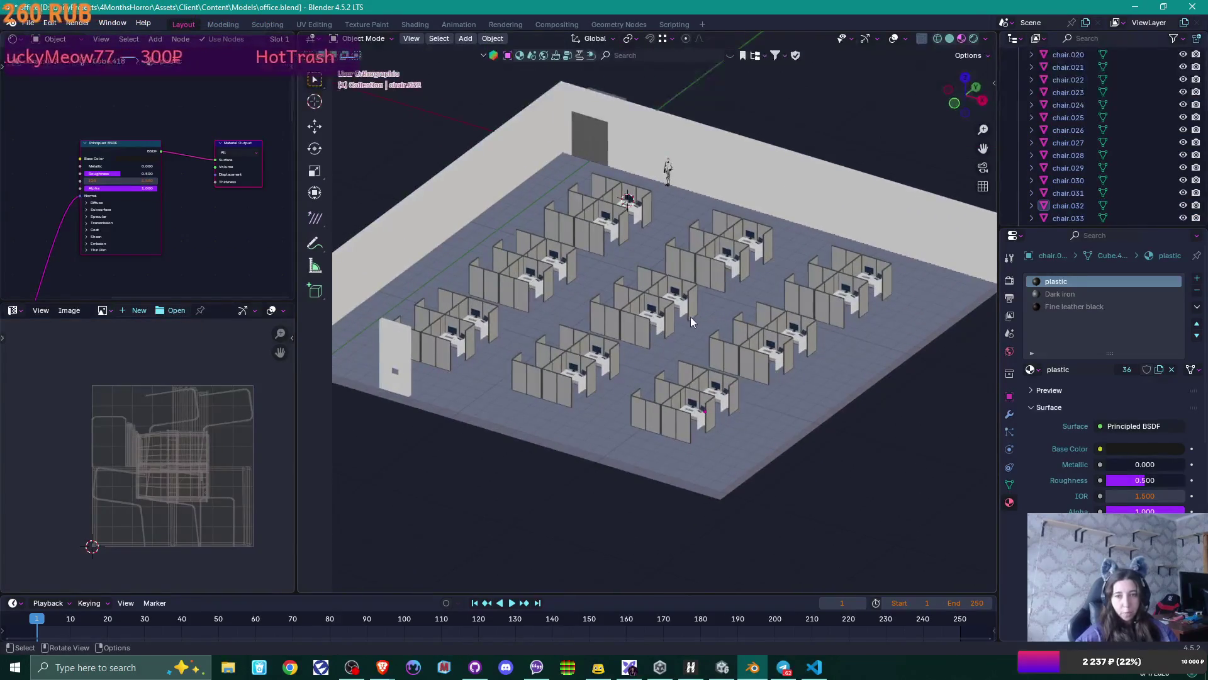
- Return to top view and hide the floor so the desk columns can be selected
scroll(677, 316, down, 3)
middle_drag(677, 316, 594, 275)
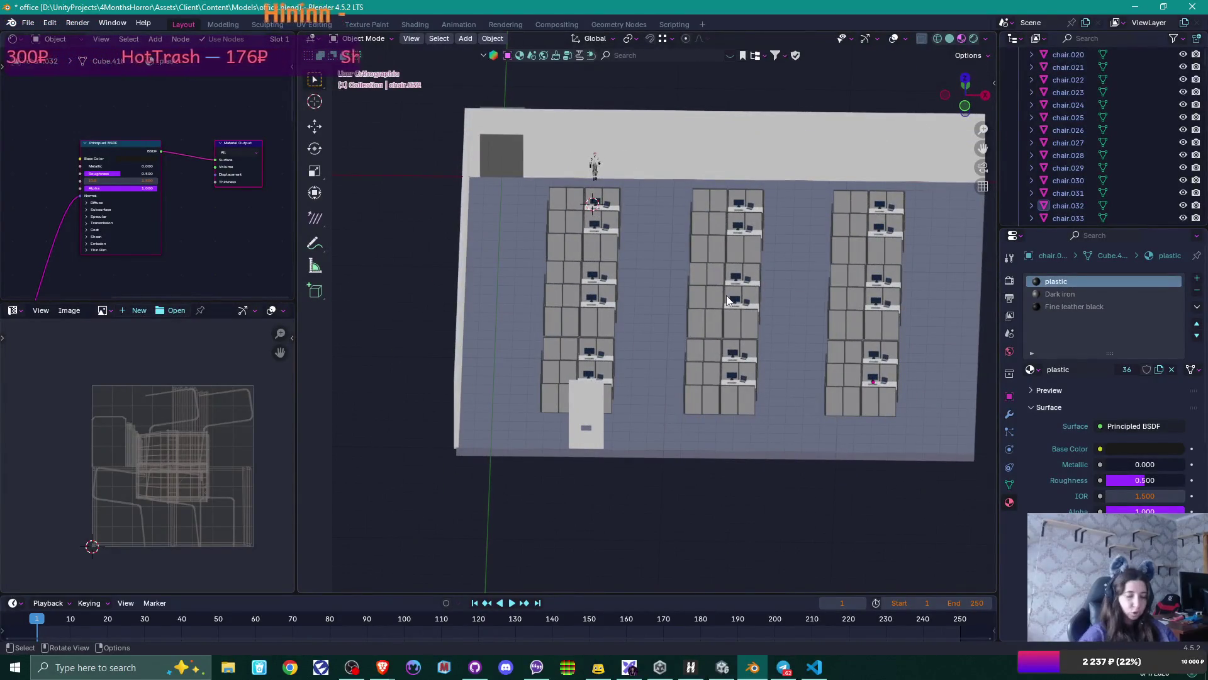
key(KP_7)
scroll(752, 280, down, 2)
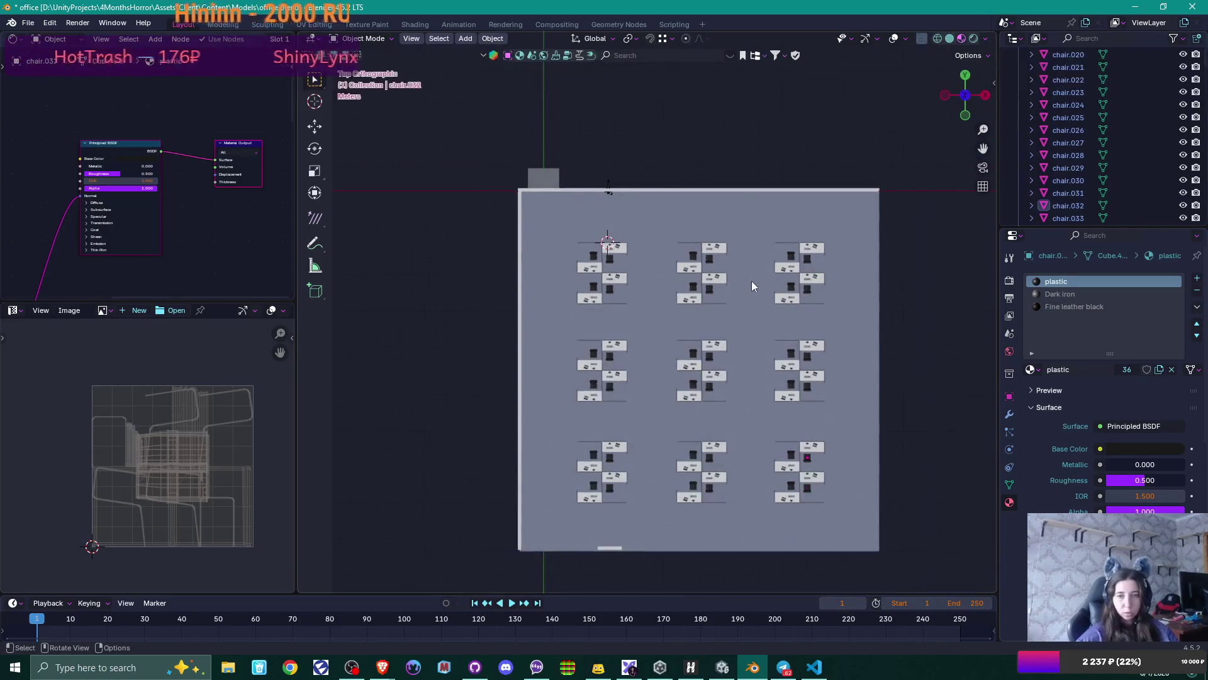
shift+middle_drag(757, 308, 711, 274)
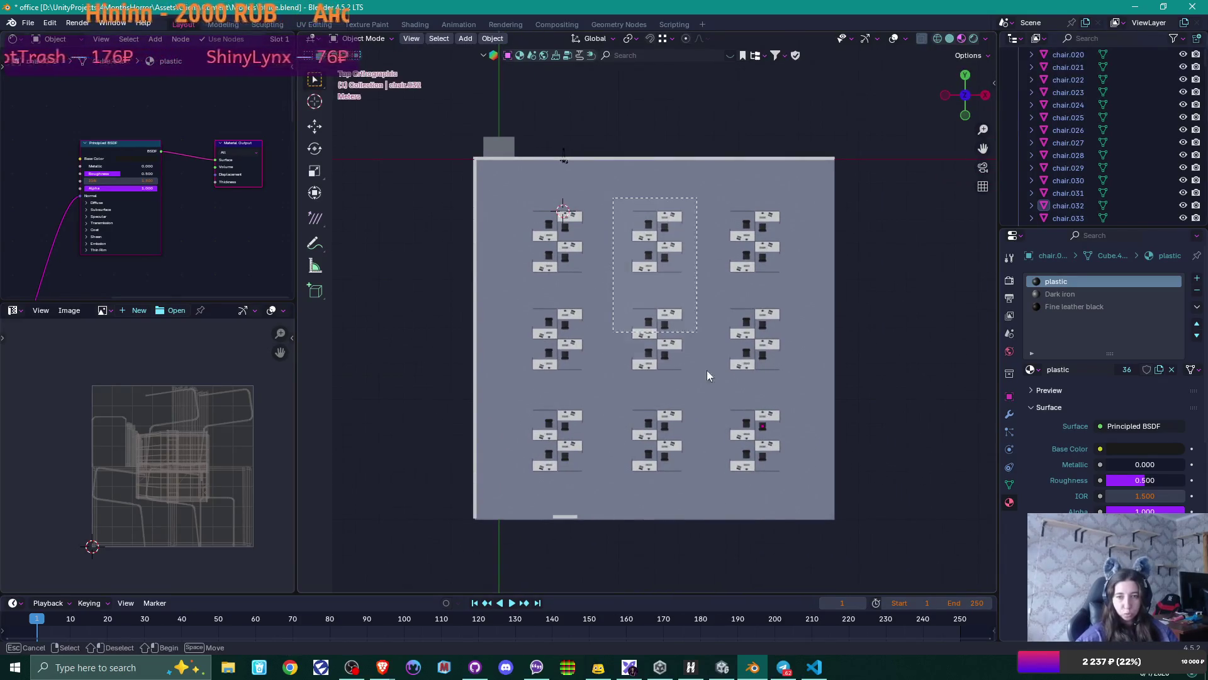
drag(706, 472, 705, 470)
click(830, 430)
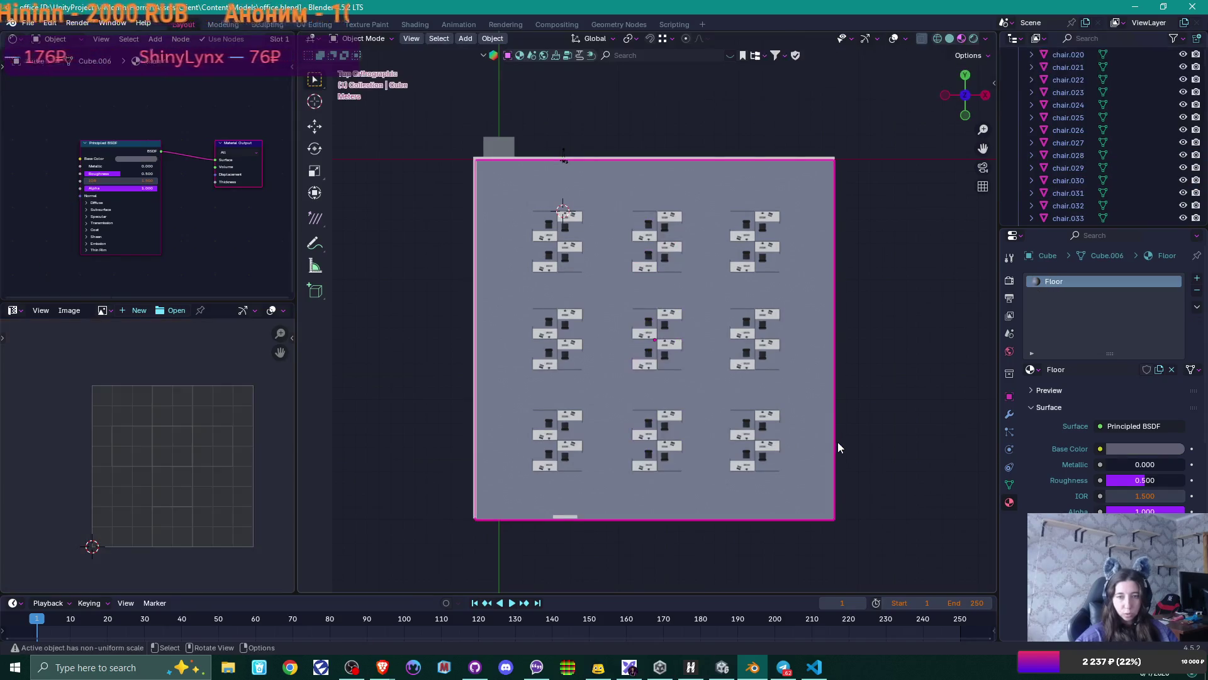
key(h)
- Shift the middle column of cubicle blocks left along X
drag(615, 194, 699, 501)
scroll(697, 474, up, 1)
scroll(696, 474, up, 1)
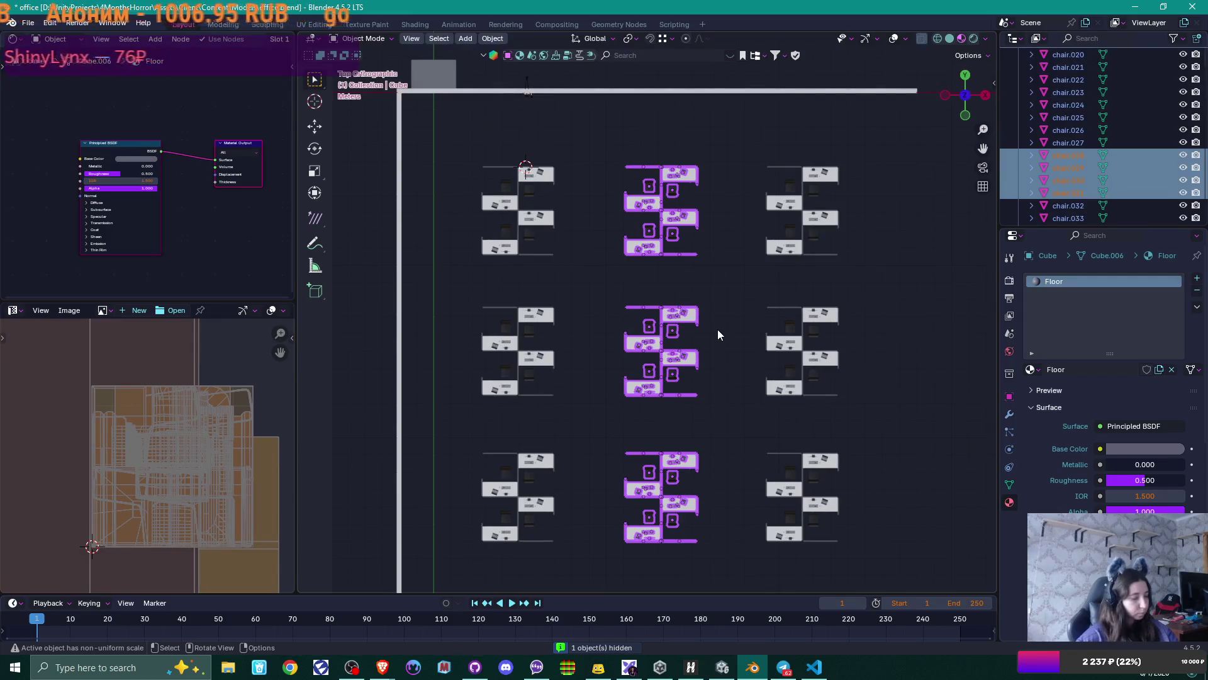
key(g)
key(x)
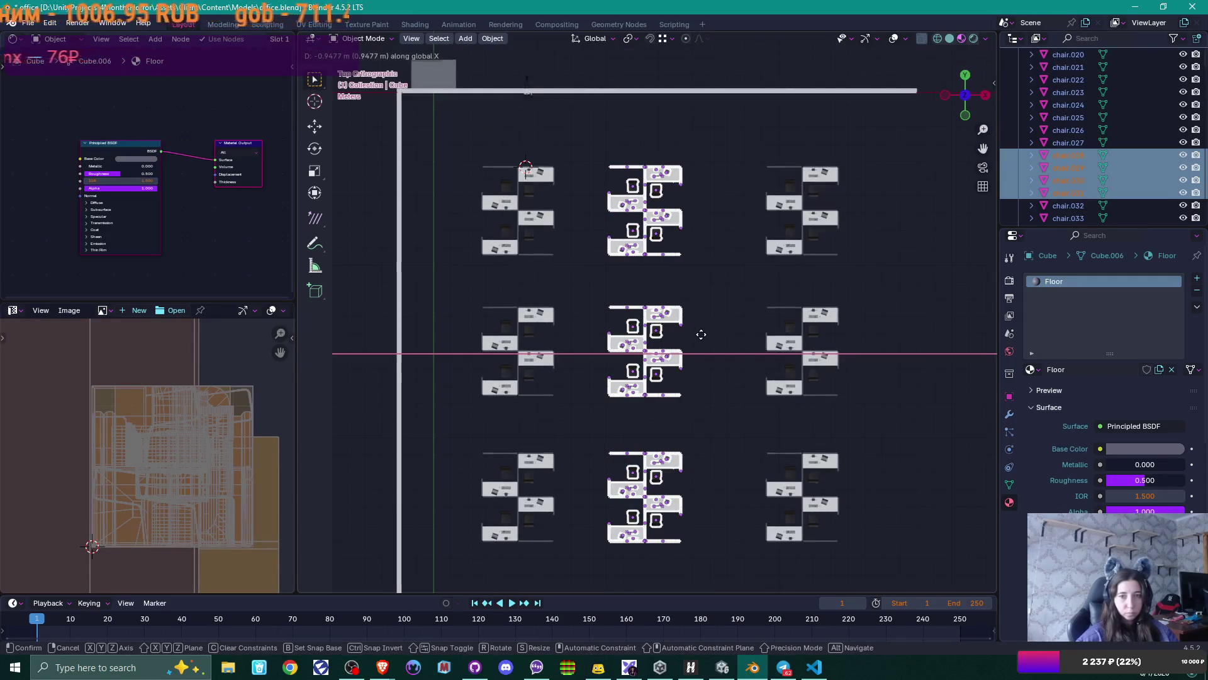
click(706, 335)
- Shift the right column left along X, then unhide the floor and walls and deselect
mouse_move(733, 125)
mouse_down()
mouse_move(808, 252)
mouse_move(881, 575)
mouse_up()
key(g)
key(x)
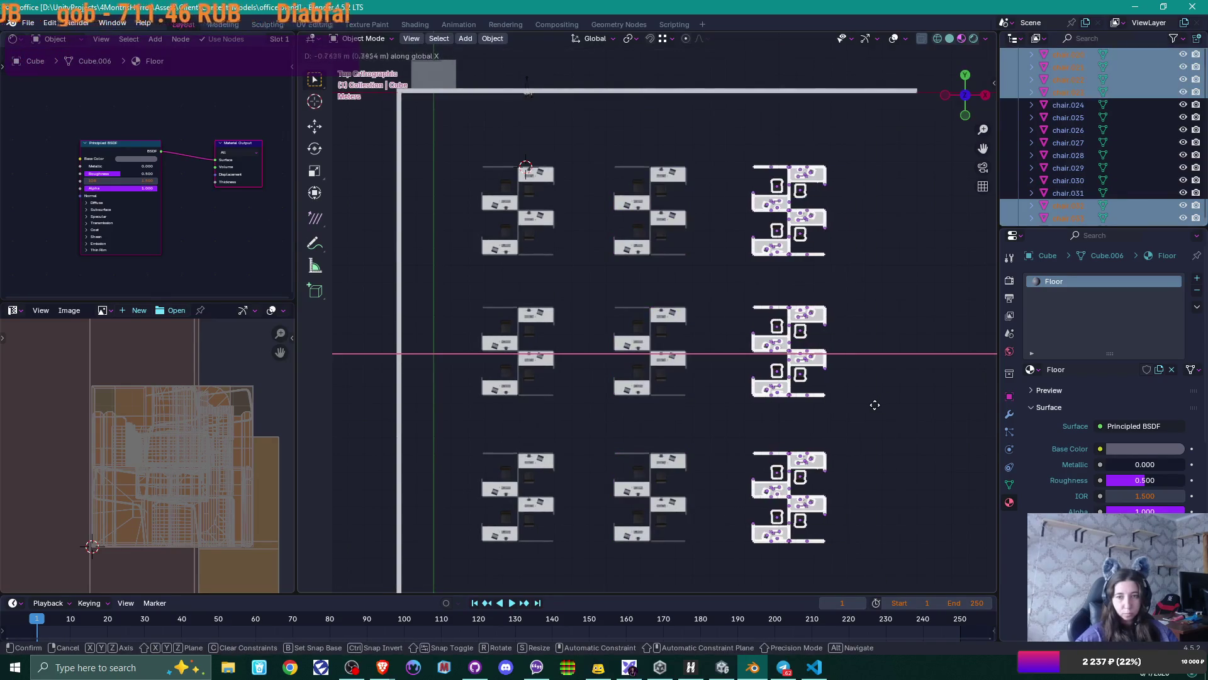
click(875, 404)
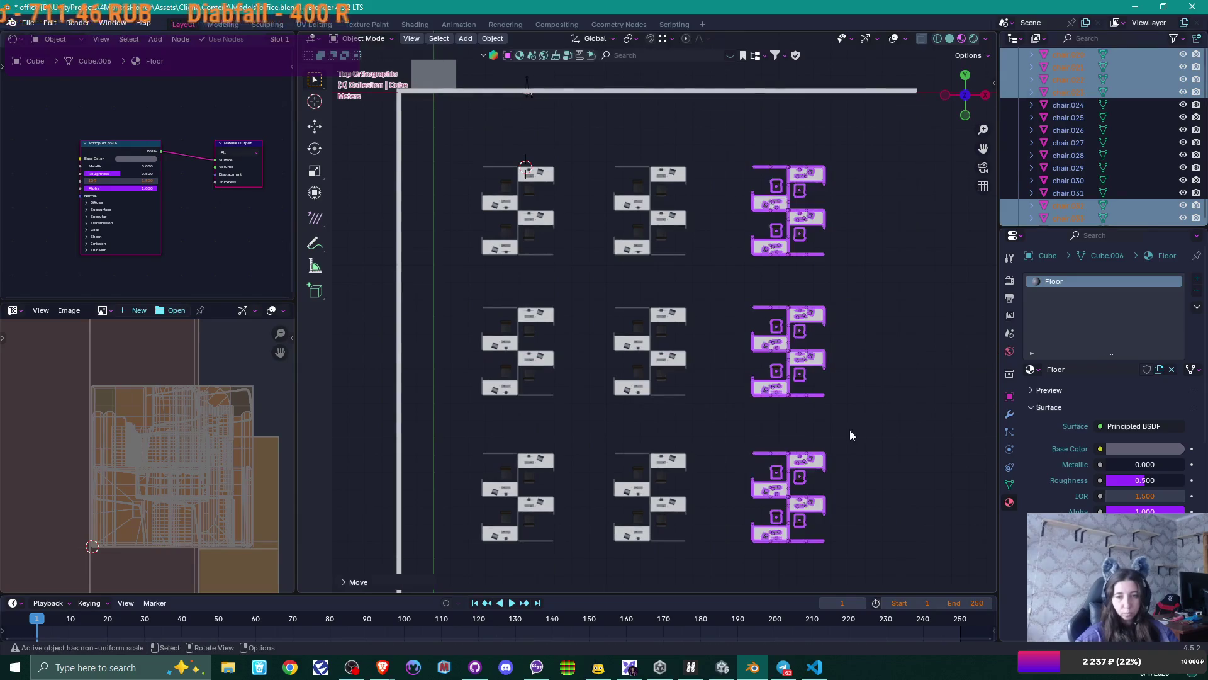
mouse_move(849, 430)
middle_down()
mouse_move(784, 377)
mouse_move(842, 411)
middle_up()
key(alt+h)
key(alt+a)
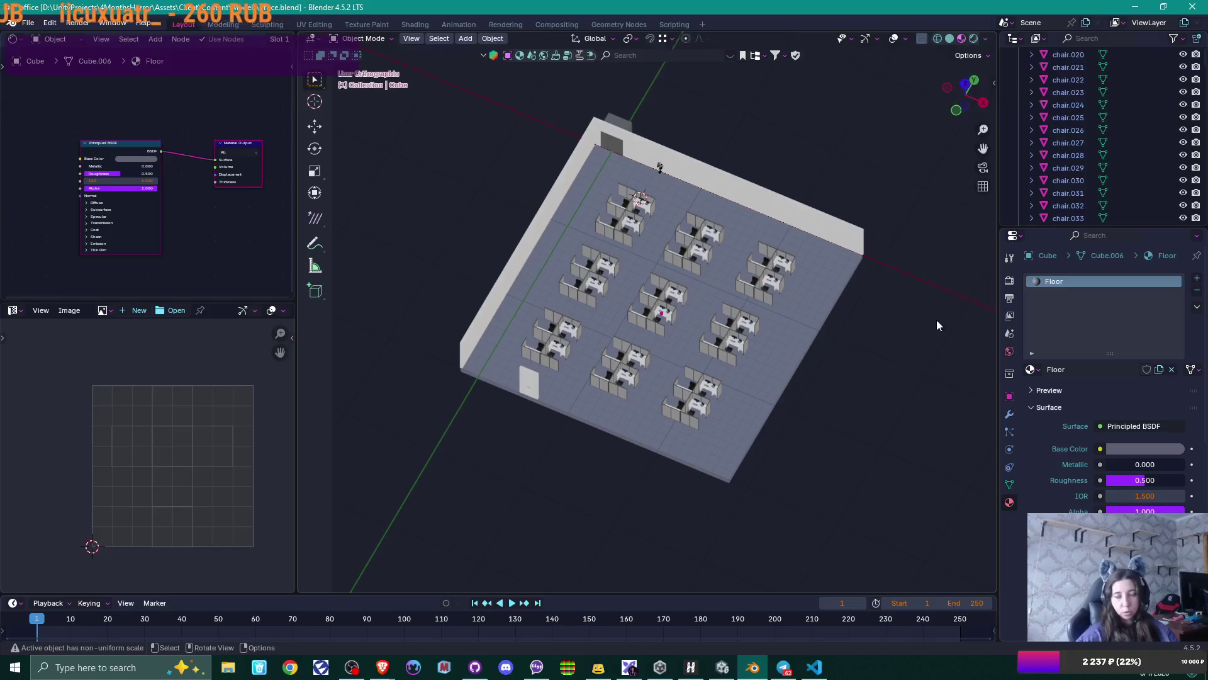
- Select the WallSolid.001 door panel and, in top view, move it along X
mouse_move(858, 371)
middle_down()
mouse_move(754, 391)
mouse_move(737, 378)
mouse_move(693, 397)
middle_up()
scroll(705, 277, up, 3)
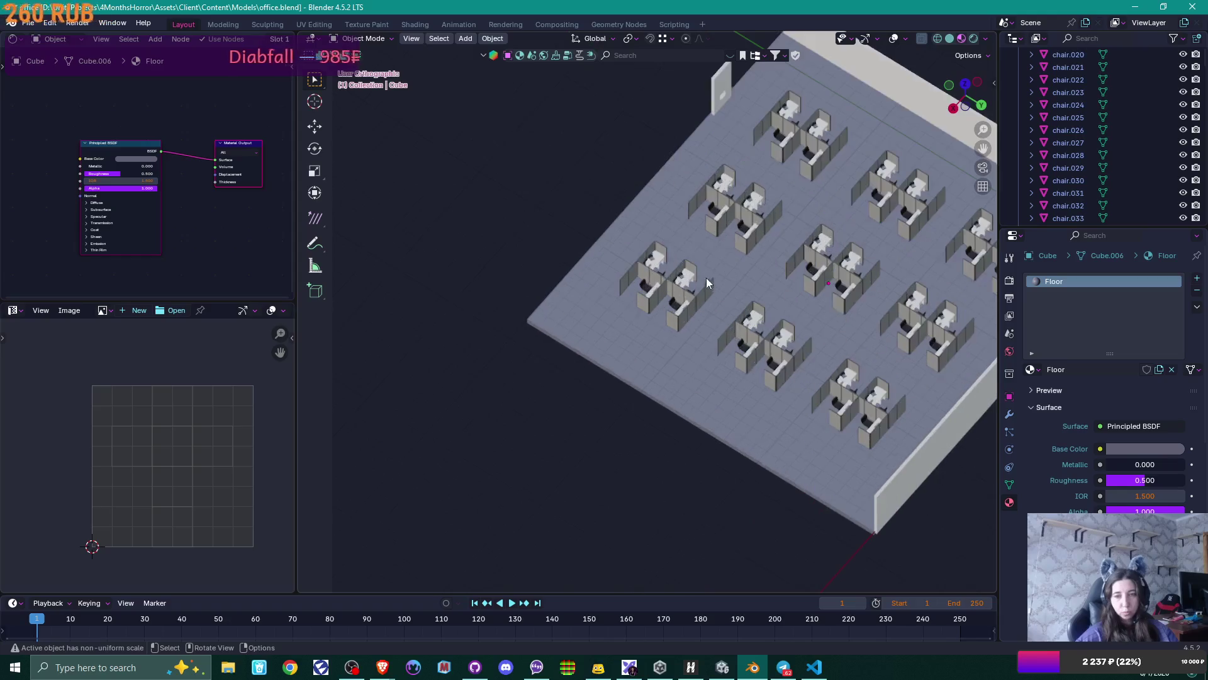
shift+middle_drag(716, 123, 663, 282)
click(664, 282)
scroll(696, 325, up, 3)
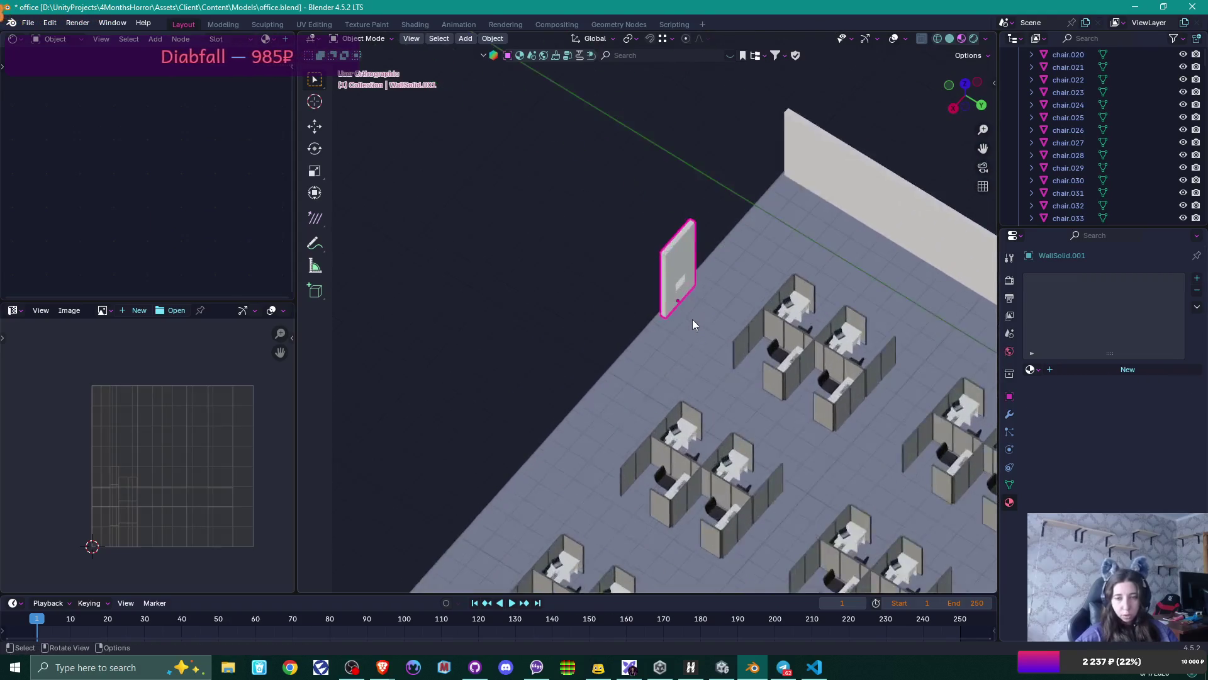
key(KP_7)
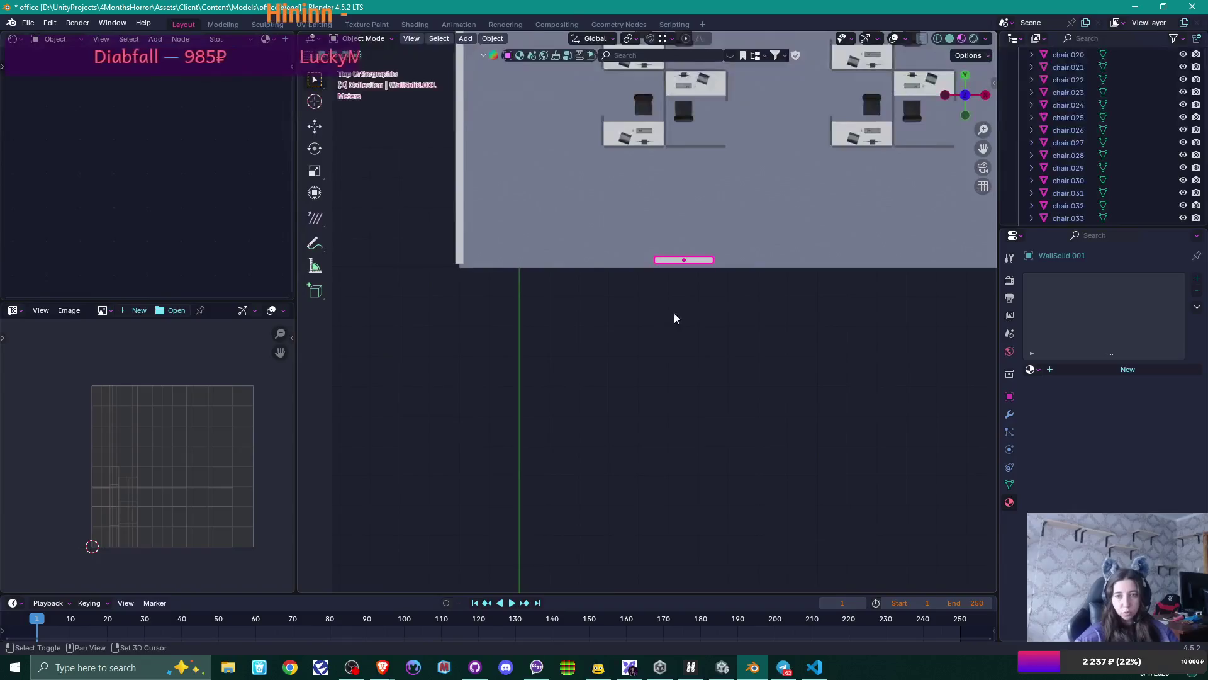
shift+middle_drag(674, 312, 597, 419)
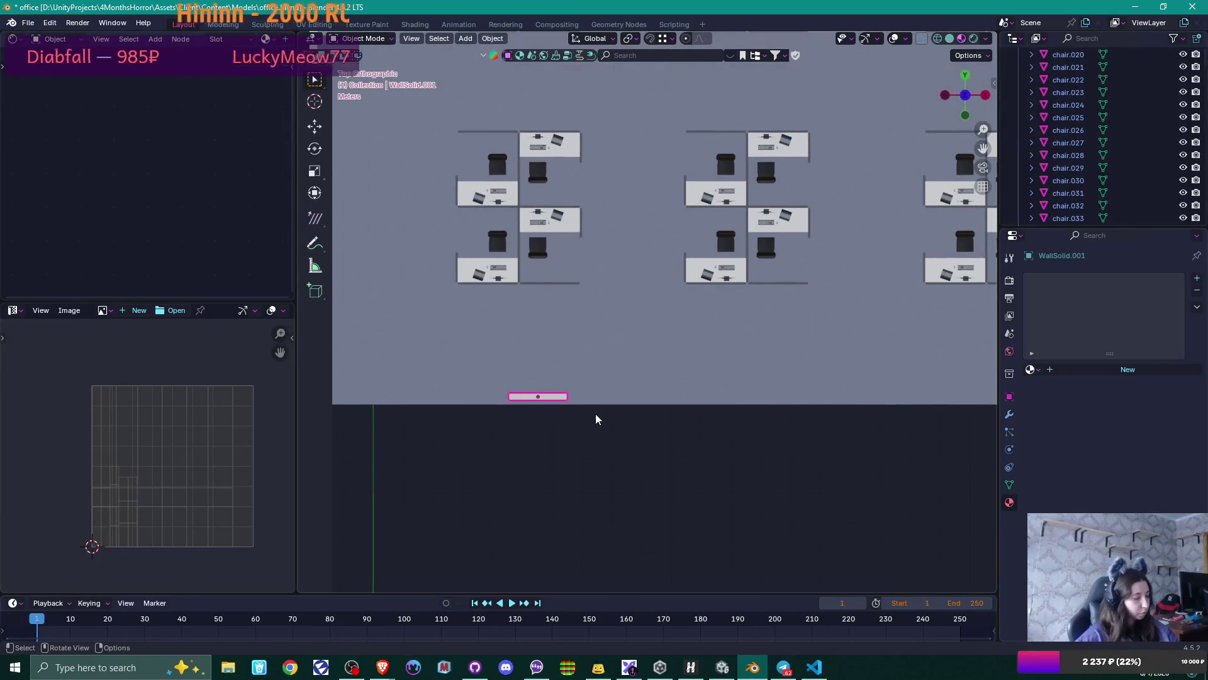
key(g)
key(x)
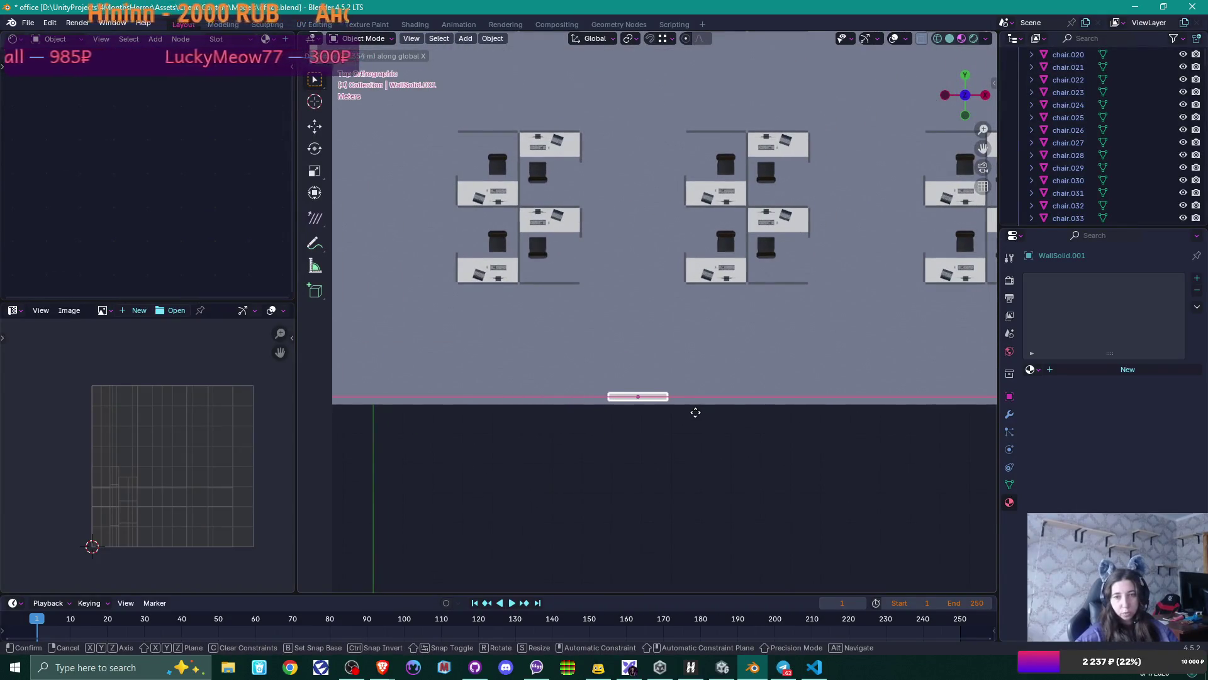
click(694, 412)
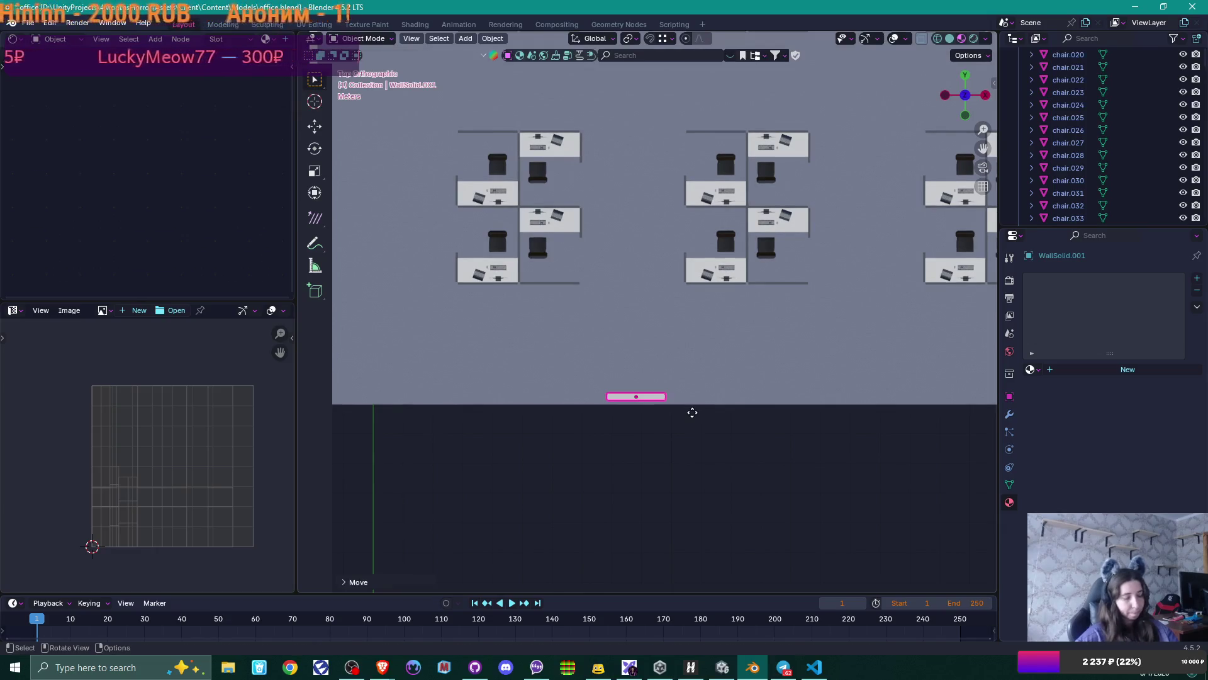
- Move the door panel along Y to the floor's front edge beside the left cubicle column
key(g)
key(y)
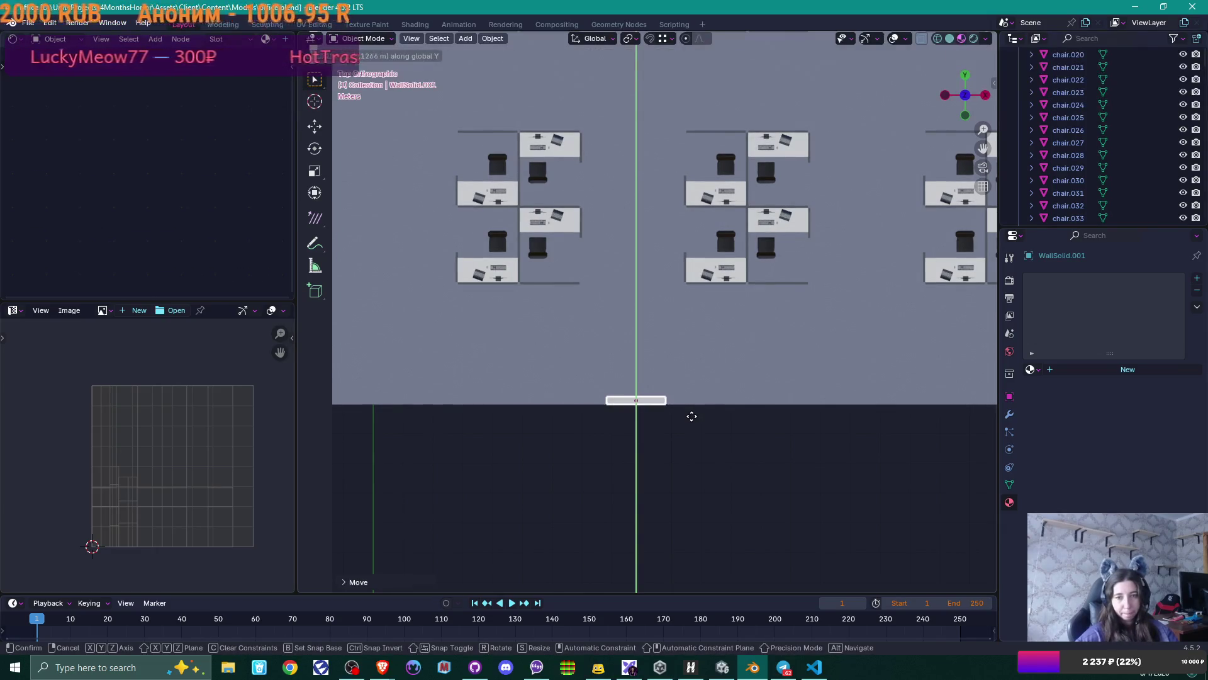
click(692, 416)
scroll(689, 420, down, 2)
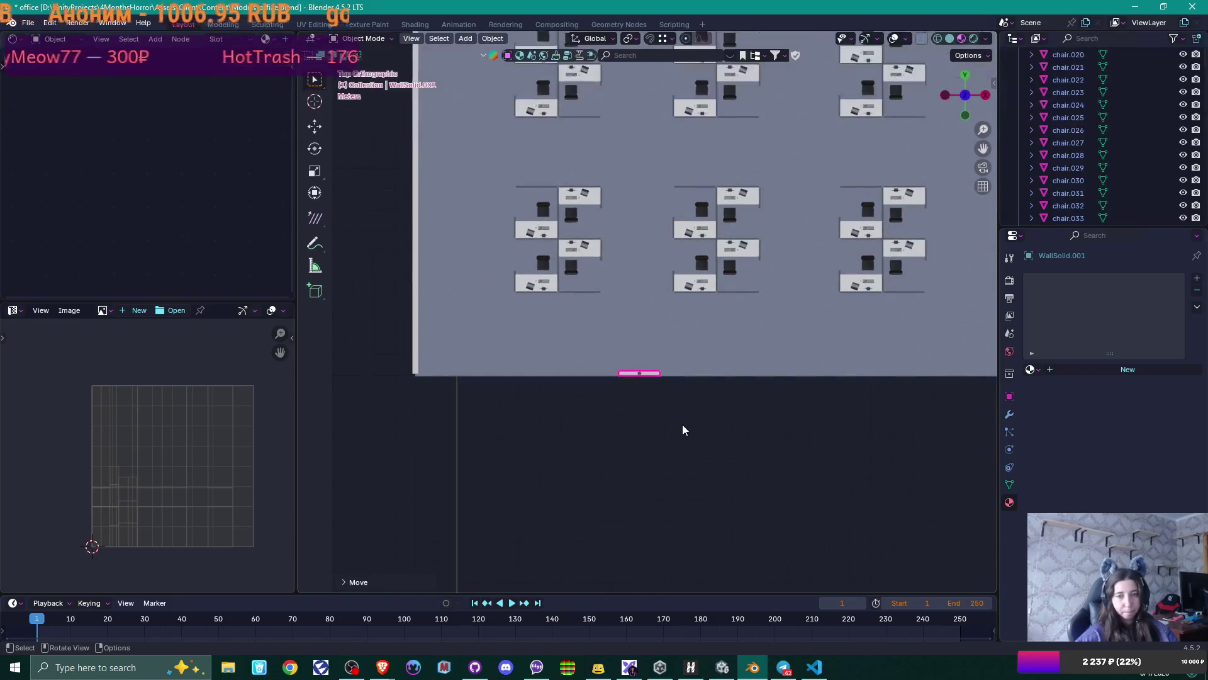
scroll(524, 400, down, 4)
middle_drag(625, 429, 598, 327)
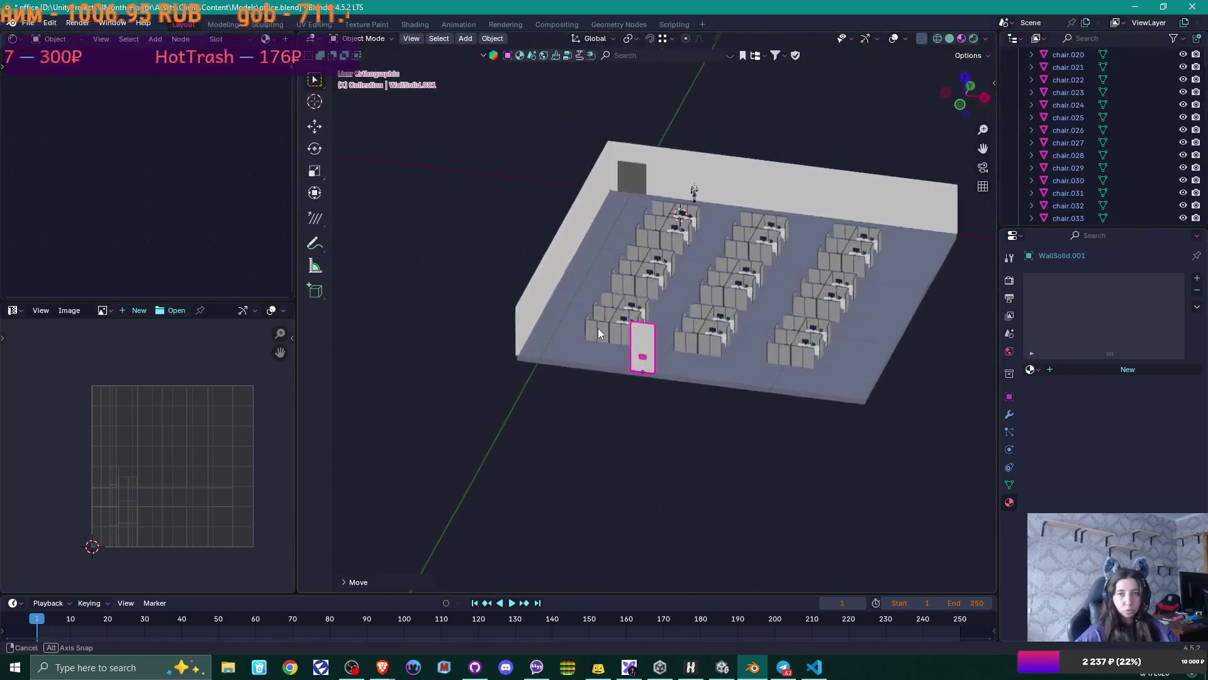
- Duplicate the WallHalfDoor opening along Y to the far end of the side wall
click(818, 190)
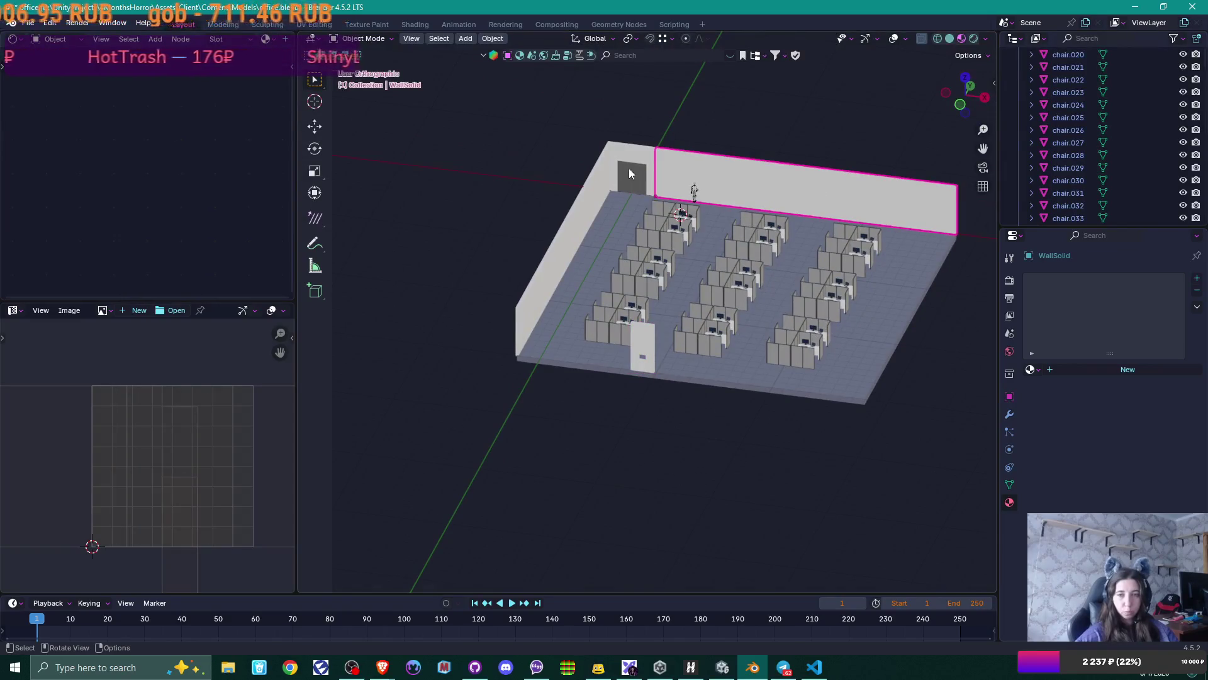
click(666, 167)
mouse_move(666, 167)
middle_down()
mouse_move(768, 297)
mouse_move(883, 295)
middle_up()
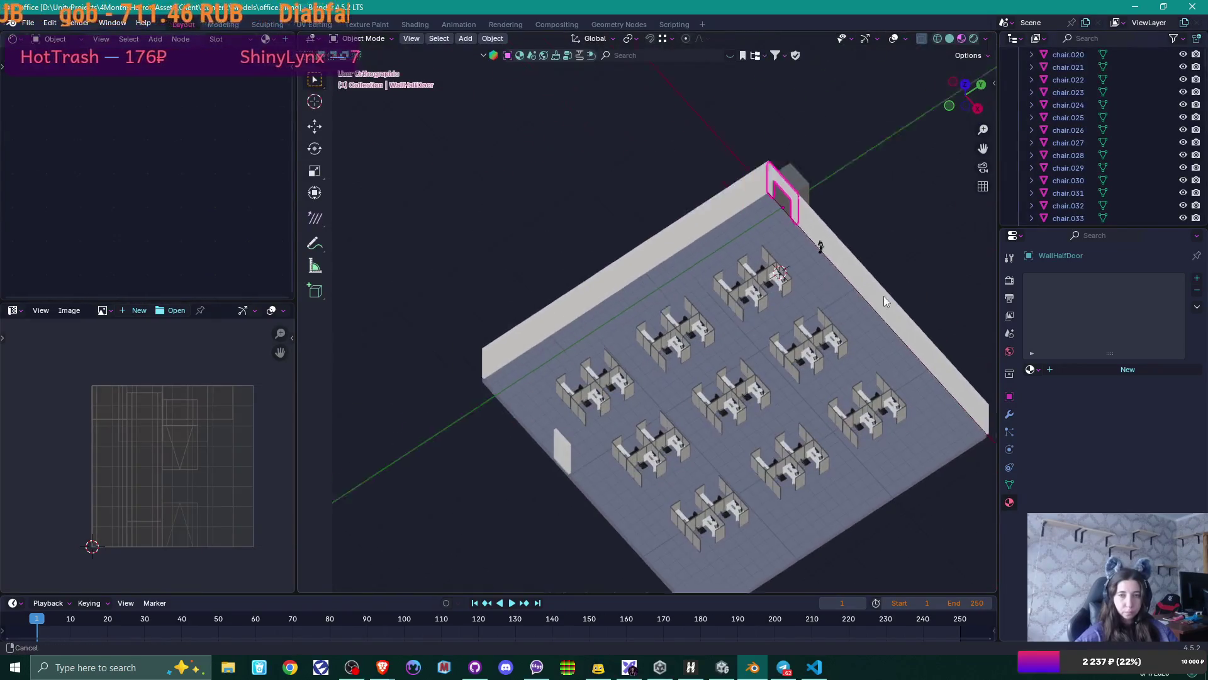
scroll(818, 277, up, 3)
key(shift+d)
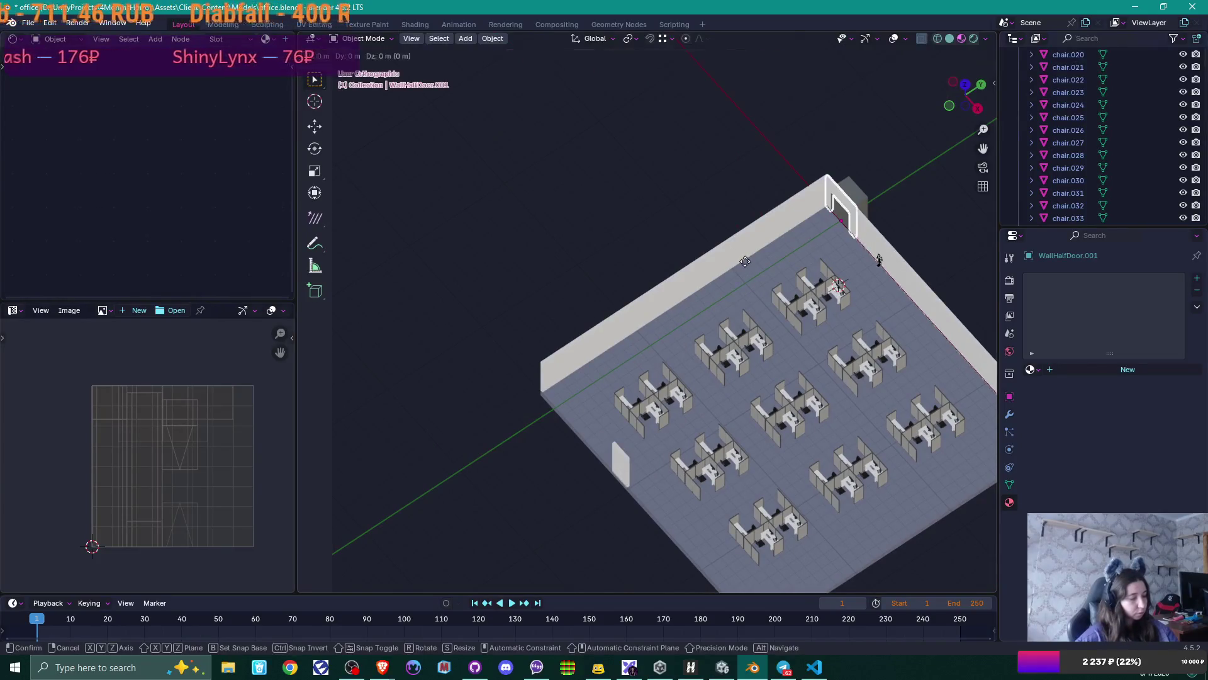
key(y)
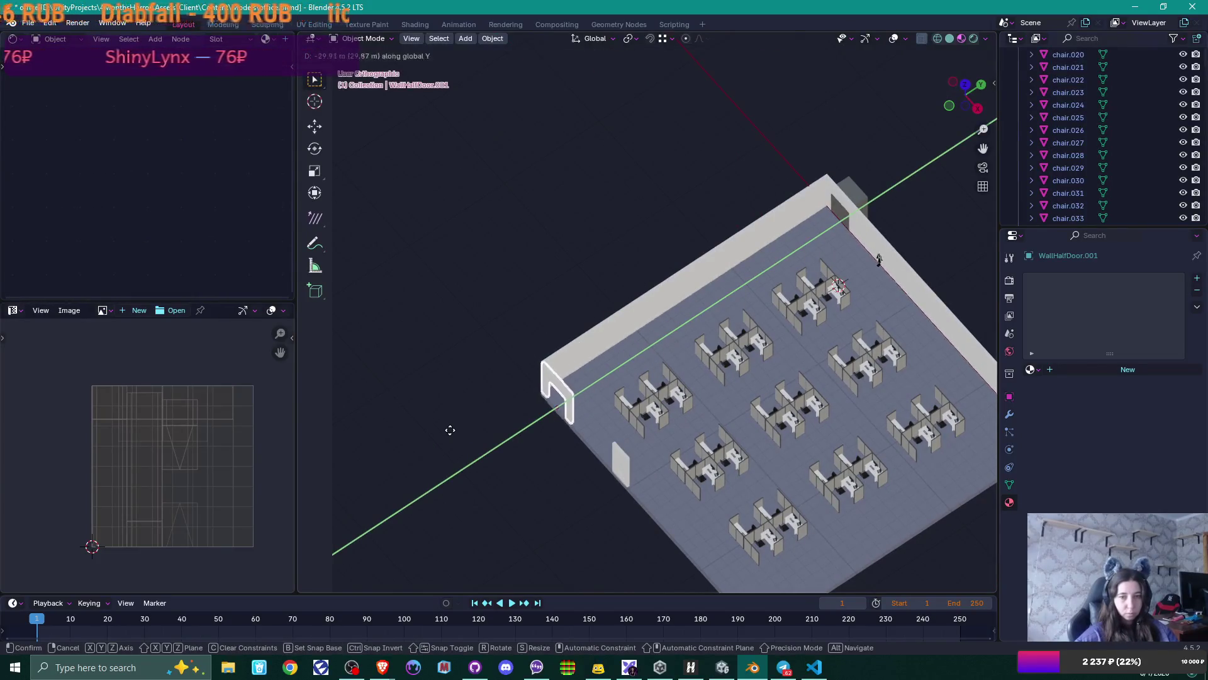
click(450, 430)
- Turn the copied half-door wall 180° around Z and move it into alignment
mouse_move(450, 430)
middle_down()
mouse_move(602, 394)
mouse_move(587, 349)
mouse_move(556, 394)
middle_up()
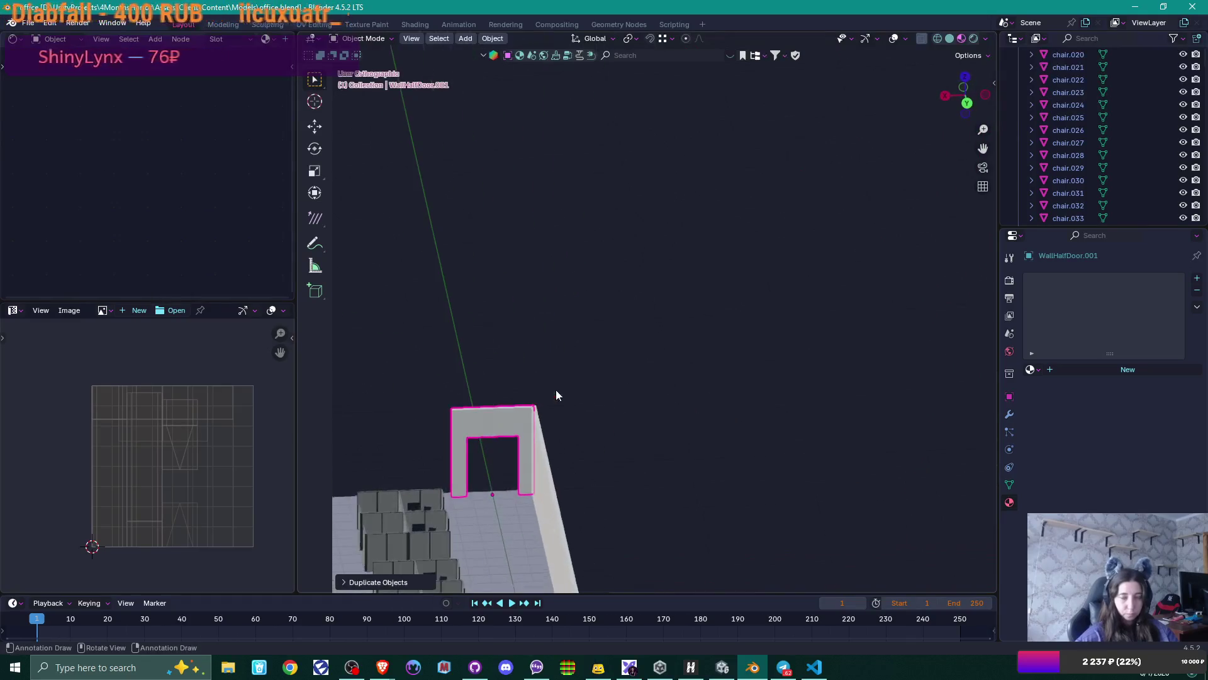
scroll(726, 202, down, 5)
scroll(716, 237, up, 6)
shift+middle_drag(760, 190, 732, 375)
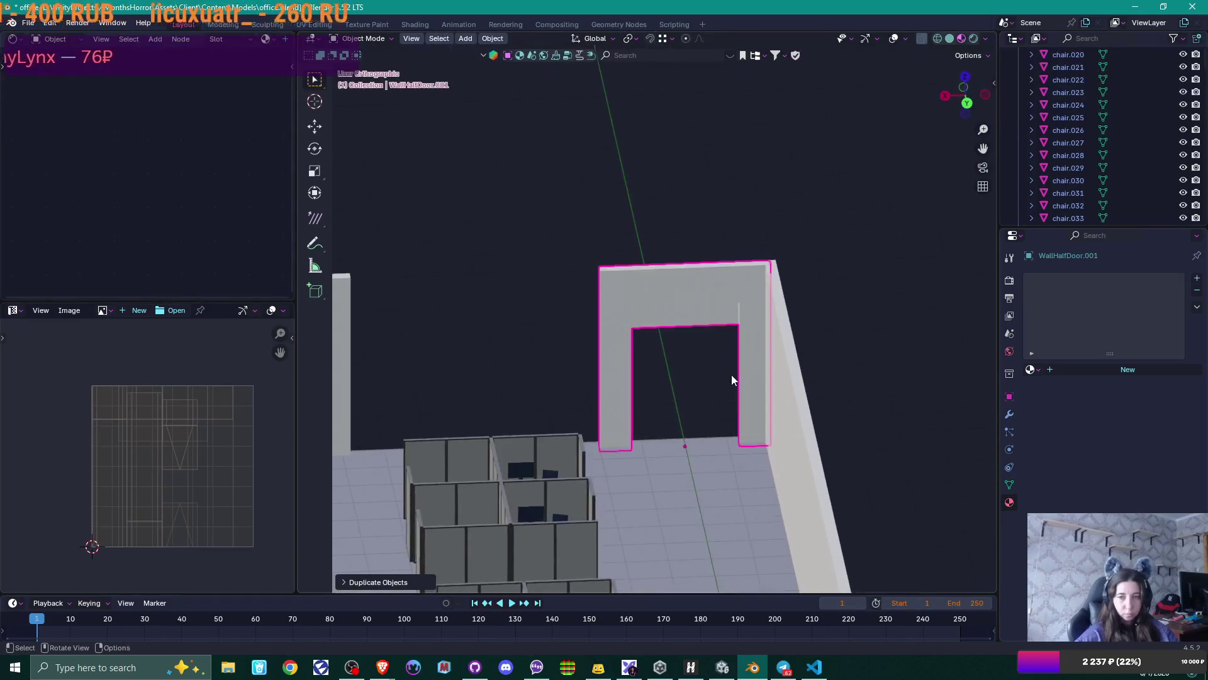
scroll(731, 375, up, 3)
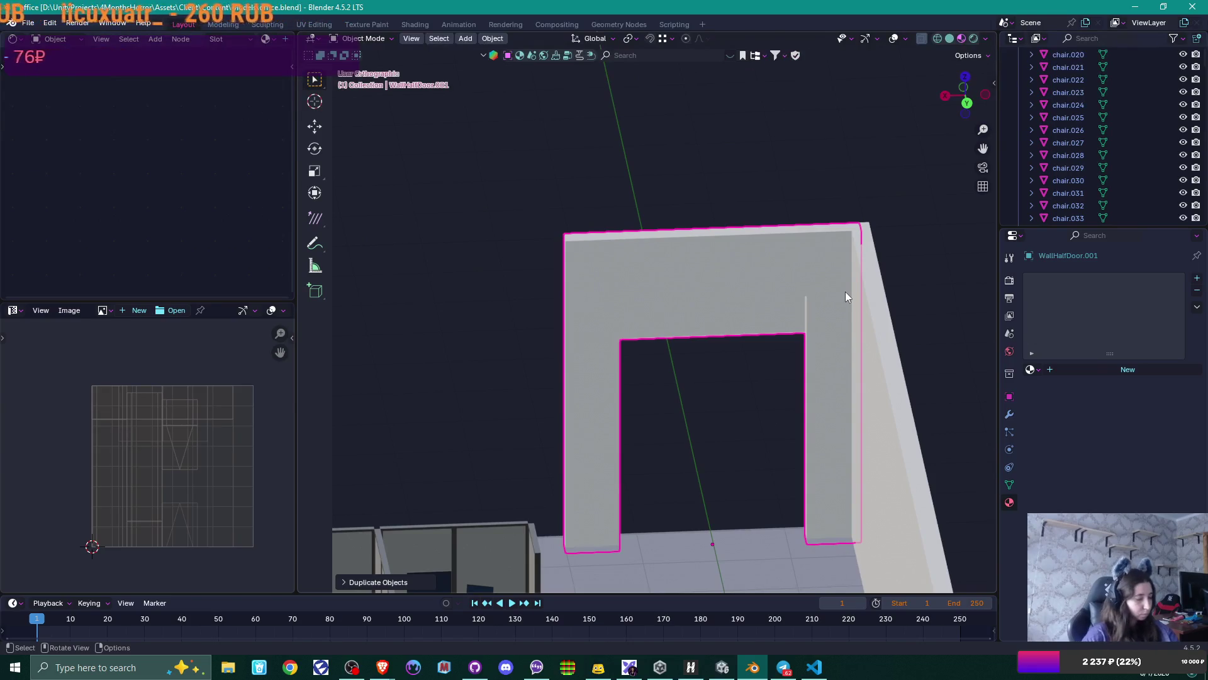
text(rz180)
key(Return)
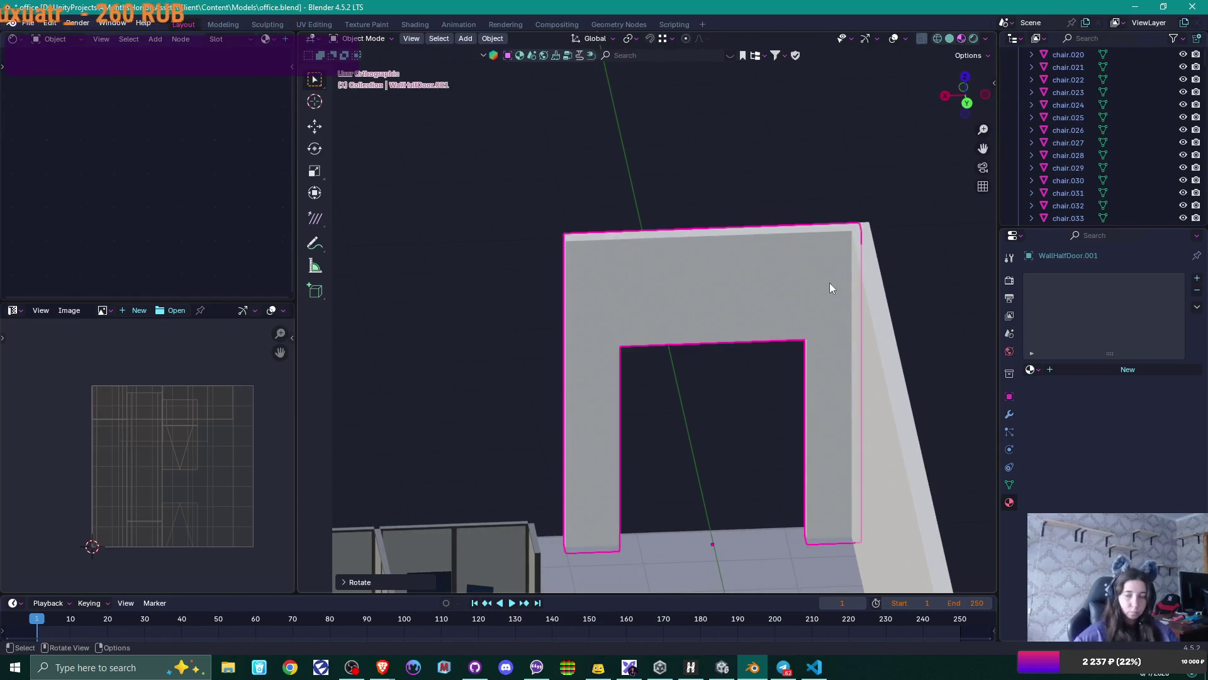
middle_drag(774, 276, 907, 320)
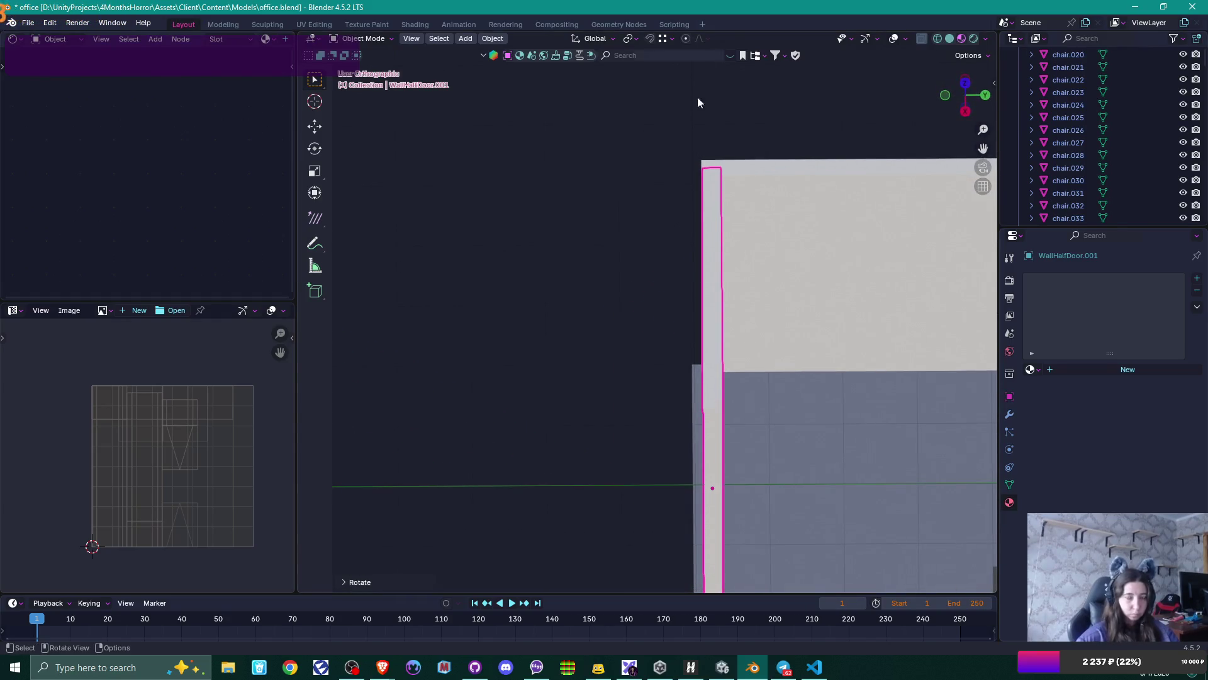
key(g)
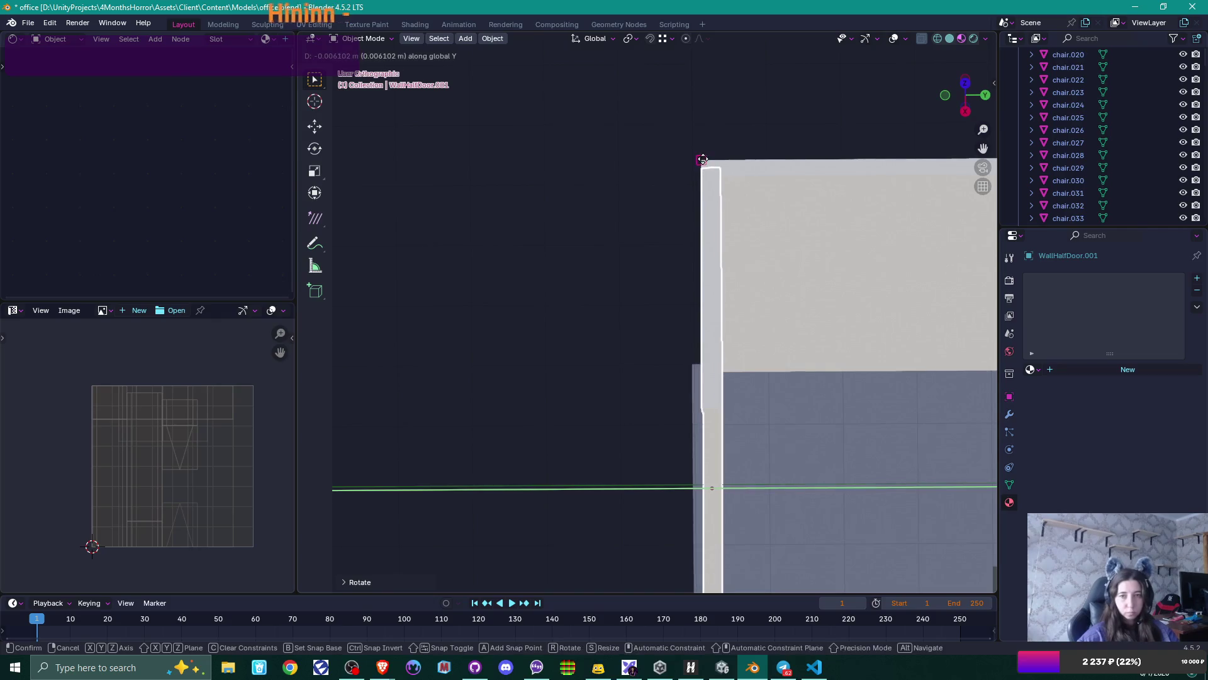
click(704, 197)
- Shift the door panel slightly along Y
mouse_move(704, 198)
middle_down()
mouse_move(721, 288)
mouse_move(681, 307)
middle_up()
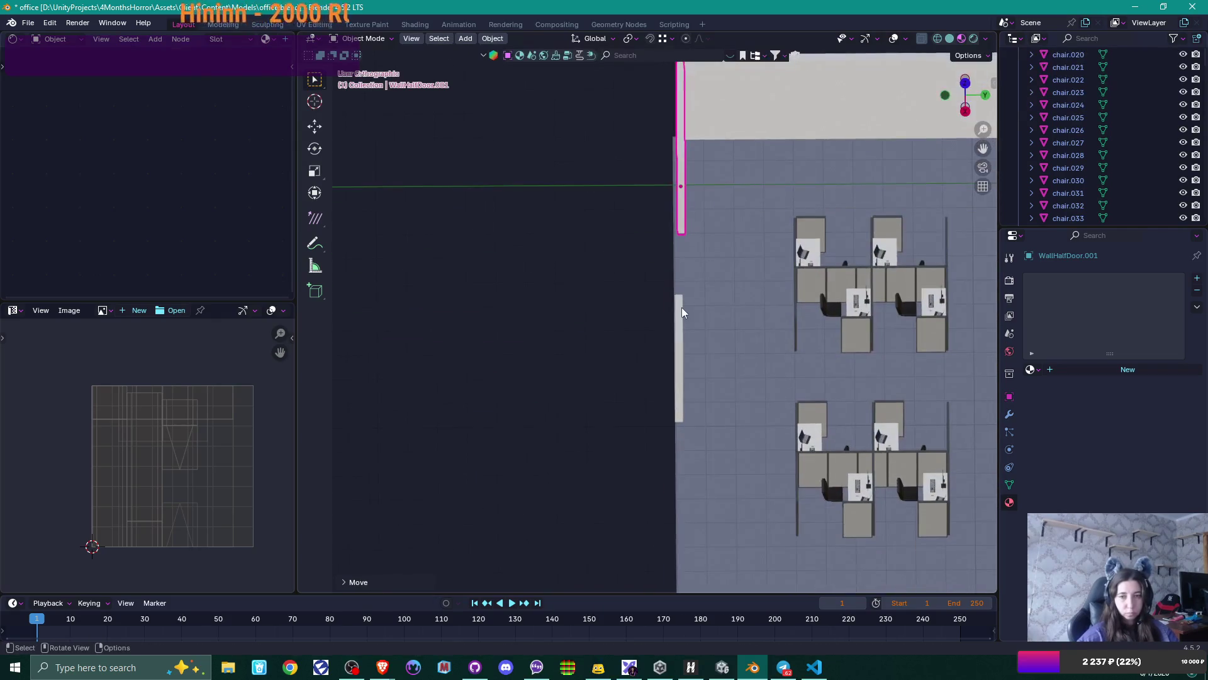
click(679, 308)
key(g)
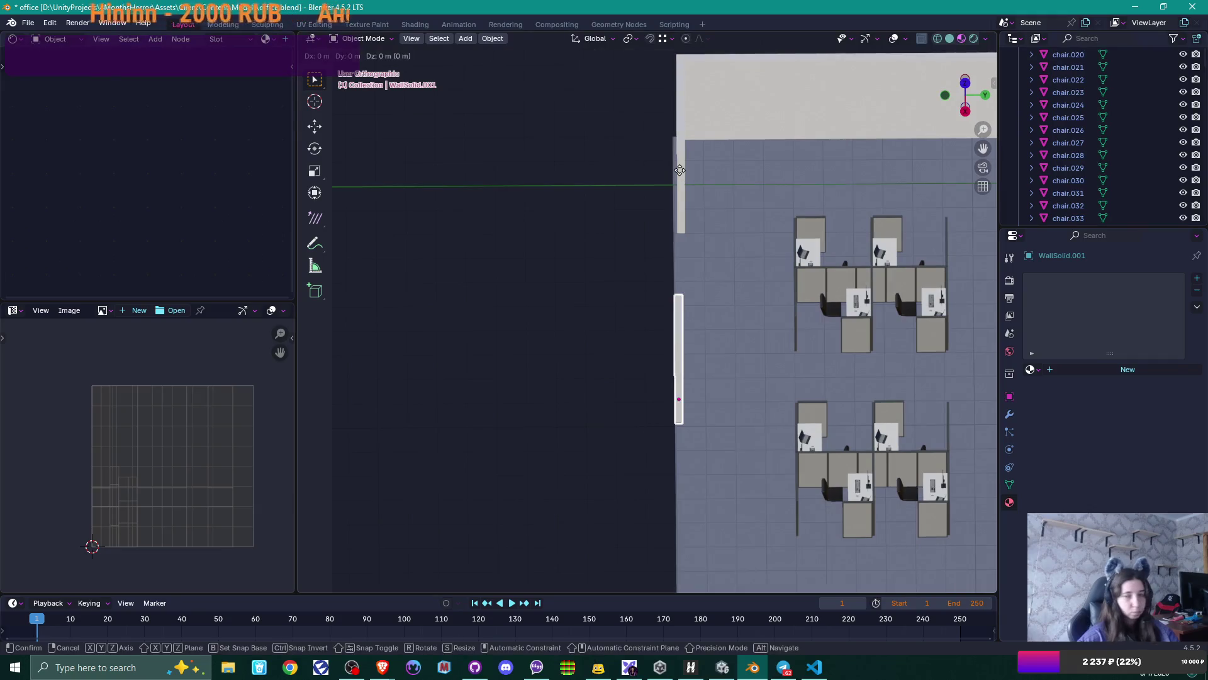
key(y)
click(684, 171)
mouse_move(775, 311)
middle_down()
mouse_move(723, 266)
mouse_move(657, 281)
mouse_move(723, 302)
mouse_move(761, 337)
mouse_move(753, 276)
middle_up()
- Put WallSolid.001 into Edit Mode with all geometry selected and start an edge slide
scroll(658, 284, down, 2)
key(Tab)
scroll(658, 284, up, 3)
key(g)
key(g)
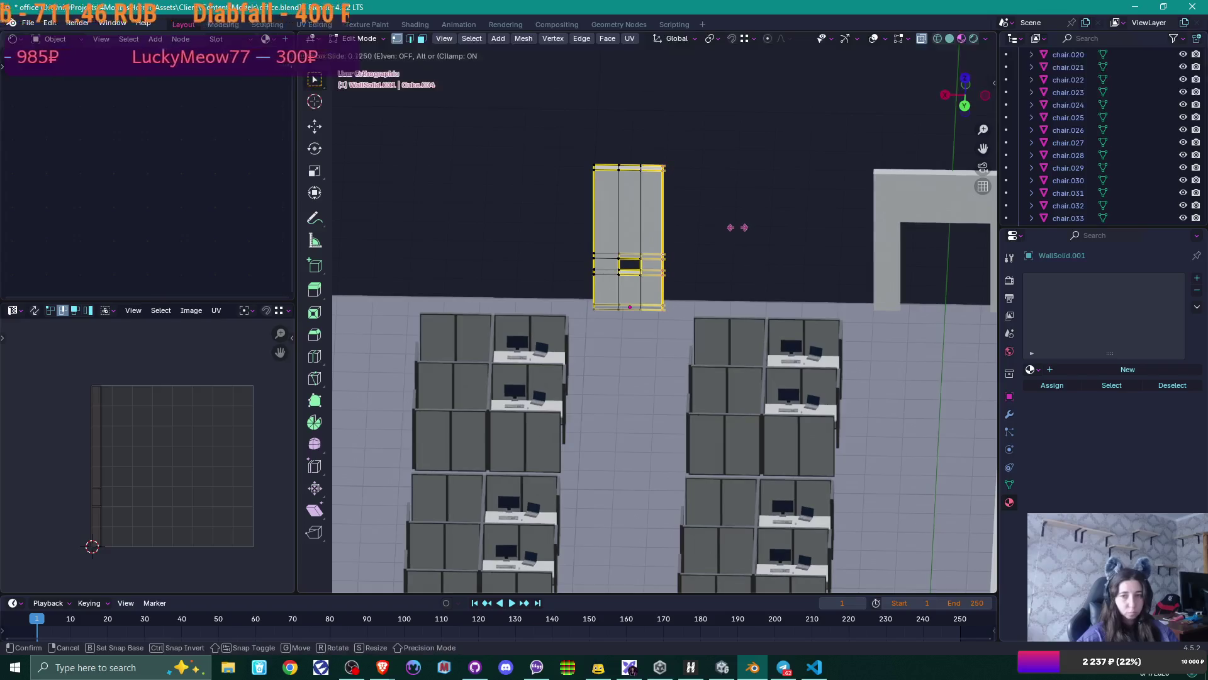
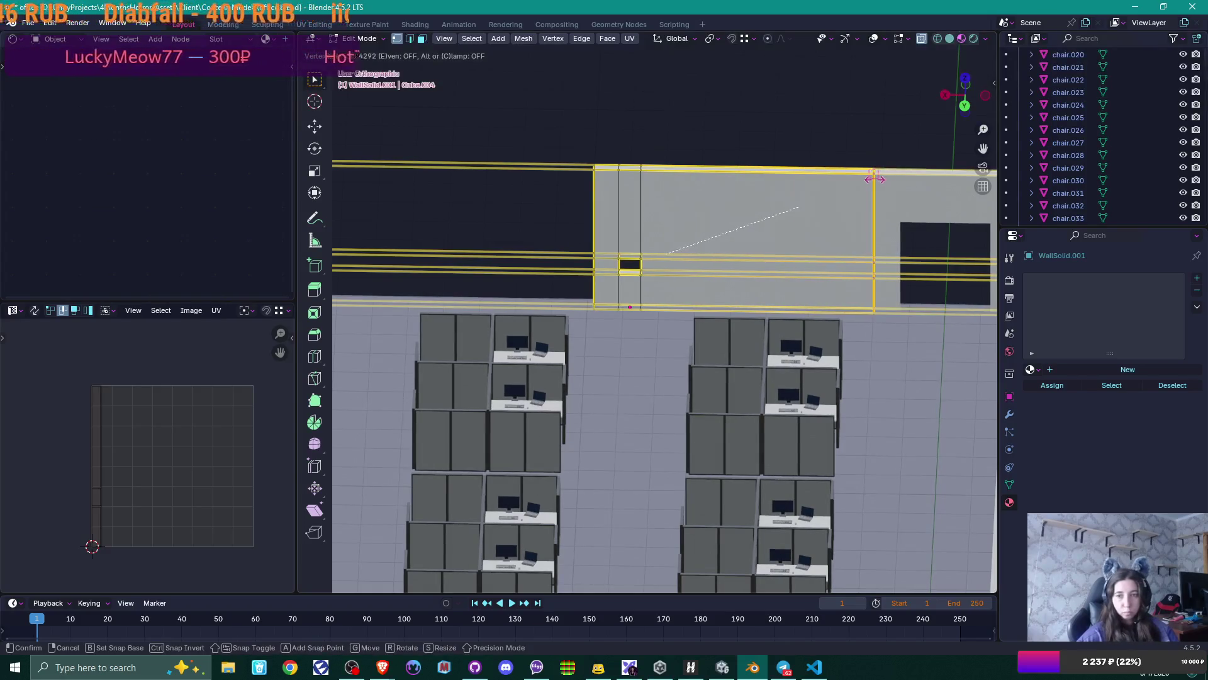
- Confirm the widened wall edge and bring the wall's left end into view
click(823, 223)
scroll(823, 224, down, 2)
drag(594, 194, 621, 319)
mouse_move(615, 346)
shift+middle_down()
mouse_move(651, 359)
mouse_move(786, 336)
shift+middle_up()
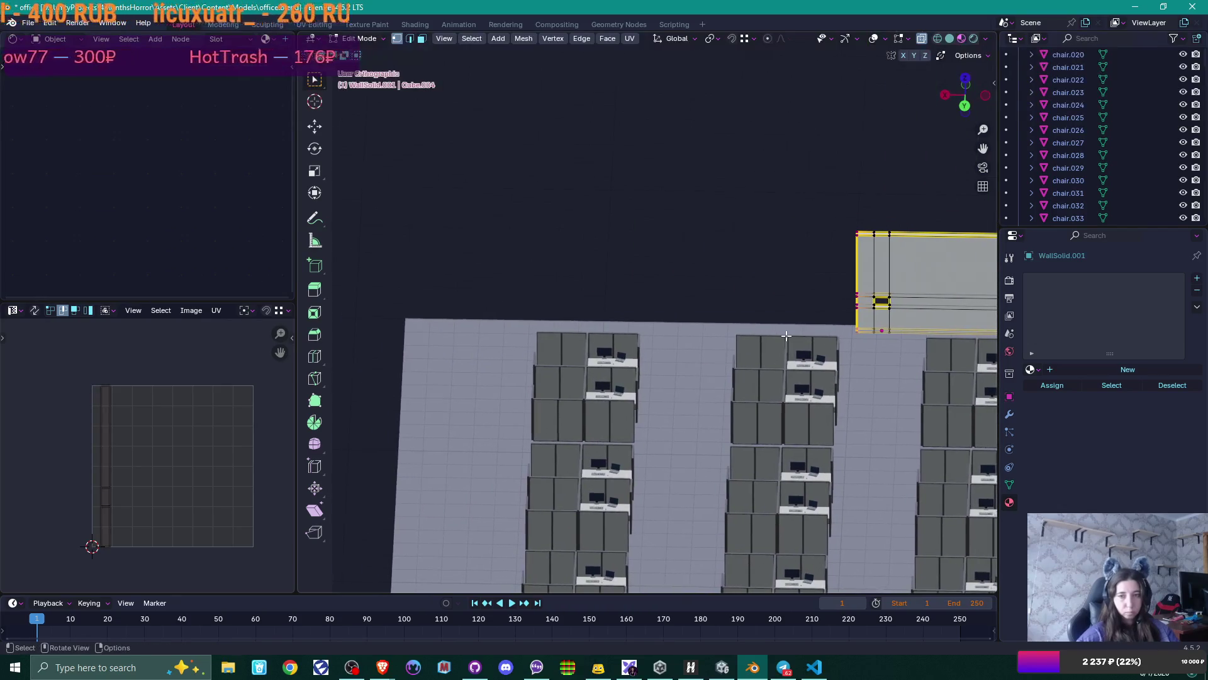
- Vertex-slide the wall's left-end vertices, unclamped, to the floor corner and leave Edit Mode
key(shift+v)
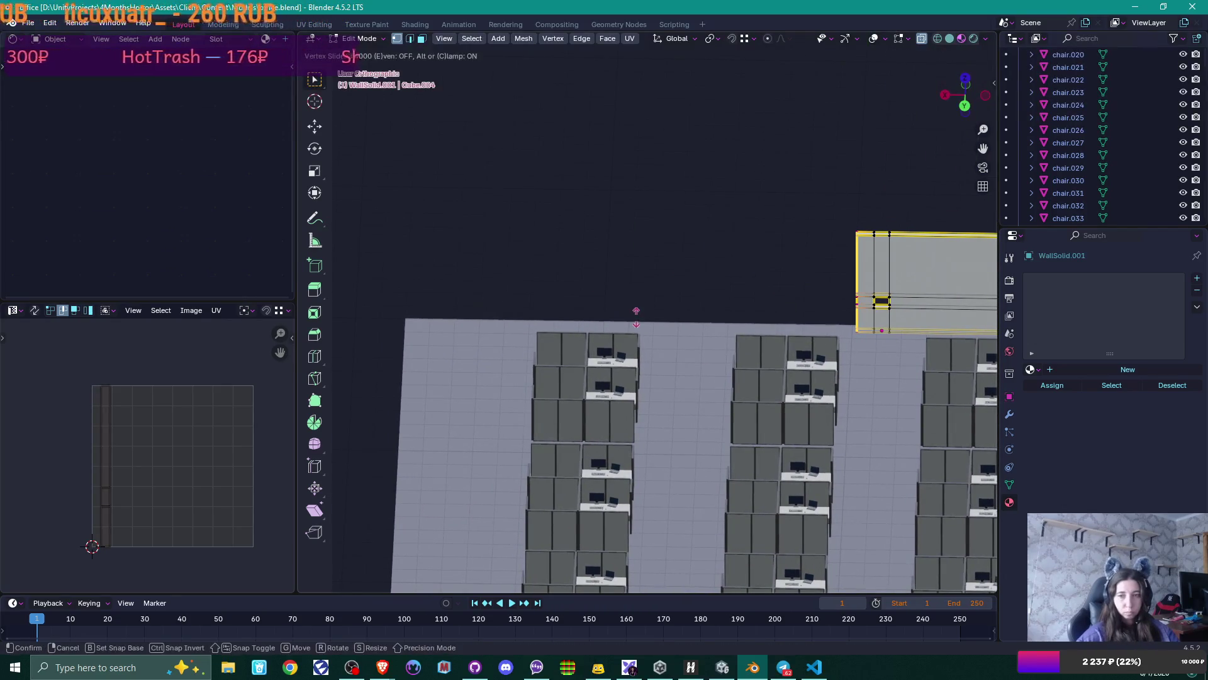
key(c)
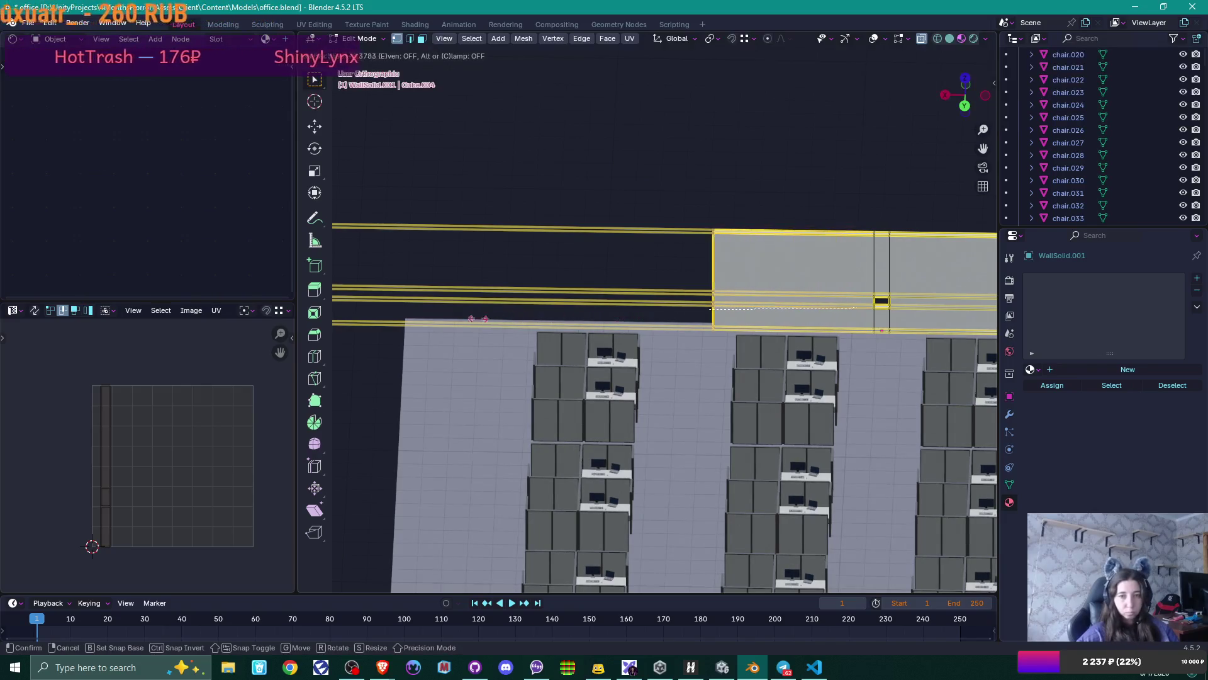
click(736, 371)
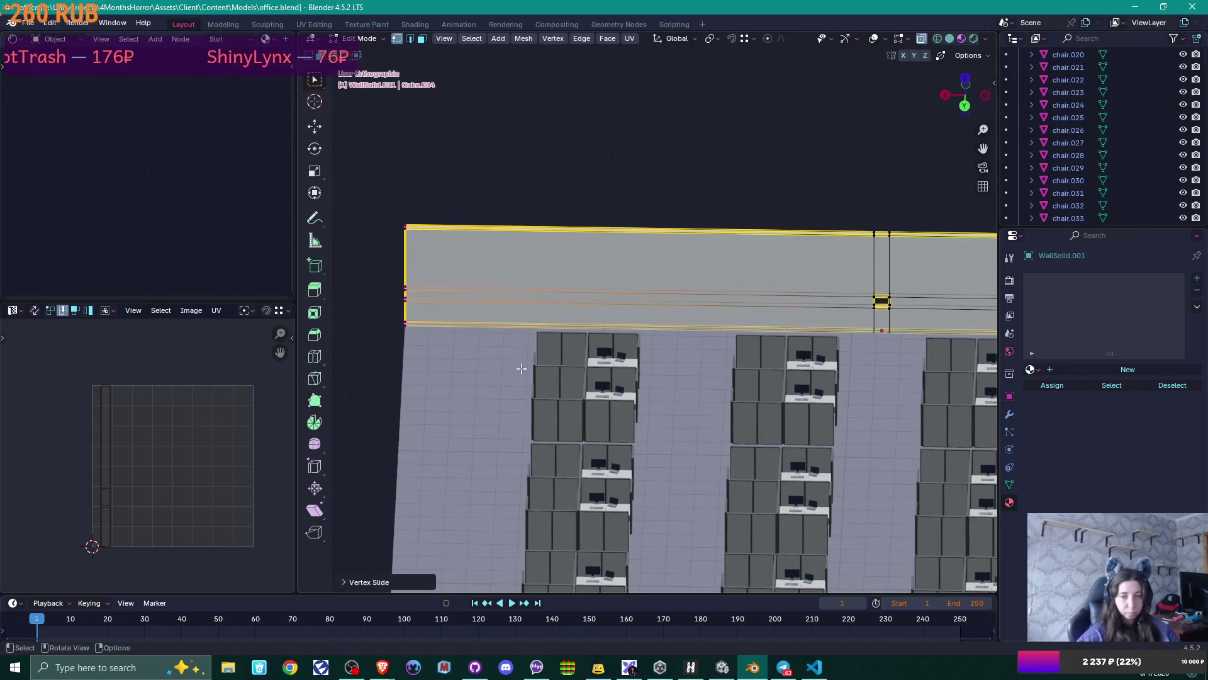
scroll(736, 371, down, 2)
mouse_move(817, 340)
middle_down()
mouse_move(776, 248)
mouse_move(759, 273)
mouse_move(774, 258)
mouse_move(792, 318)
middle_up()
key(Tab)
scroll(779, 323, up, 5)
scroll(779, 323, down, 5)
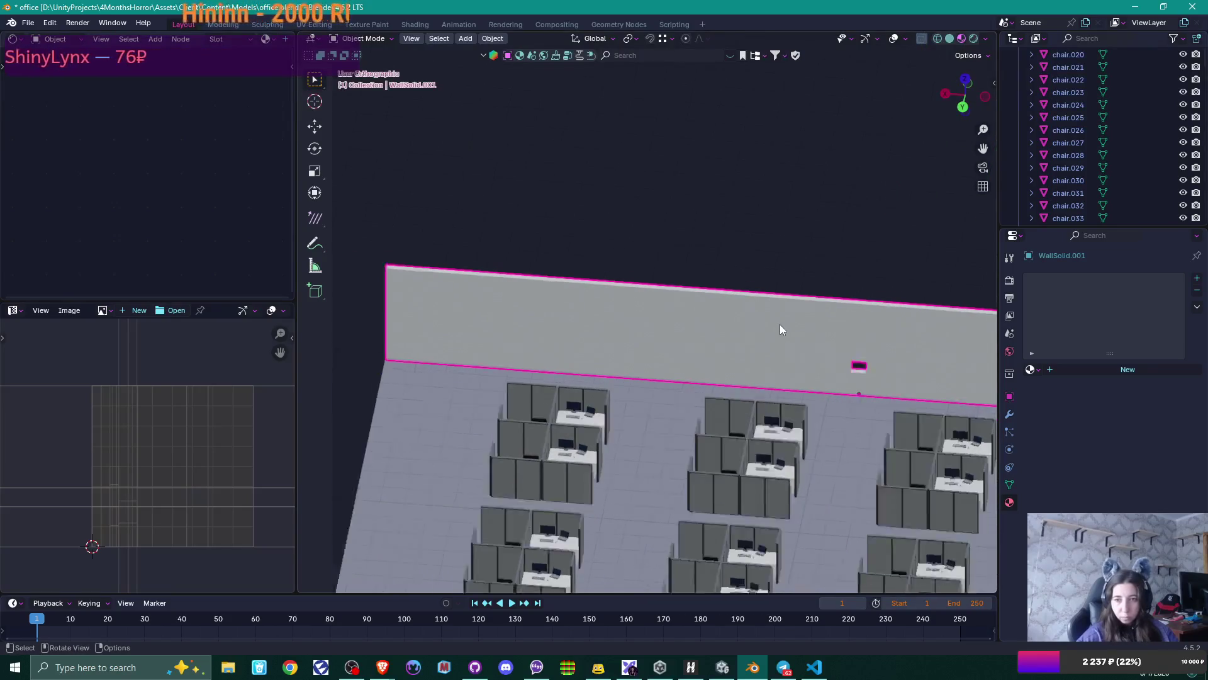
- Select WallHalfDoor.001, the wall with the door opening, and switch the viewport to Solid shading
mouse_move(571, 375)
middle_down()
mouse_move(663, 383)
mouse_move(764, 341)
mouse_move(631, 312)
mouse_move(675, 319)
mouse_move(675, 350)
middle_up()
shift+middle_drag(685, 306, 713, 388)
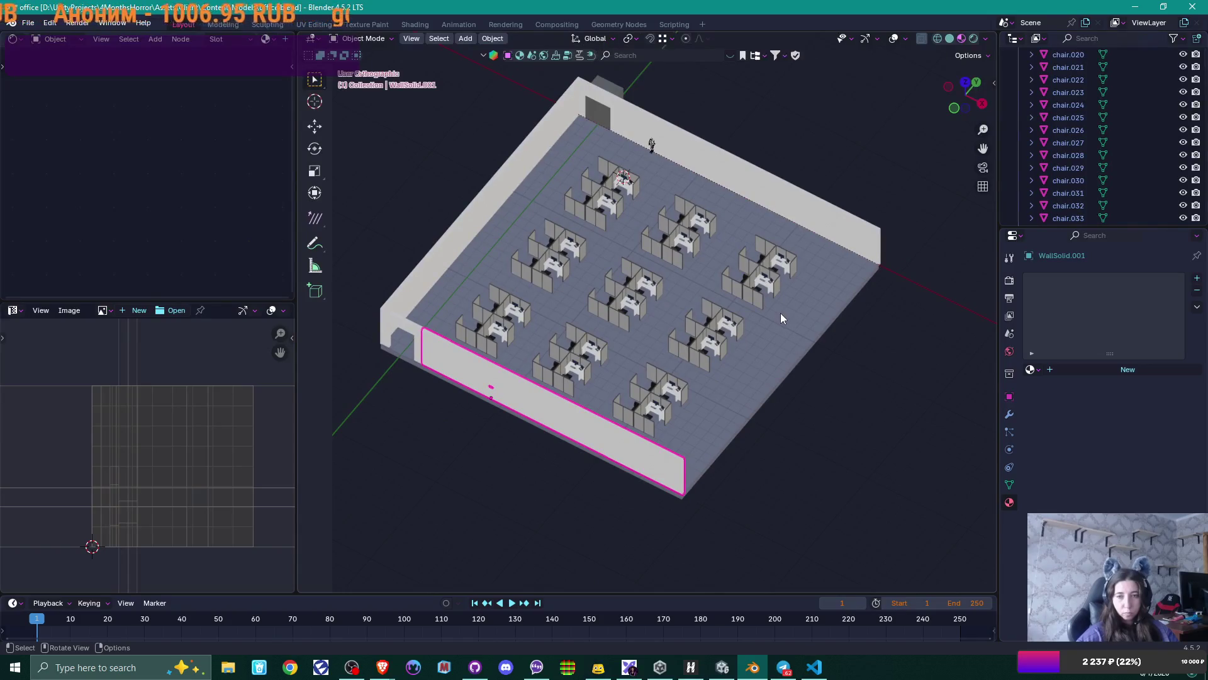
mouse_move(409, 345)
ctrl+middle_down()
mouse_move(620, 319)
mouse_move(642, 227)
mouse_move(575, 205)
mouse_move(554, 238)
mouse_move(604, 256)
mouse_move(591, 256)
mouse_move(598, 277)
mouse_move(682, 302)
mouse_move(783, 174)
ctrl+middle_up()
click(614, 316)
click(949, 39)
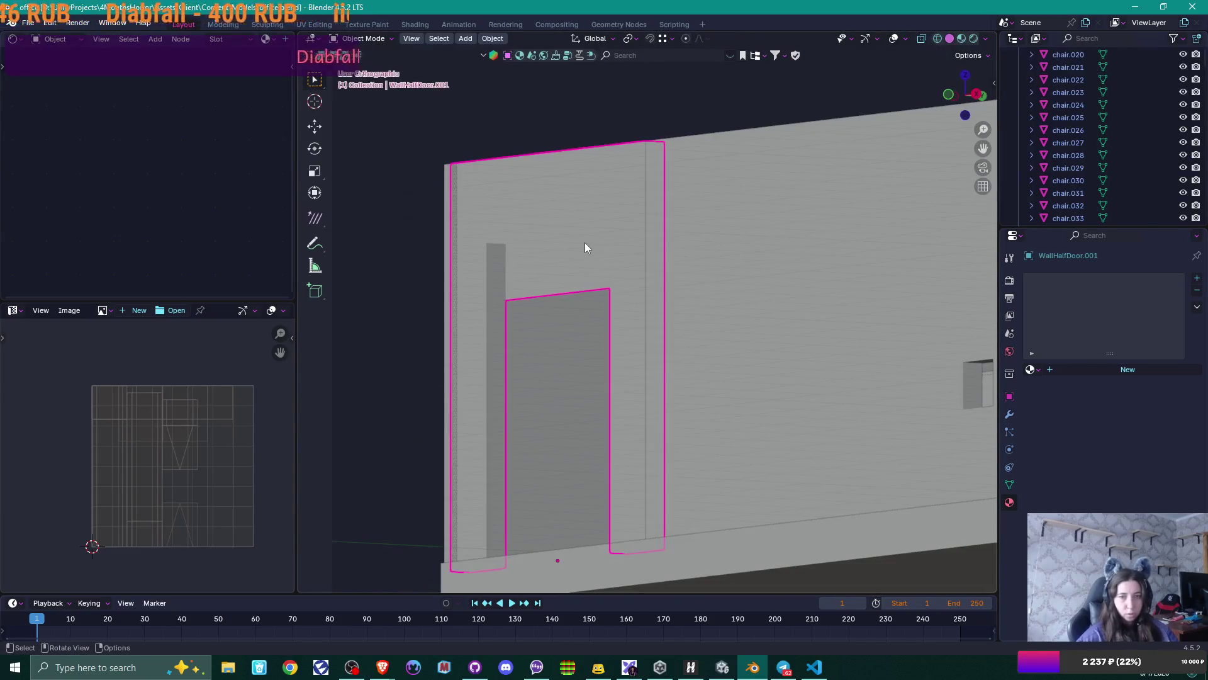
mouse_move(585, 245)
middle_down()
mouse_move(549, 258)
mouse_move(709, 239)
mouse_move(738, 243)
mouse_move(747, 266)
mouse_move(620, 311)
mouse_move(698, 265)
mouse_move(681, 168)
middle_up()
- In Edit Mode with X-ray on, move the horizontal edge loop down onto the door's top edge
scroll(623, 308, up, 2)
key(Tab)
shift+middle_drag(608, 64, 597, 153)
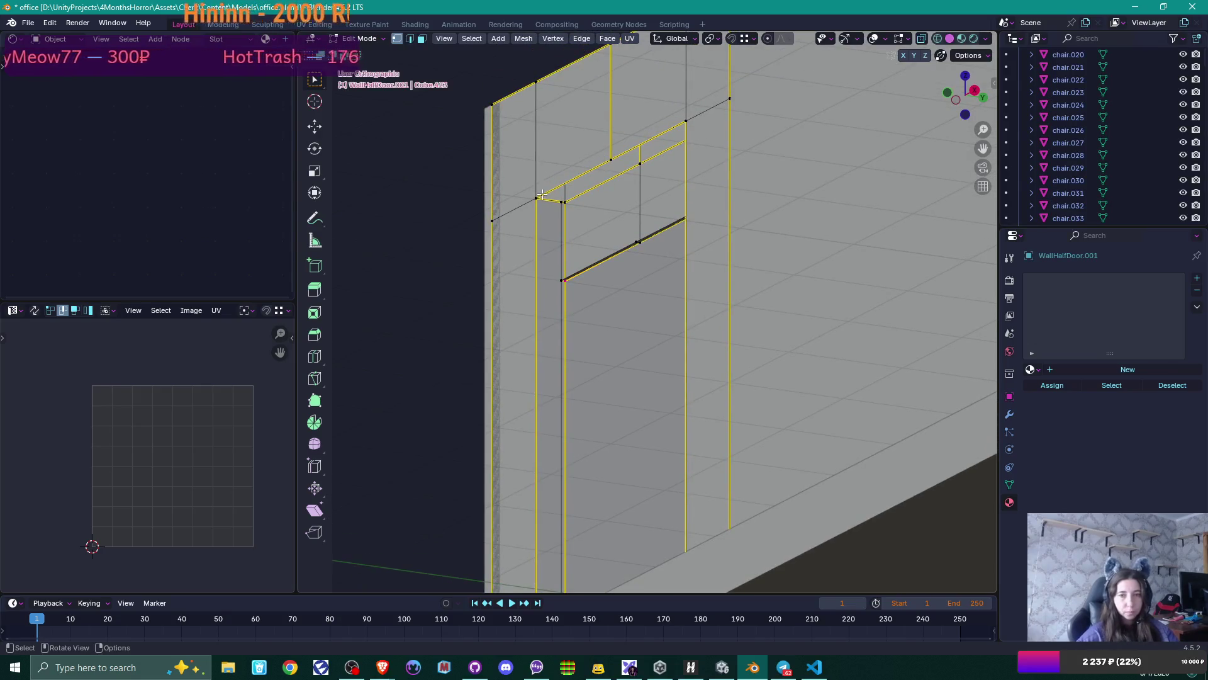
mouse_move(567, 183)
middle_down()
mouse_move(520, 216)
mouse_move(610, 228)
middle_up()
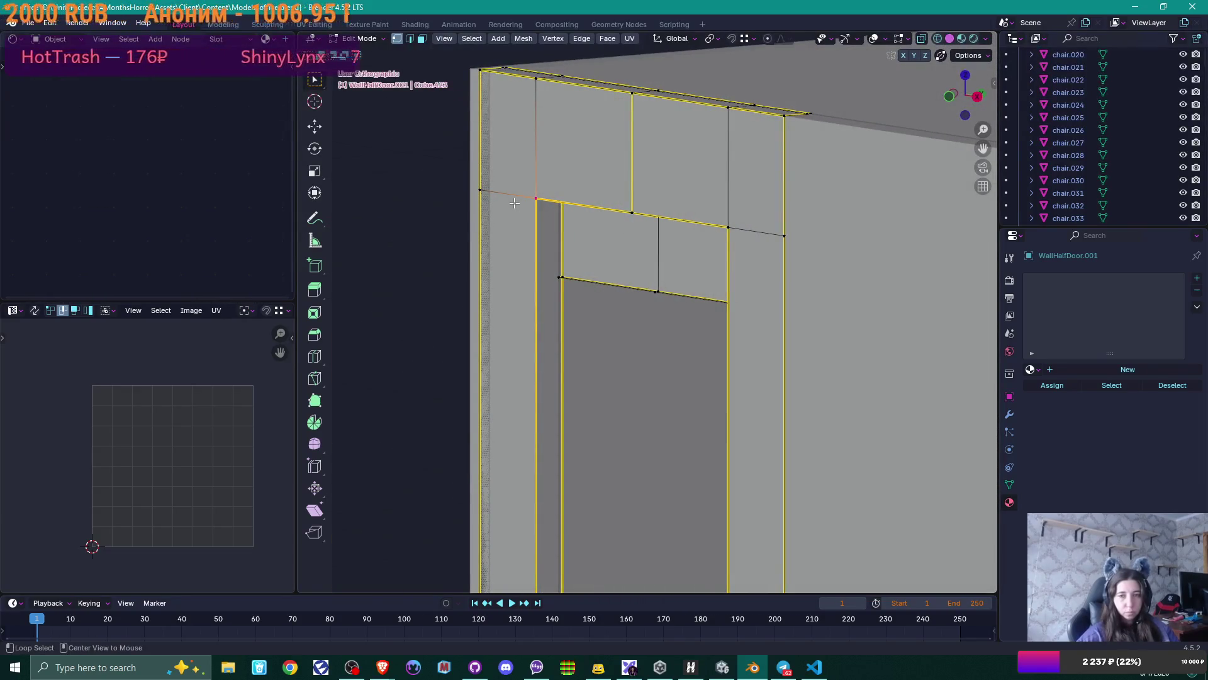
key(alt+z)
drag(463, 160, 826, 249)
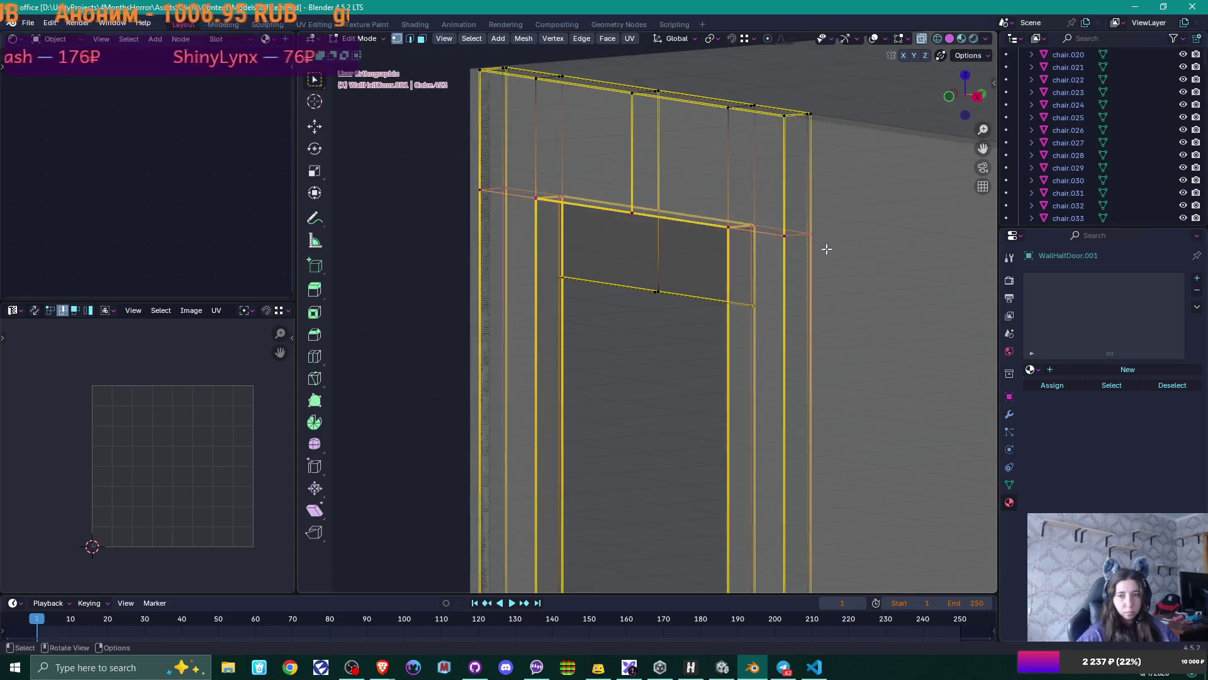
key(g)
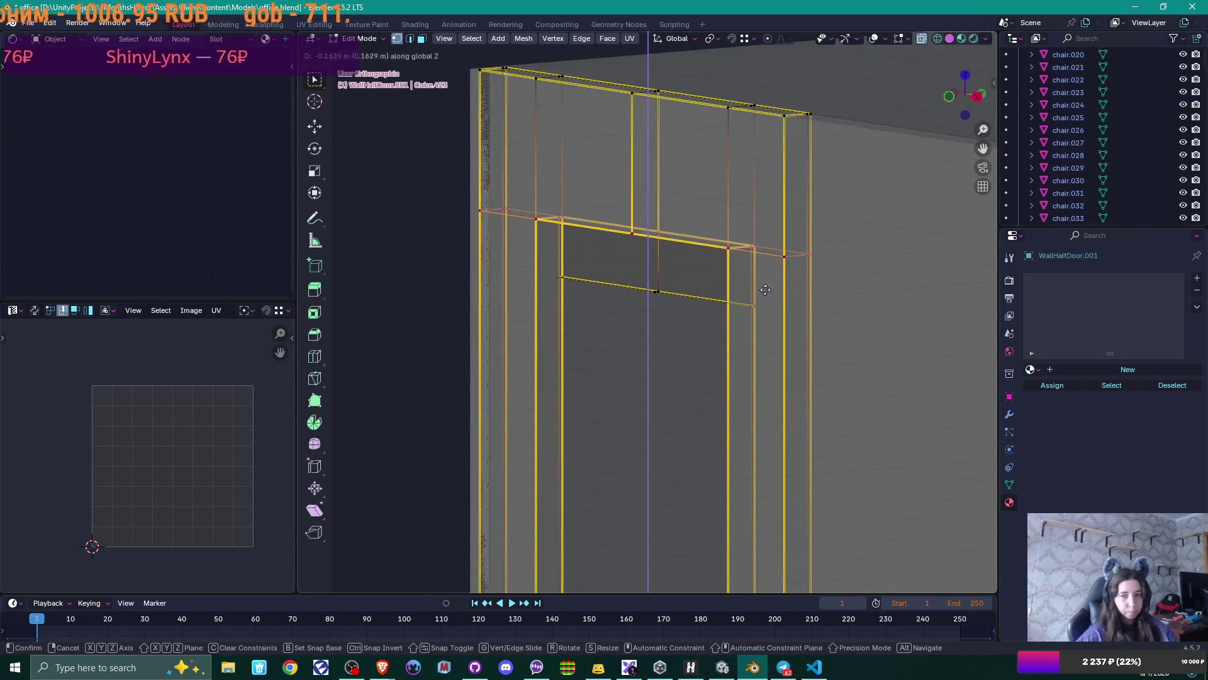
ctrl+click(665, 297)
- Select the leftover edge above the doorway and delete it
scroll(670, 302, up, 3)
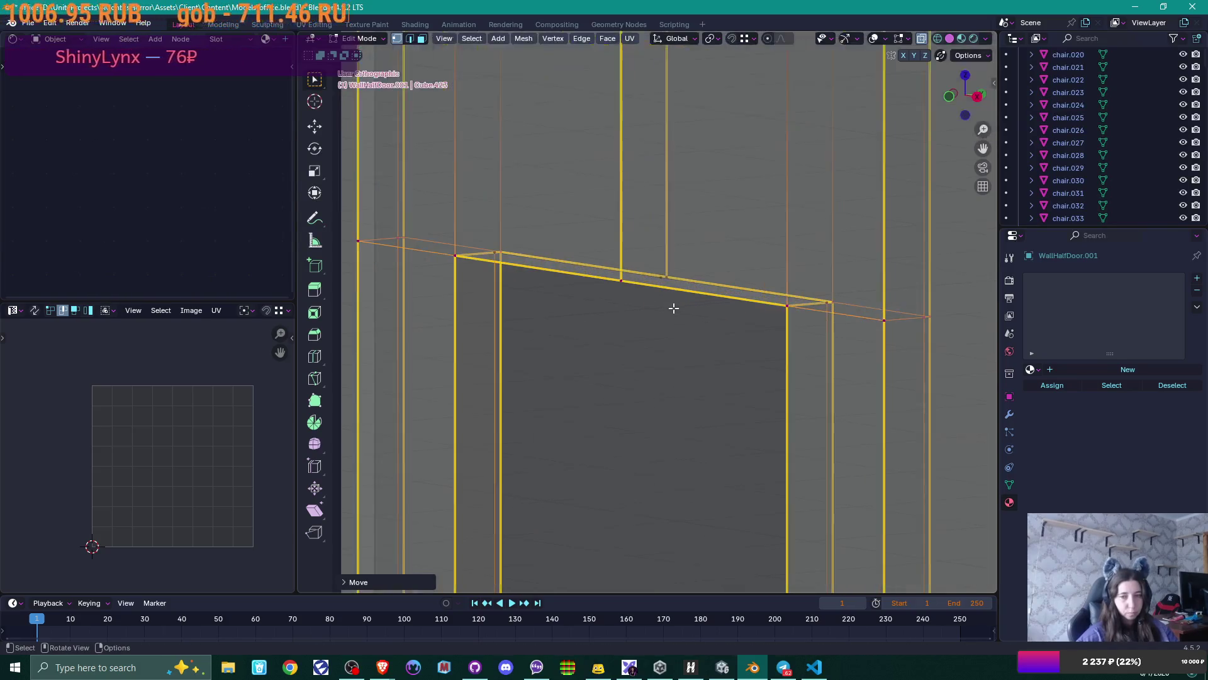
click(662, 278)
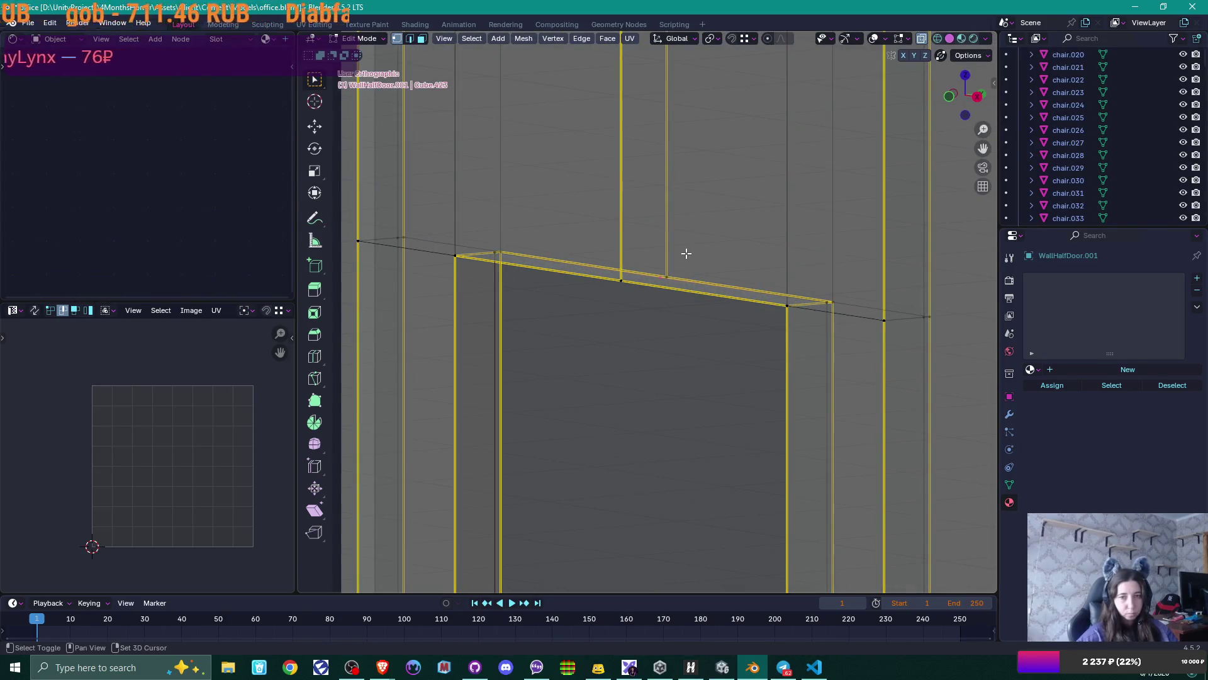
key(x)
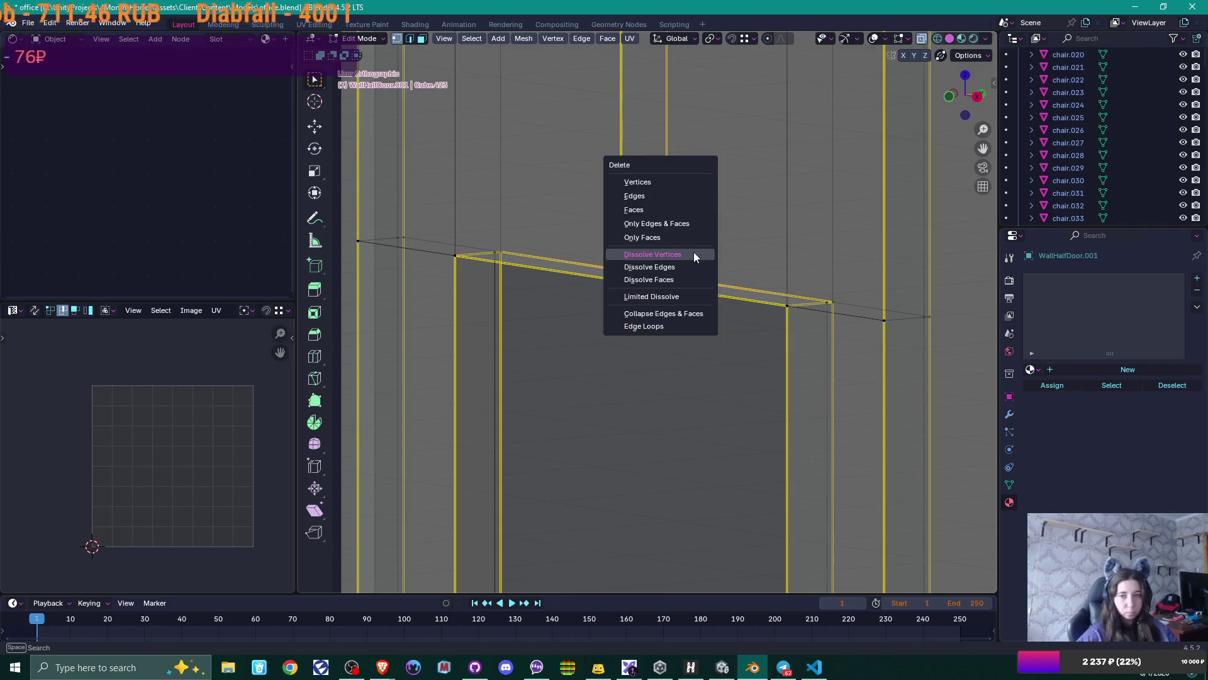
click(682, 201)
- Slide the edge loop beside the doorway into its new position
middle_drag(662, 217, 570, 258)
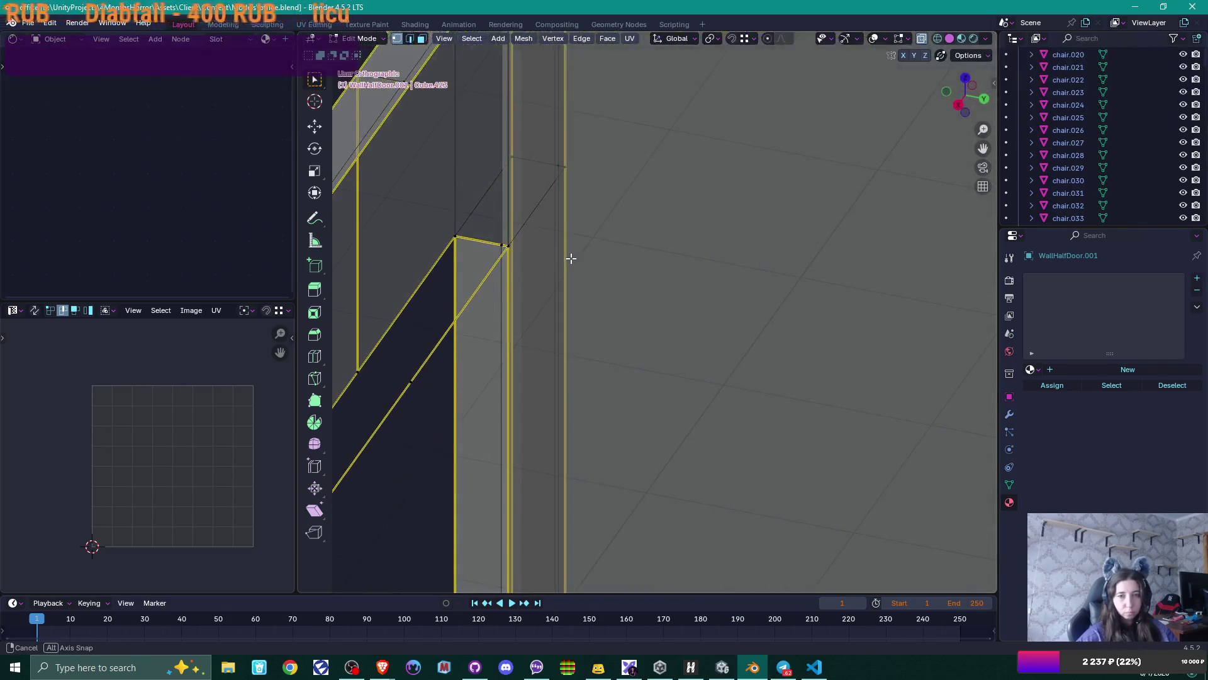
alt+click(502, 302)
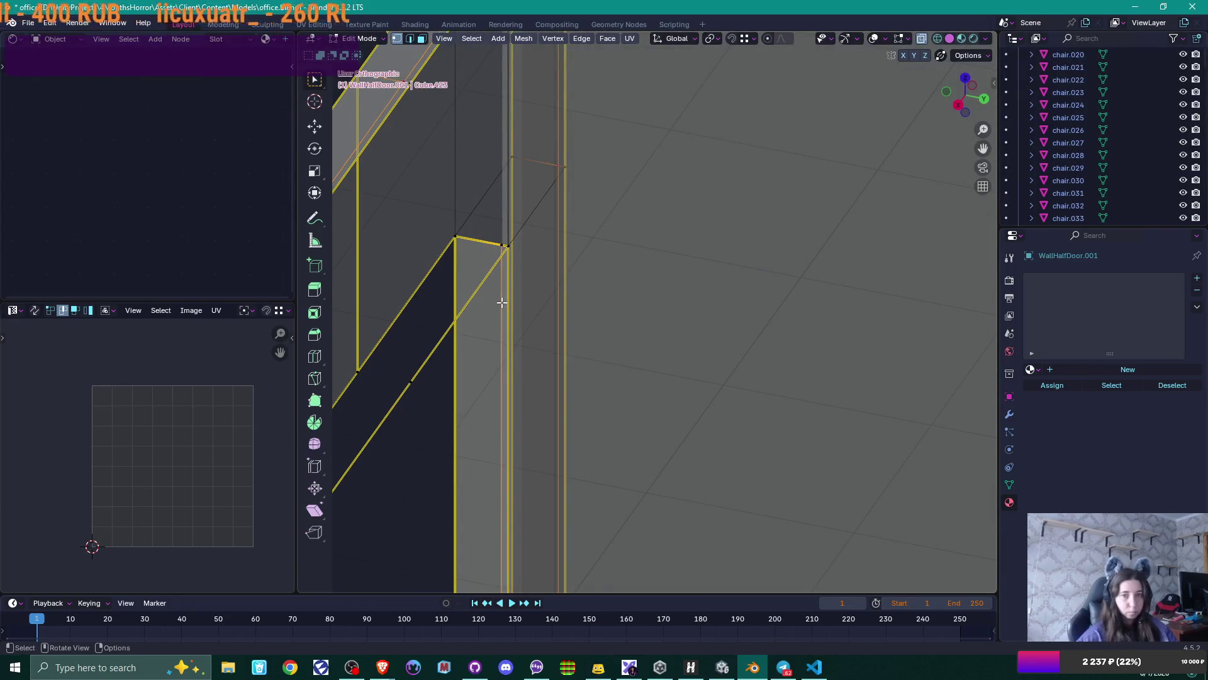
key(g)
key(g)
click(591, 324)
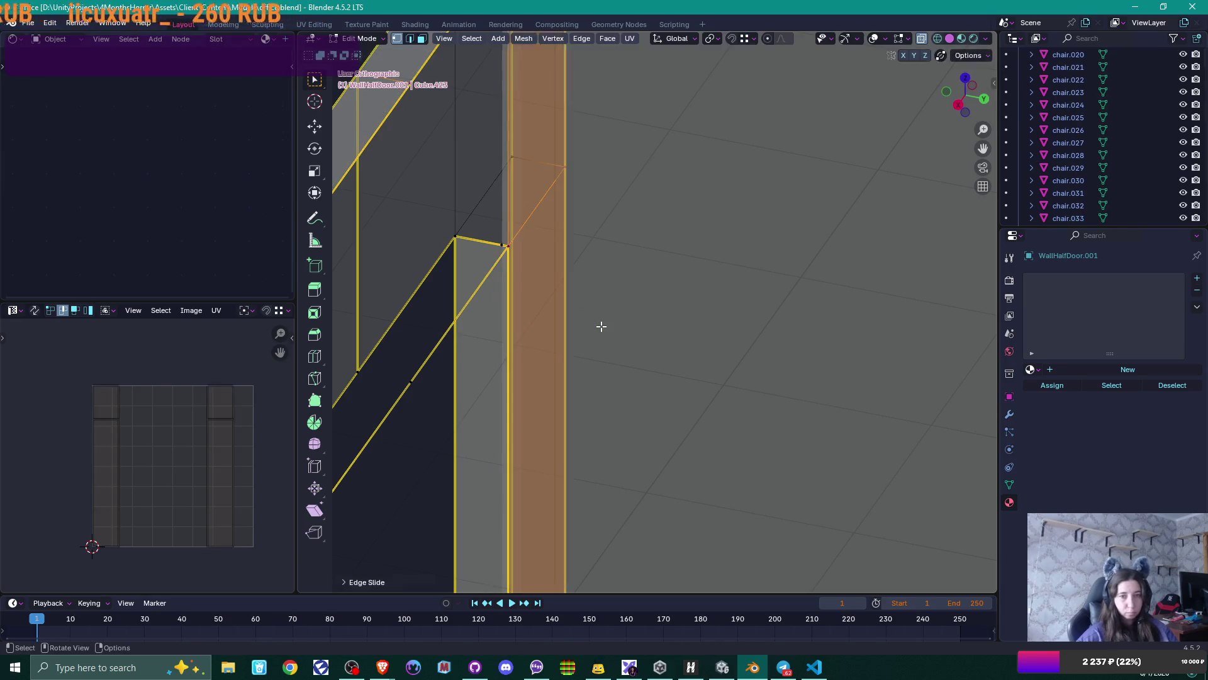
scroll(594, 321, down, 2)
- Slide a corner vertex along its edge to line up with the frame
click(539, 264)
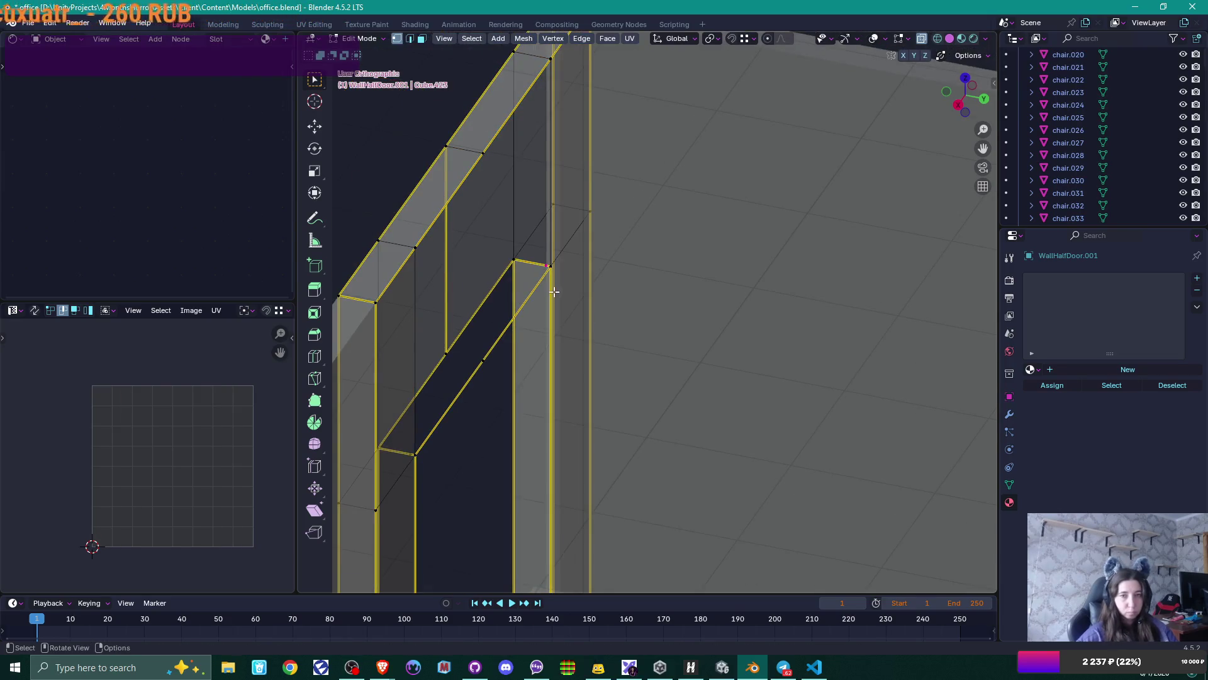
scroll(554, 292, up, 4)
key(g)
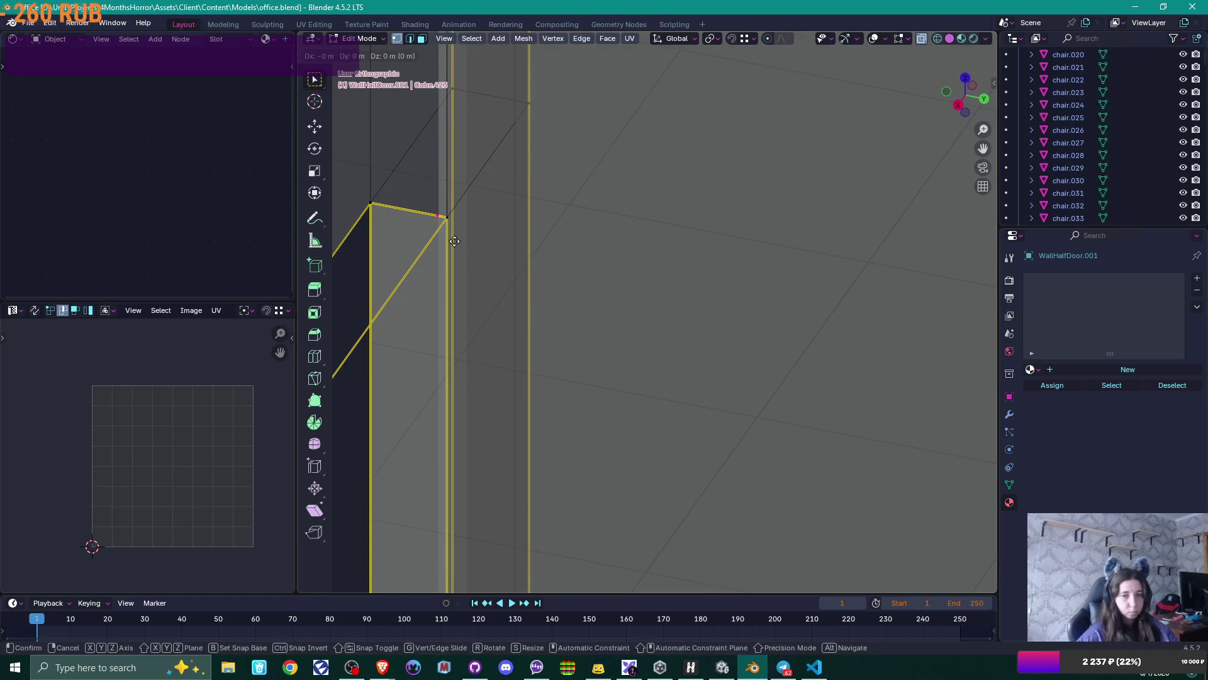
key(g)
click(507, 243)
scroll(501, 237, down, 4)
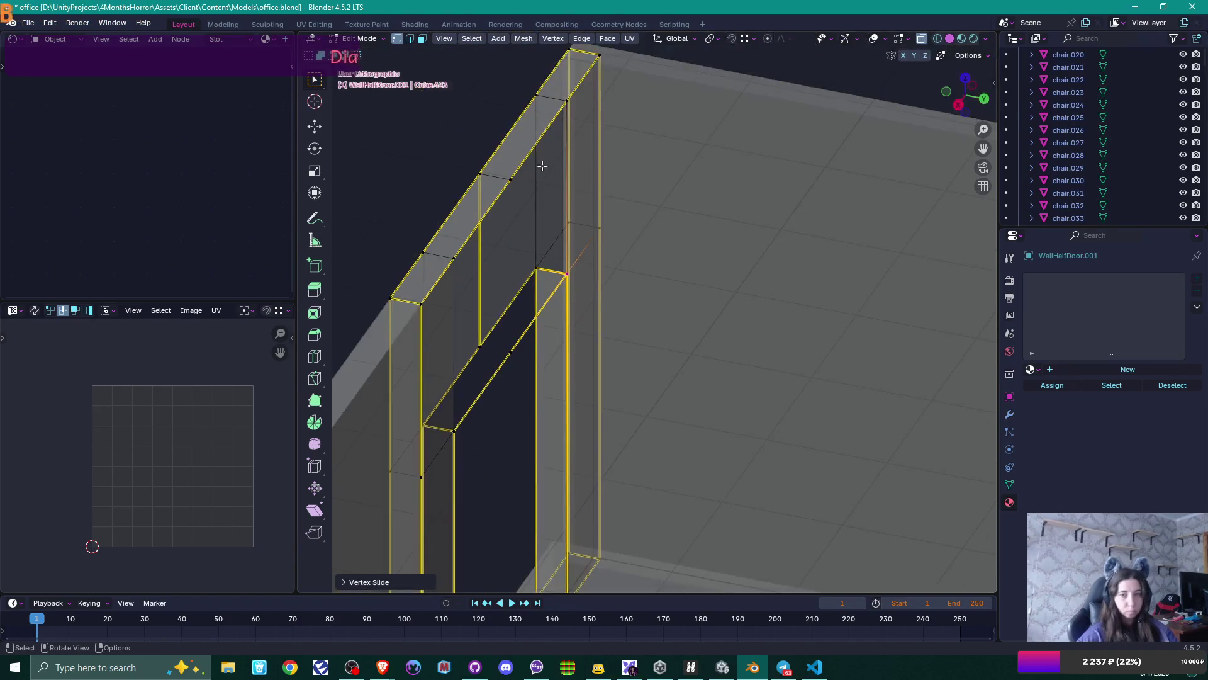
- Connect the doorway corner vertex to a second vertex with a new edge (J)
click(447, 430)
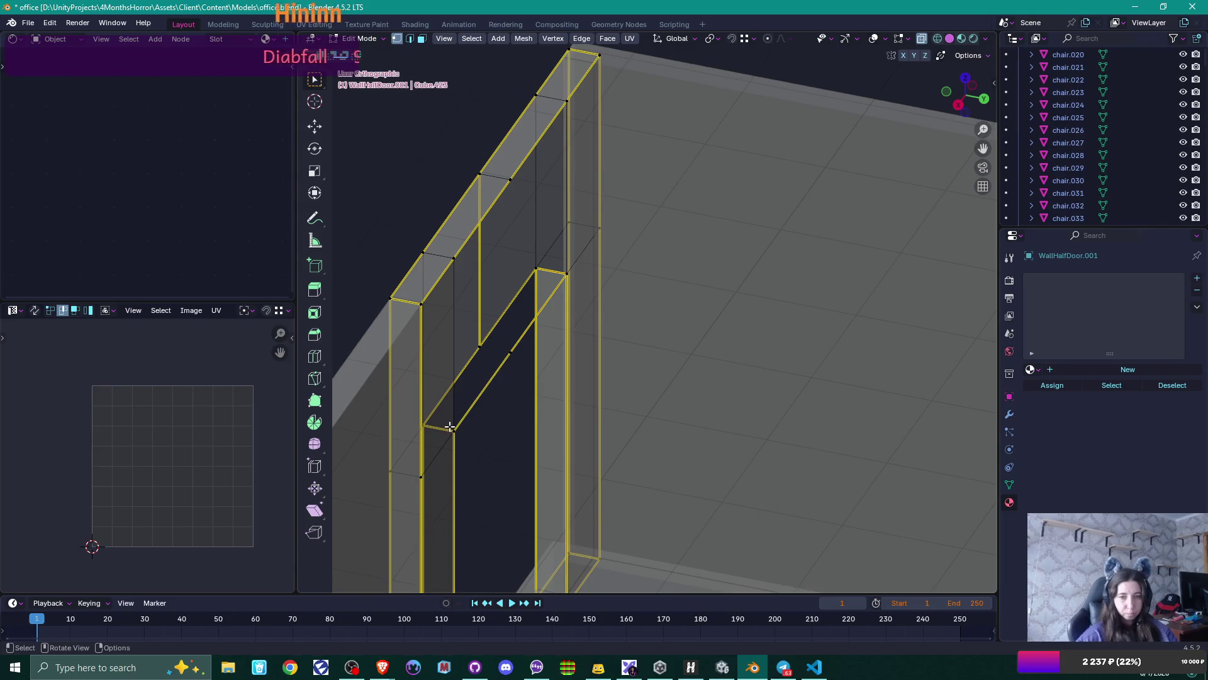
mouse_move(554, 414)
middle_down()
mouse_move(493, 394)
mouse_move(550, 405)
mouse_move(572, 327)
mouse_move(604, 338)
mouse_move(572, 350)
mouse_move(585, 353)
mouse_move(512, 243)
middle_up()
click(483, 317)
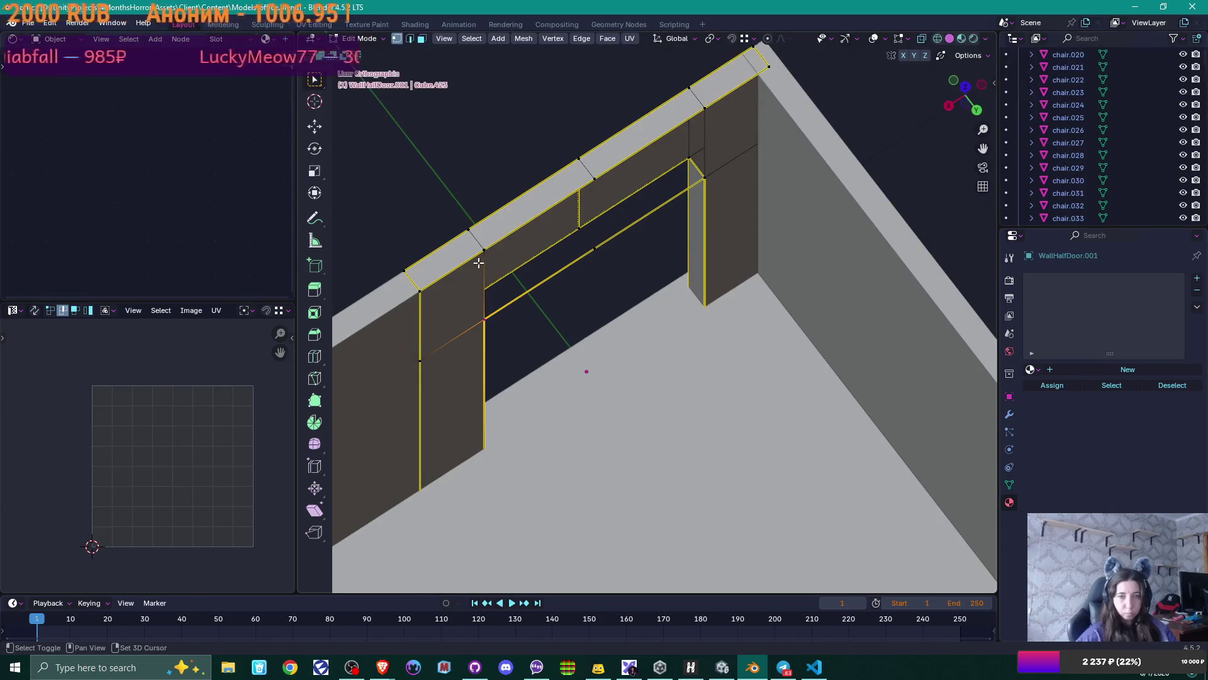
key(j)
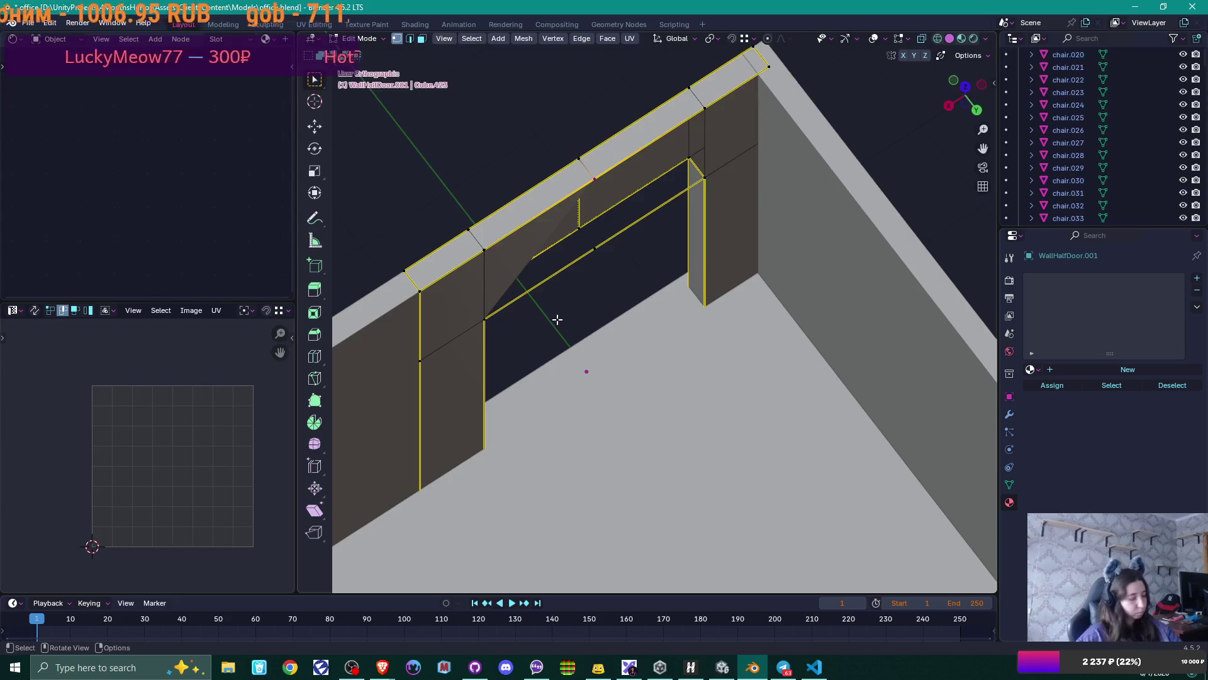
- Fill the two gaps in the lintel above the doorway with faces
mouse_move(557, 317)
middle_down()
mouse_move(553, 289)
mouse_move(611, 158)
middle_up()
shift+click(612, 158)
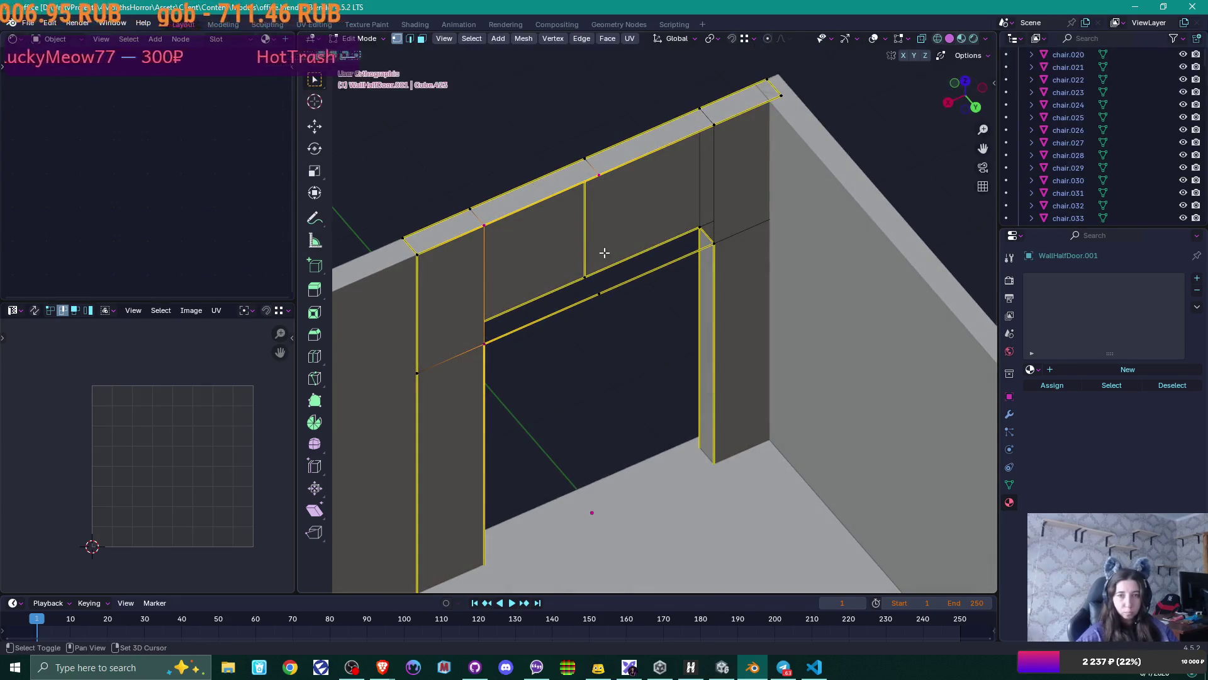
key(f)
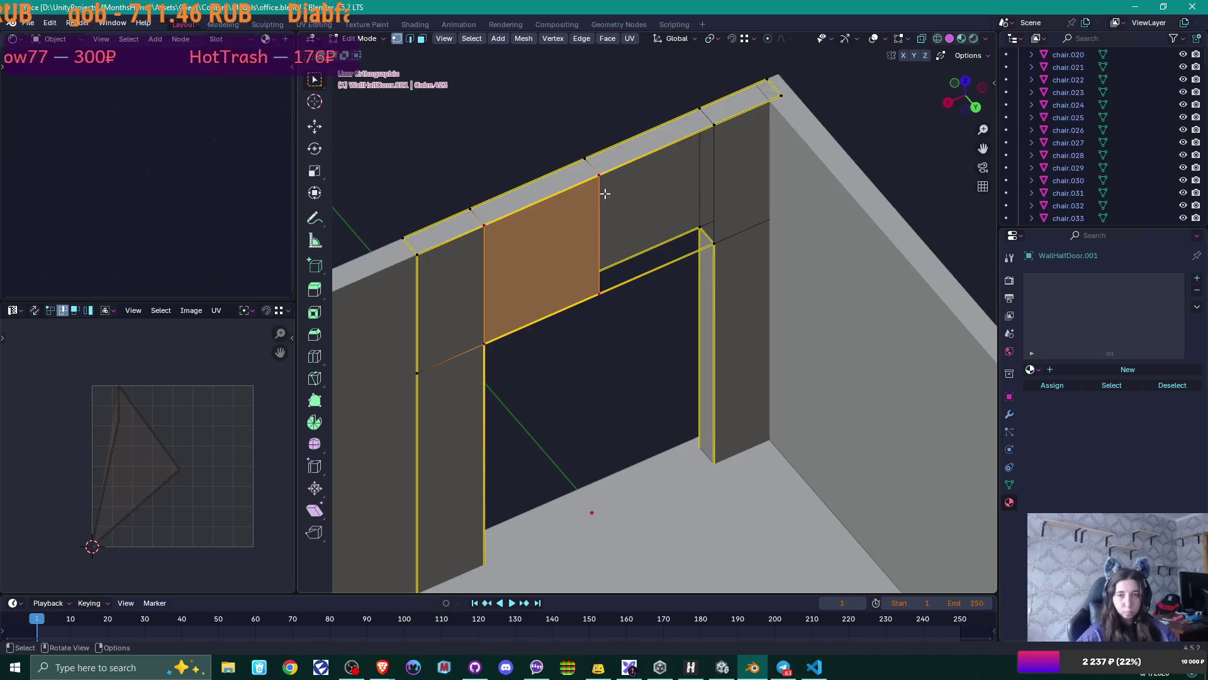
click(606, 198)
key(f)
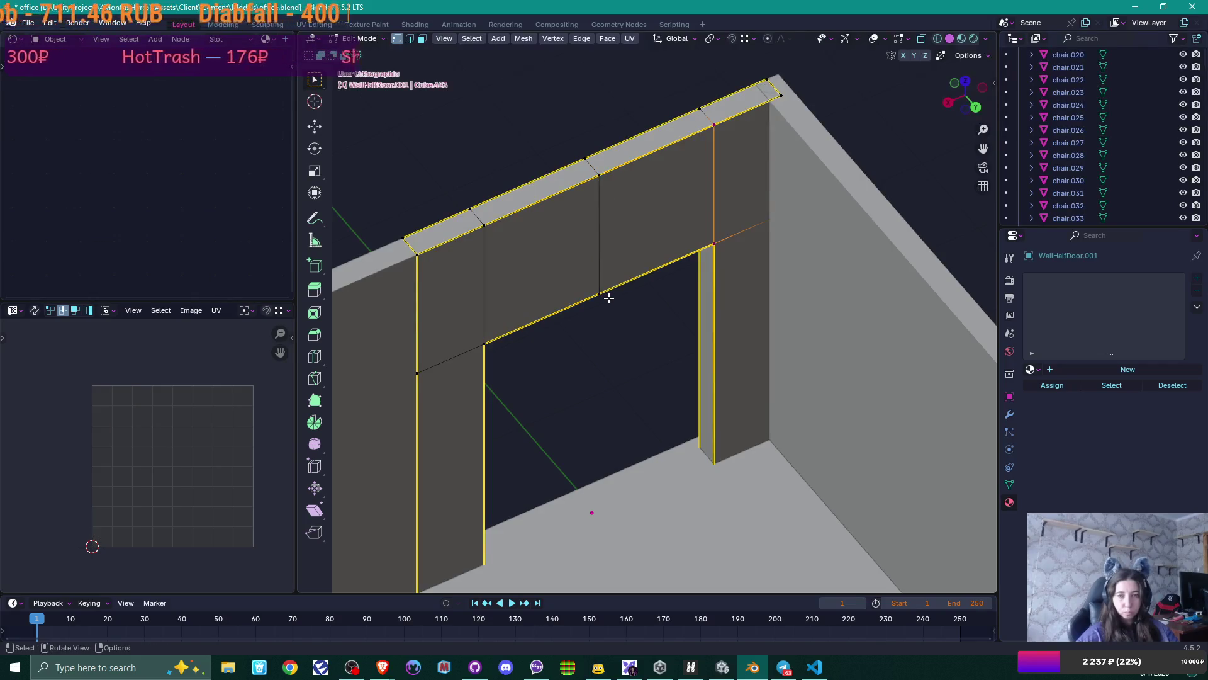
mouse_move(623, 311)
middle_down()
mouse_move(588, 378)
mouse_move(754, 341)
mouse_move(709, 337)
mouse_move(685, 282)
middle_up()
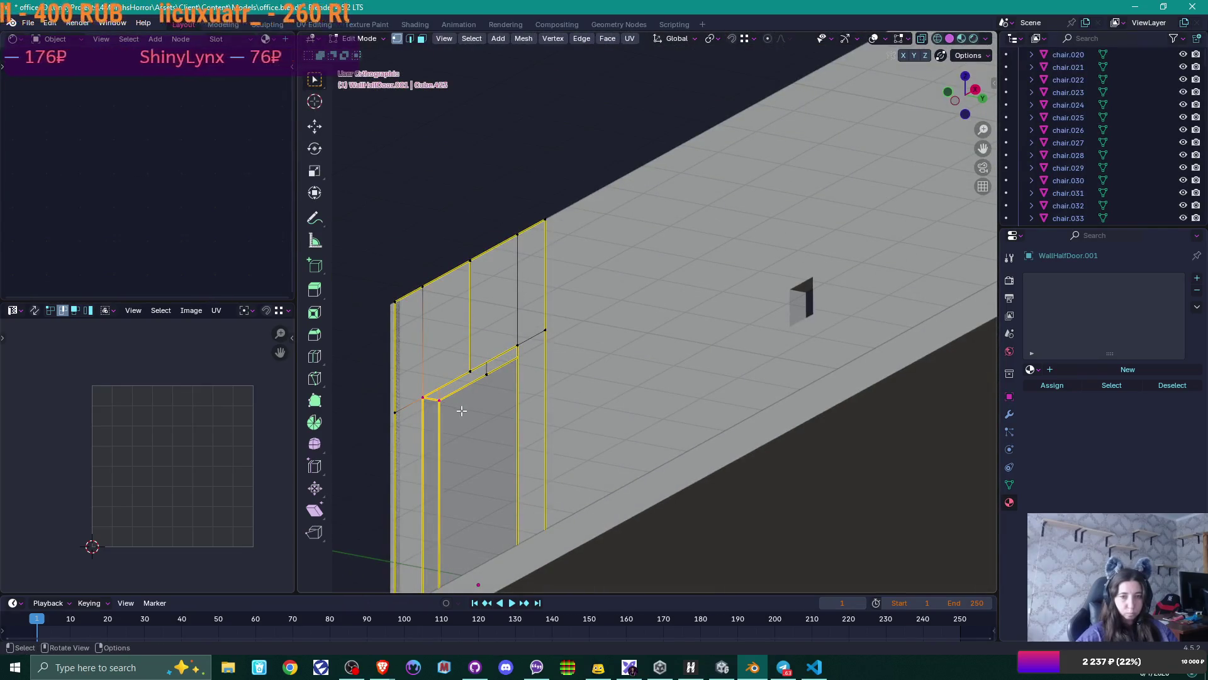
- Fill the lintel's top face, recalculate all normals outward, and unwrap the whole frame mesh
key(f)
mouse_move(569, 373)
middle_down()
mouse_move(558, 386)
mouse_move(604, 345)
mouse_move(572, 387)
middle_up()
key(ctrl+l)
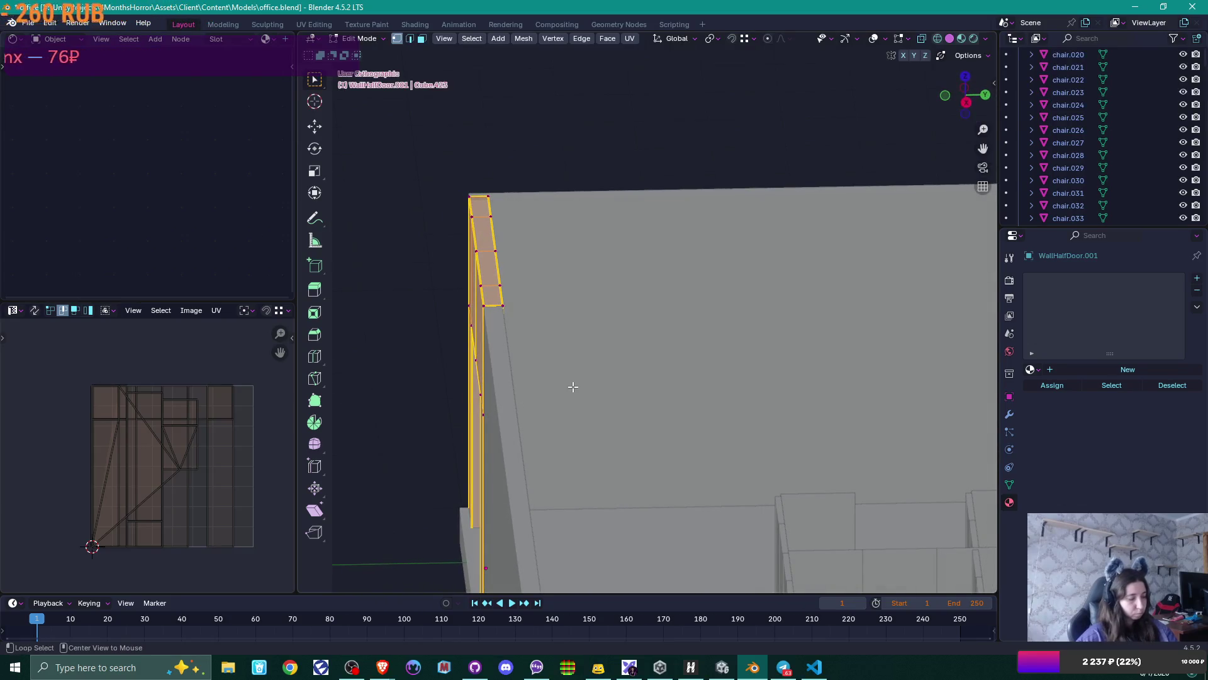
key(alt+n)
click(572, 398)
mouse_move(594, 394)
middle_down()
mouse_move(589, 365)
mouse_move(594, 381)
middle_up()
key(u)
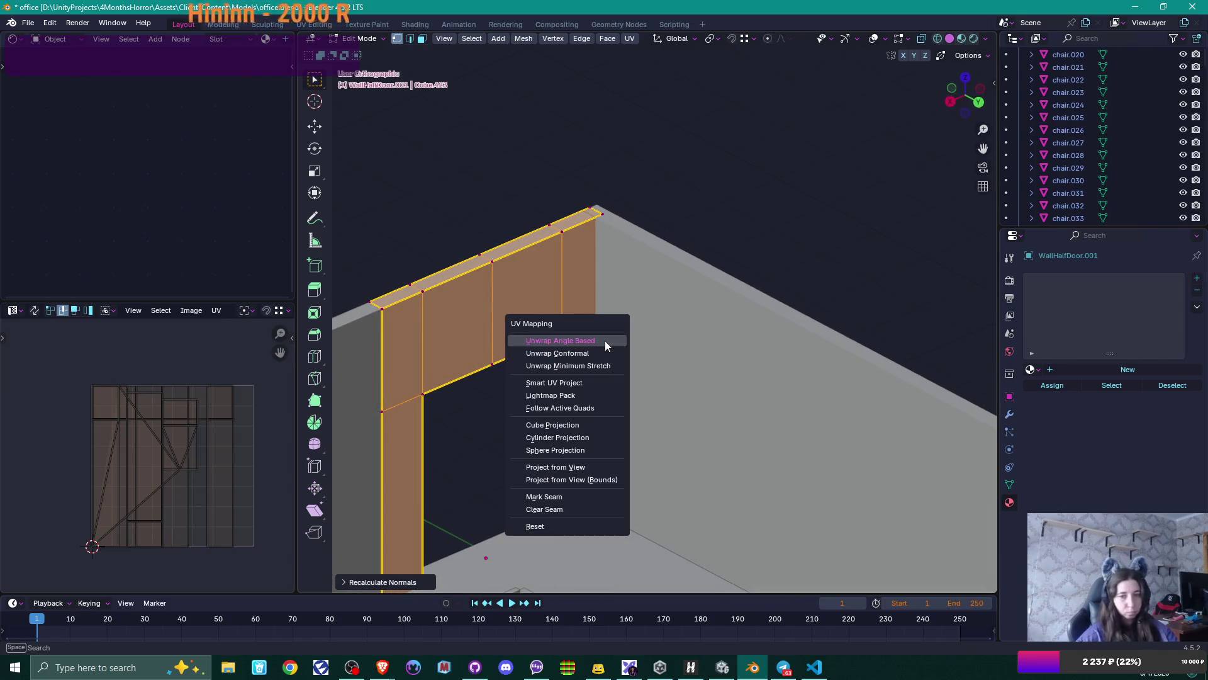
click(597, 353)
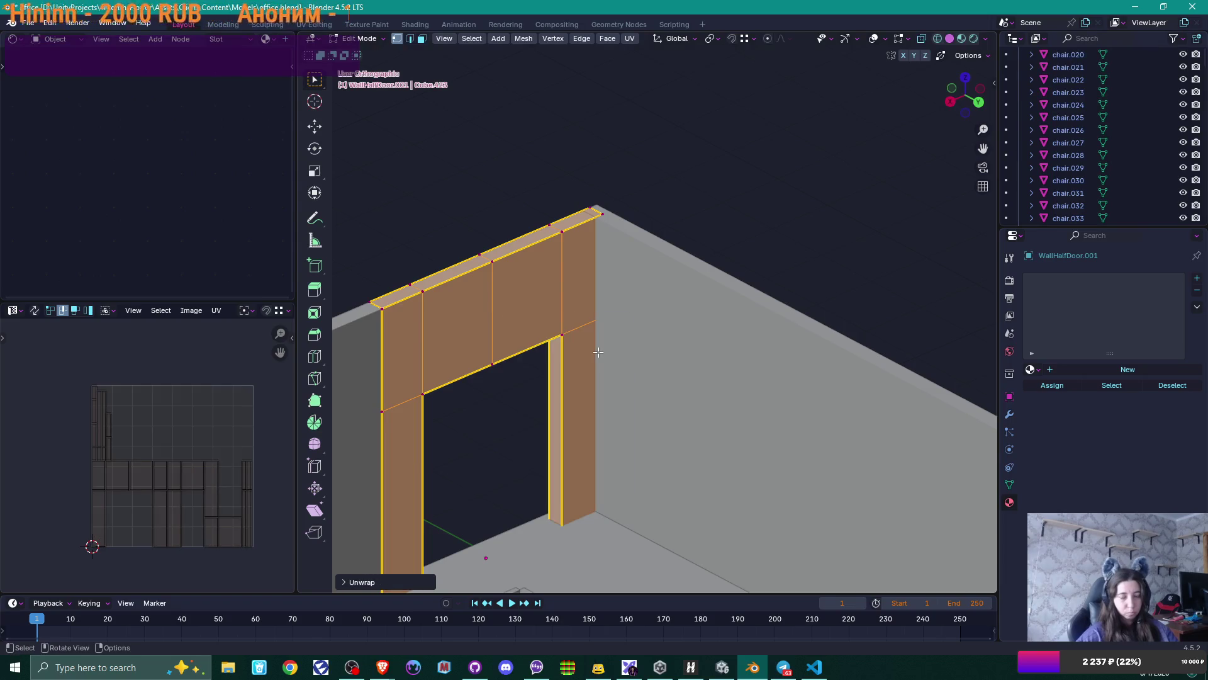
- In face select mode, select all linked door frame faces and unwrap them again
key(3)
click(446, 338)
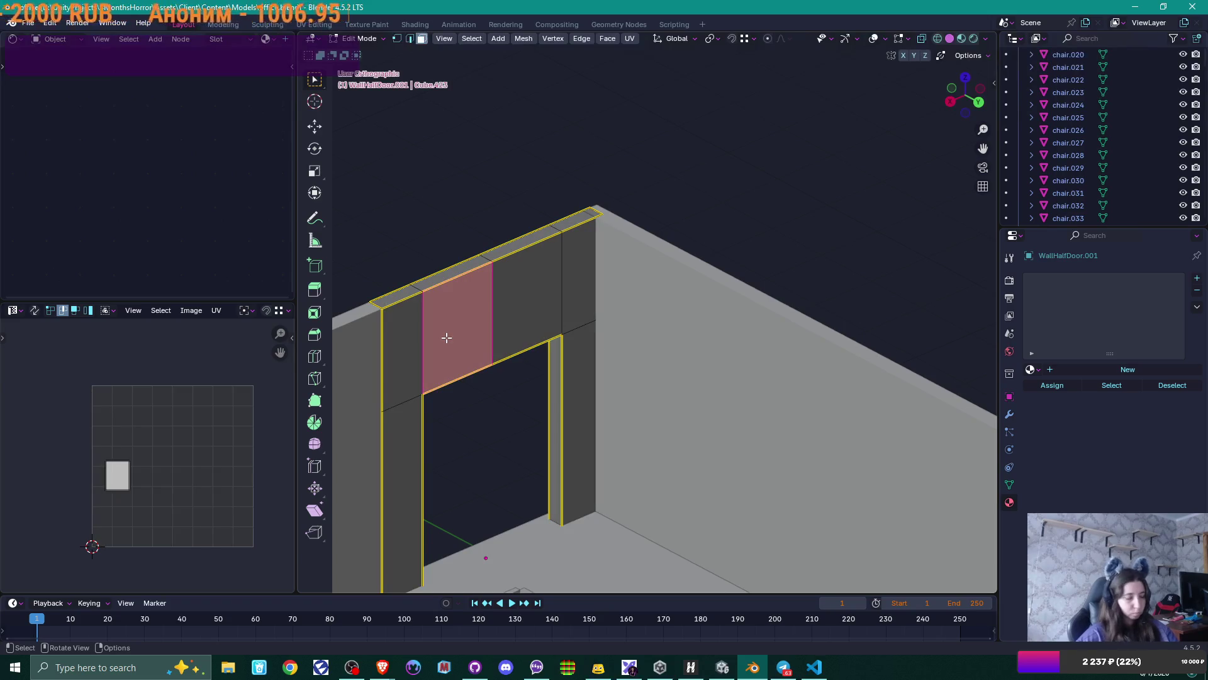
key(ctrl+l)
middle_drag(456, 348, 559, 345)
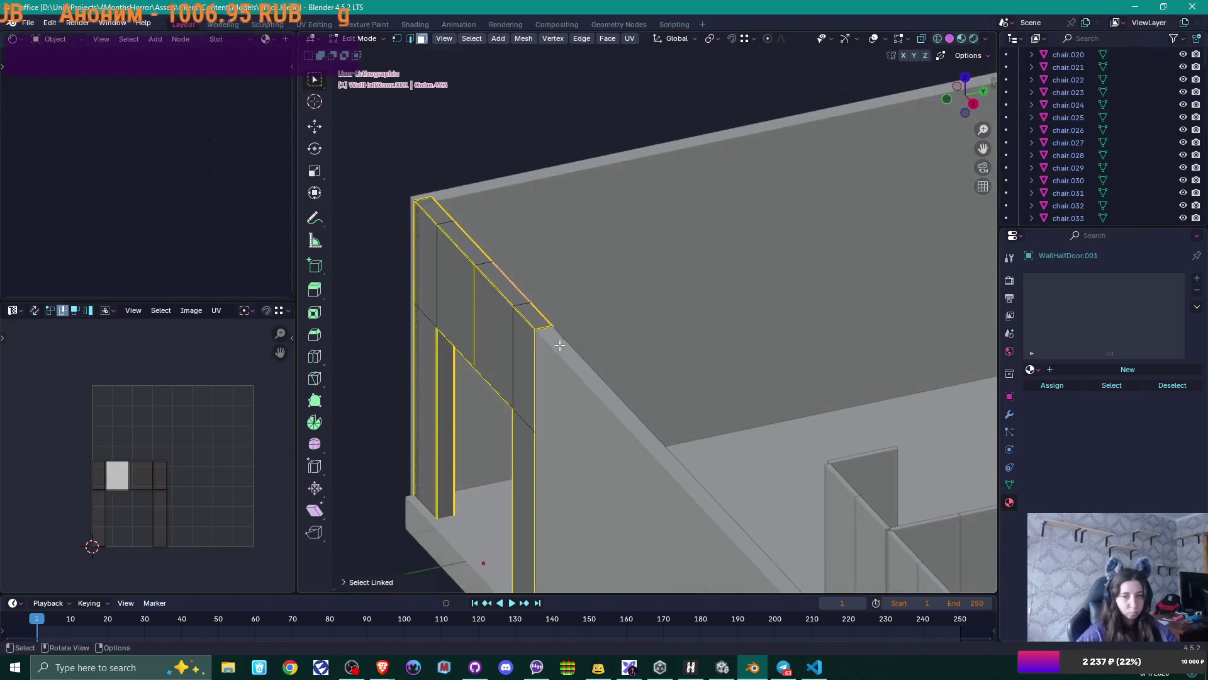
key(l)
key(l)
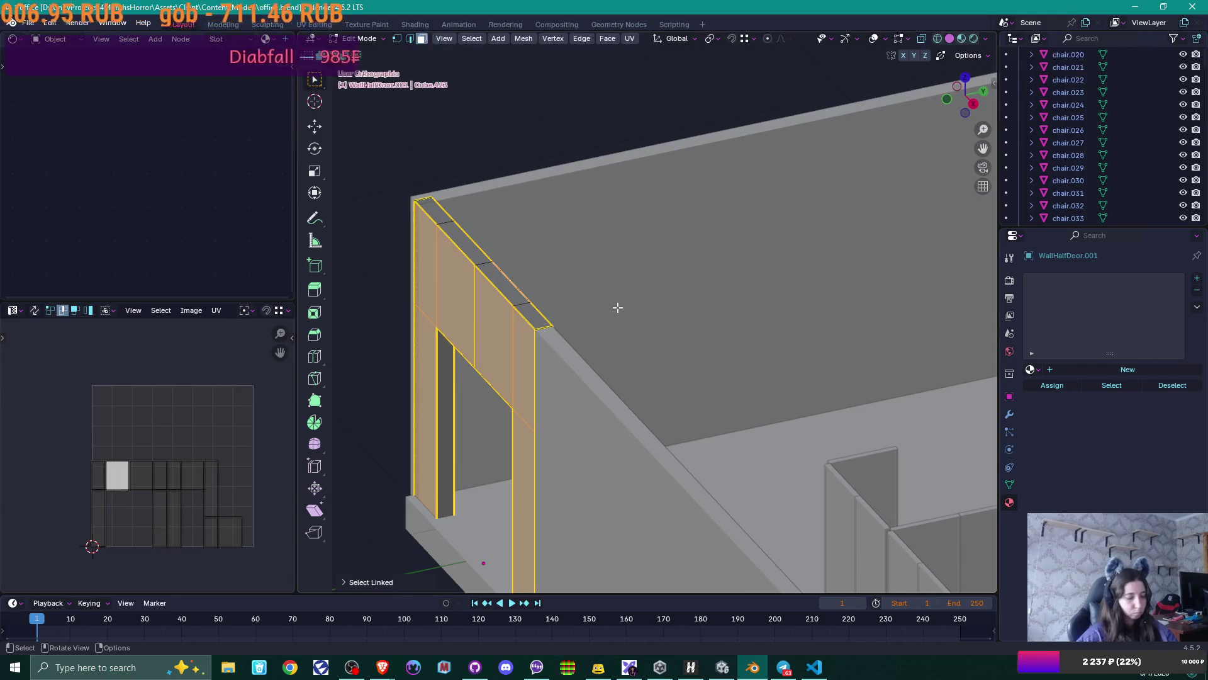
key(u)
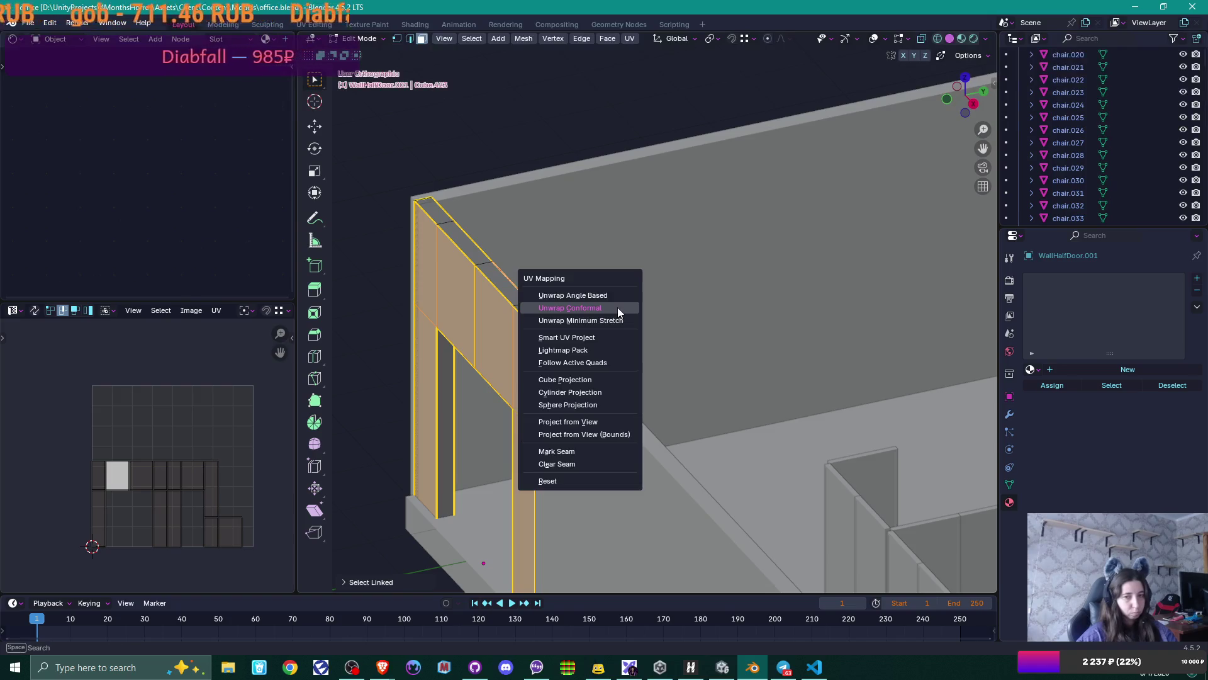
click(617, 307)
scroll(617, 307, down, 3)
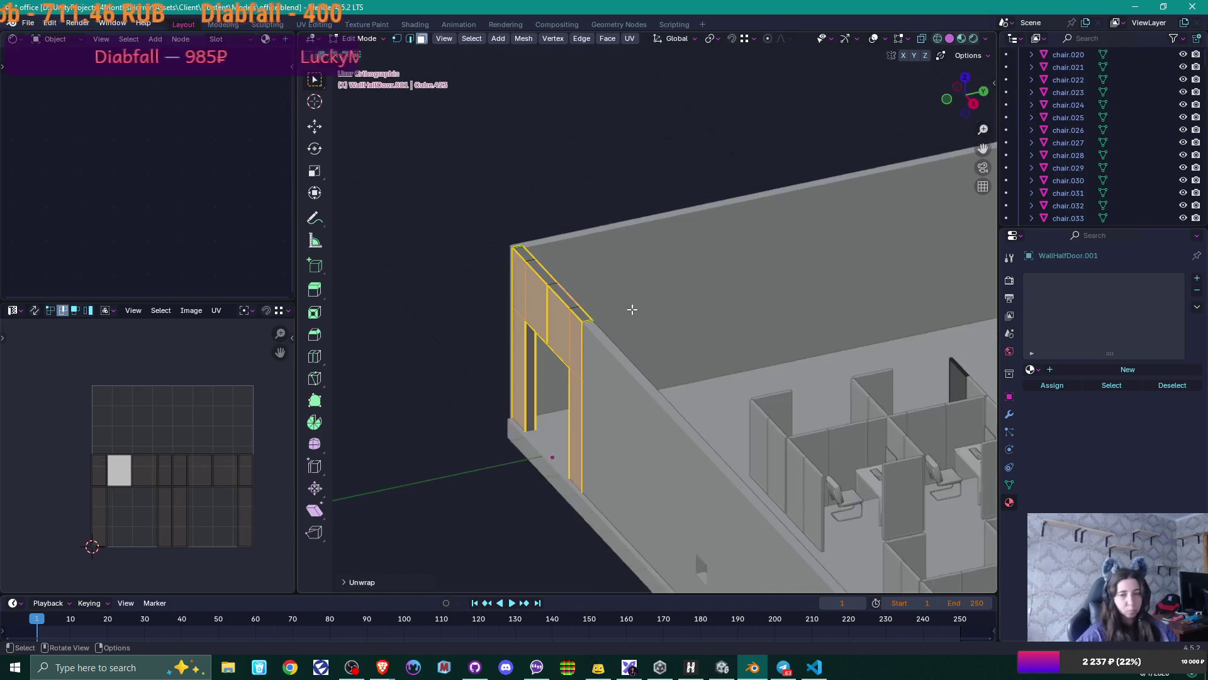
mouse_move(631, 305)
middle_down()
mouse_move(493, 316)
mouse_move(820, 277)
mouse_move(817, 194)
middle_up()
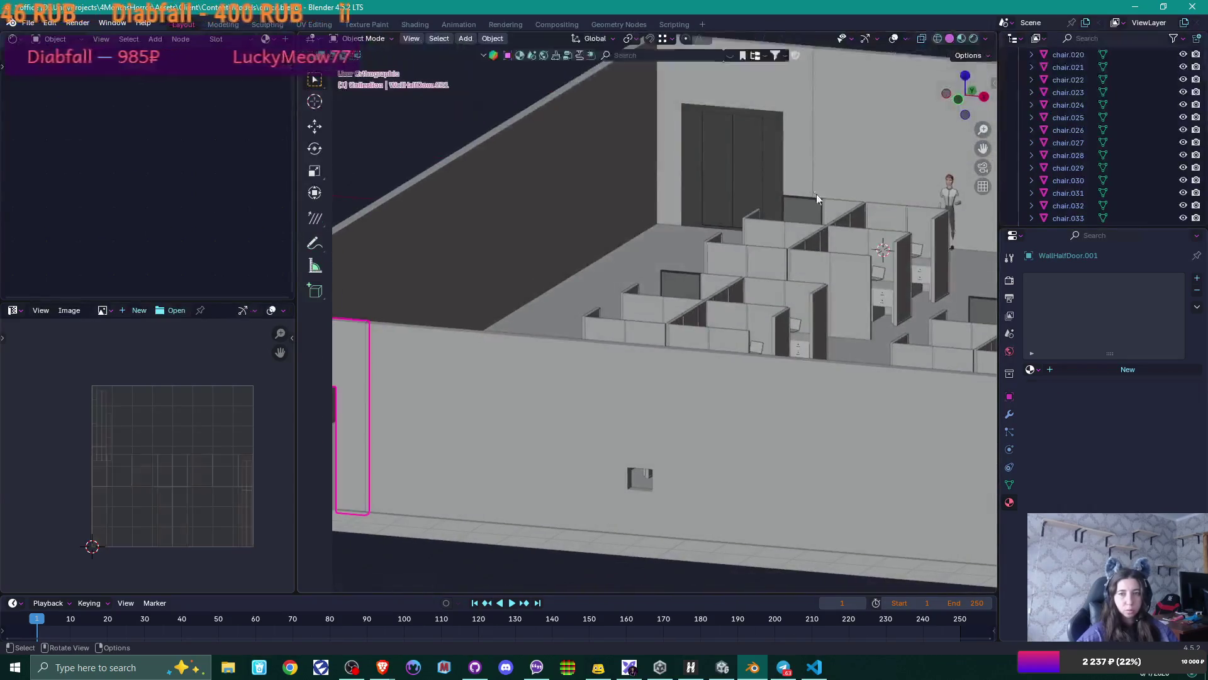
- Inspect the UVs of WallHalfDoor's upper wall faces one by one, then leave its Edit Mode
key(alt+q)
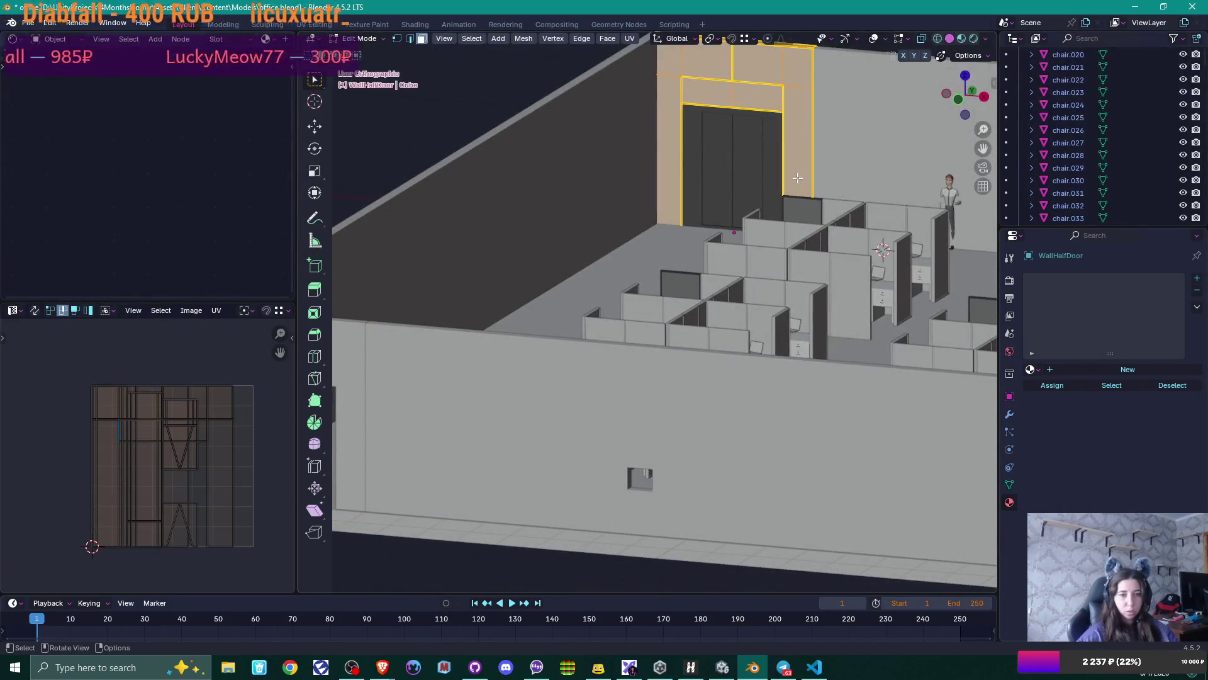
click(784, 68)
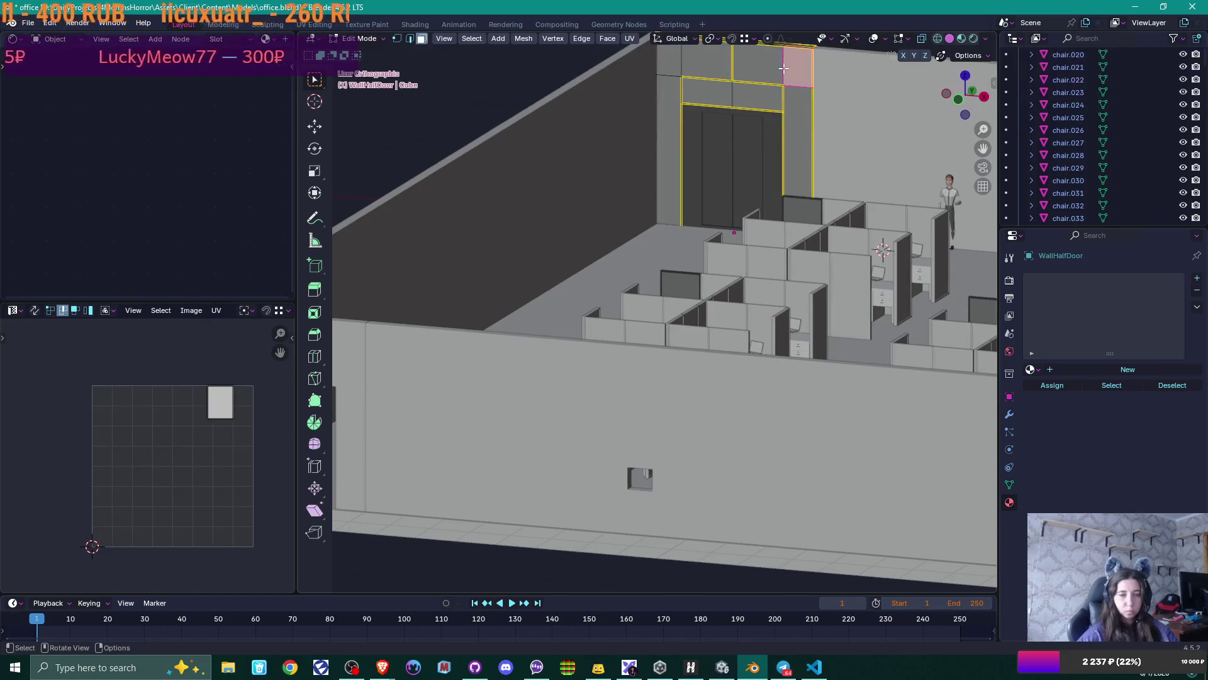
click(768, 71)
click(704, 69)
click(677, 71)
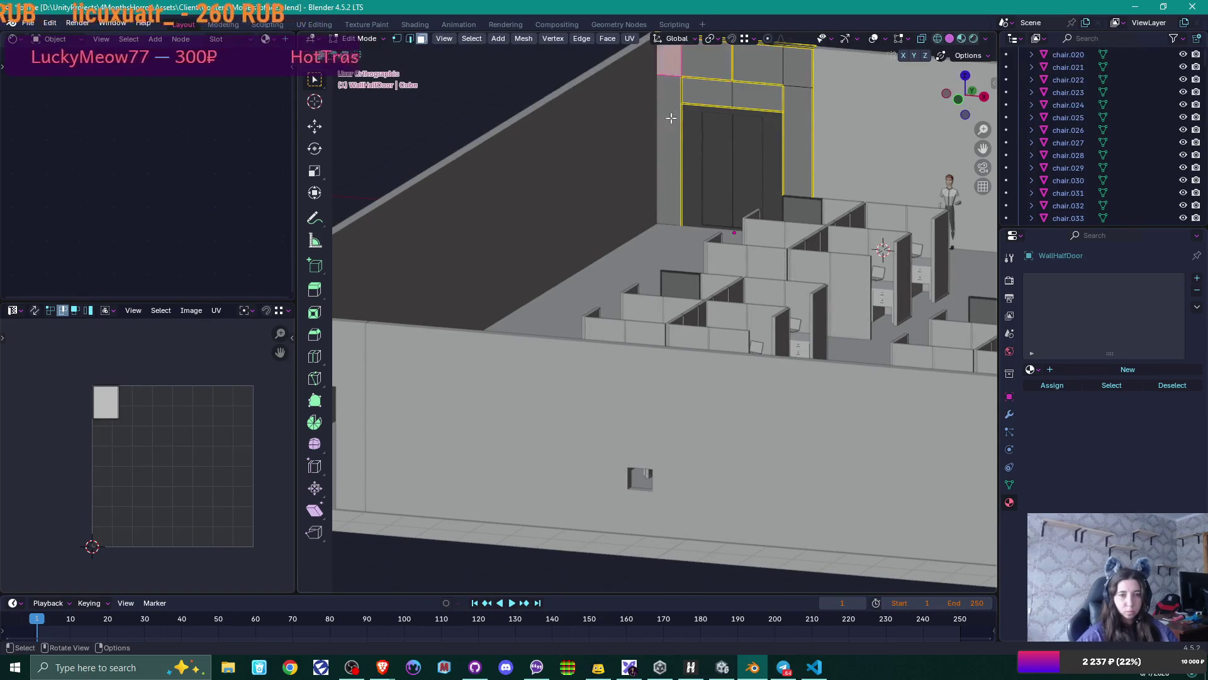
key(Tab)
- Select WallHalfDoor.001, enter Edit Mode and unwrap its whole linked mesh
scroll(565, 285, down, 2)
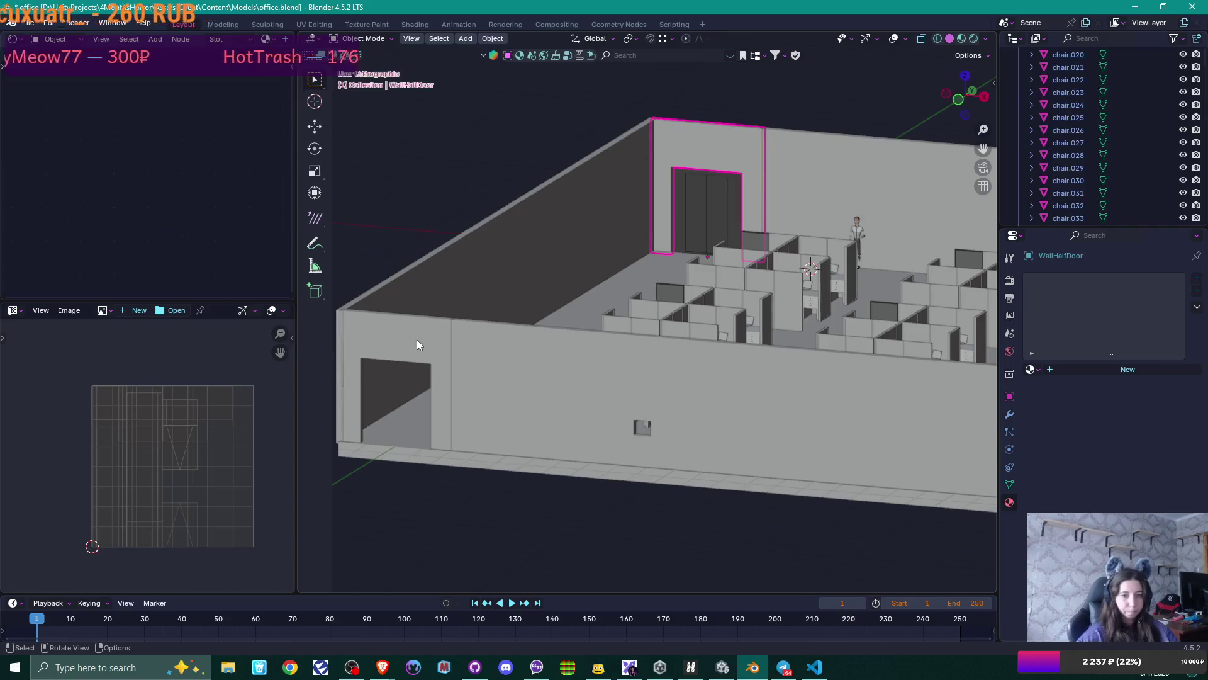
click(417, 339)
key(Tab)
middle_drag(479, 321, 828, 342)
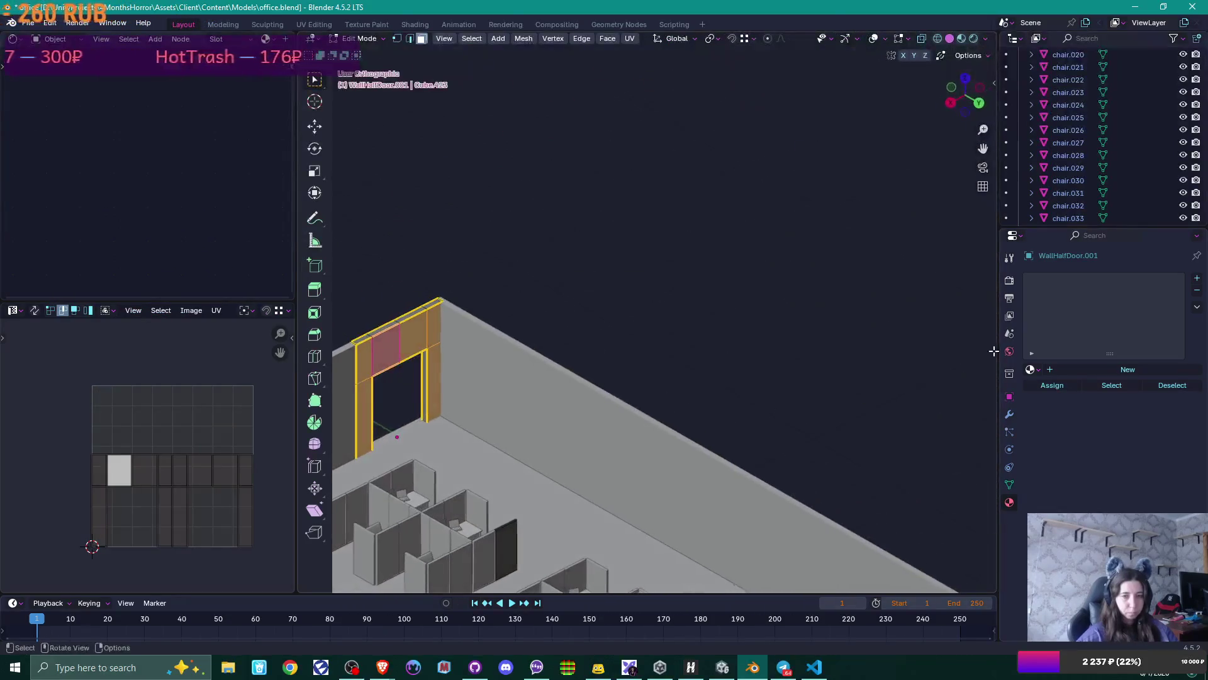
click(412, 335)
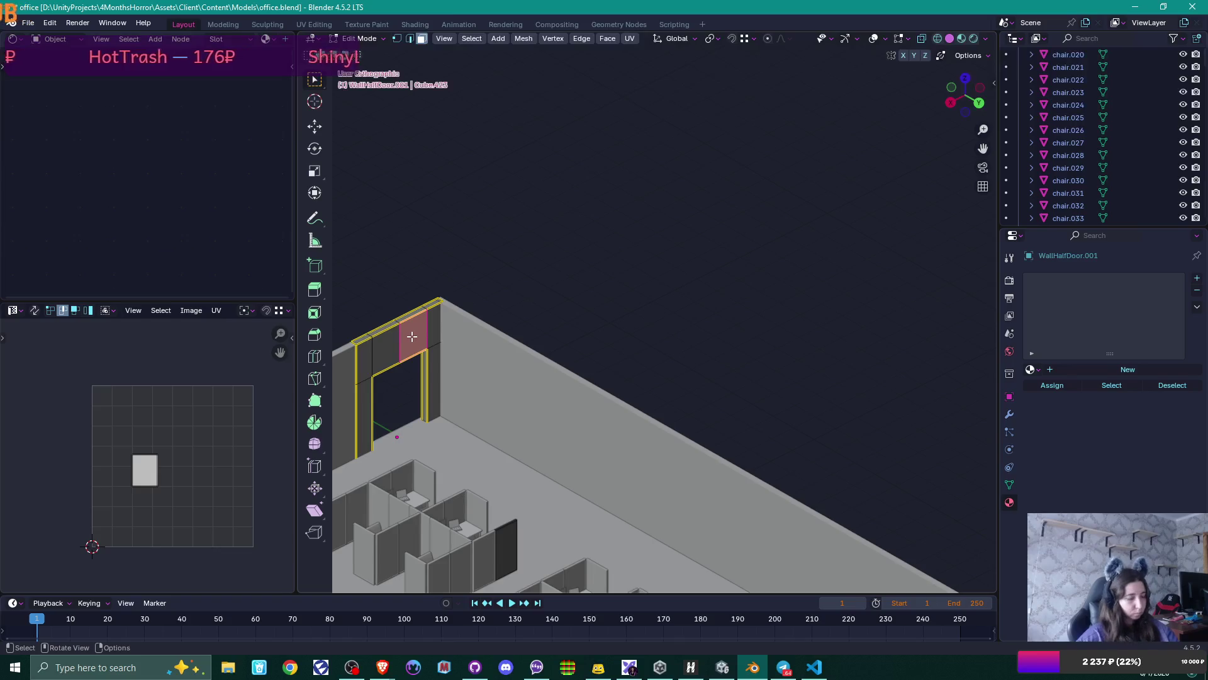
key(ctrl+l)
key(u)
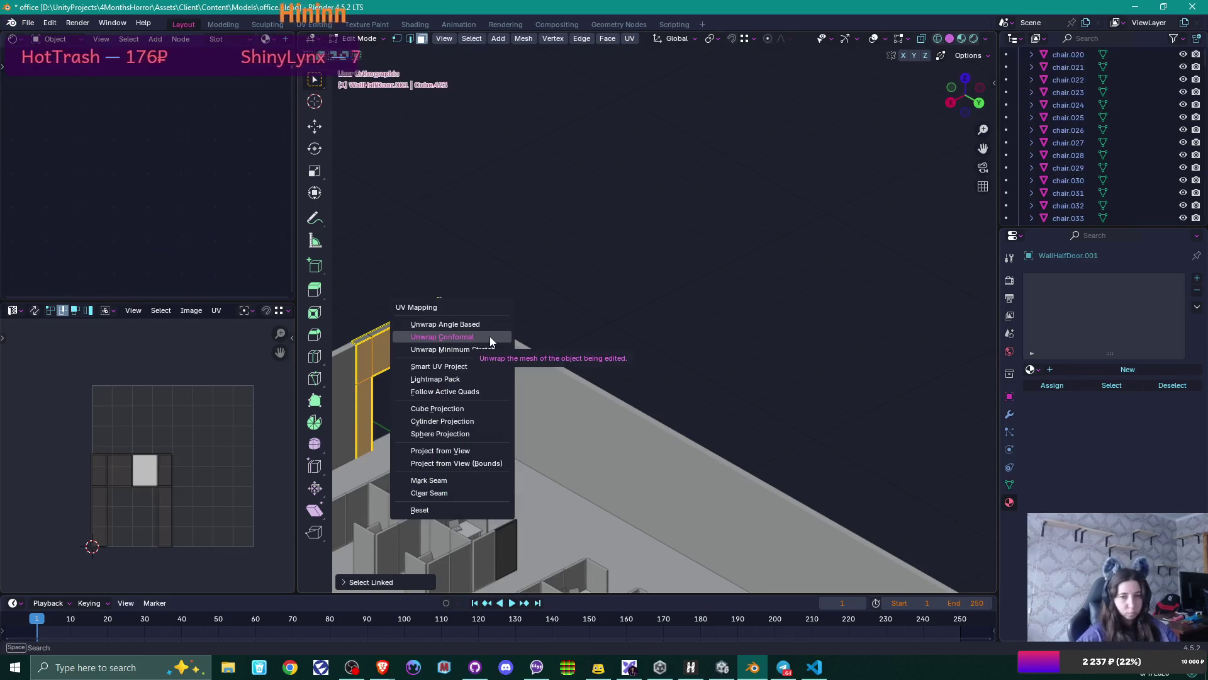
click(490, 336)
- Unwrap the linked doorway mesh a second time, starting from a face above the doorway
mouse_move(489, 336)
middle_down()
mouse_move(501, 383)
mouse_move(625, 372)
middle_up()
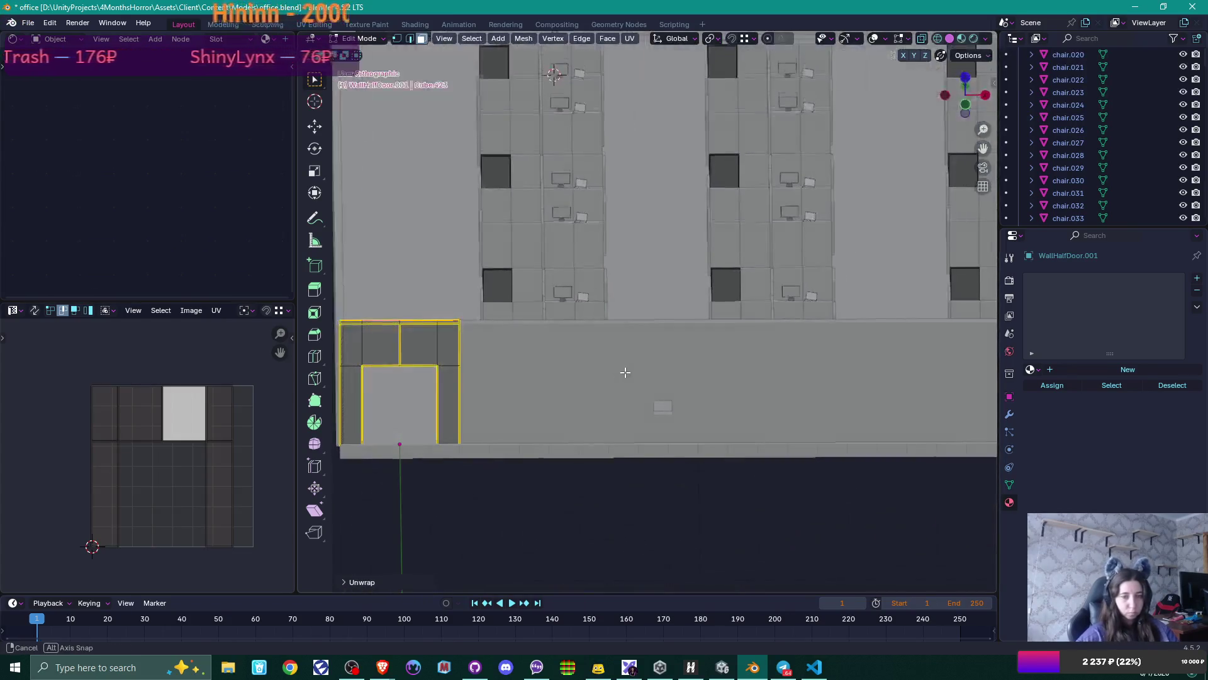
click(419, 340)
key(ctrl+l)
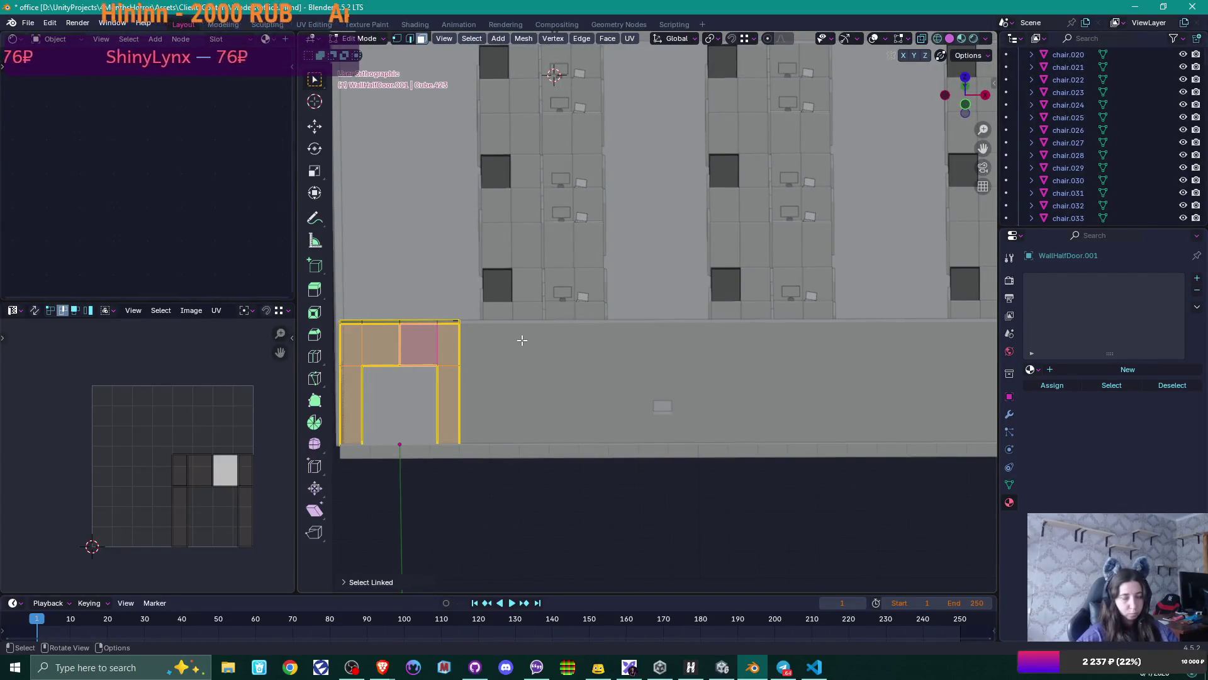
key(u)
click(522, 340)
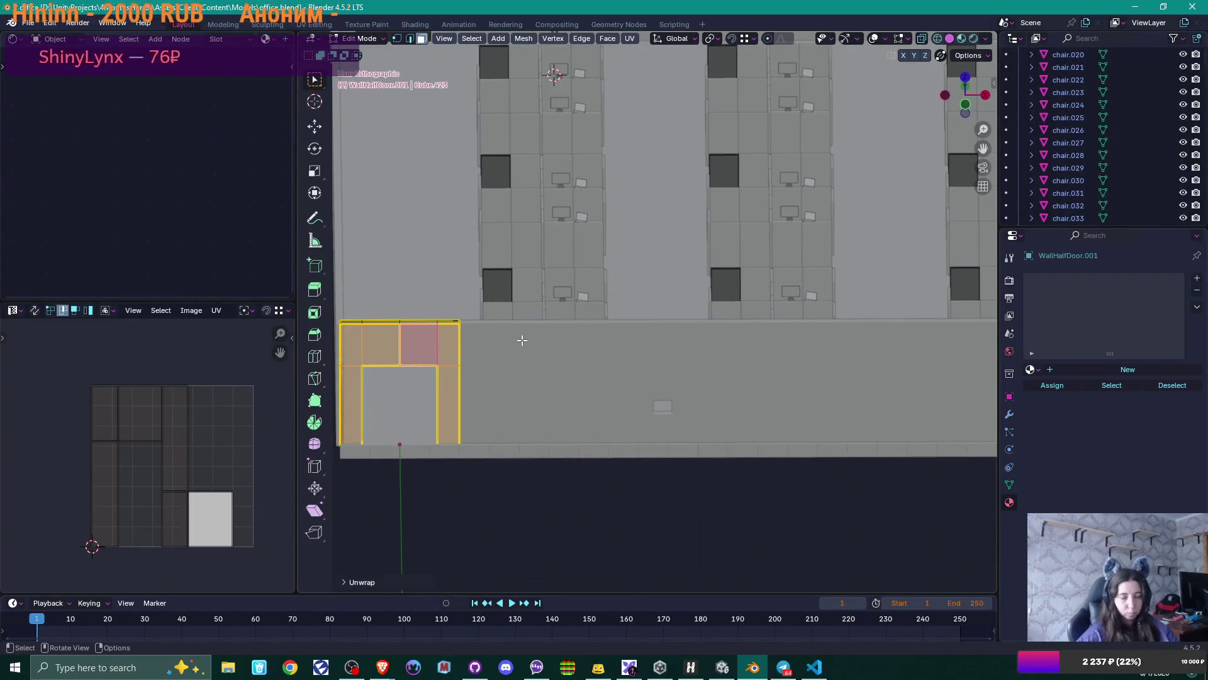
mouse_move(522, 340)
middle_down()
mouse_move(499, 378)
mouse_move(531, 385)
middle_up()
scroll(697, 368, up, 2)
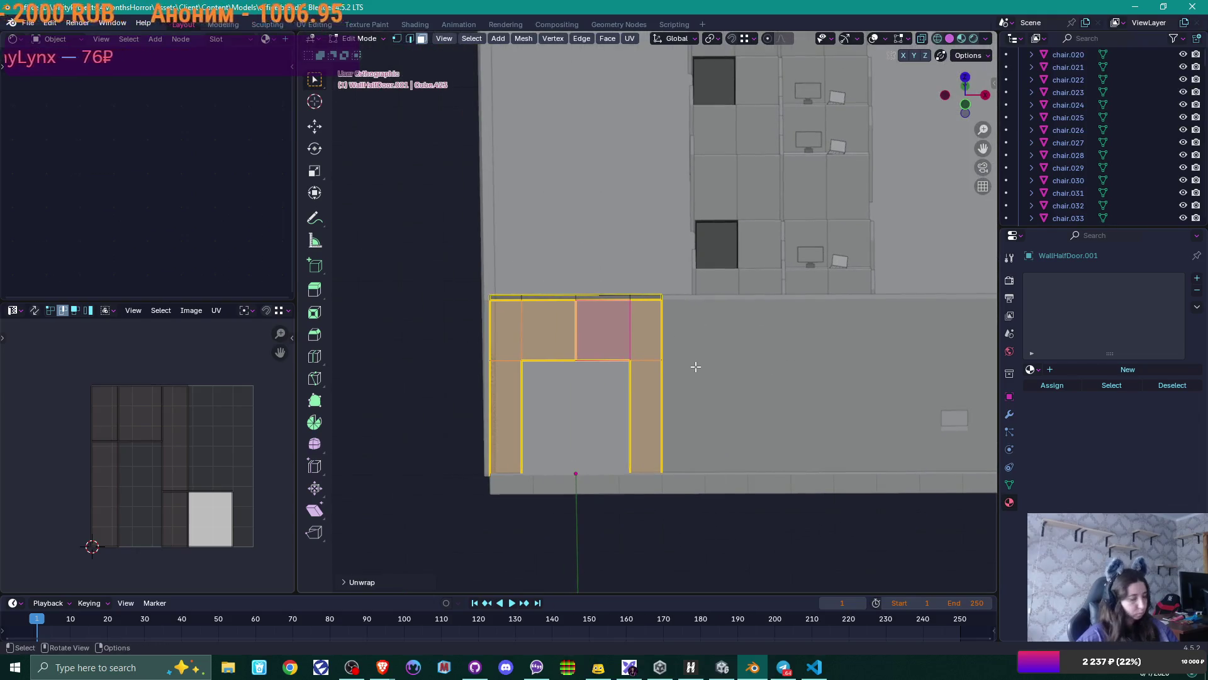
- Merge the doorway wall's duplicate vertices by distance, twice
key(1)
key(m)
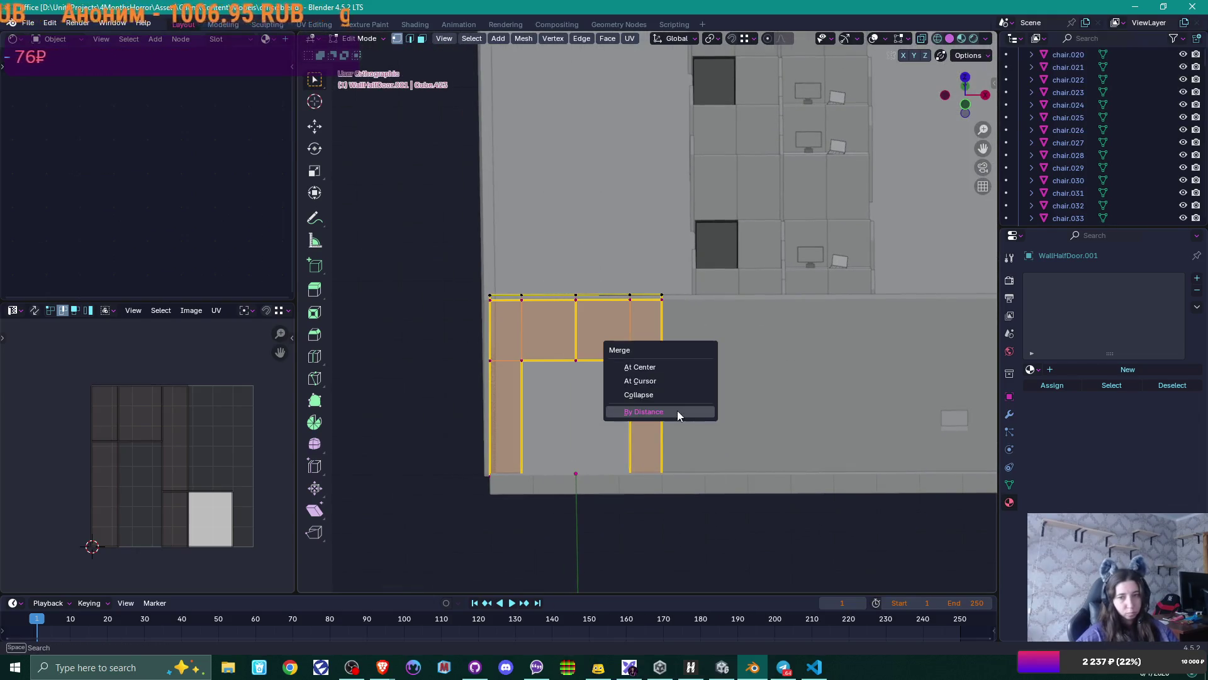
click(677, 410)
middle_drag(738, 355, 719, 366)
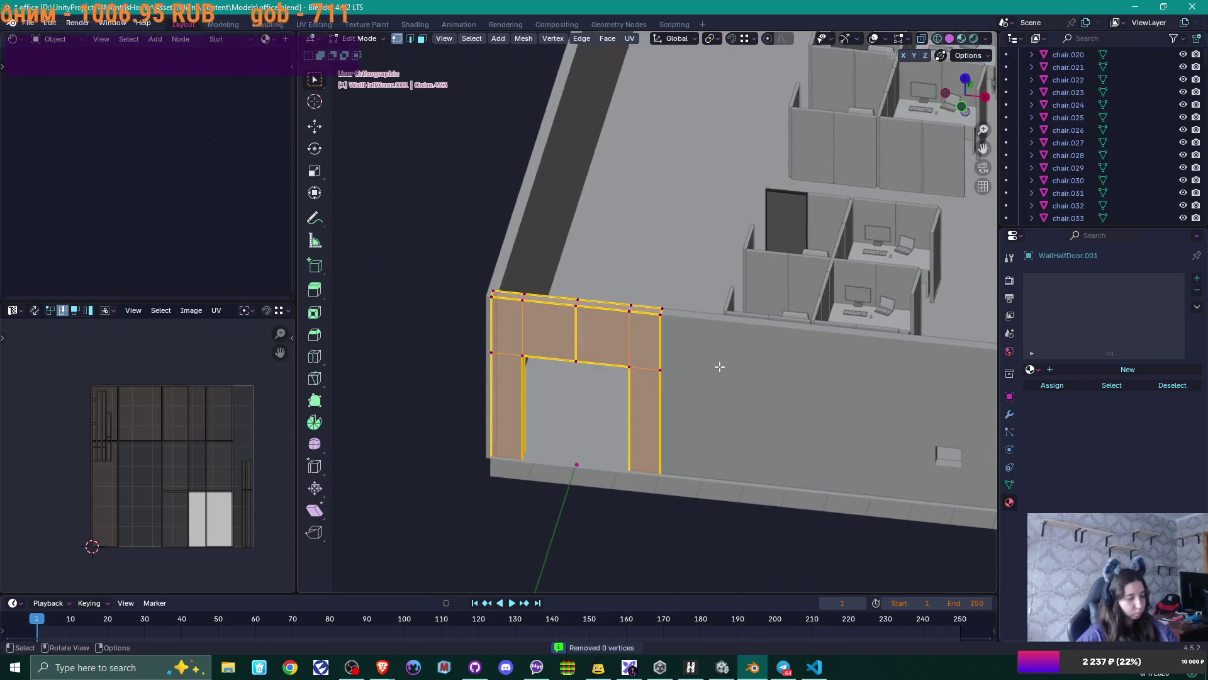
key(m)
click(719, 366)
scroll(651, 379, up, 2)
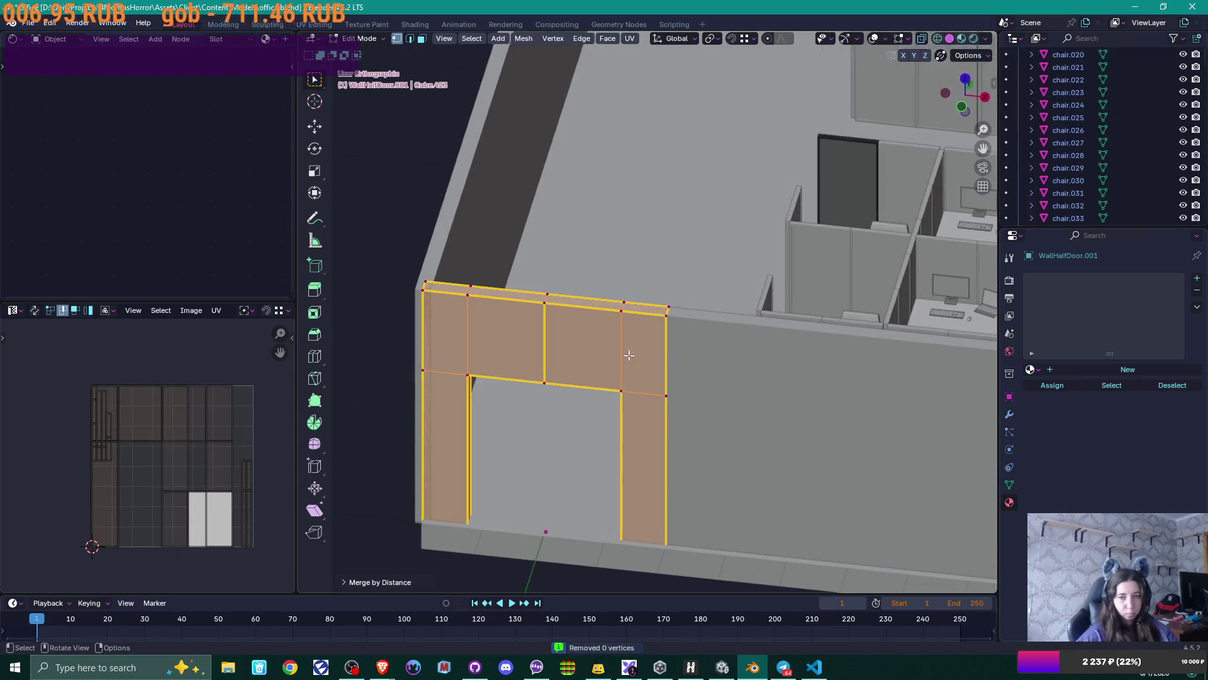
- Mark the vertical edge above the opening as a UV seam, then undo it
click(630, 355)
key(2)
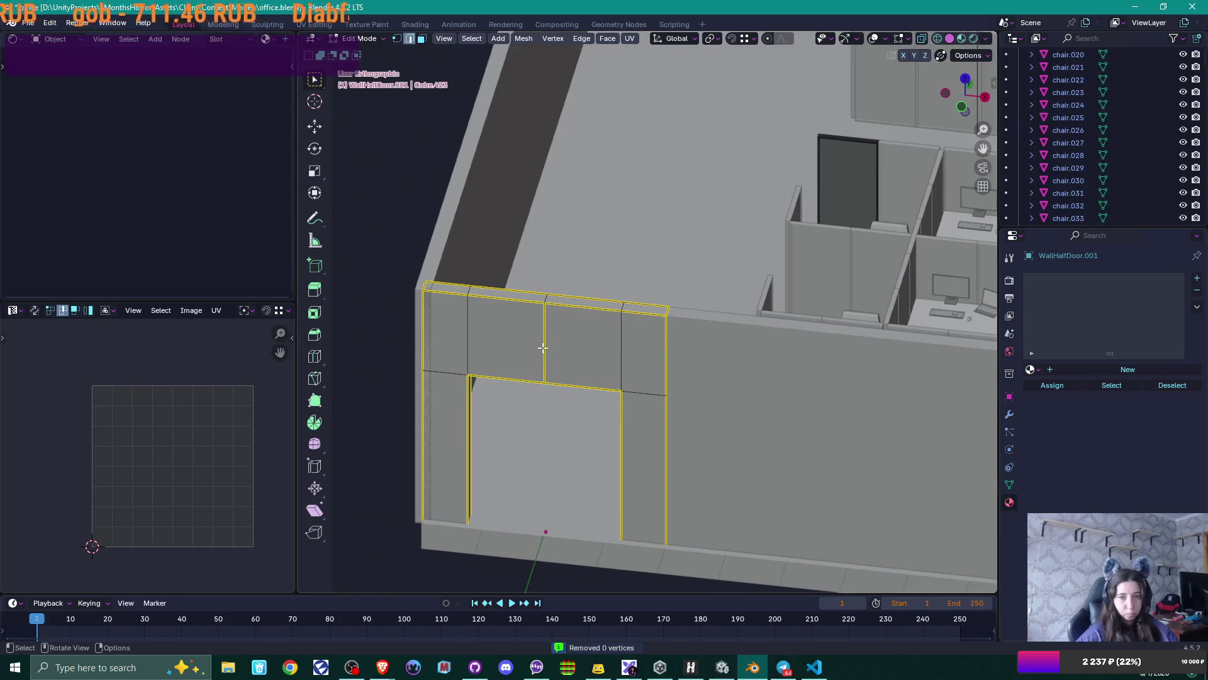
click(544, 348)
key(q)
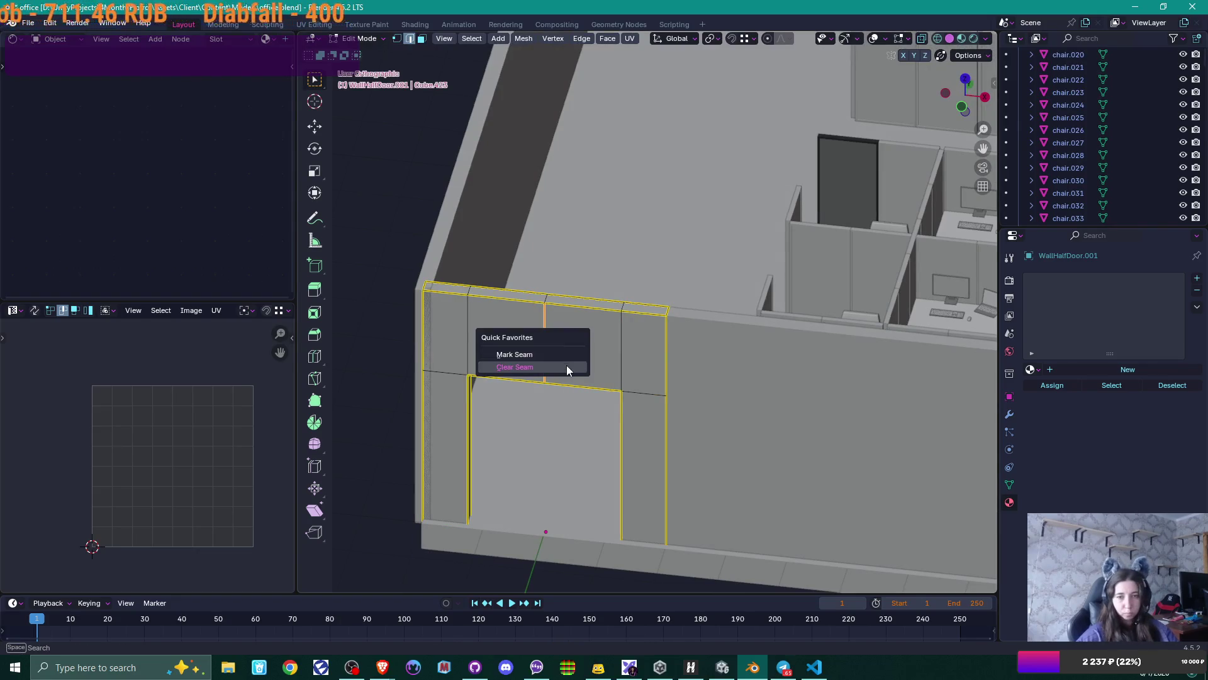
click(566, 365)
key(ctrl+z)
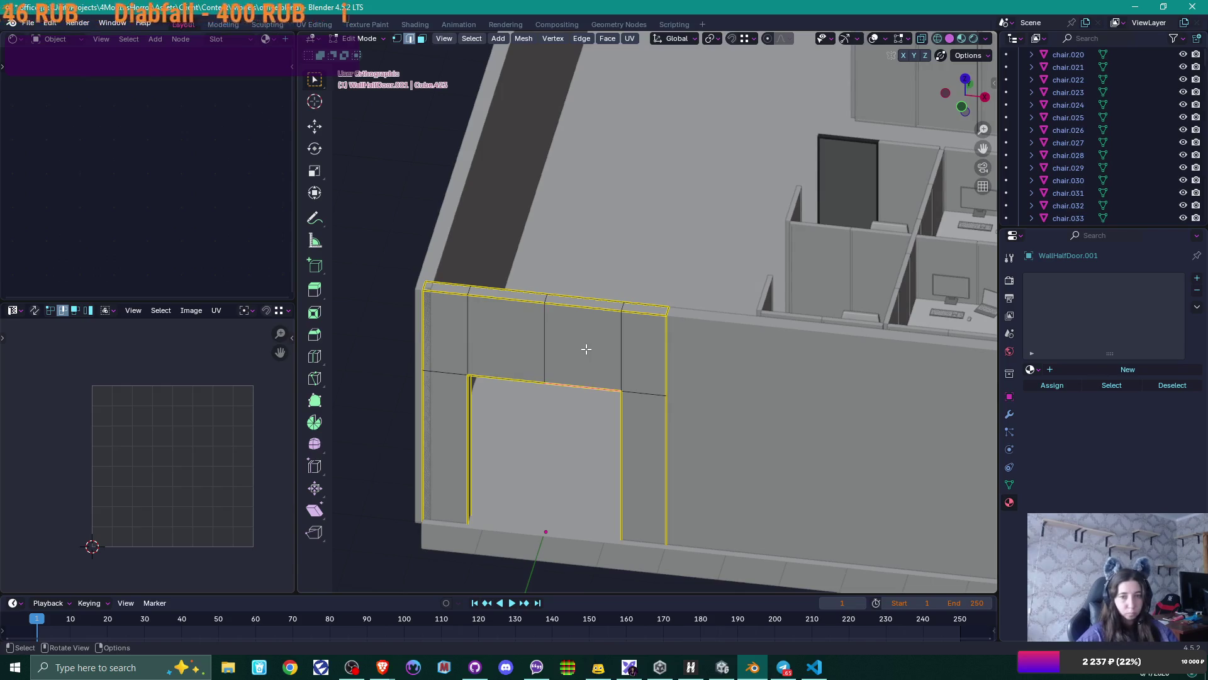
- Select all linked frame faces, do a final unwrap, and return to Object Mode
key(3)
click(596, 356)
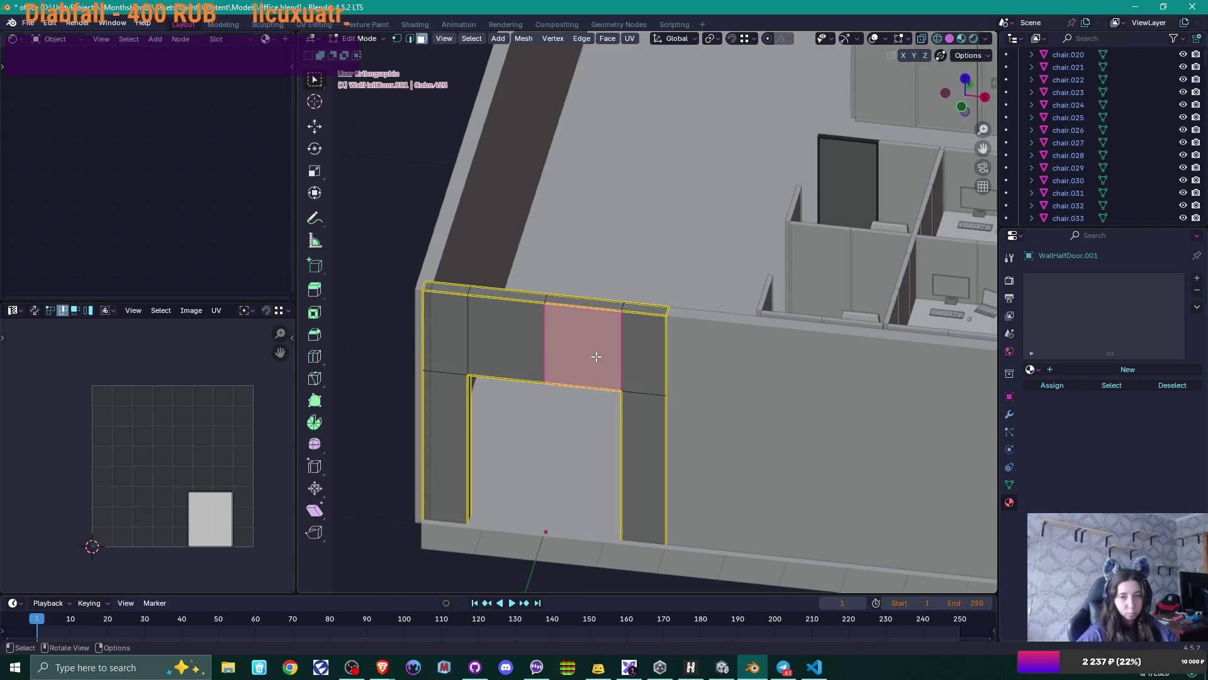
key(ctrl+l)
key(u)
click(596, 357)
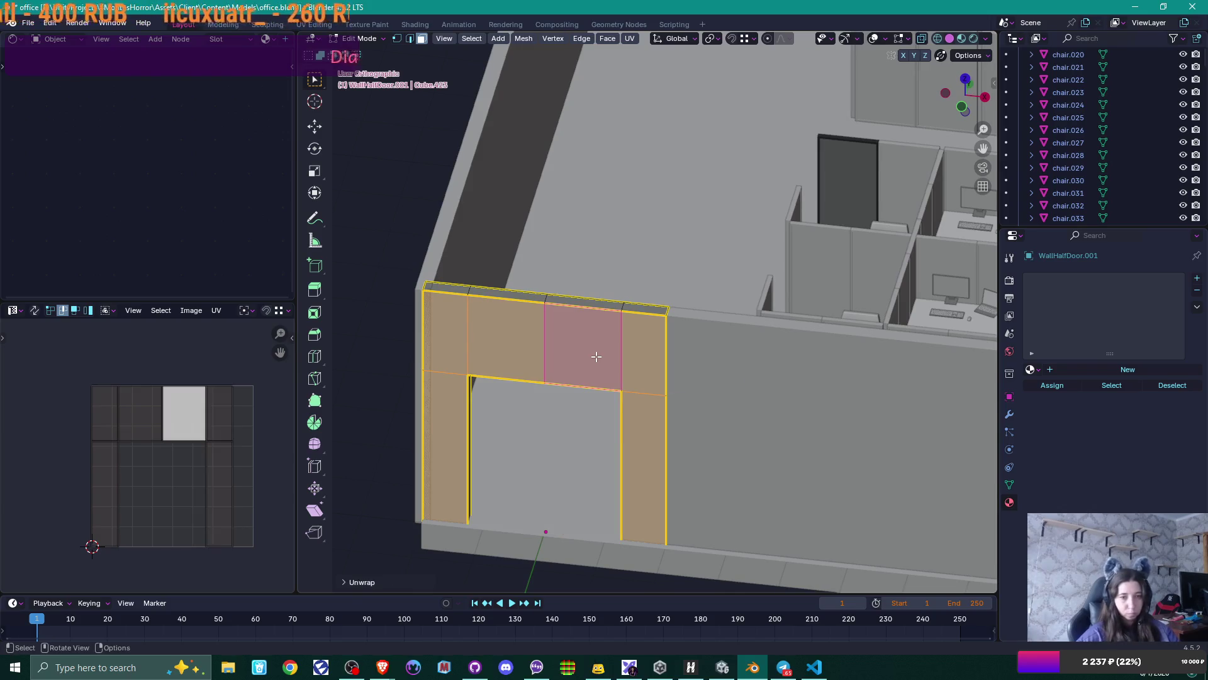
key(Tab)
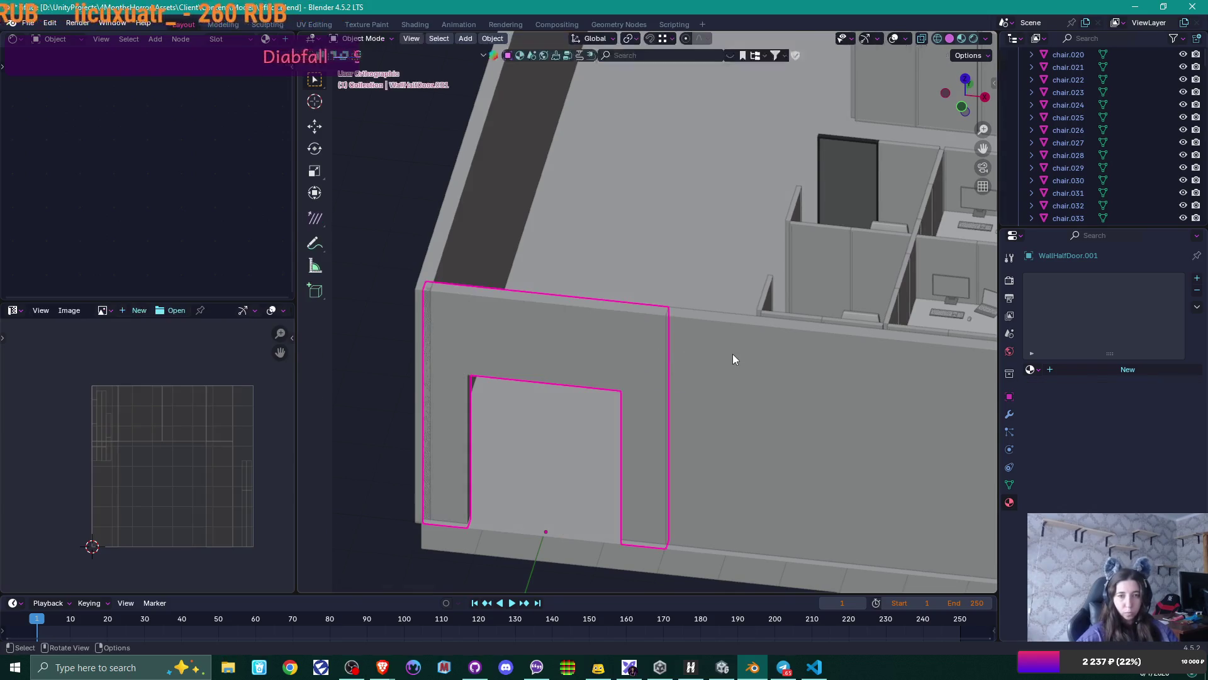
mouse_move(779, 342)
middle_down()
mouse_move(854, 364)
mouse_move(730, 357)
mouse_move(772, 337)
mouse_move(791, 350)
mouse_move(745, 386)
mouse_move(590, 377)
mouse_move(741, 380)
mouse_move(715, 404)
middle_up()
scroll(730, 356, down, 4)
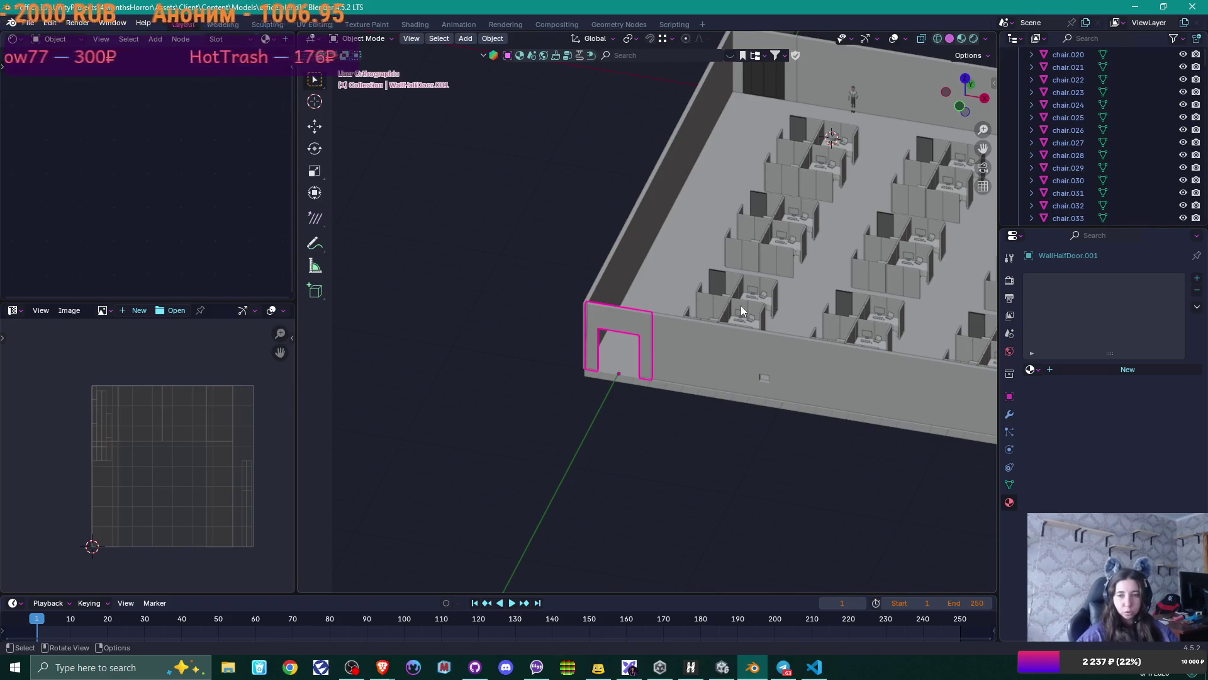
mouse_move(868, 430)
middle_down()
mouse_move(692, 406)
mouse_move(781, 407)
mouse_move(757, 430)
mouse_move(598, 381)
mouse_move(633, 389)
mouse_move(759, 358)
mouse_move(628, 389)
middle_up()
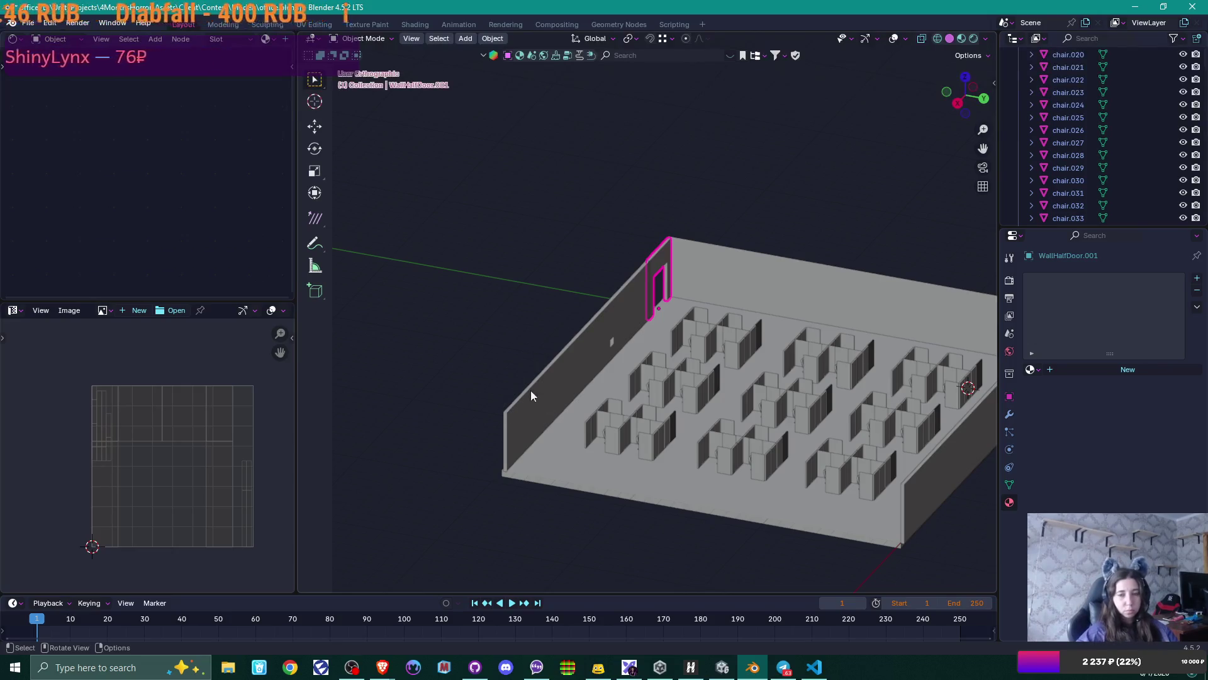
mouse_move(579, 404)
middle_down()
mouse_move(661, 394)
mouse_move(481, 497)
middle_up()
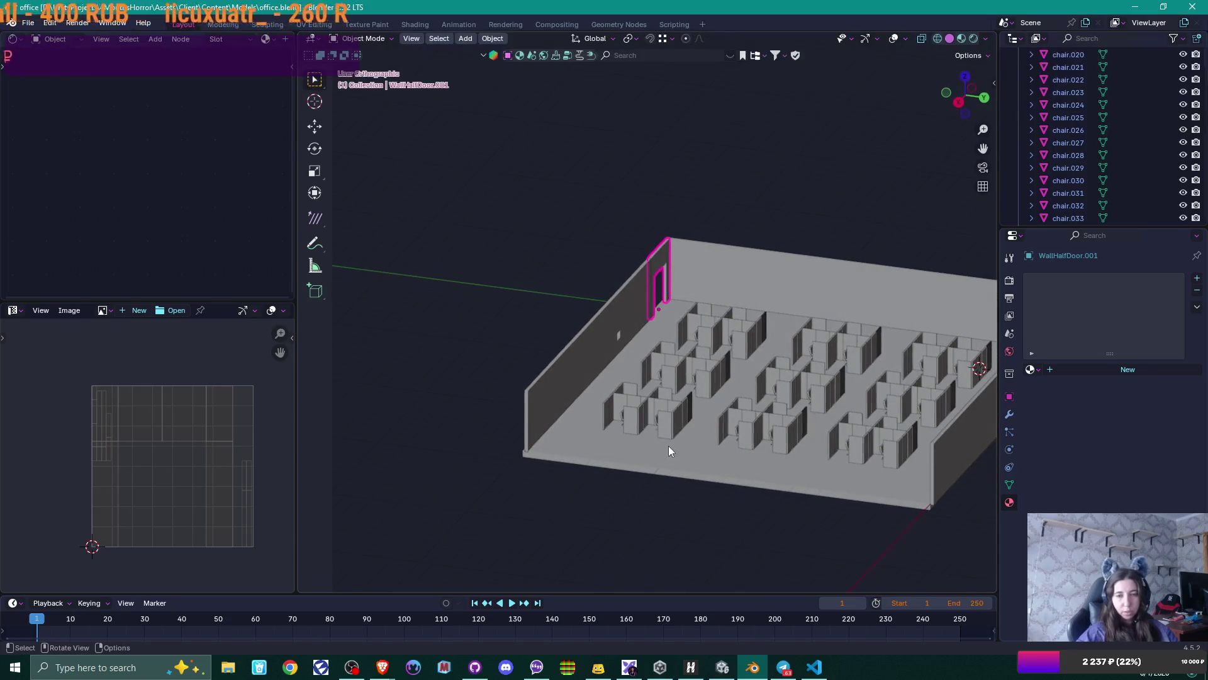
mouse_move(669, 448)
middle_down()
mouse_move(693, 473)
mouse_move(584, 326)
mouse_move(632, 373)
mouse_move(590, 362)
middle_up()
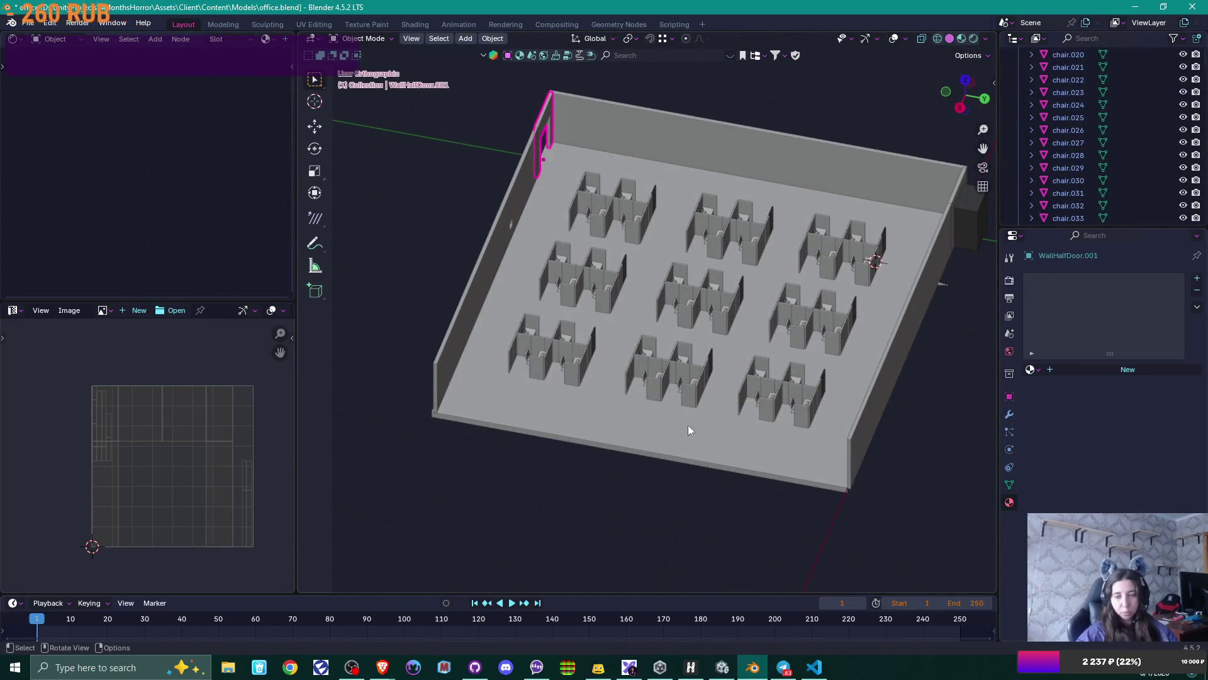
mouse_move(678, 435)
middle_down()
mouse_move(754, 441)
mouse_move(820, 282)
mouse_move(599, 380)
middle_up()
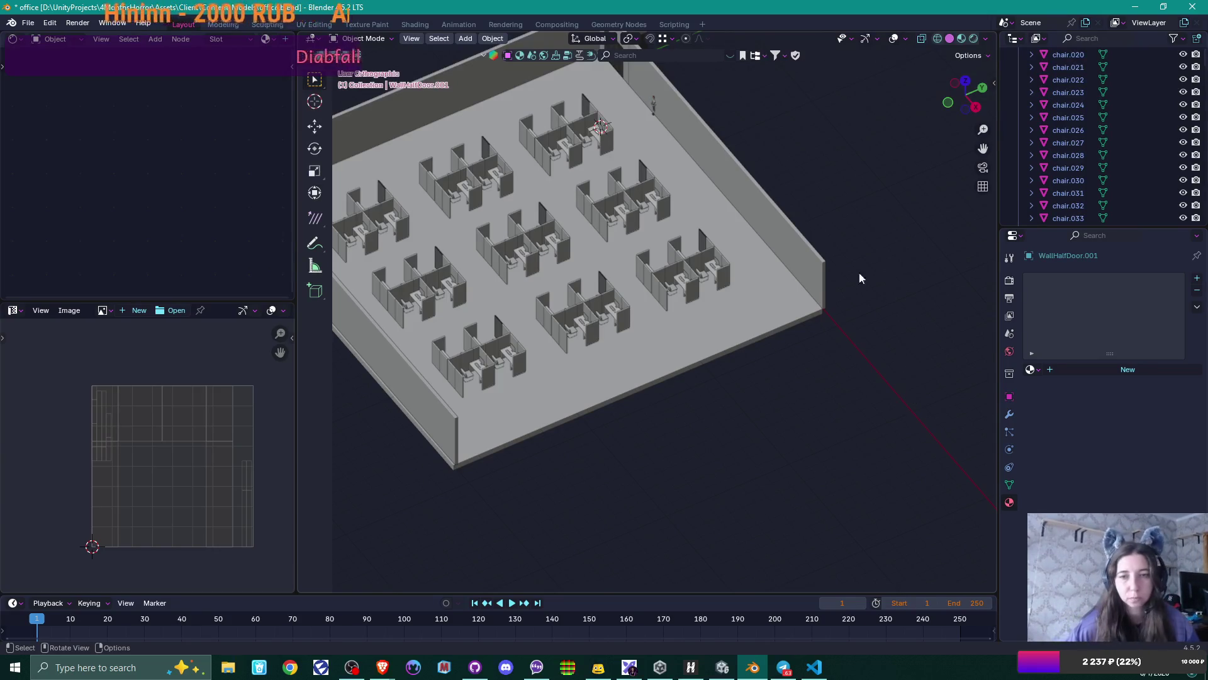
mouse_move(720, 306)
middle_down()
mouse_move(782, 216)
mouse_move(791, 235)
mouse_move(760, 180)
middle_up()
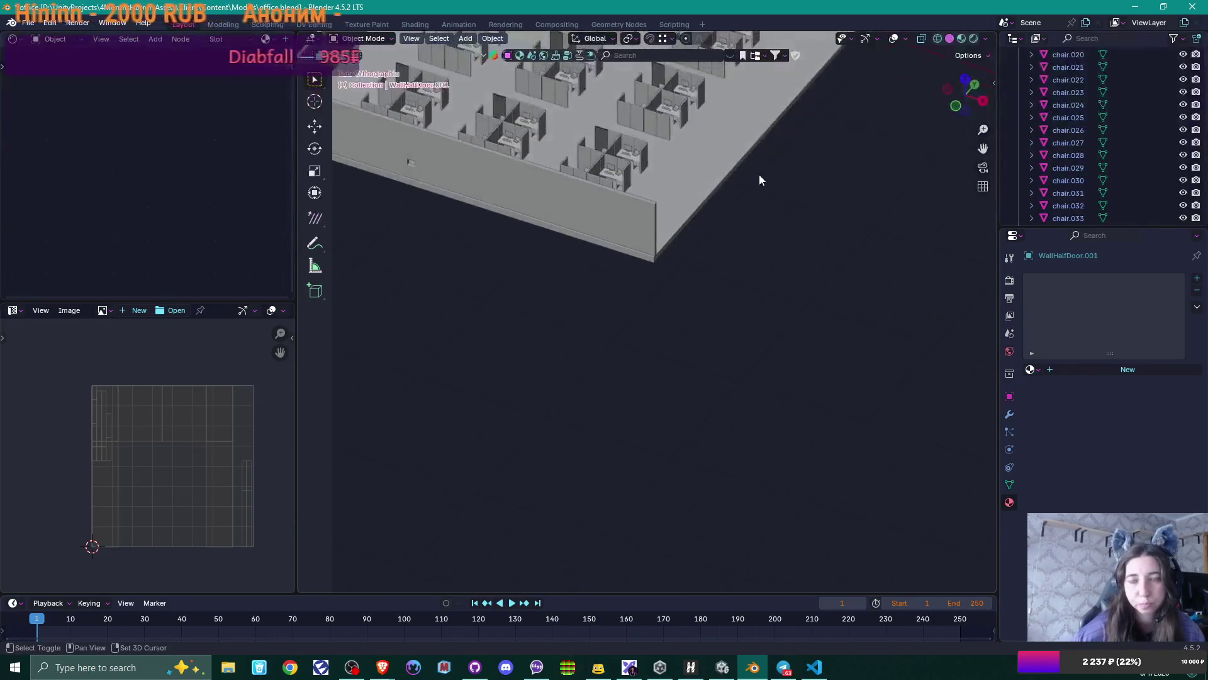
scroll(748, 252, down, 4)
mouse_move(735, 329)
middle_down()
mouse_move(756, 275)
mouse_move(710, 302)
middle_up()
scroll(710, 302, up, 6)
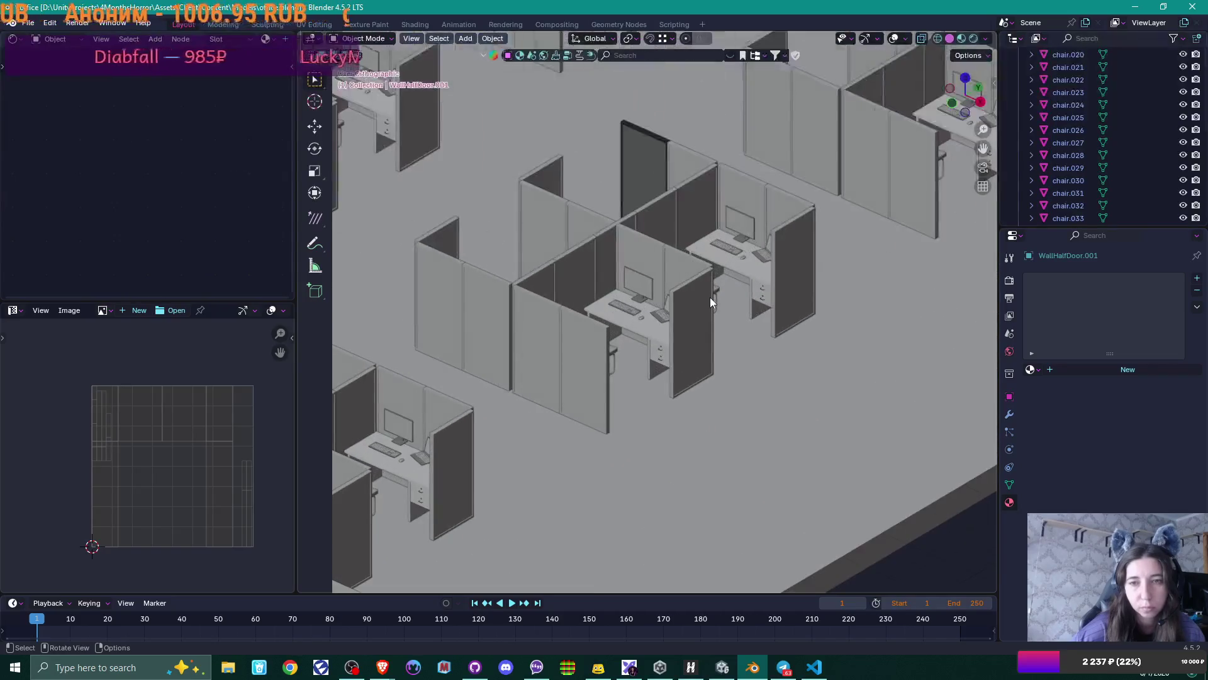
shift+middle_drag(642, 166, 615, 280)
- Select a cubicle door panel, start and cancel a move, then select neighbouring door panels
click(616, 281)
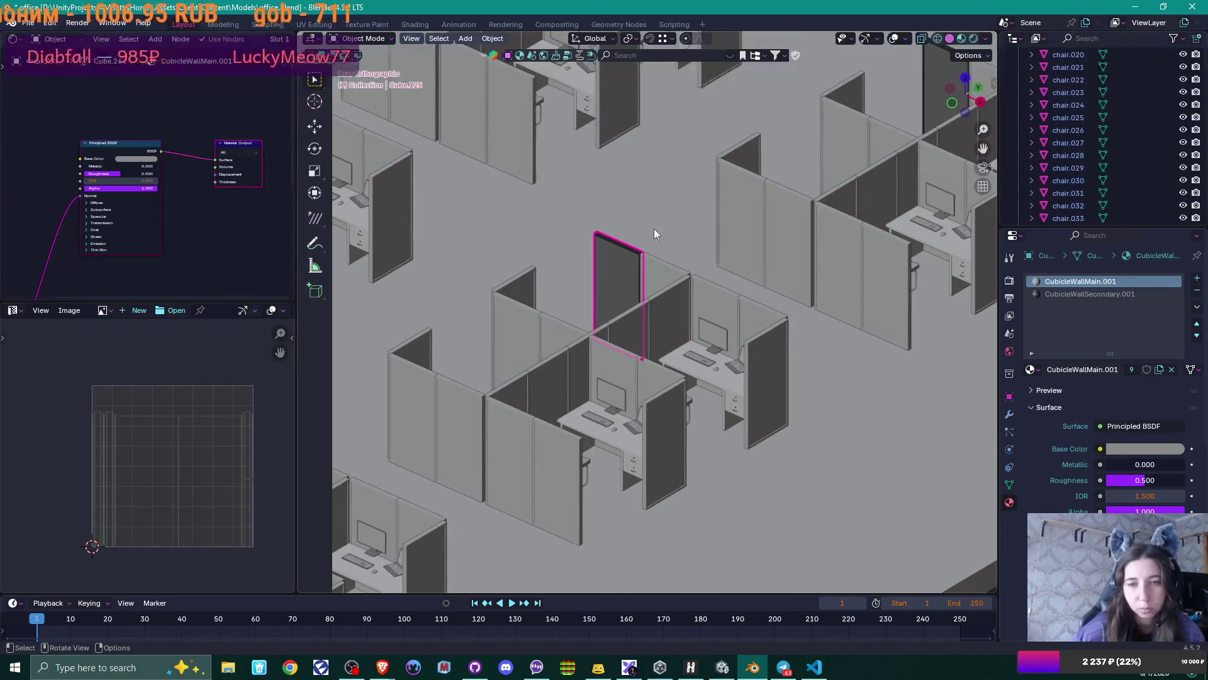
mouse_move(654, 234)
middle_down()
mouse_move(720, 216)
mouse_move(764, 221)
middle_up()
key(g)
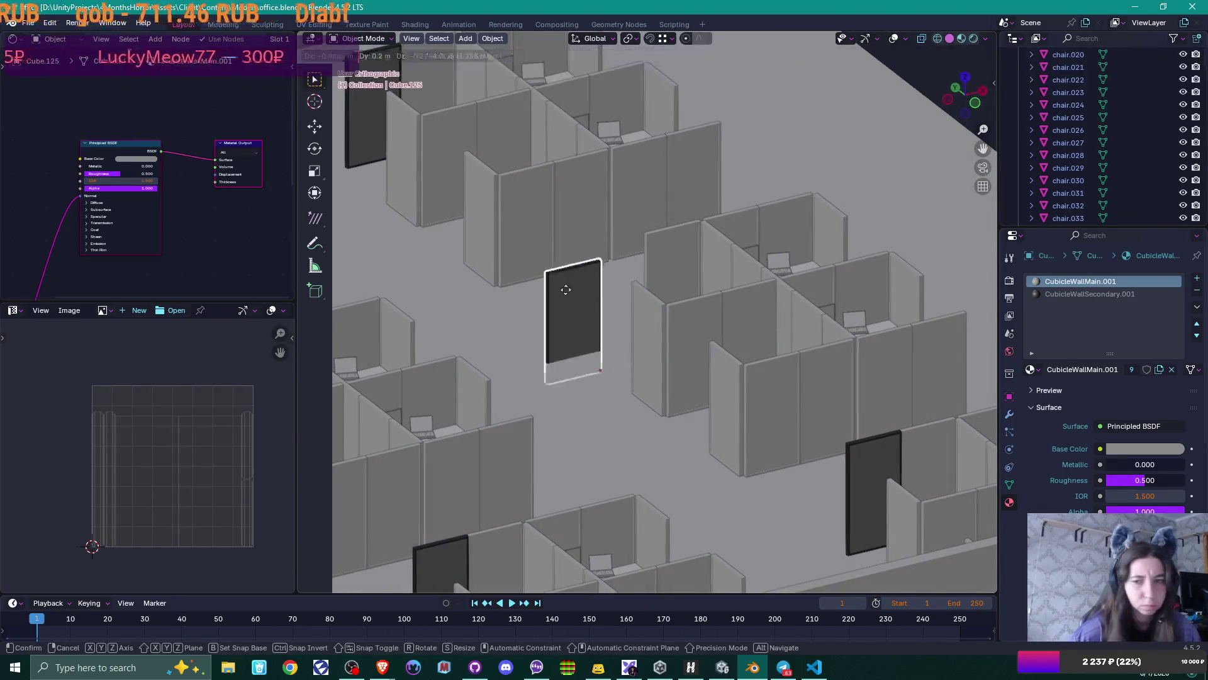
key(Escape)
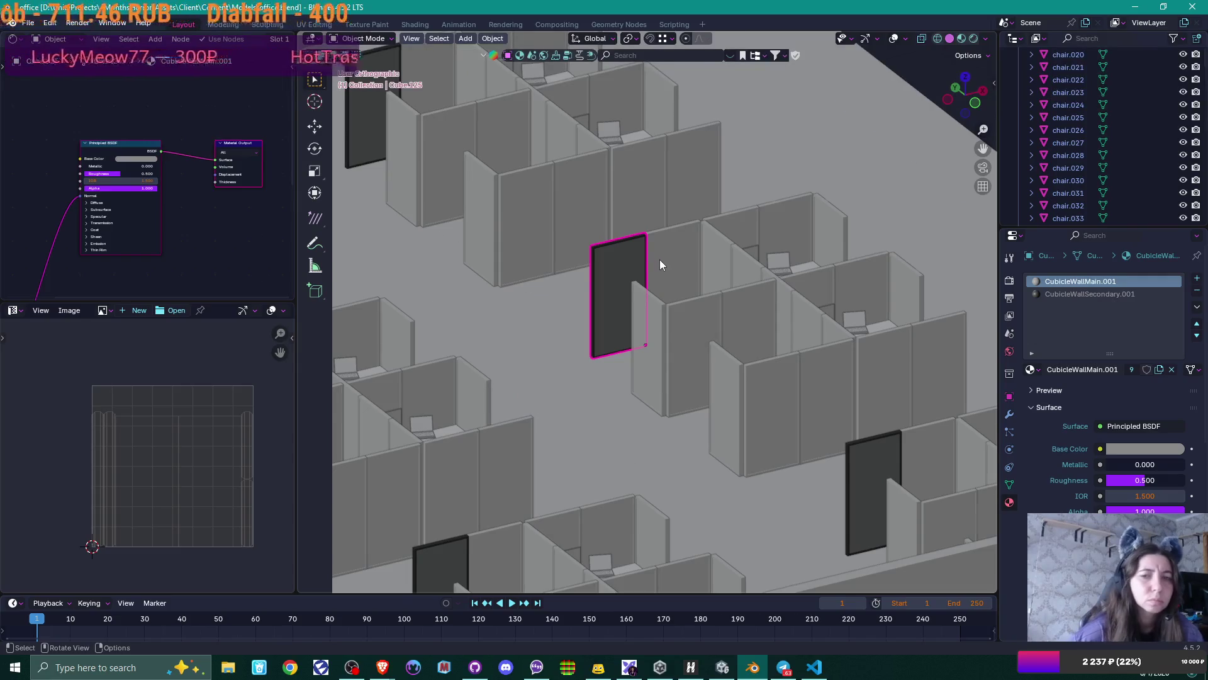
scroll(660, 260, down, 3)
mouse_move(660, 259)
middle_down()
mouse_move(656, 203)
mouse_move(606, 224)
mouse_move(630, 227)
middle_up()
click(620, 246)
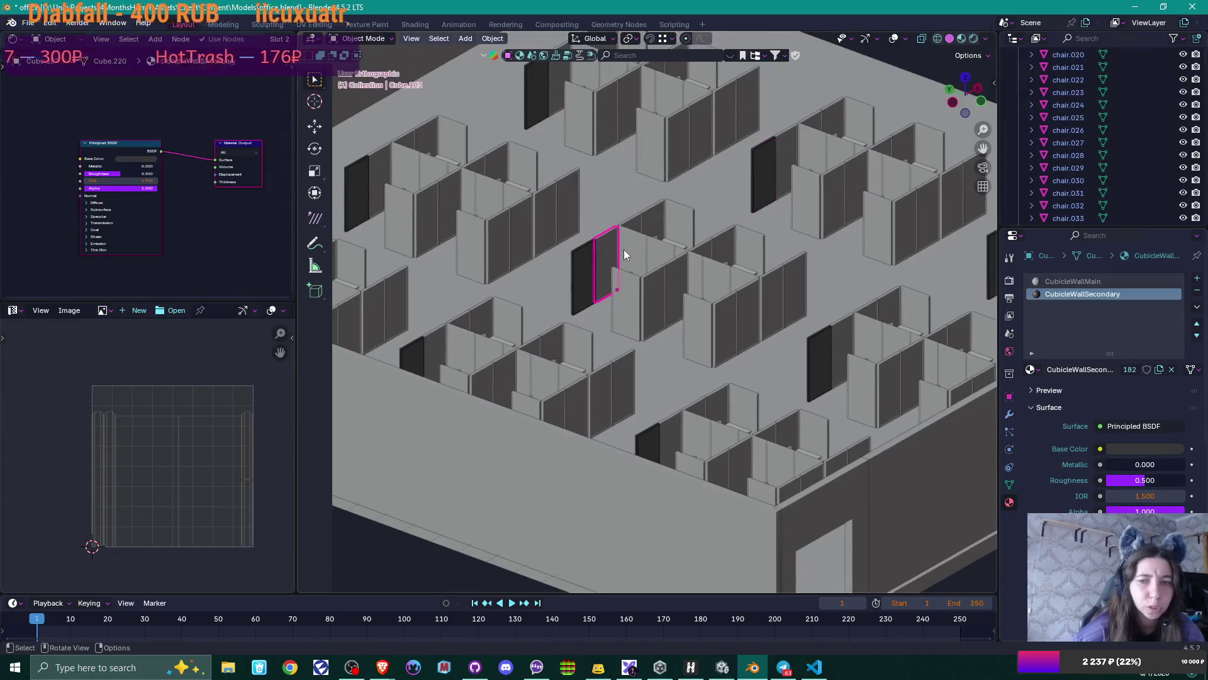
click(590, 267)
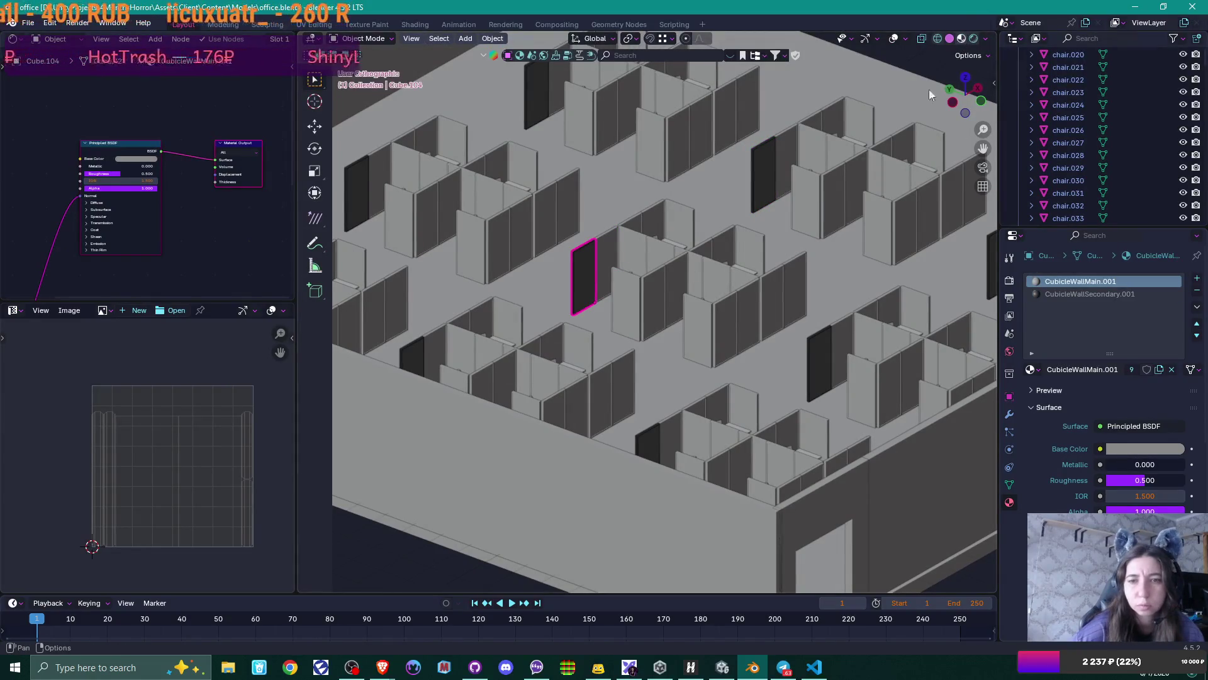
- Switch the viewport shading to Rendered and view the office from near the top
click(974, 38)
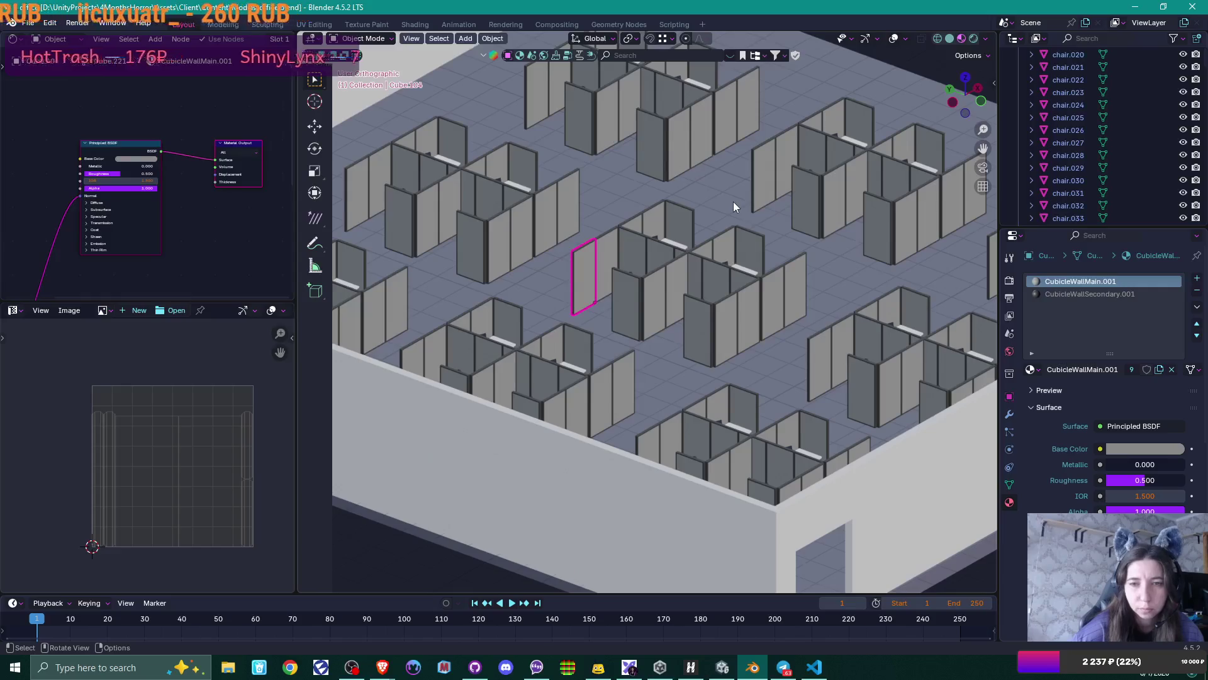
scroll(733, 201, down, 5)
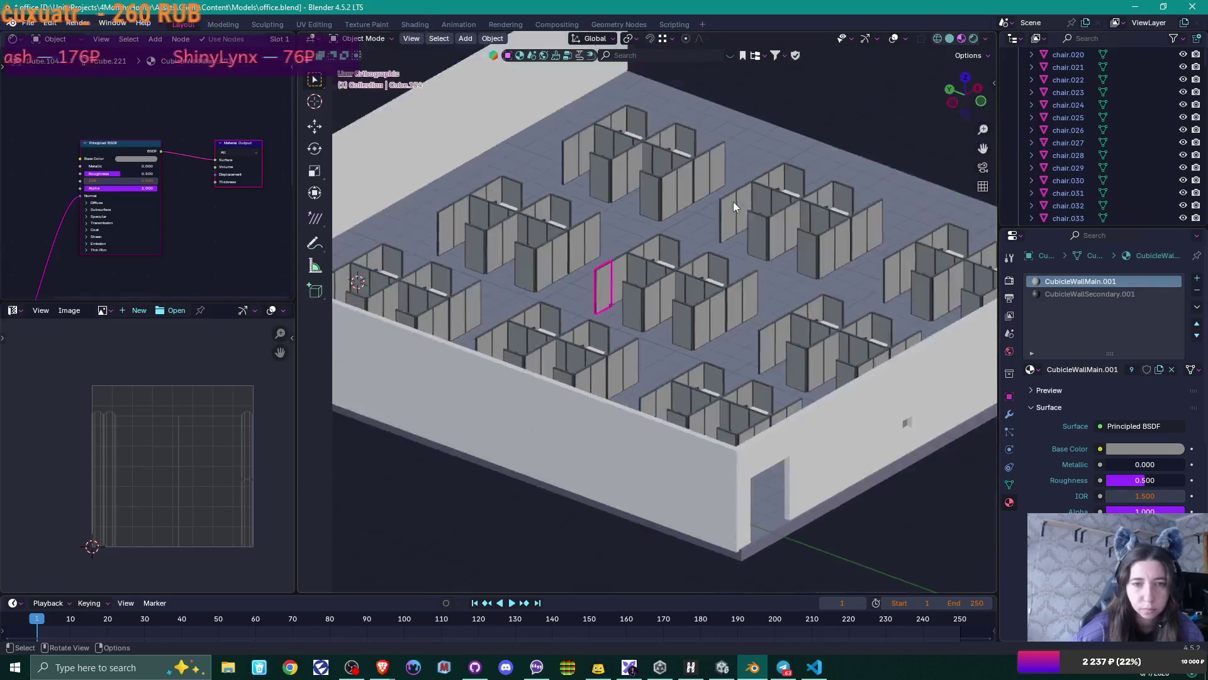
scroll(725, 216, up, 4)
mouse_move(724, 217)
middle_down()
mouse_move(579, 243)
mouse_move(584, 177)
mouse_move(663, 231)
mouse_move(637, 224)
mouse_move(685, 268)
middle_up()
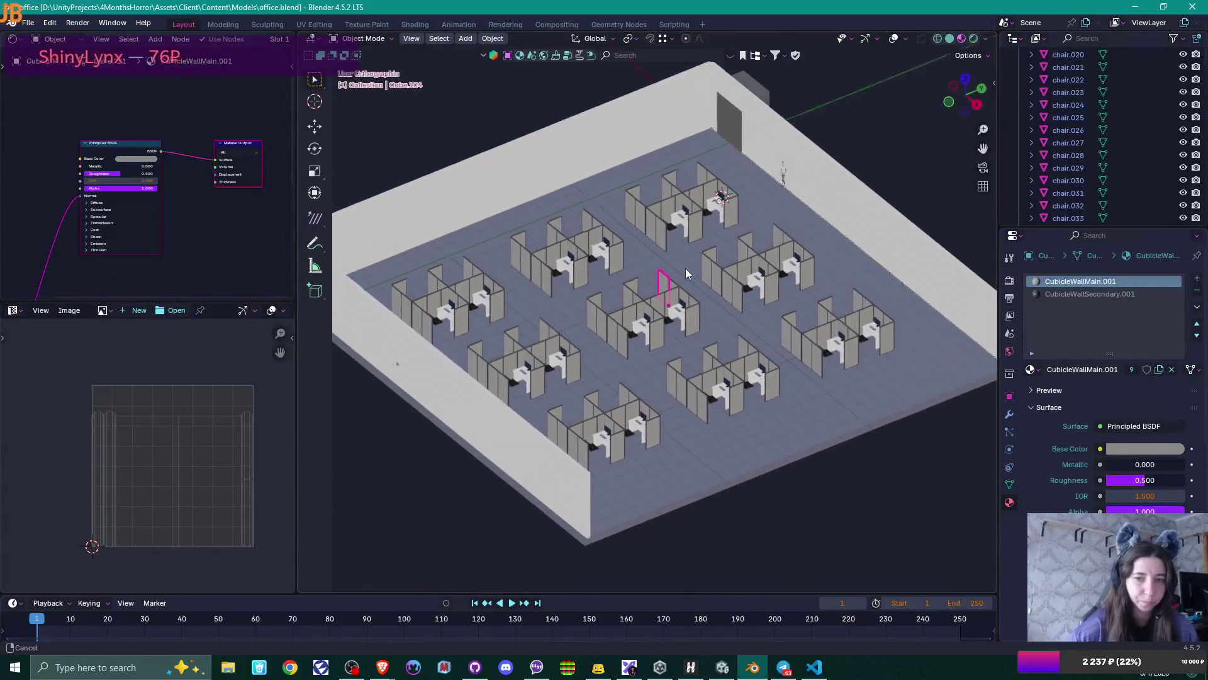
- Save office.blend with Ctrl+S and orbit around the rows of cubicle pods
key(ctrl+s)
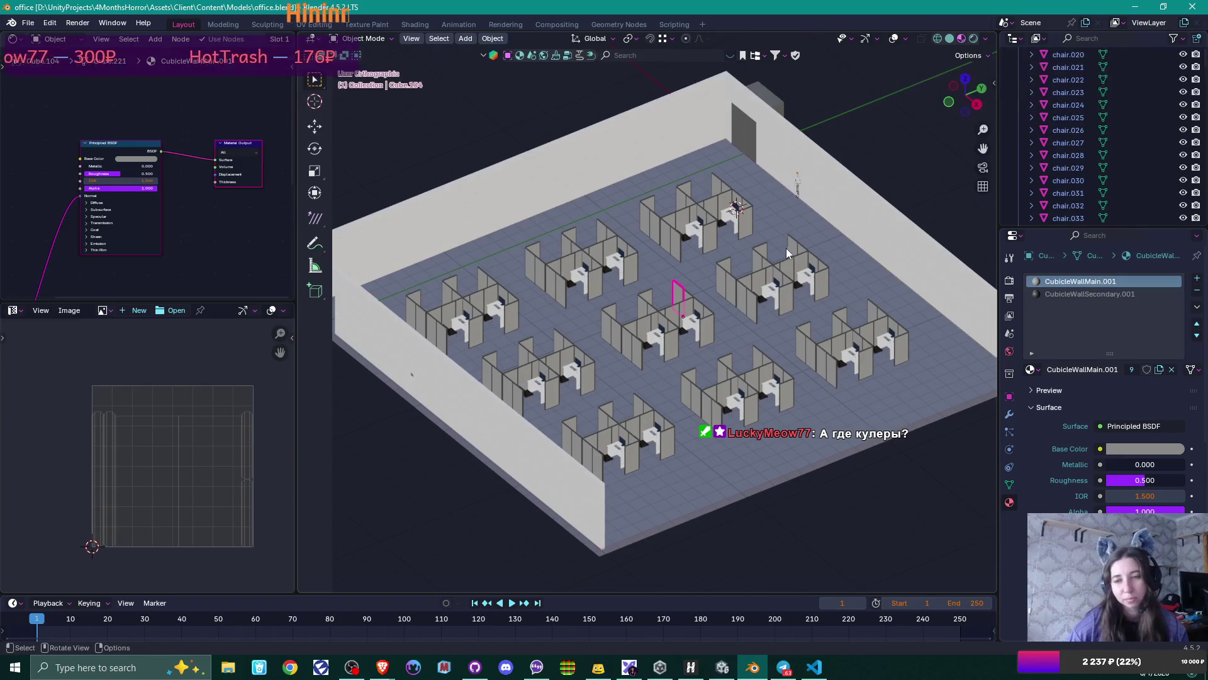
mouse_move(725, 262)
middle_down()
mouse_move(799, 268)
mouse_move(802, 286)
mouse_move(779, 276)
middle_up()
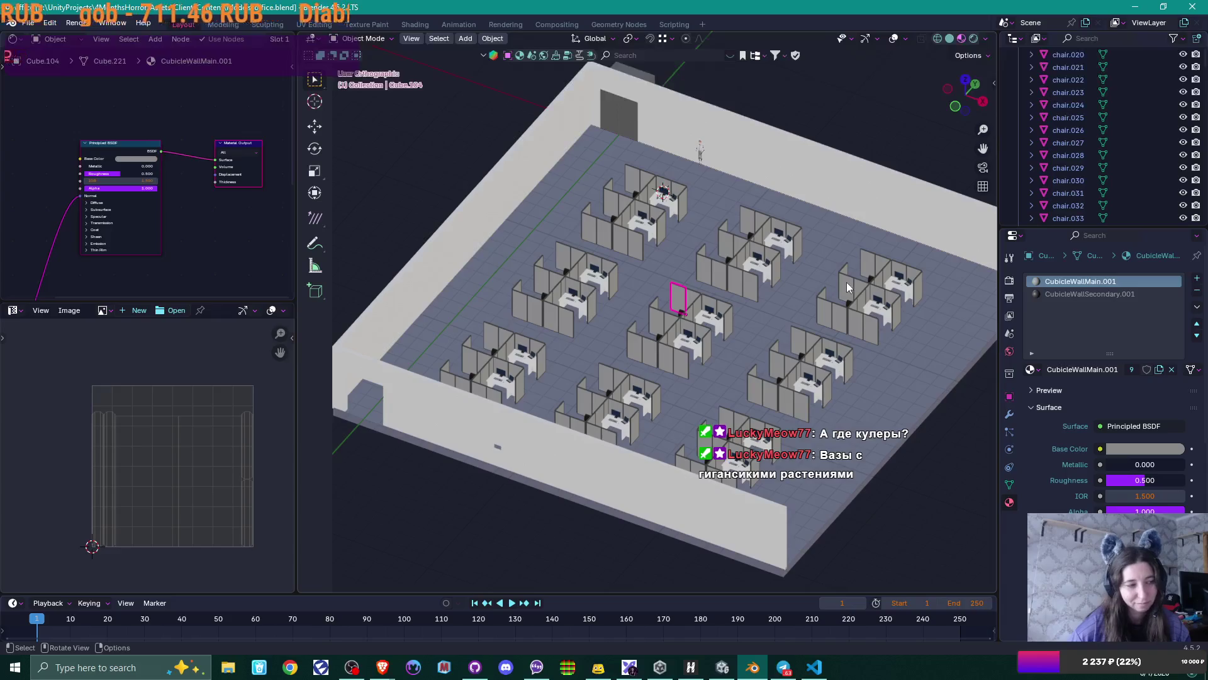
mouse_move(821, 308)
middle_down()
mouse_move(807, 288)
mouse_move(763, 293)
middle_up()
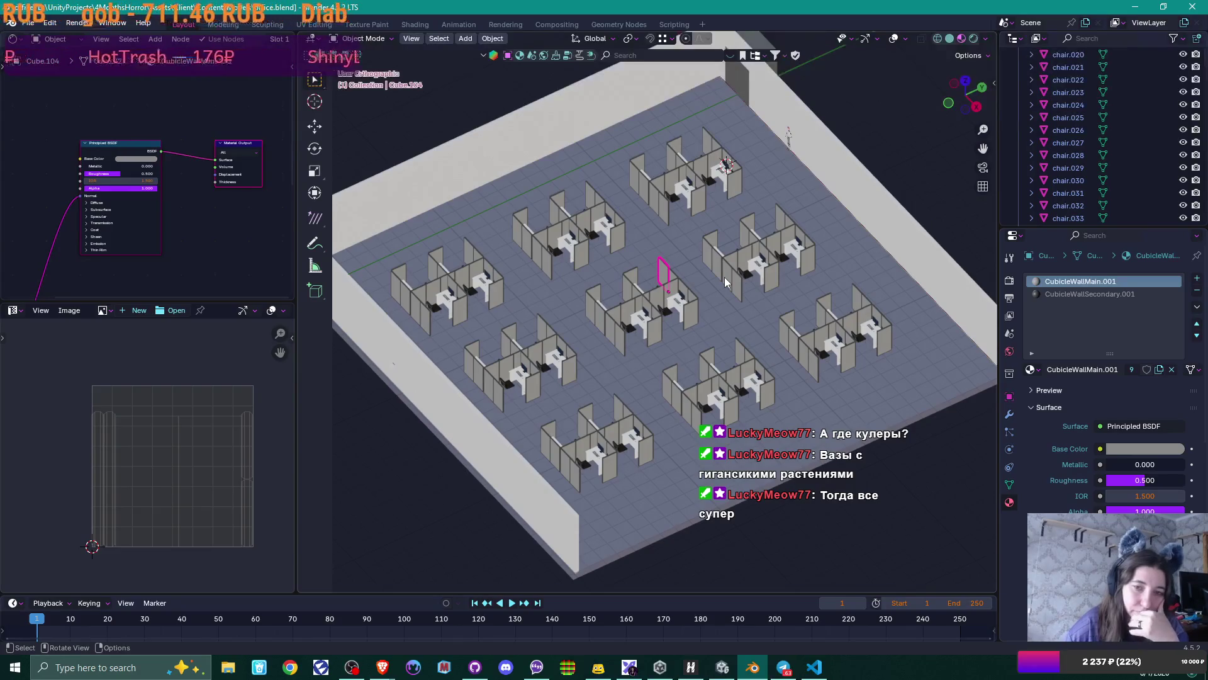
mouse_move(723, 278)
middle_down()
mouse_move(692, 281)
mouse_move(624, 255)
mouse_move(749, 252)
mouse_move(629, 262)
middle_up()
scroll(651, 337, up, 6)
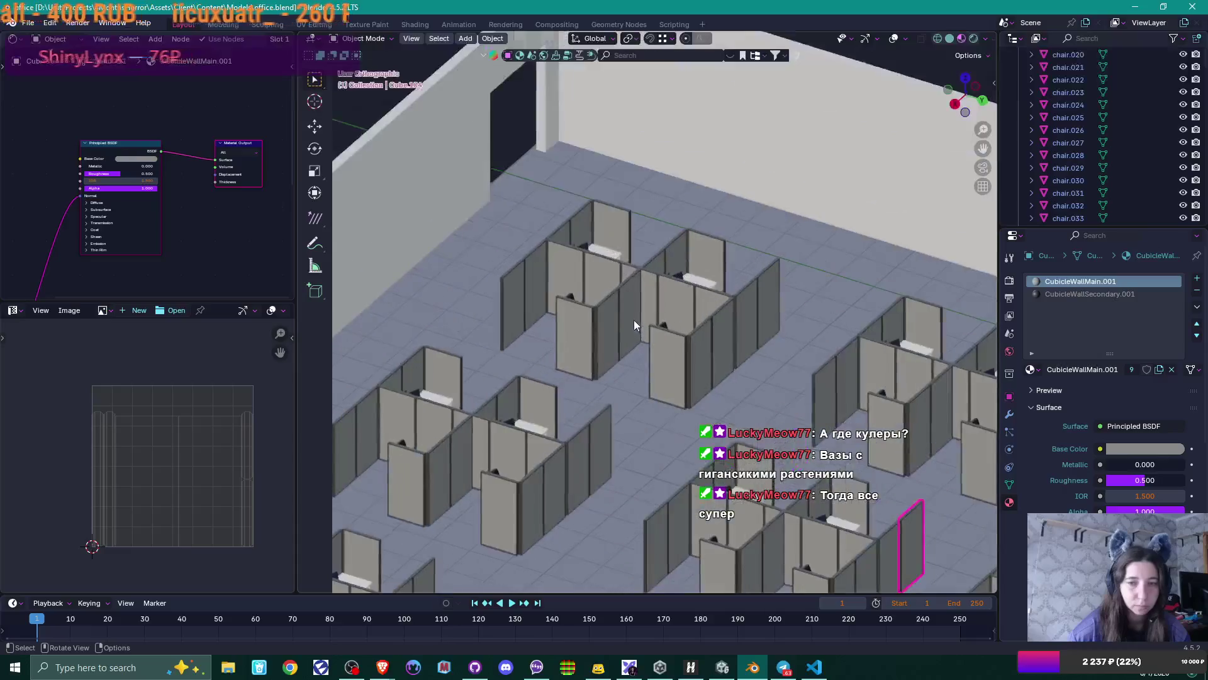
- Select WallSolid.001, then the doorway wall WallHalfDoor.001, and orbit around the room
mouse_move(633, 319)
middle_down()
mouse_move(614, 214)
mouse_move(666, 402)
mouse_move(636, 379)
mouse_move(645, 392)
mouse_move(654, 314)
middle_up()
click(654, 314)
middle_drag(757, 316, 617, 294)
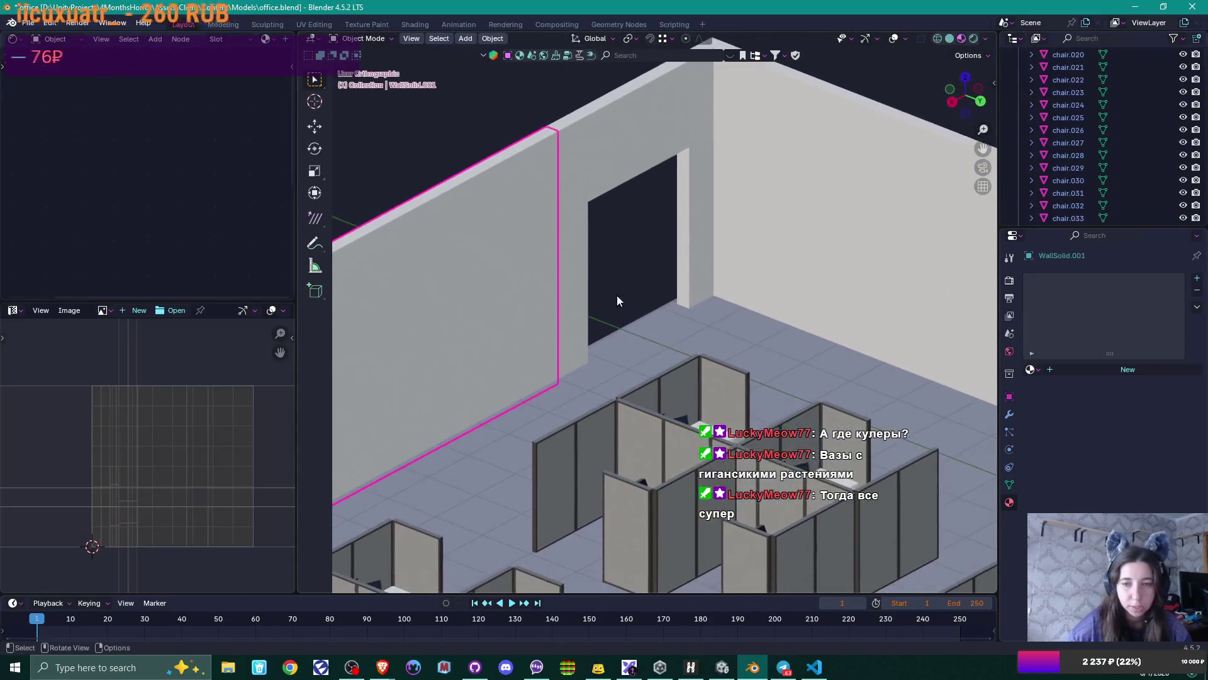
click(583, 296)
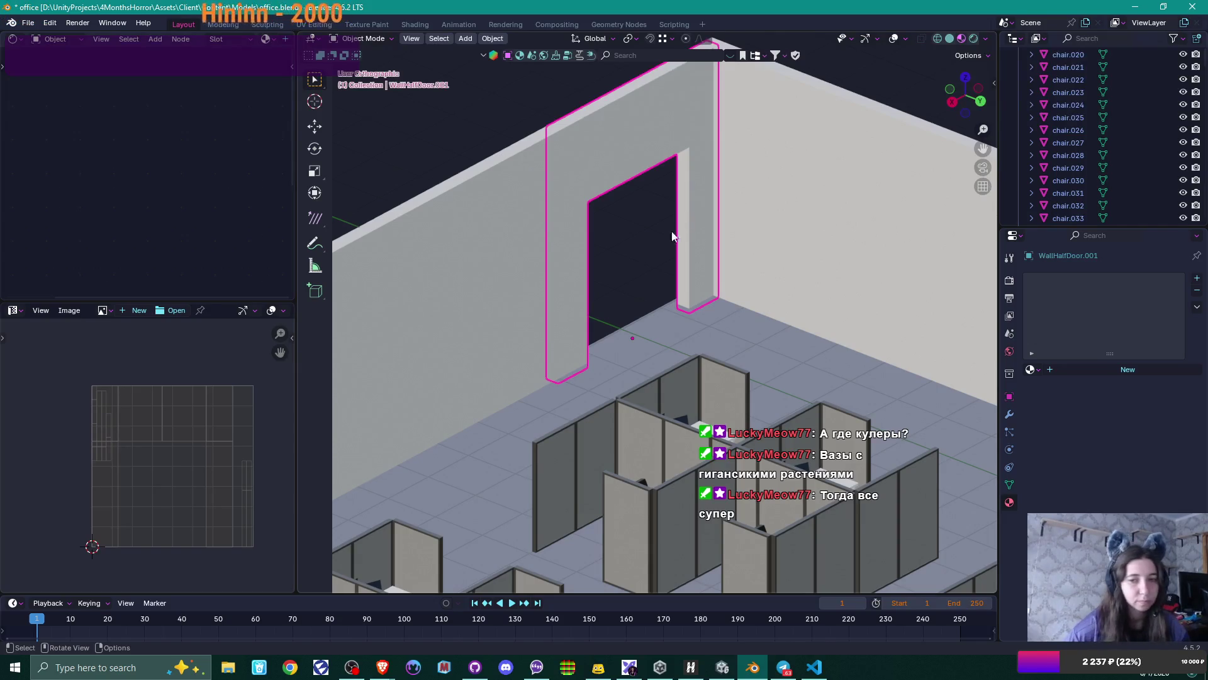
scroll(659, 221, down, 4)
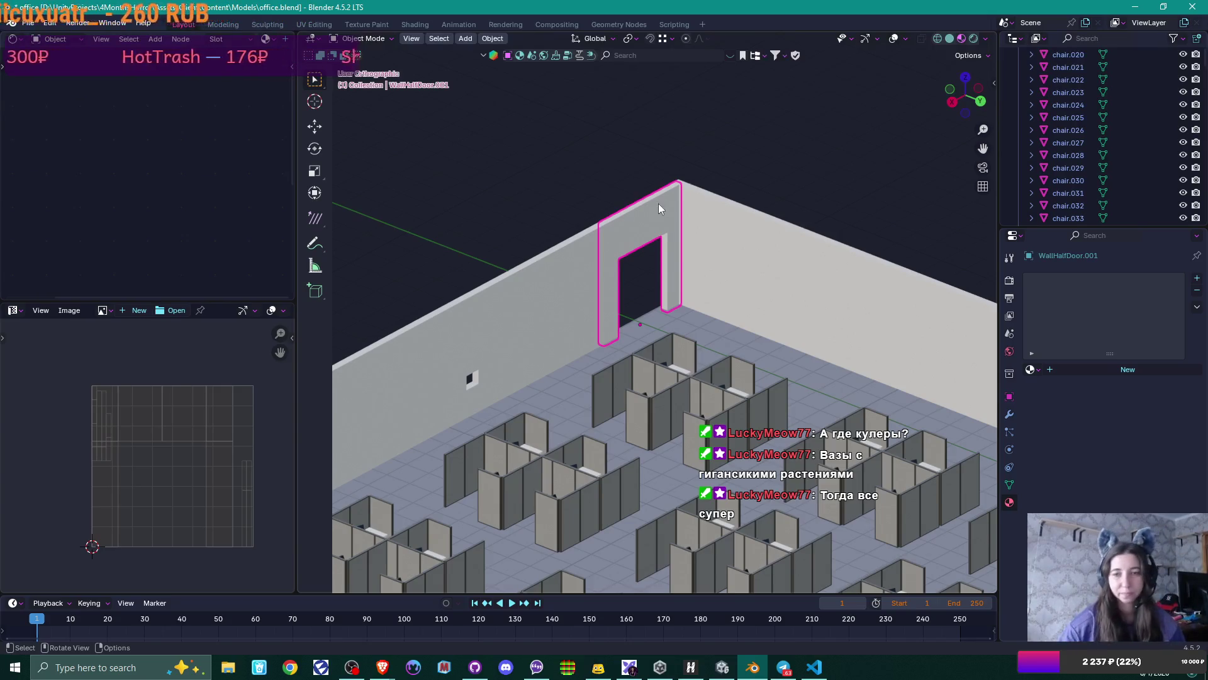
mouse_move(658, 203)
middle_down()
mouse_move(613, 227)
mouse_move(641, 261)
mouse_move(711, 251)
mouse_move(730, 285)
mouse_move(861, 267)
middle_up()
click(865, 261)
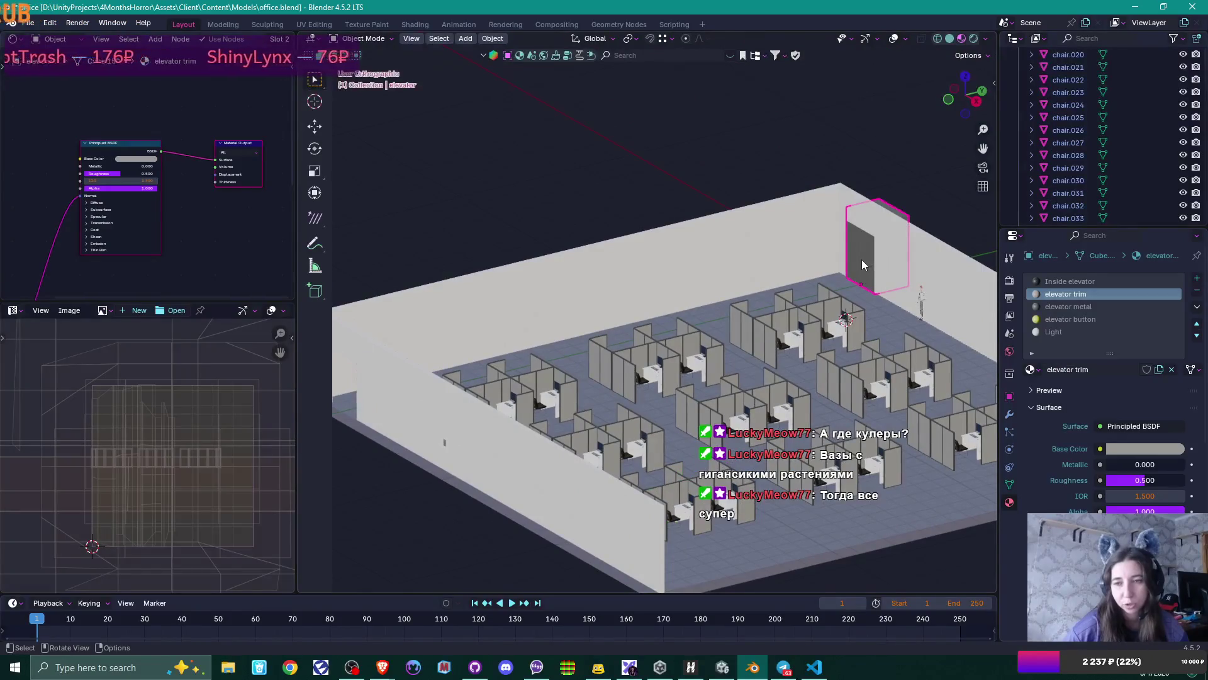
scroll(863, 260, up, 5)
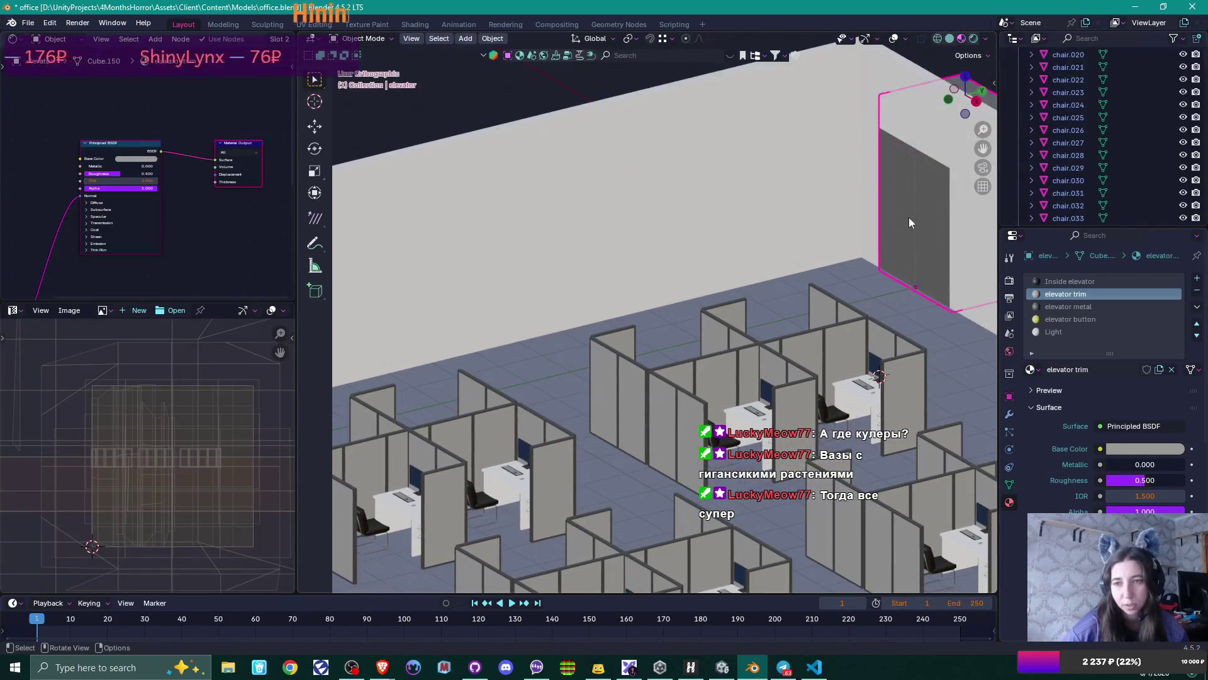
click(908, 217)
scroll(935, 255, down, 2)
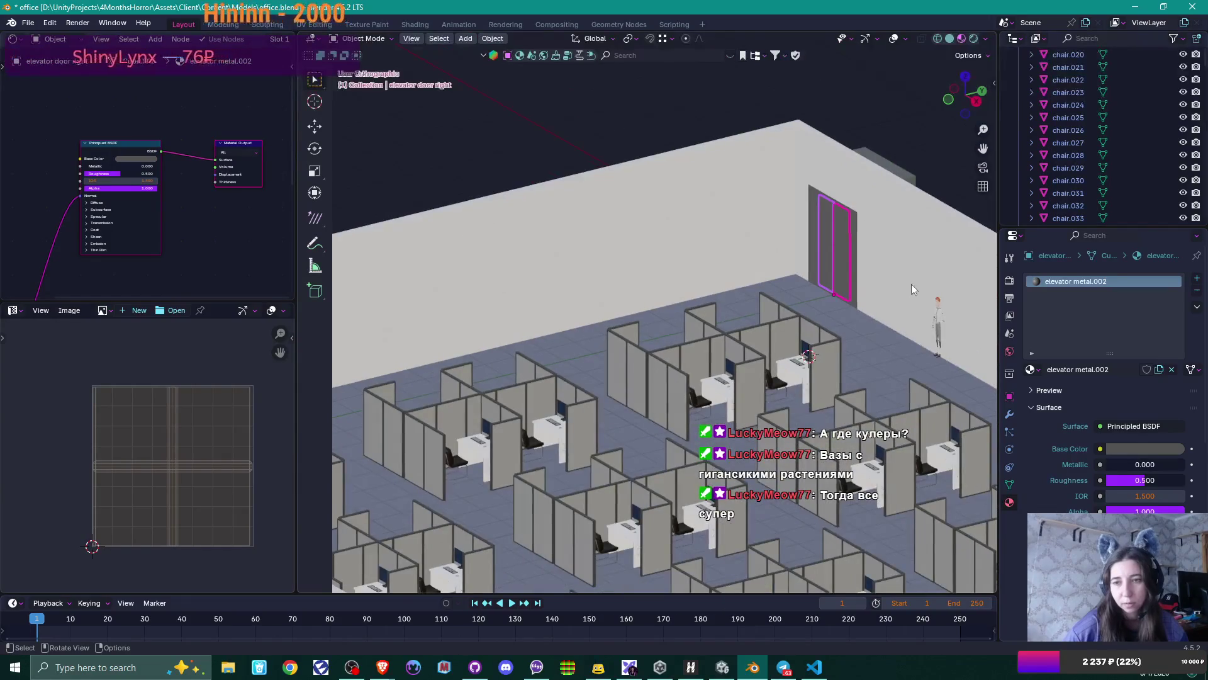
mouse_move(911, 284)
middle_down()
mouse_move(798, 311)
mouse_move(782, 226)
mouse_move(882, 402)
middle_up()
scroll(821, 304, down, 4)
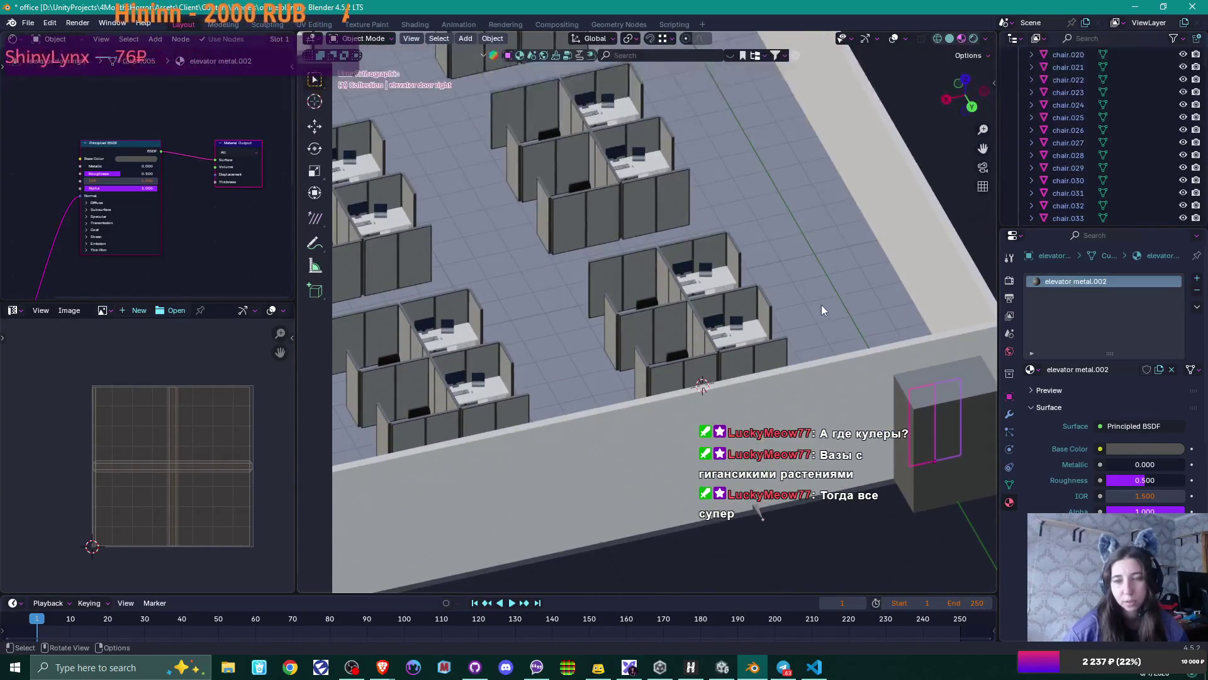
mouse_move(775, 269)
middle_down()
mouse_move(794, 316)
mouse_move(772, 335)
mouse_move(800, 342)
middle_up()
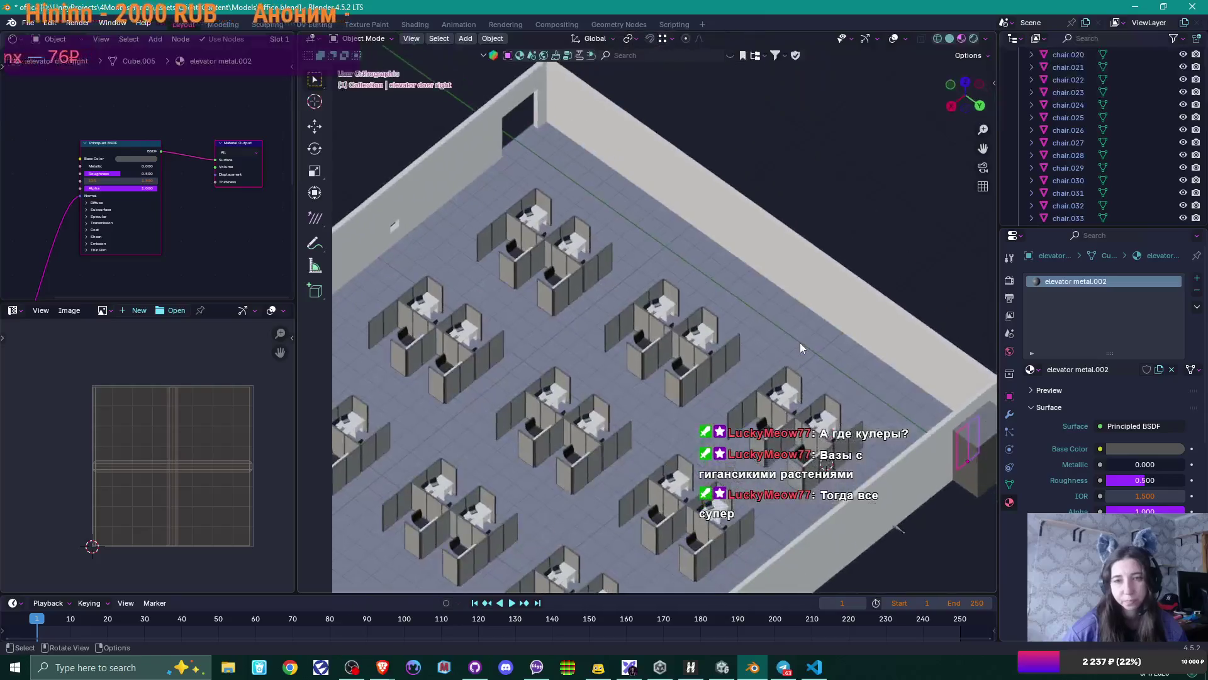
key(shift+d)
key(y)
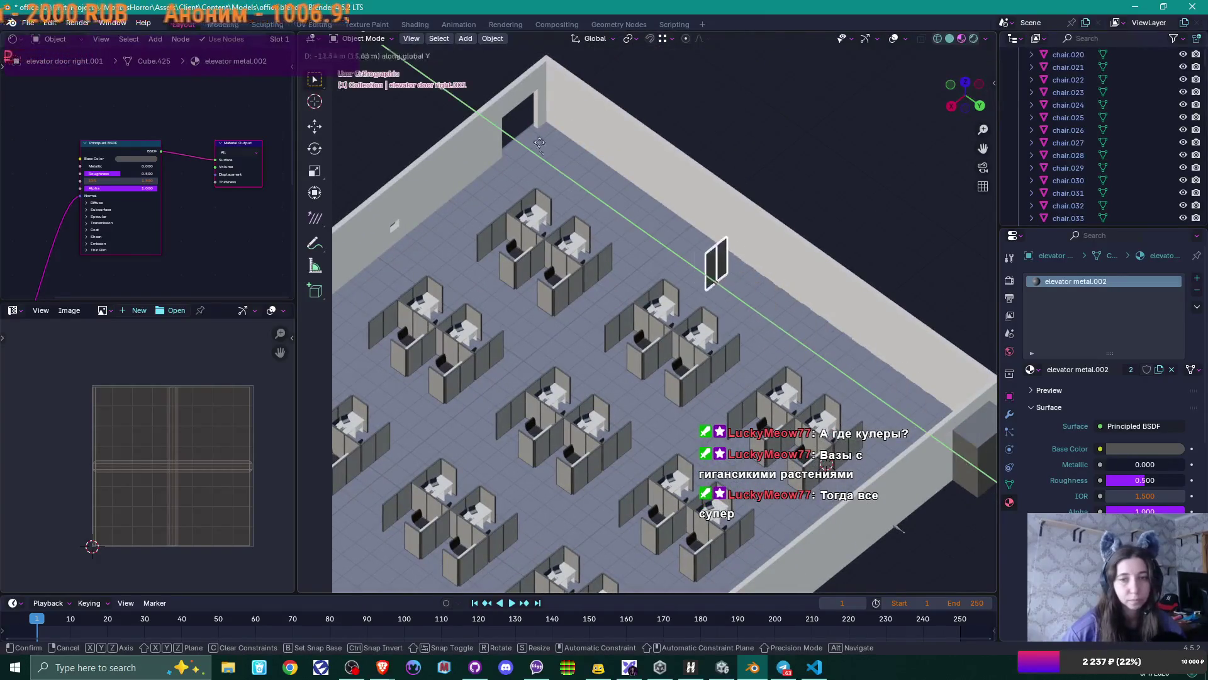
click(531, 123)
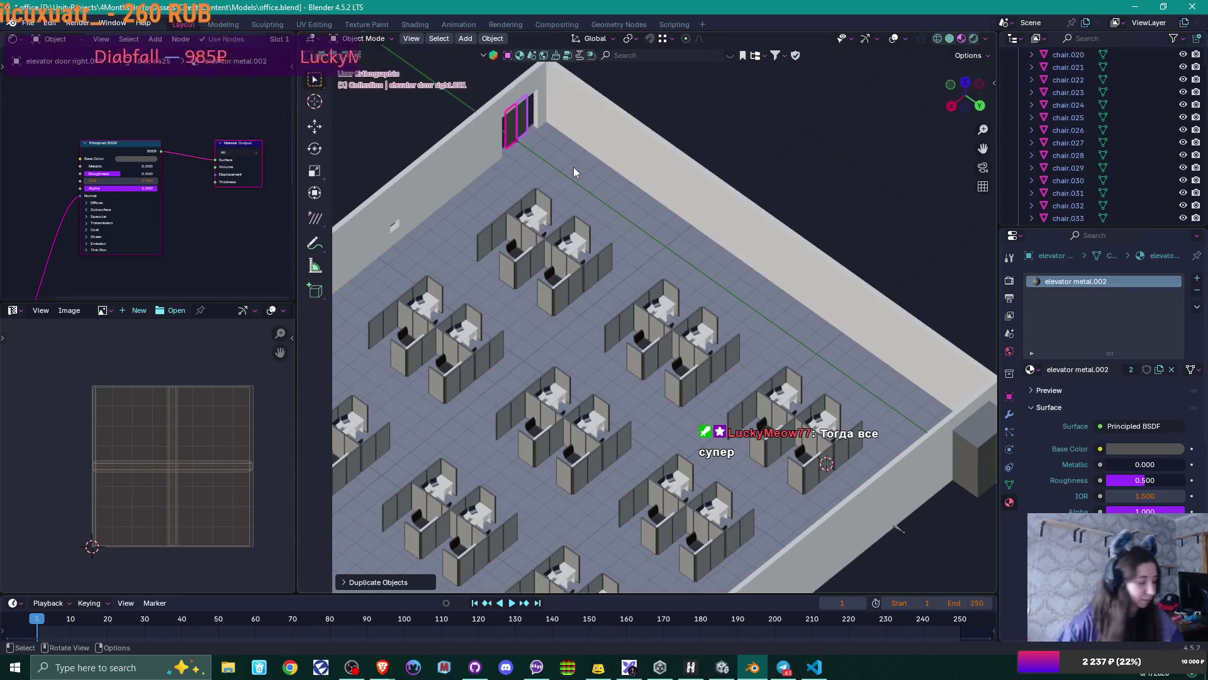
scroll(560, 140, up, 4)
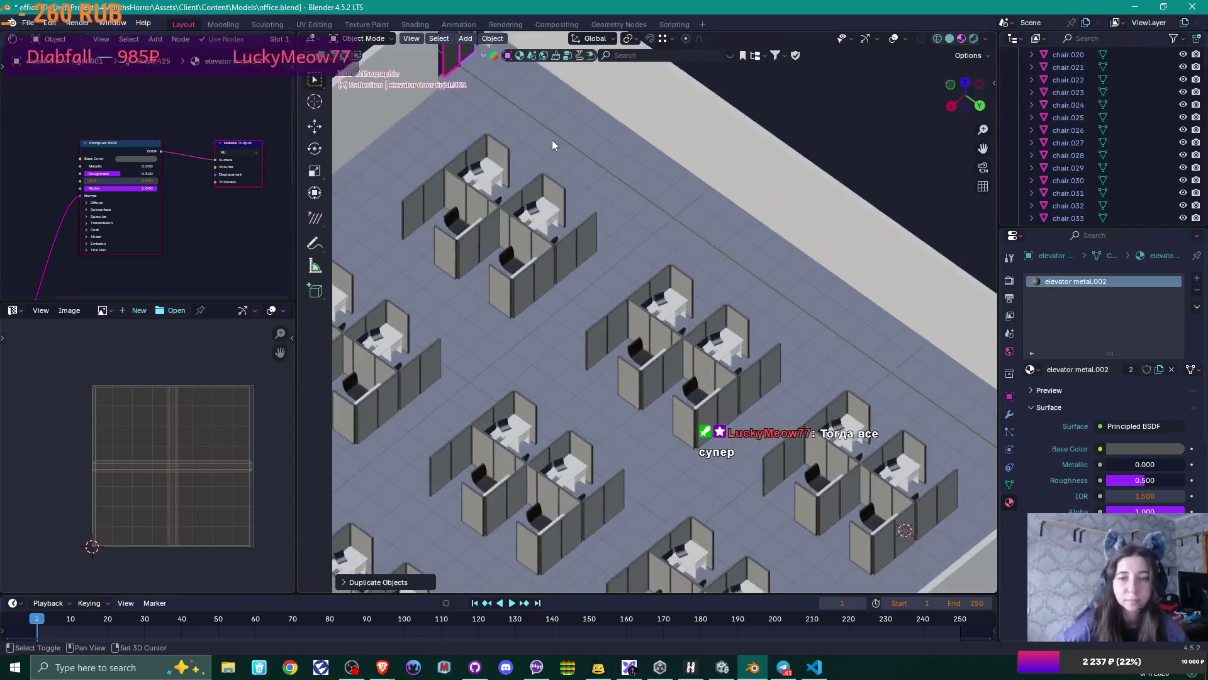
mouse_move(552, 139)
shift+middle_down()
mouse_move(627, 352)
mouse_move(597, 362)
mouse_move(648, 274)
mouse_move(613, 254)
mouse_move(639, 259)
mouse_move(584, 330)
shift+middle_up()
scroll(585, 324, up, 4)
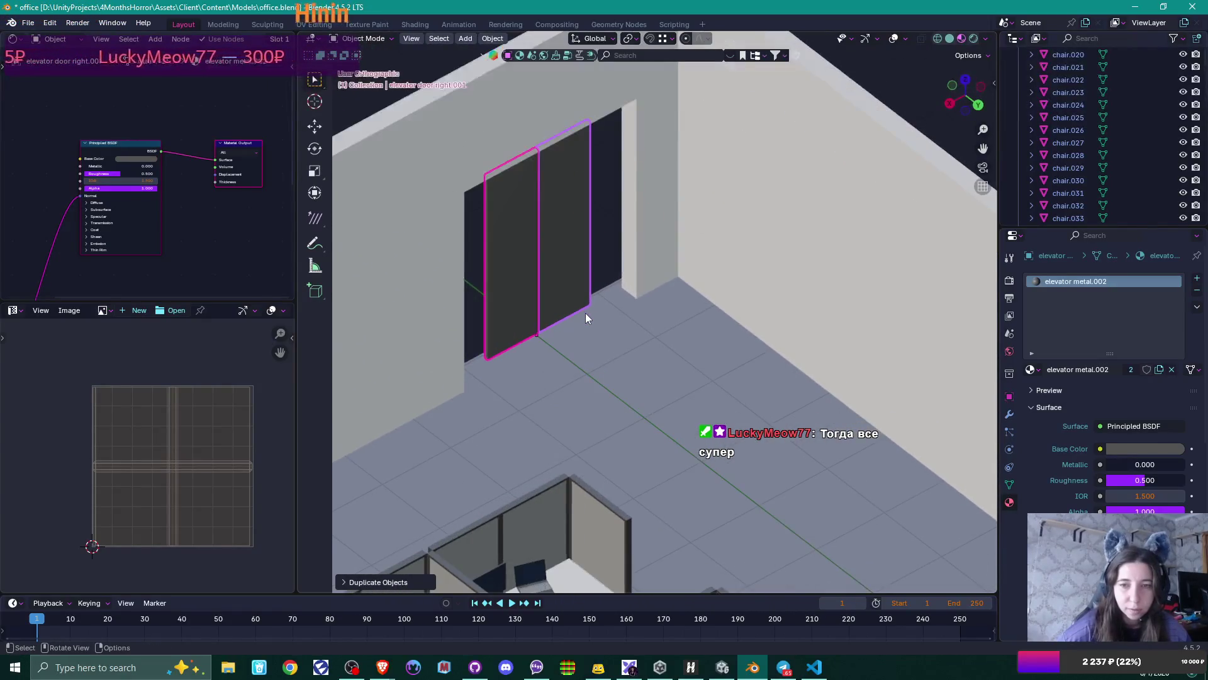
key(g)
key(y)
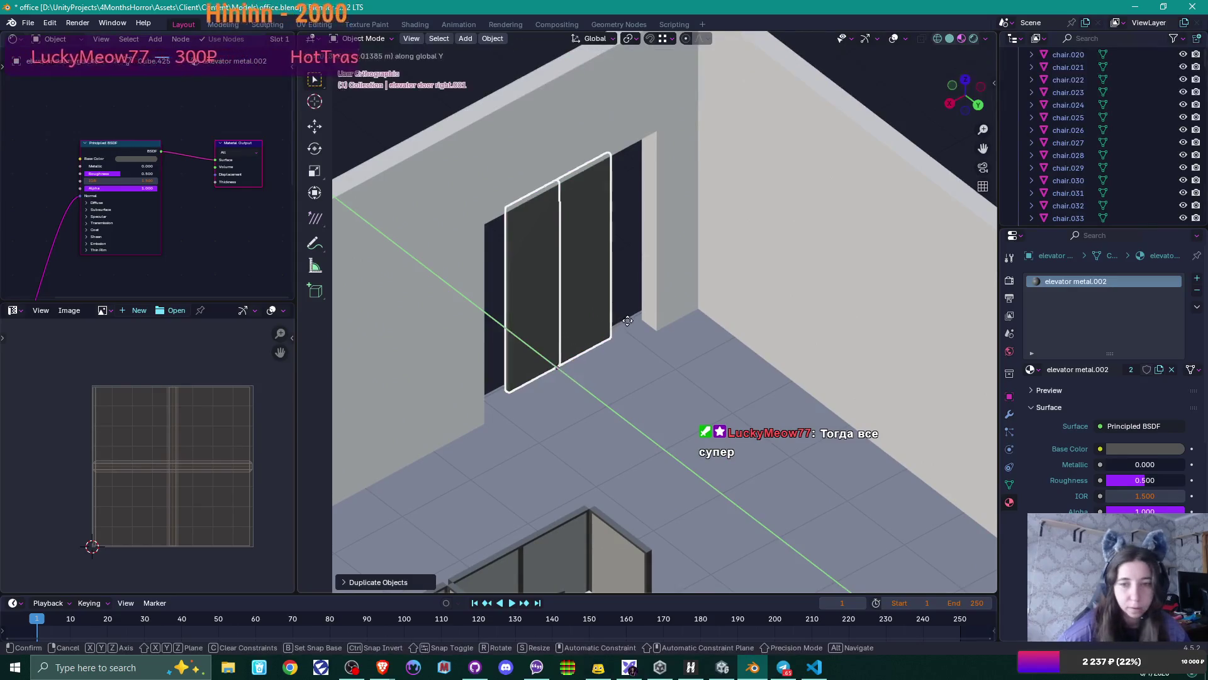
click(655, 327)
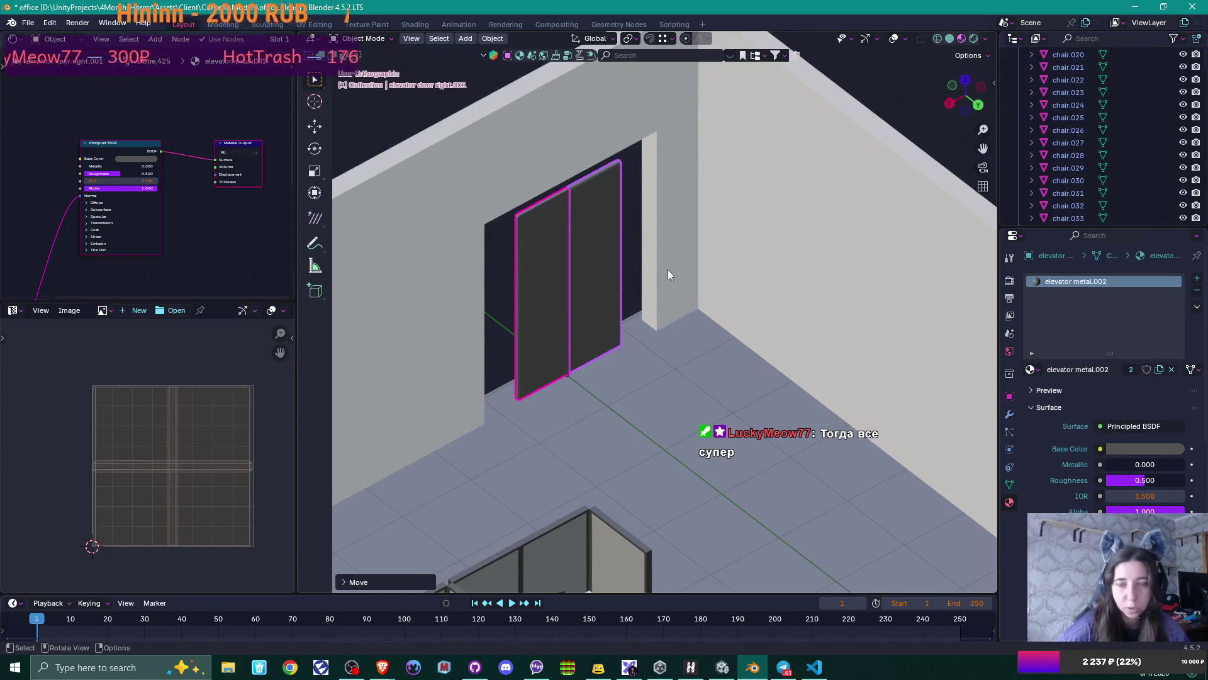
middle_drag(660, 258, 618, 271)
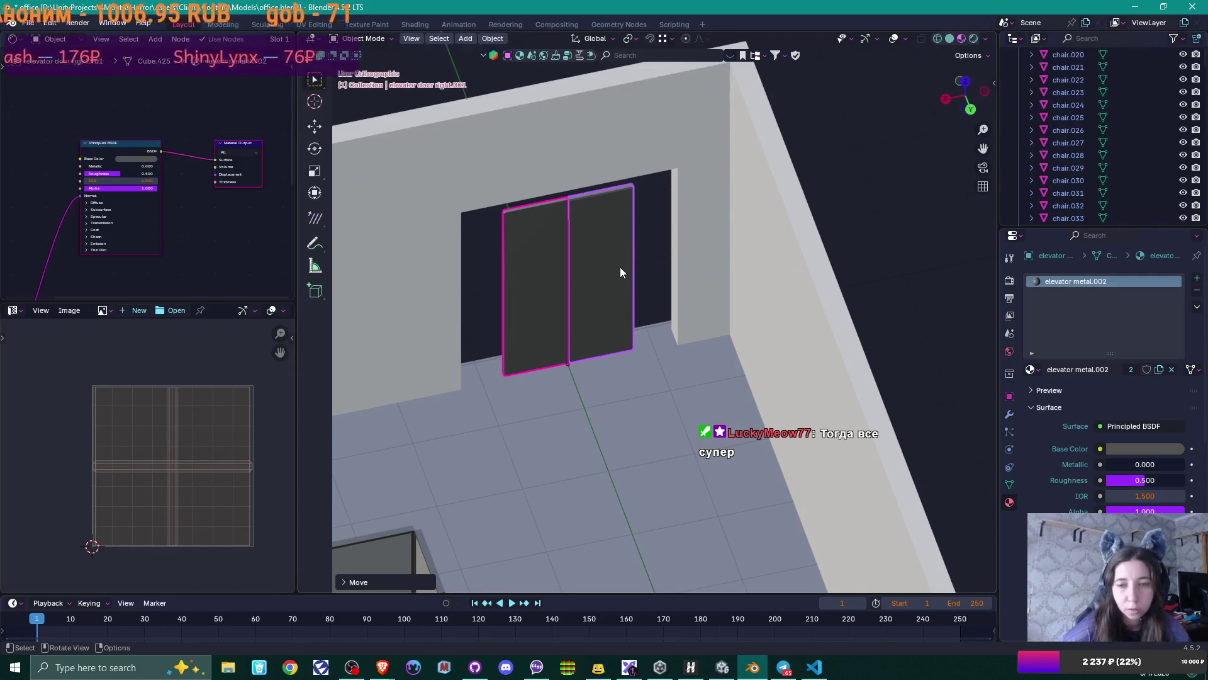
middle_drag(620, 270, 606, 283)
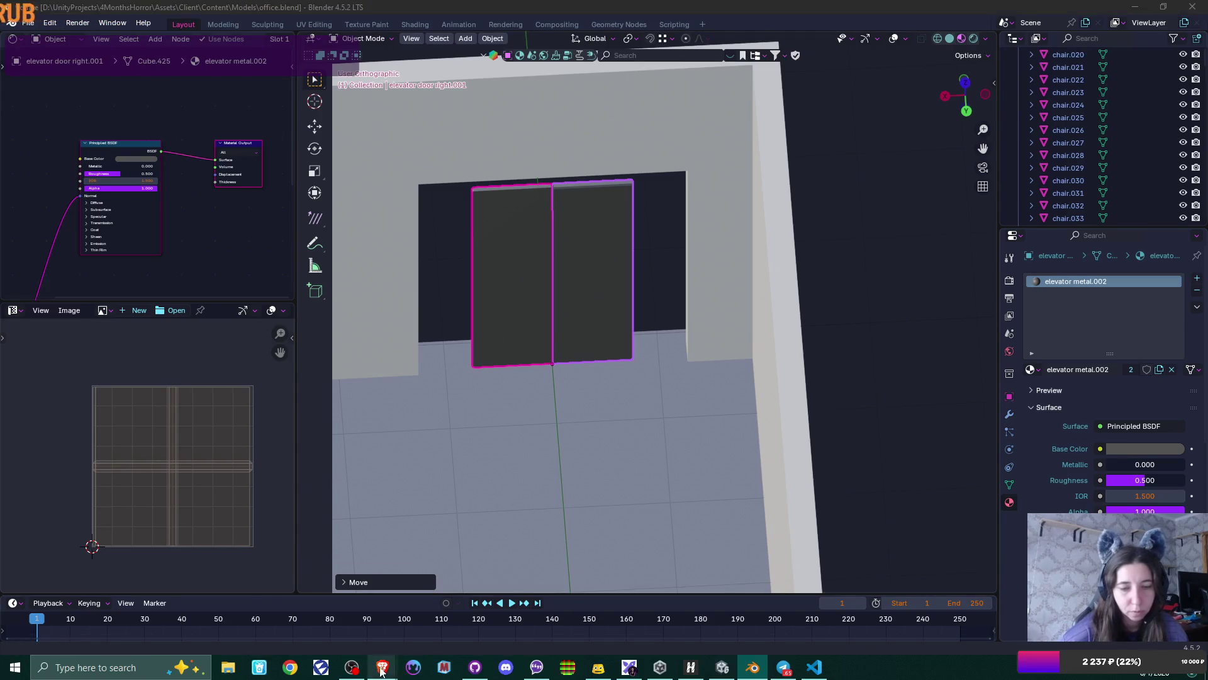
mouse_move(383, 667)
click(413, 619)
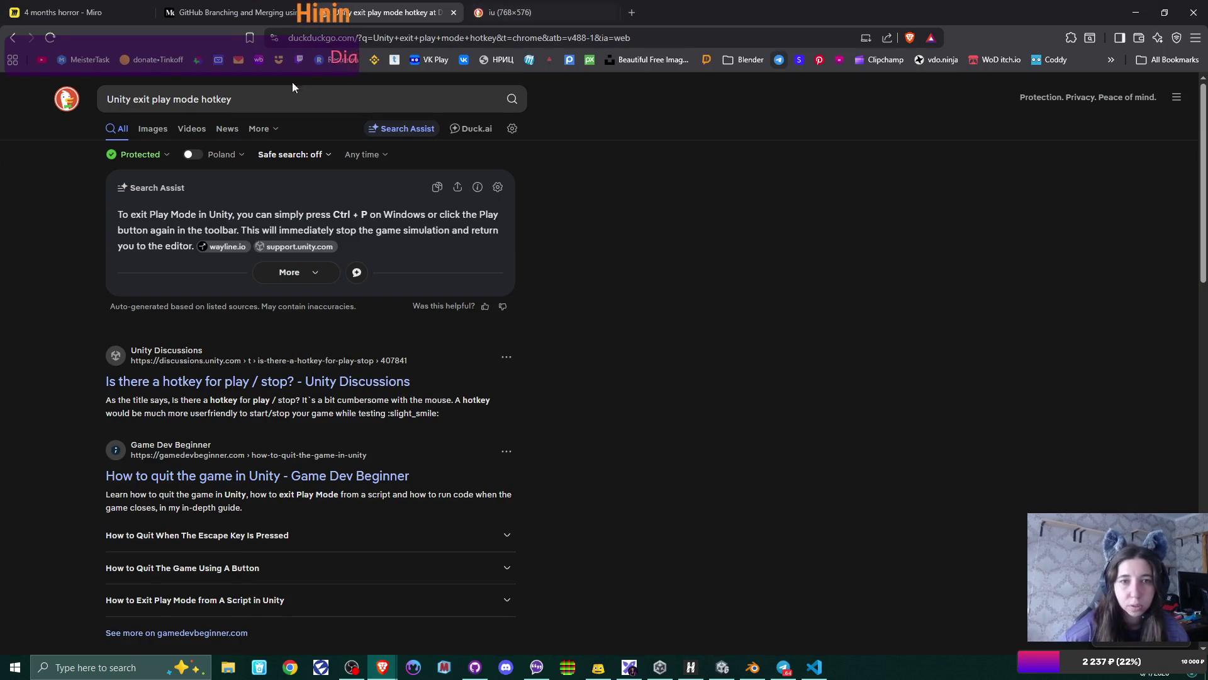
- Search DuckDuckGo images for 'office glass doors' and enlarge the Kisi Commercial Office Doors picture
click(189, 99)
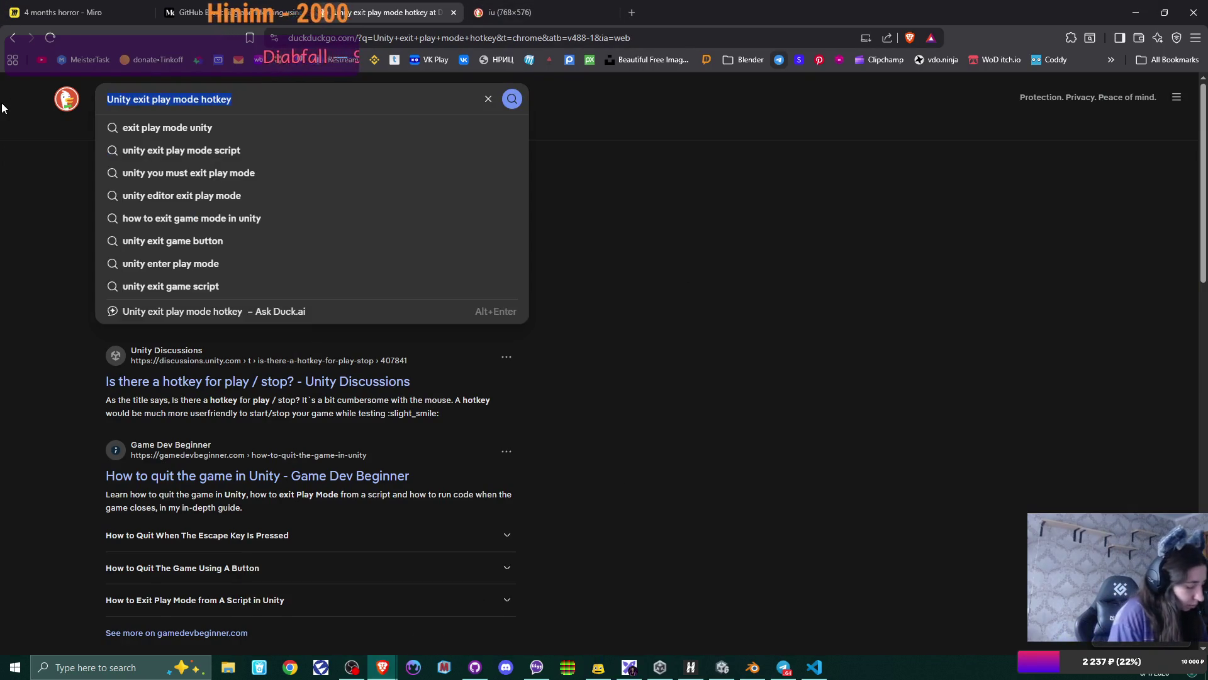
text(office g)
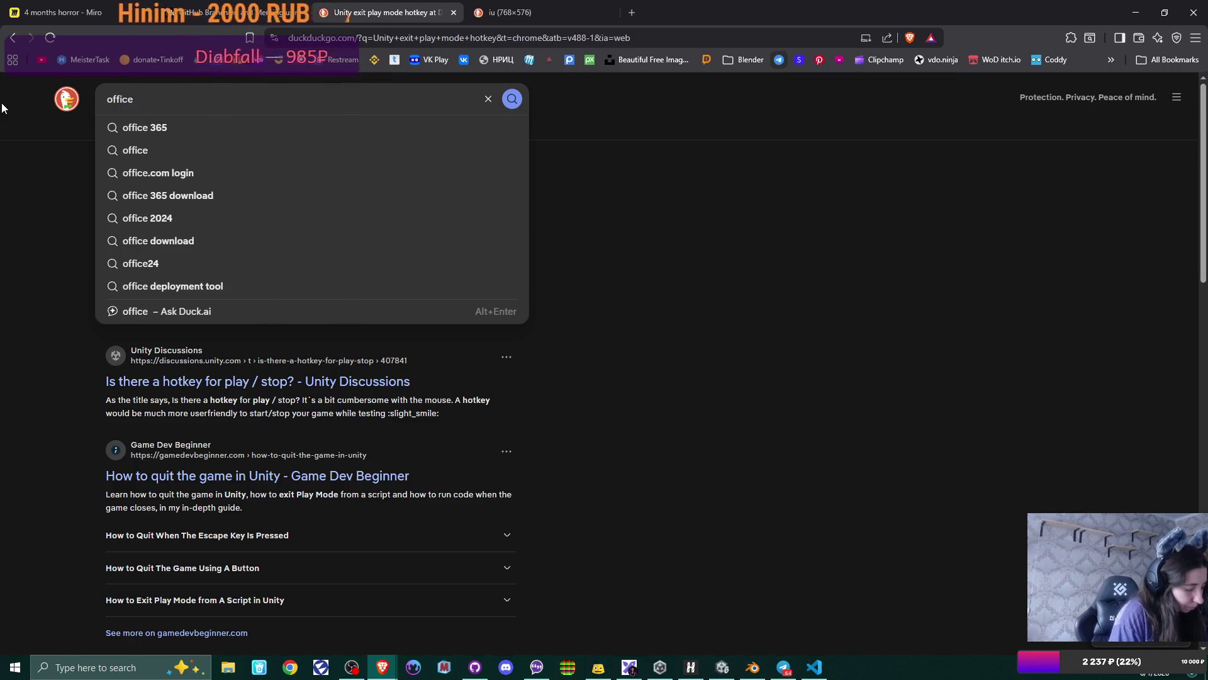
text(lass )
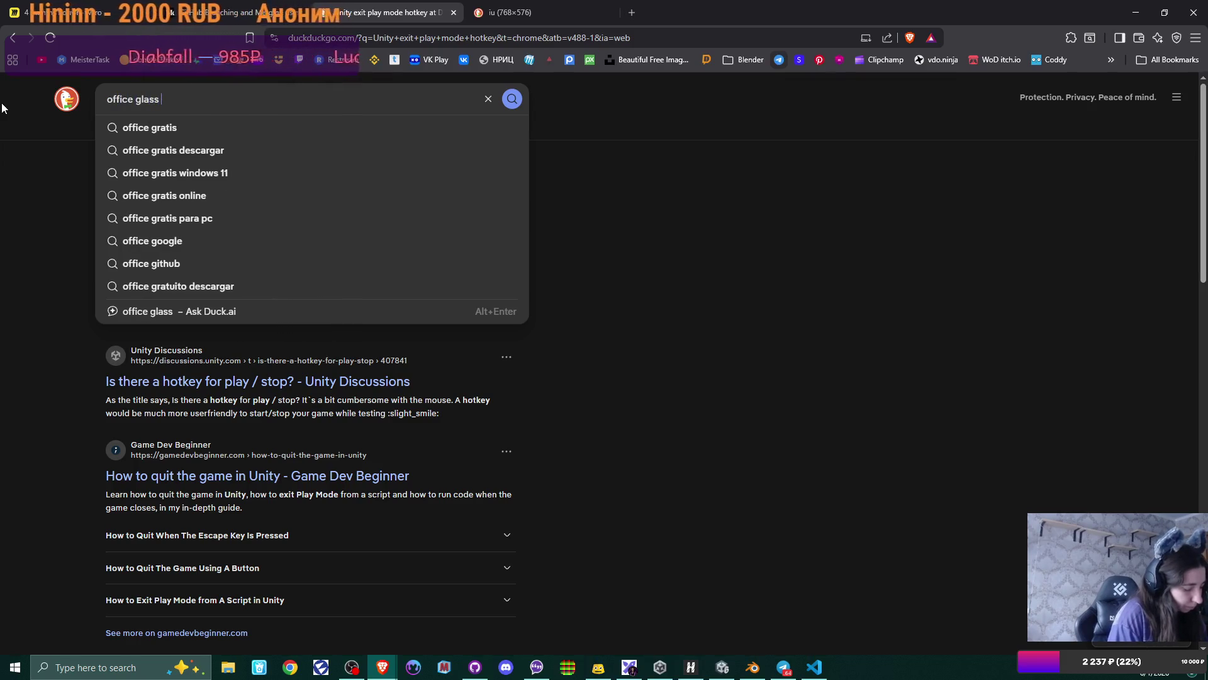
text(doors)
key(Return)
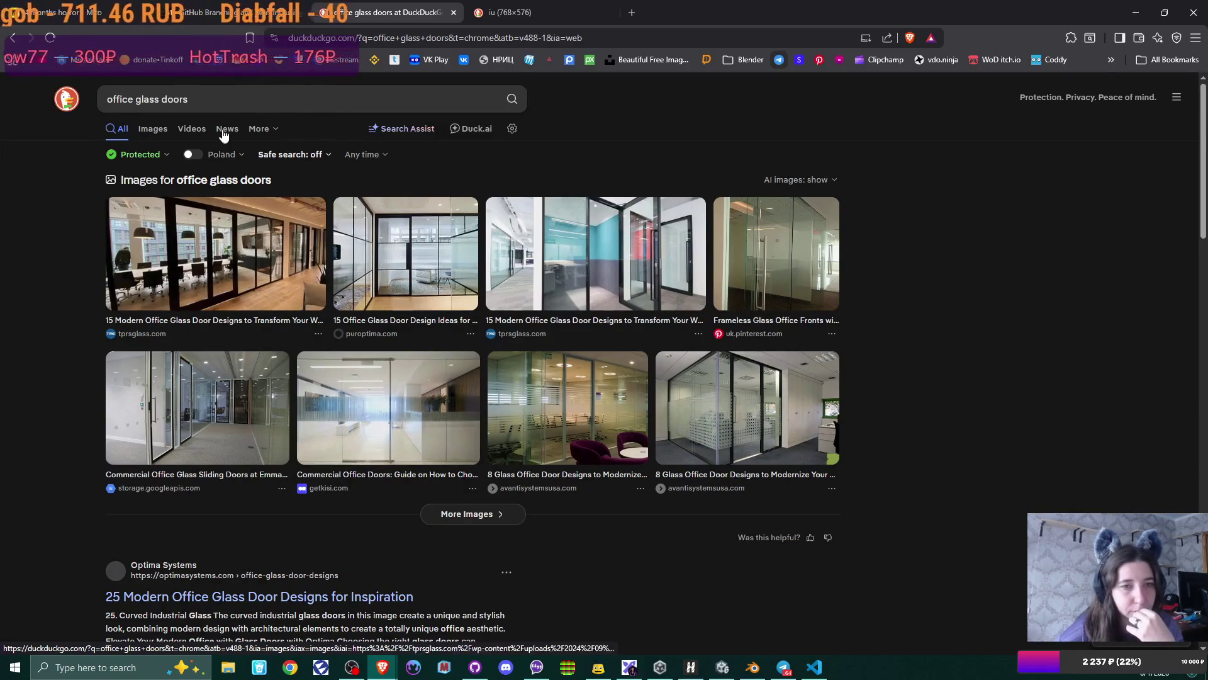
click(153, 128)
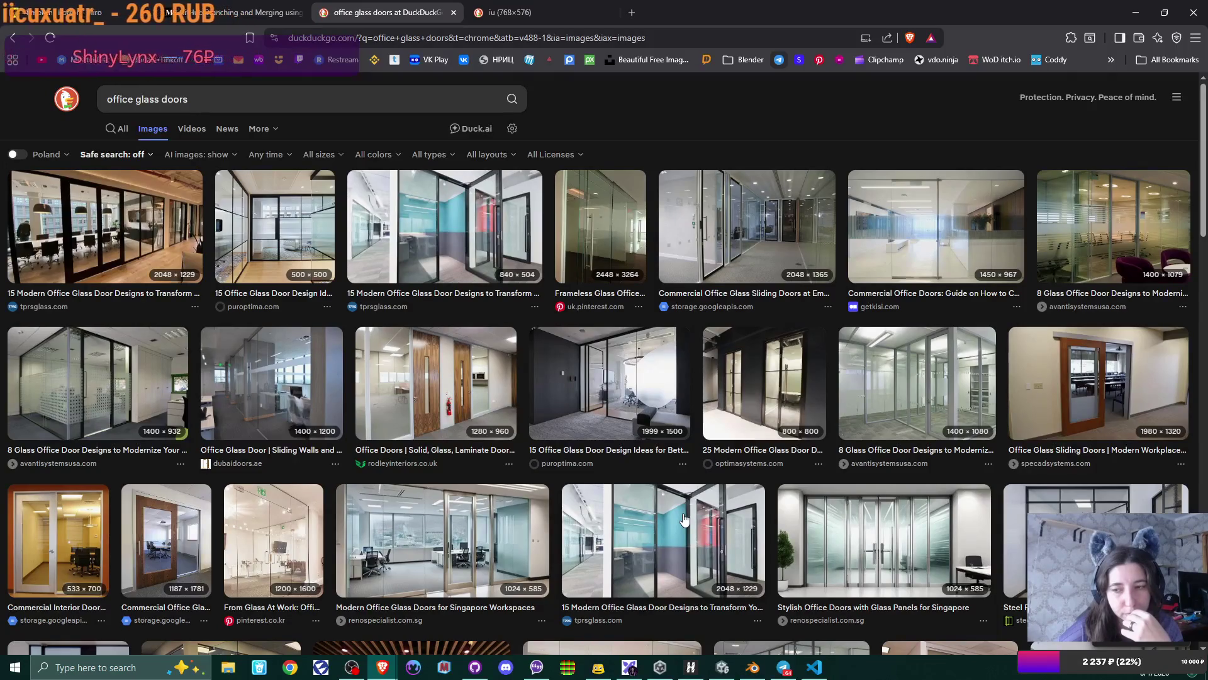
click(923, 247)
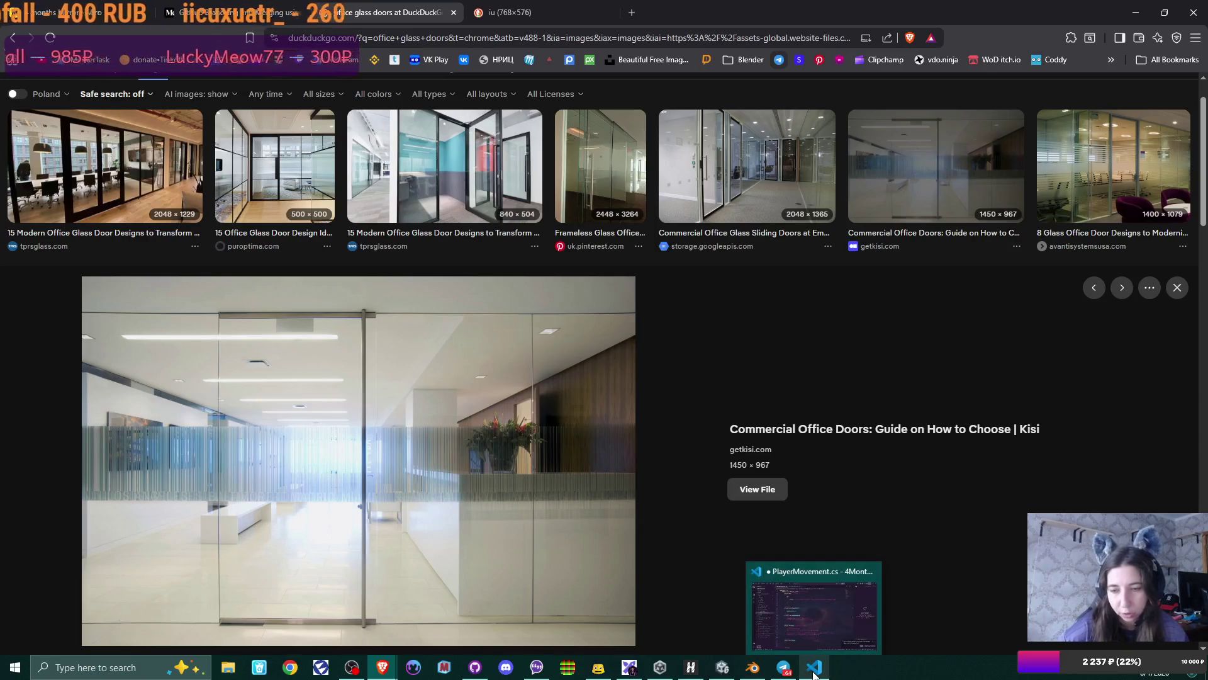
click(761, 656)
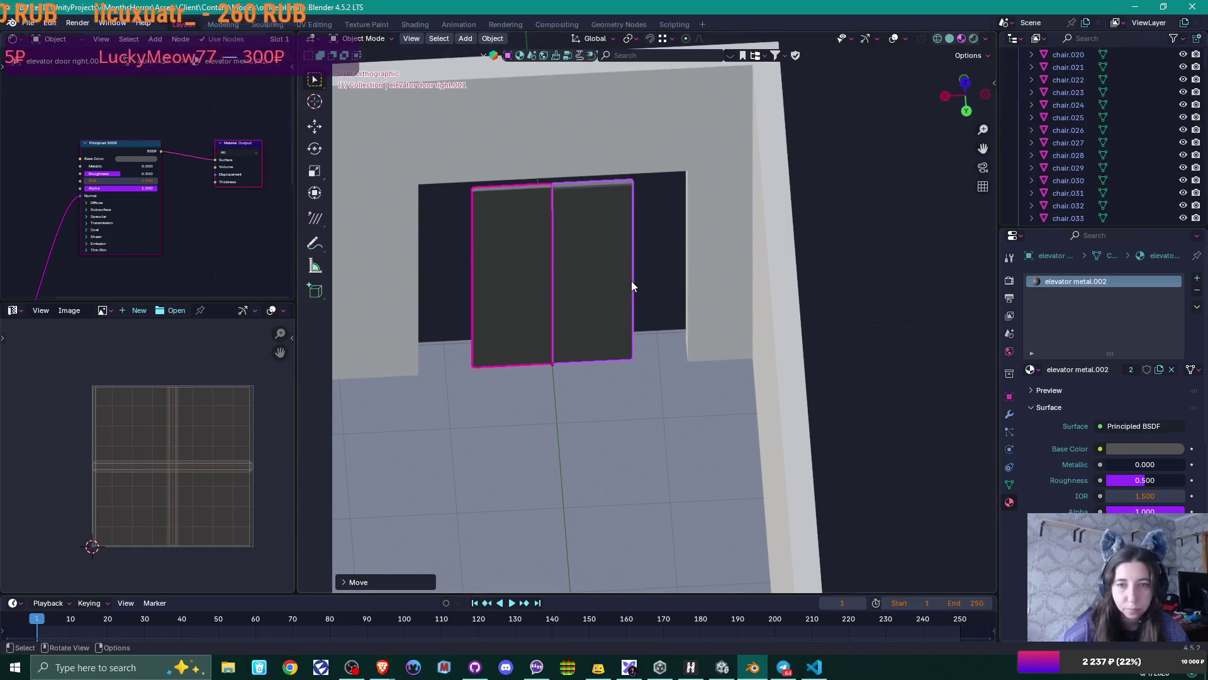
- In Edit Mode, move the stray diagonal's lower vertex onto the door's top edge to remove the diagonal
scroll(632, 281, up, 1)
mouse_move(631, 281)
middle_down()
mouse_move(665, 369)
mouse_move(677, 264)
mouse_move(688, 309)
middle_up()
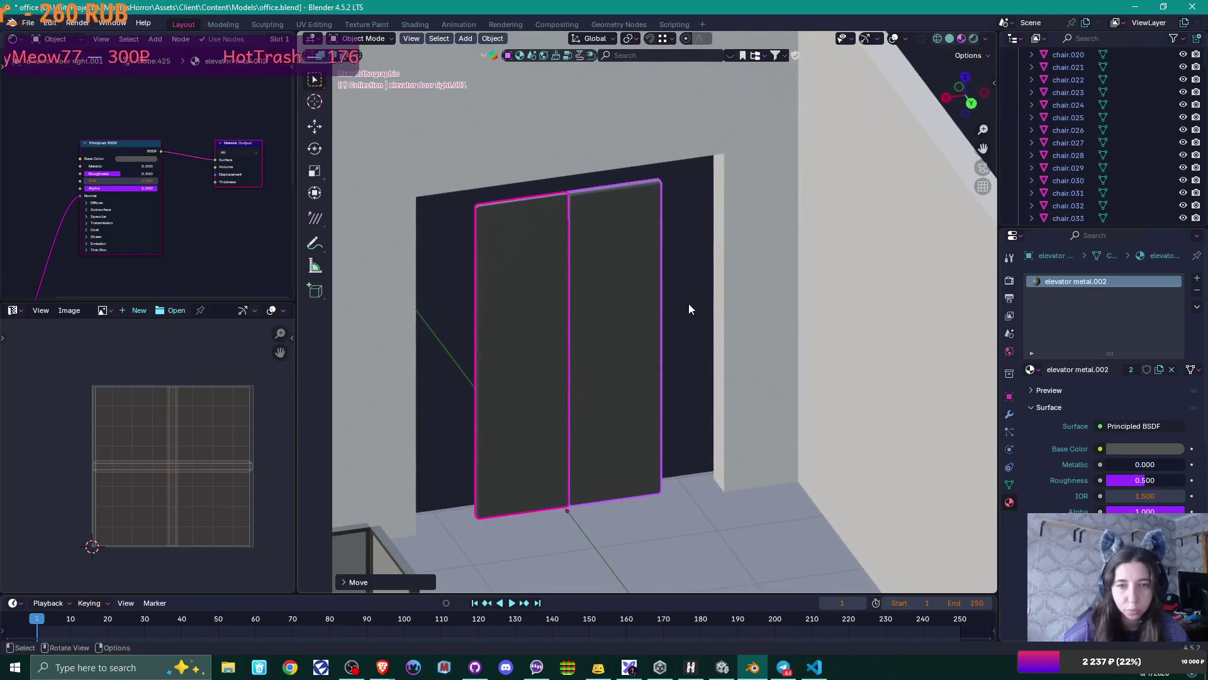
key(Tab)
scroll(594, 233, up, 2)
mouse_move(594, 239)
shift+middle_down()
mouse_move(652, 335)
mouse_move(682, 334)
mouse_move(663, 350)
mouse_move(692, 314)
mouse_move(650, 348)
mouse_move(596, 329)
mouse_move(780, 355)
shift+middle_up()
mouse_move(517, 435)
middle_down()
mouse_move(531, 462)
mouse_move(704, 450)
mouse_move(653, 426)
mouse_move(693, 429)
middle_up()
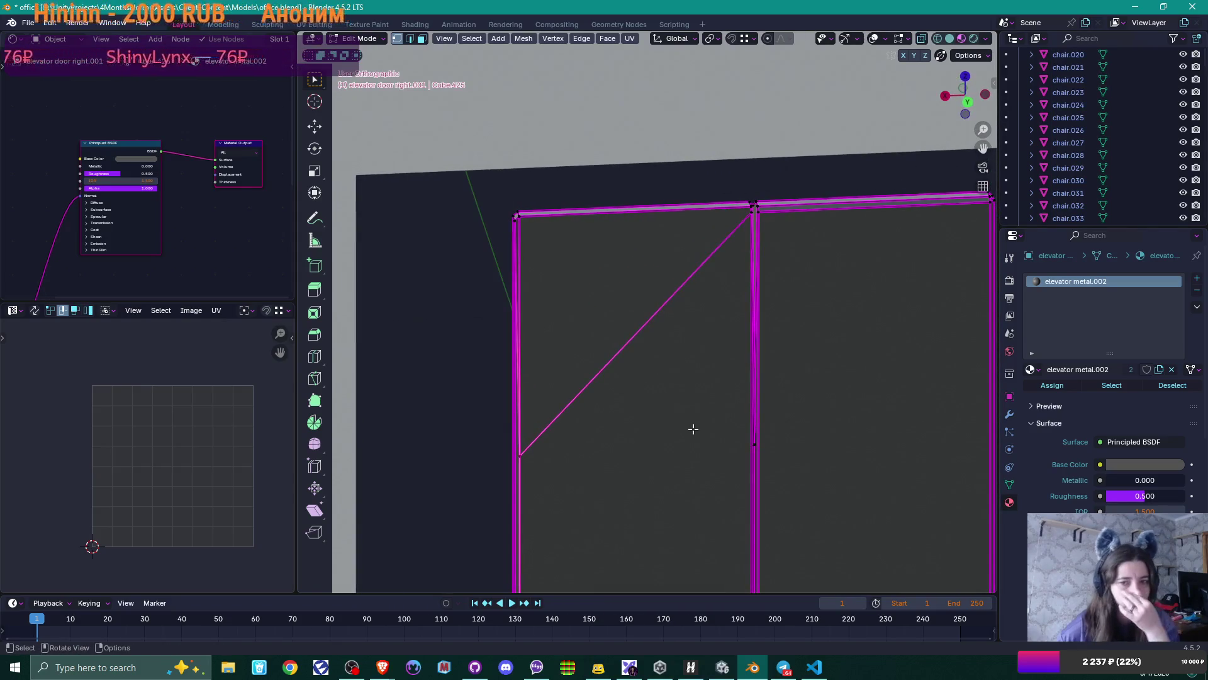
middle_drag(599, 428, 655, 409)
key(g)
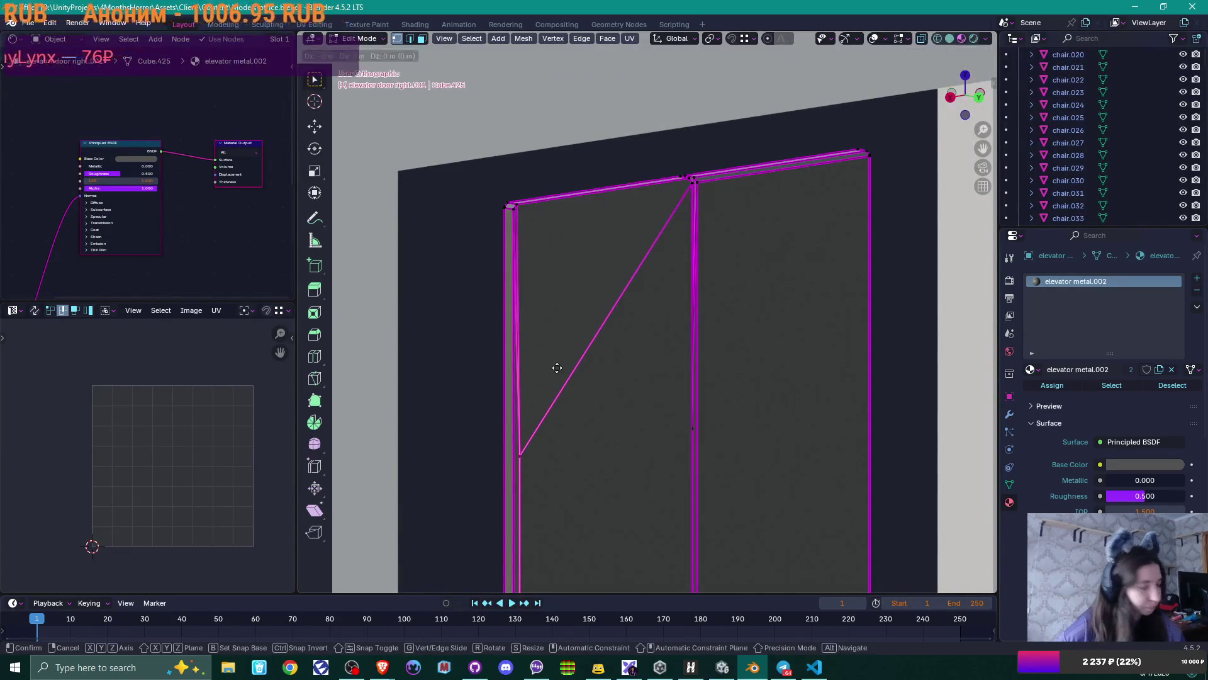
click(677, 214)
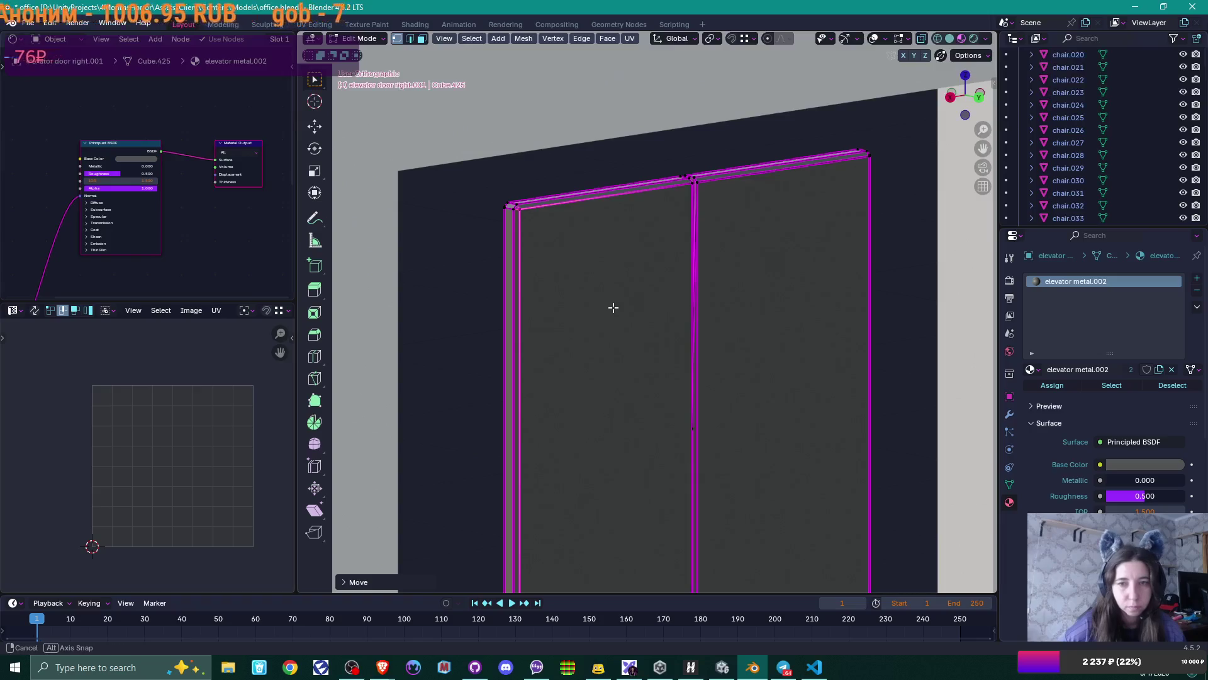
- Move the door-edge vertices along Z up to the top frame corner, then exit Edit Mode
mouse_move(612, 307)
middle_down()
mouse_move(642, 311)
mouse_move(615, 318)
middle_up()
mouse_move(683, 412)
middle_down()
mouse_move(491, 437)
mouse_move(553, 403)
mouse_move(594, 301)
middle_up()
scroll(553, 402, down, 2)
scroll(585, 313, up, 2)
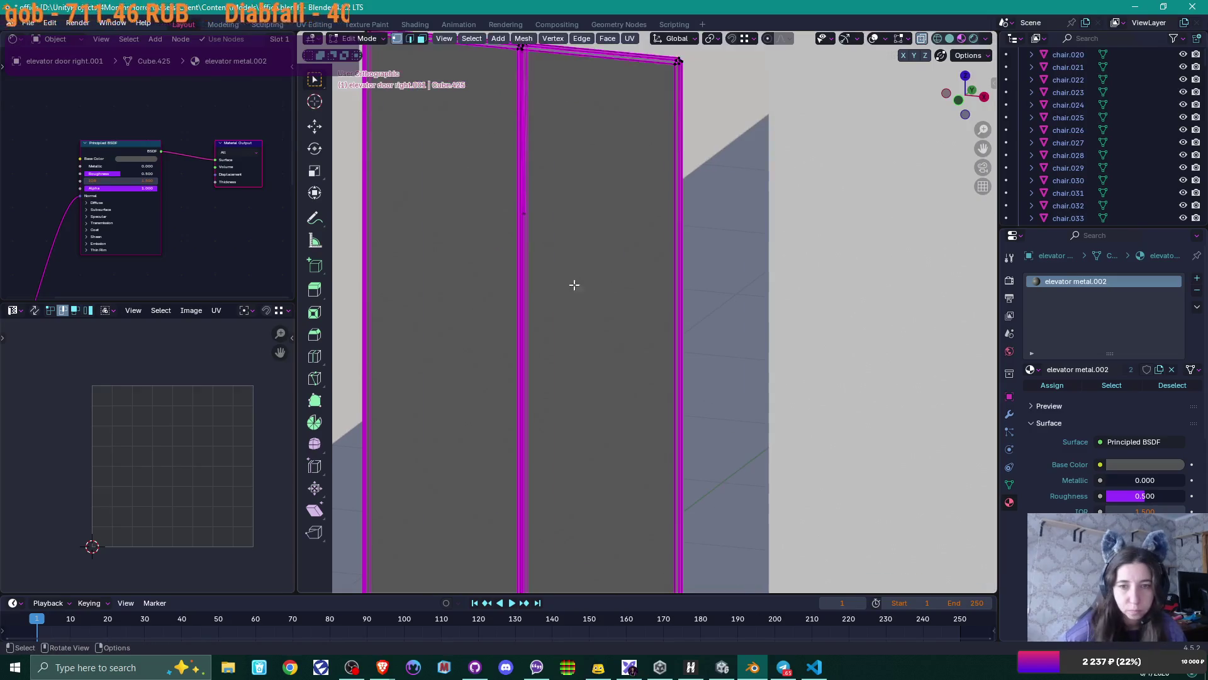
drag(507, 181, 554, 258)
mouse_move(553, 258)
middle_down()
mouse_move(588, 251)
mouse_move(367, 262)
mouse_move(364, 273)
mouse_move(423, 302)
mouse_move(482, 361)
mouse_move(502, 414)
mouse_move(618, 187)
mouse_move(553, 319)
mouse_move(593, 334)
mouse_move(531, 327)
mouse_move(599, 195)
mouse_move(577, 418)
mouse_move(600, 420)
mouse_move(582, 334)
mouse_move(564, 329)
mouse_move(564, 375)
mouse_move(543, 385)
middle_up()
scroll(502, 414, up, 3)
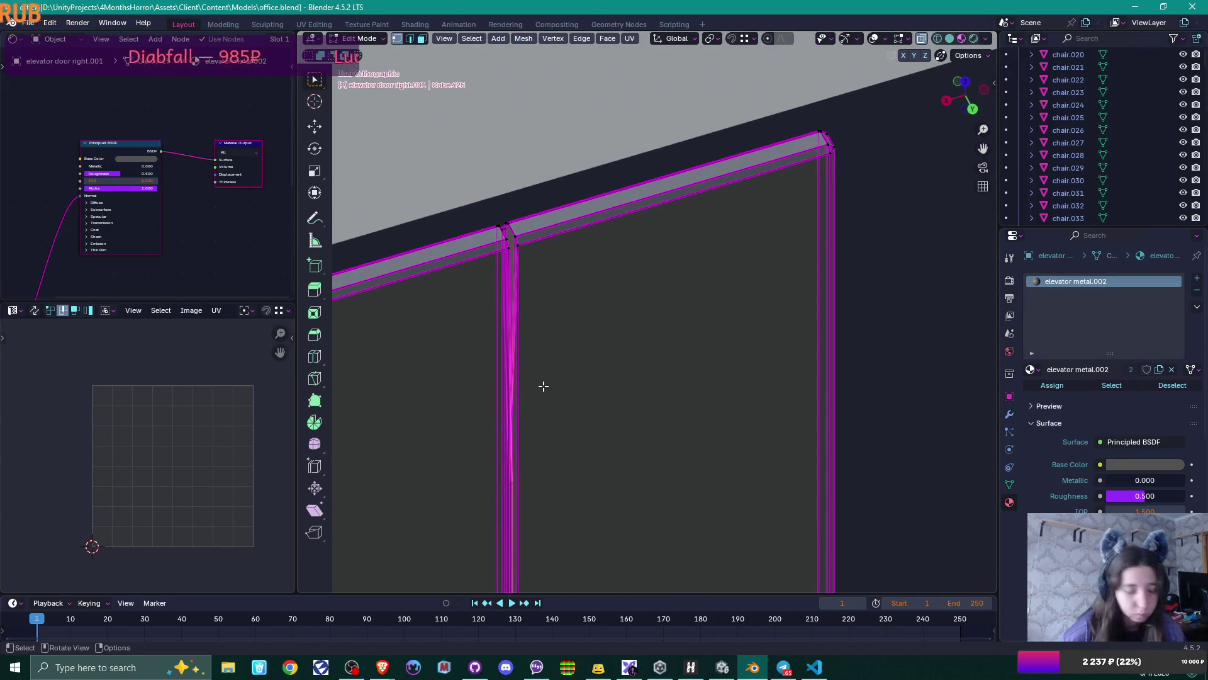
key(g)
key(z)
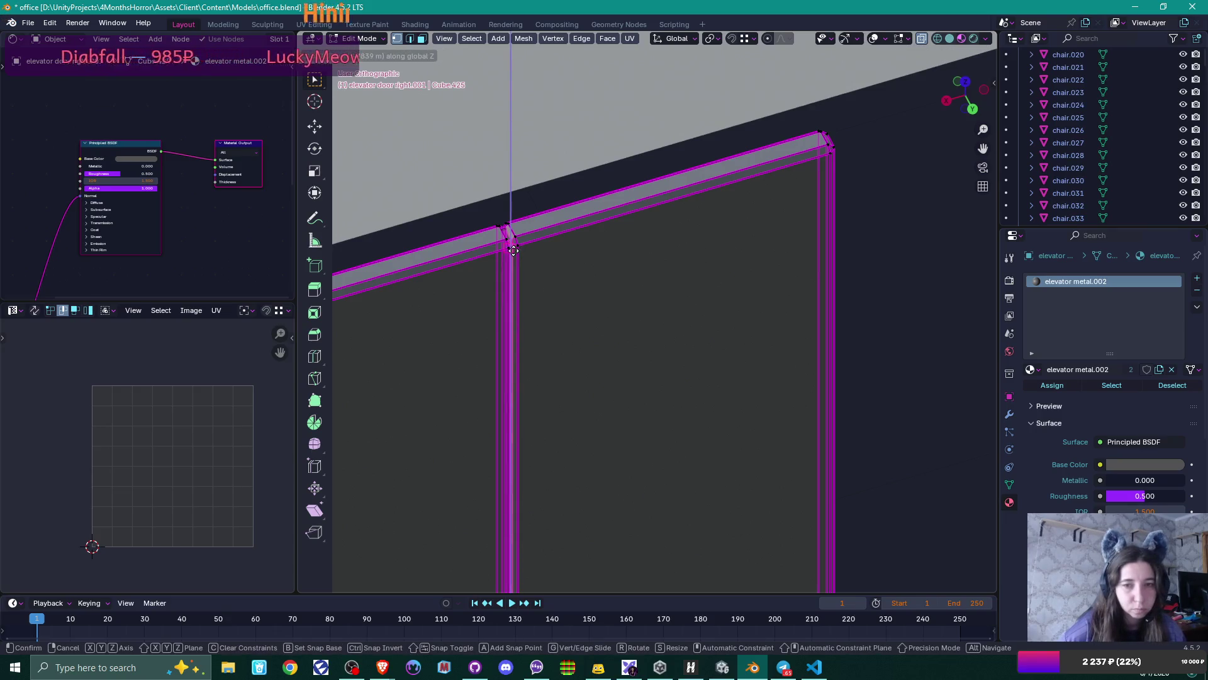
ctrl+click(514, 251)
mouse_move(514, 251)
middle_down()
mouse_move(545, 296)
mouse_move(528, 294)
mouse_move(526, 258)
middle_up()
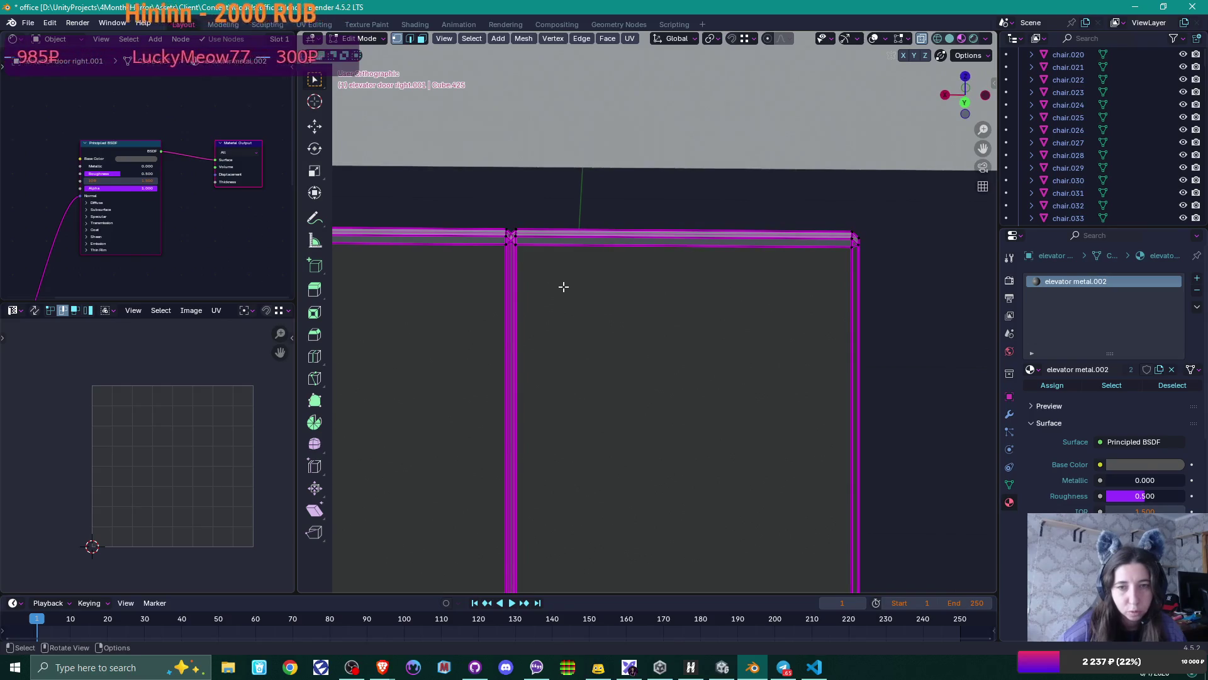
key(Tab)
scroll(564, 287, down, 5)
shift+middle_drag(652, 372, 644, 234)
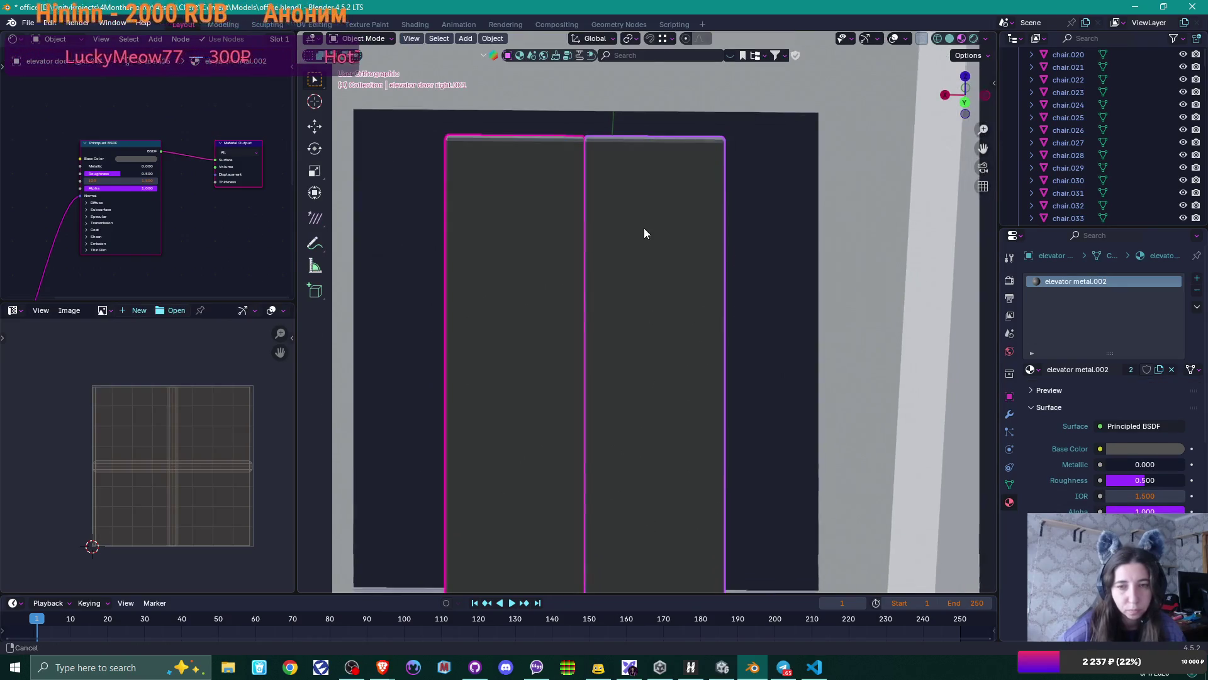
- Isolate the door wall and both elevator doors, viewed straight from the front
click(669, 344)
scroll(668, 345, down, 2)
mouse_move(668, 345)
middle_down()
mouse_move(633, 303)
mouse_move(641, 311)
mouse_move(634, 252)
mouse_move(637, 329)
mouse_move(575, 270)
middle_up()
shift+click(553, 277)
shift+click(617, 144)
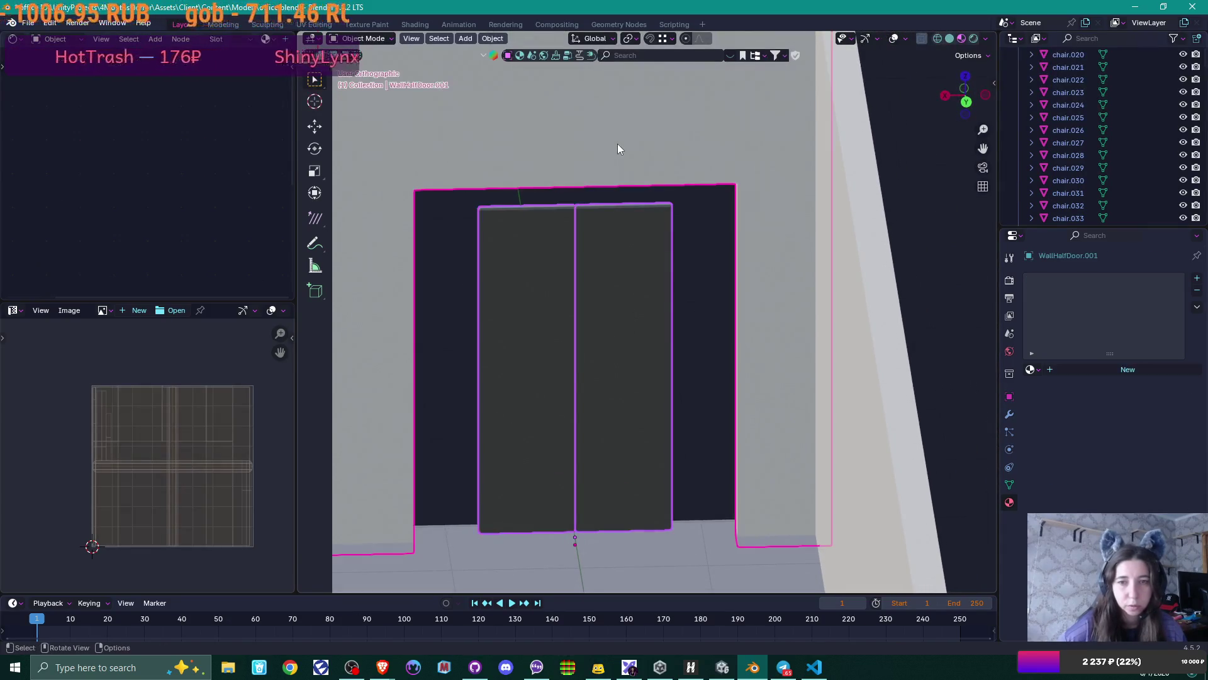
key(KP_Divide)
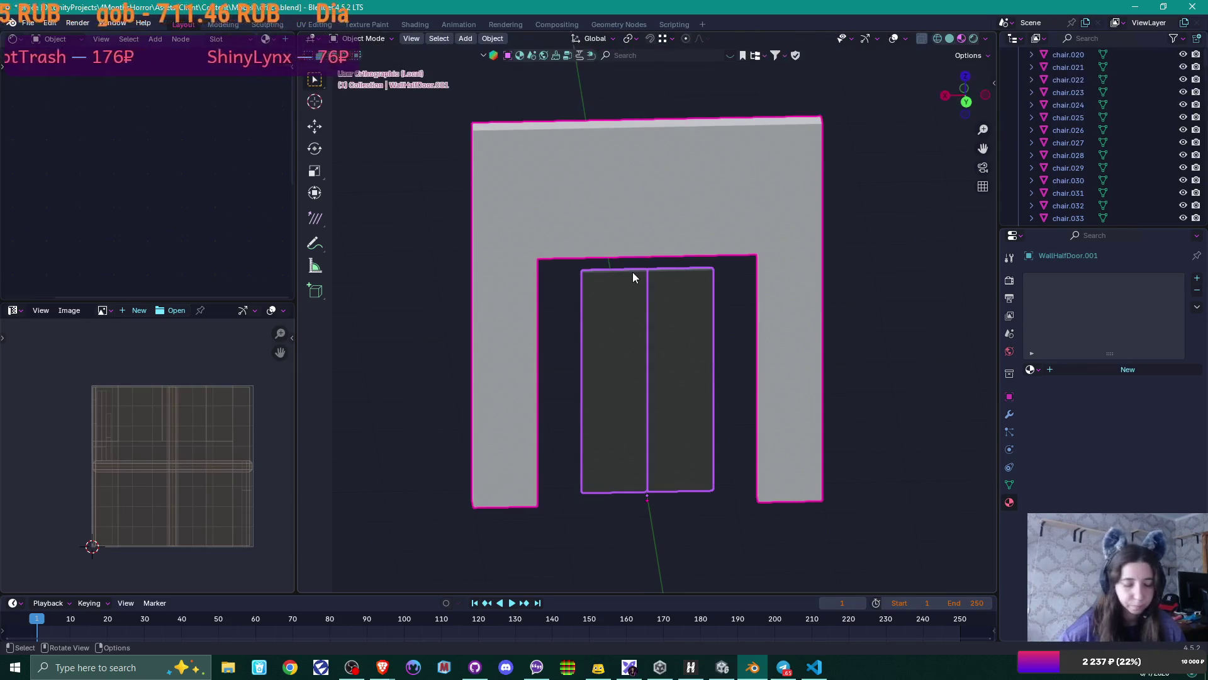
key(KP_1)
click(671, 398)
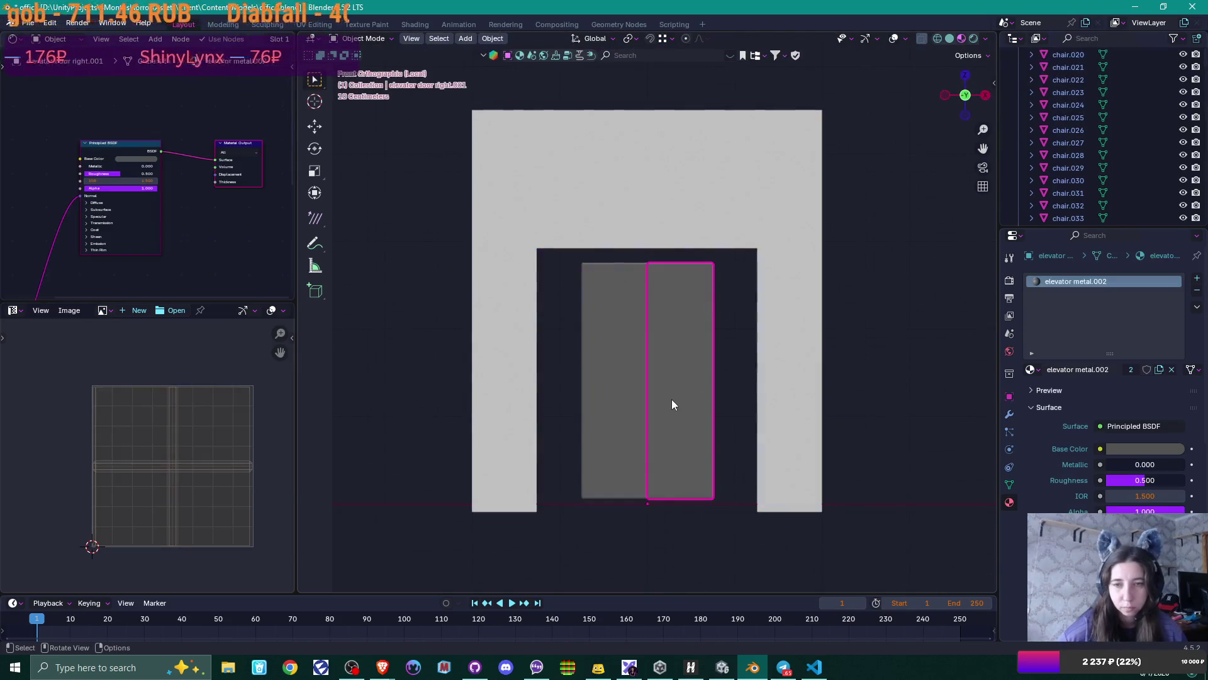
scroll(671, 399, up, 2)
shift+middle_drag(704, 416, 679, 322)
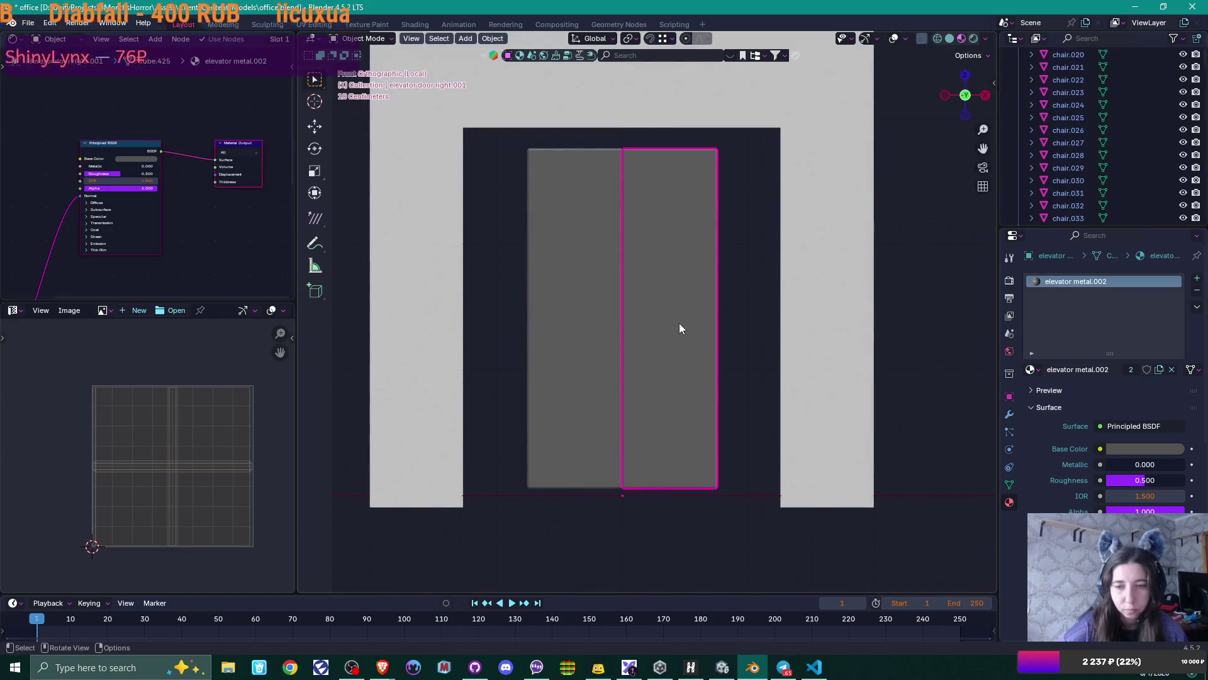
key(KP_Divide)
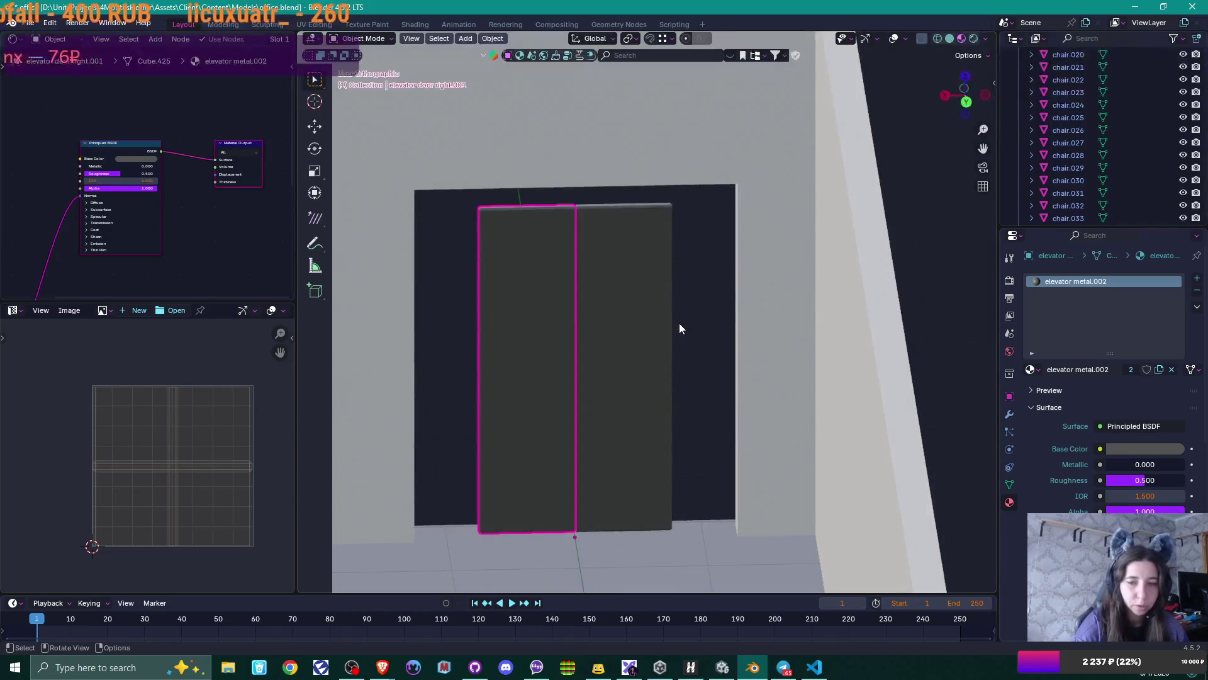
key(KP_Divide)
key(KP_Divide)
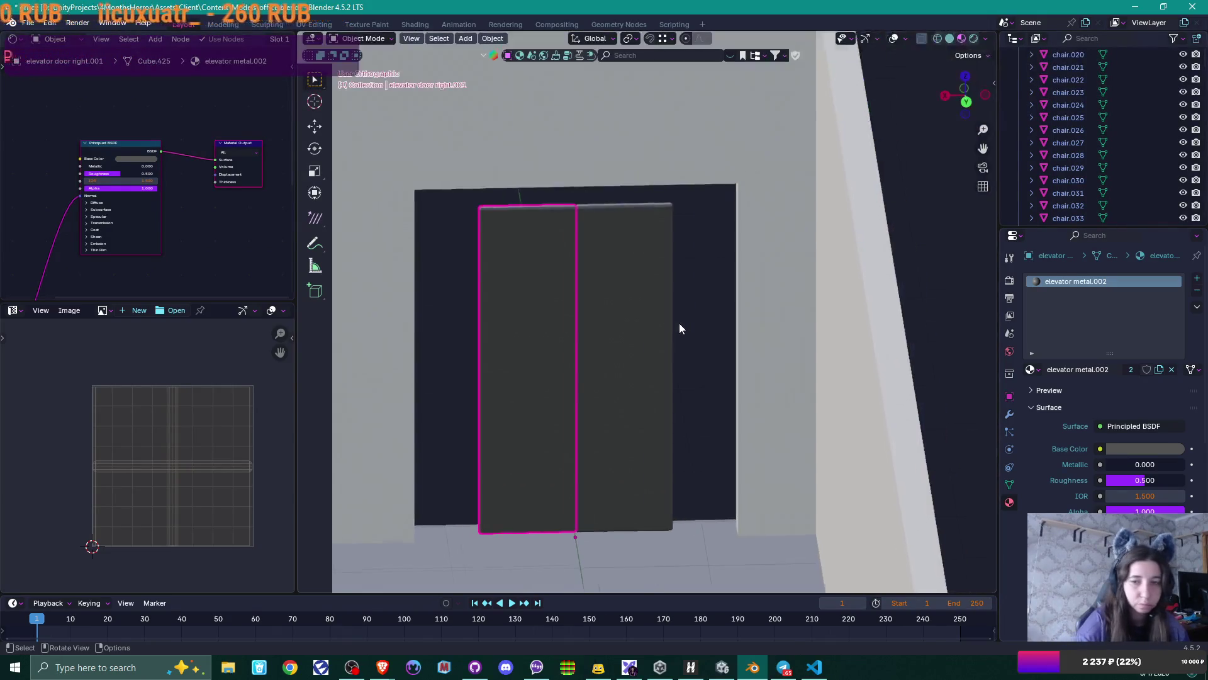
shift+click(745, 210)
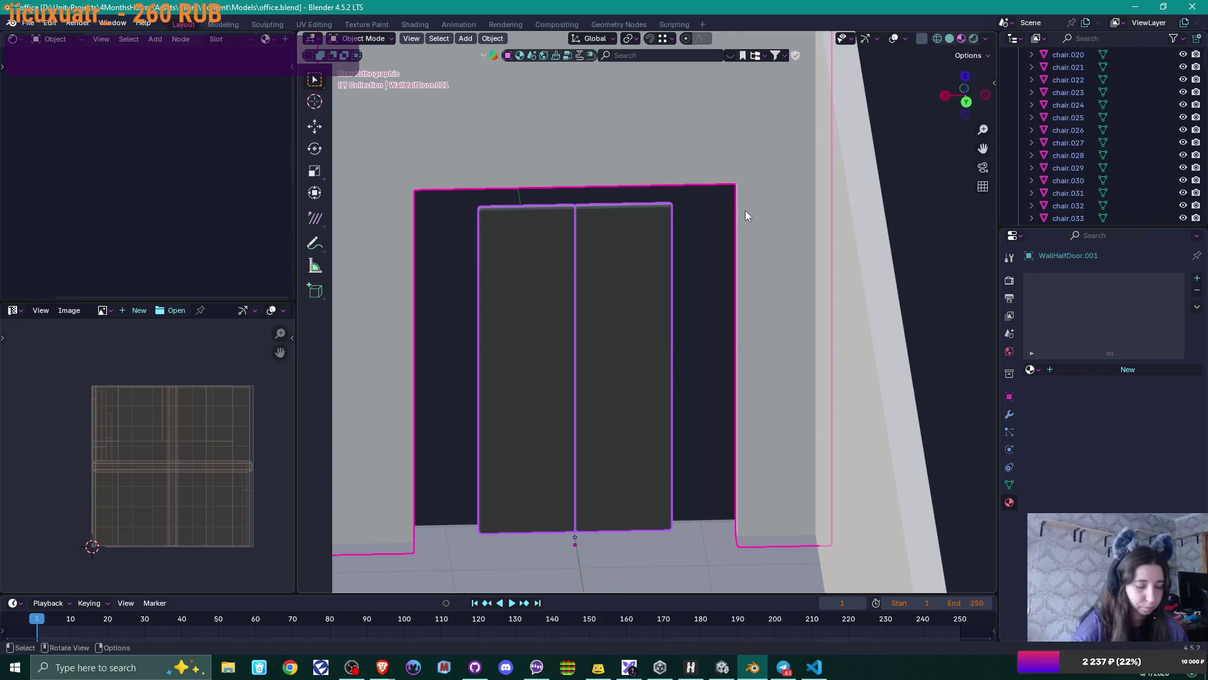
key(KP_Divide)
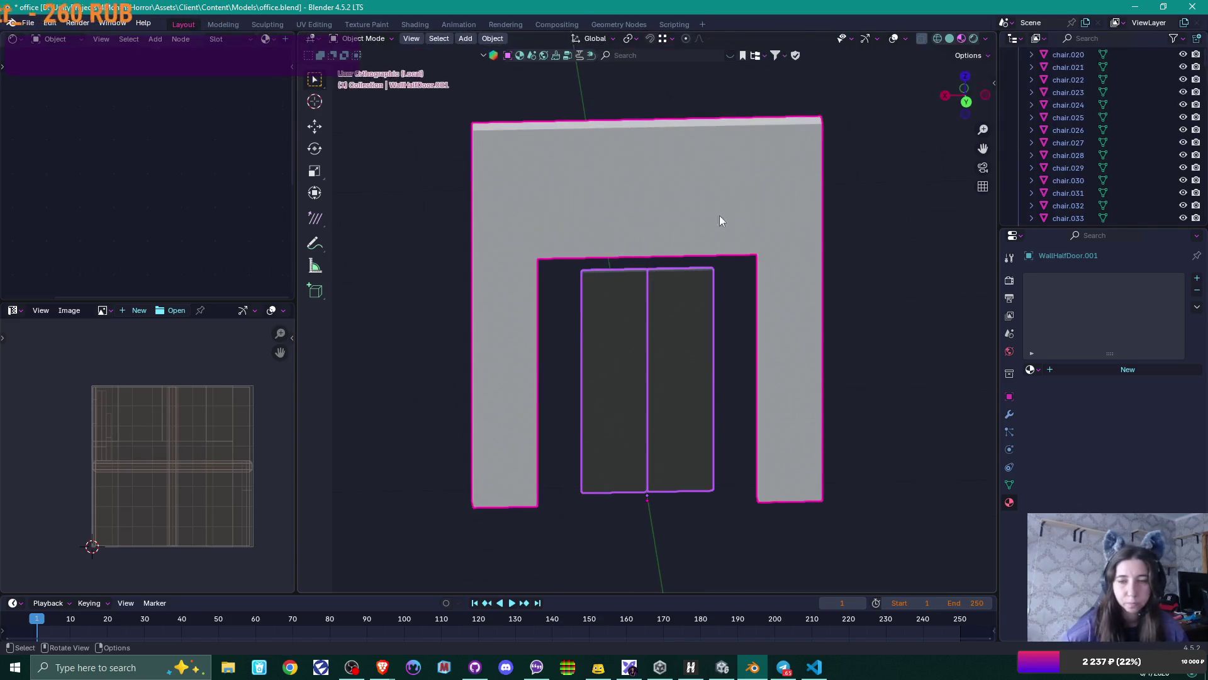
key(KP_1)
- Select both elevator door panels and delete them
click(660, 339)
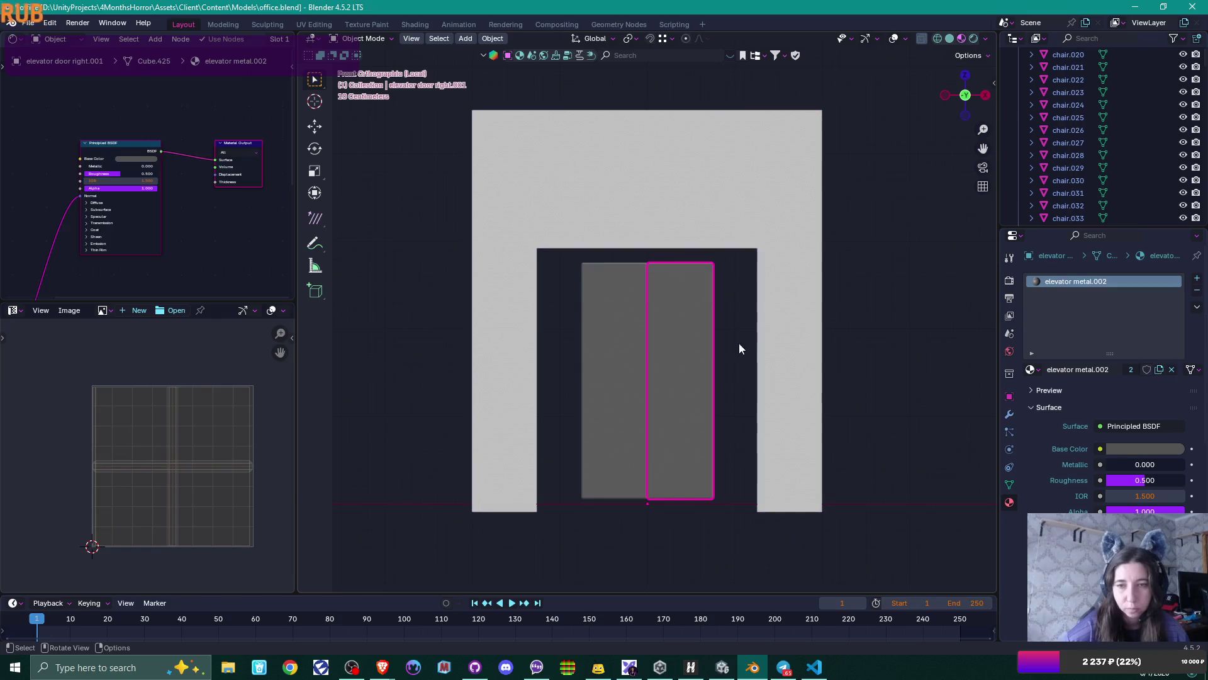
scroll(722, 339, up, 2)
shift+middle_drag(720, 354, 696, 303)
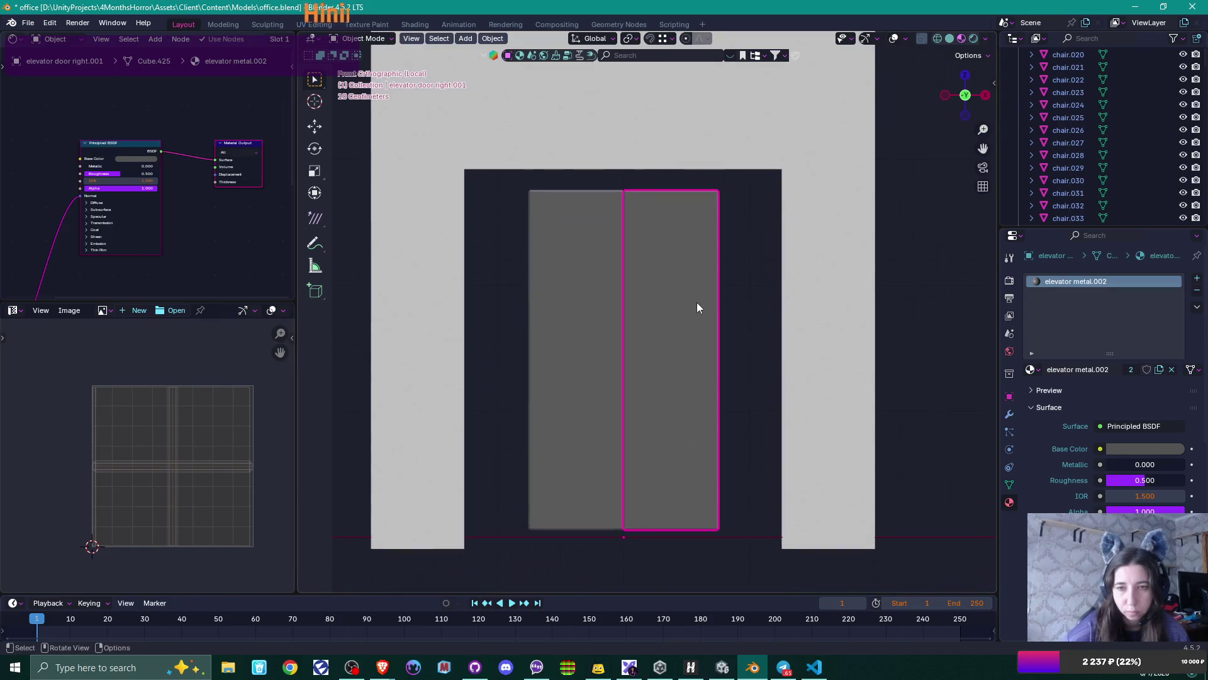
shift+click(571, 317)
key(Tab)
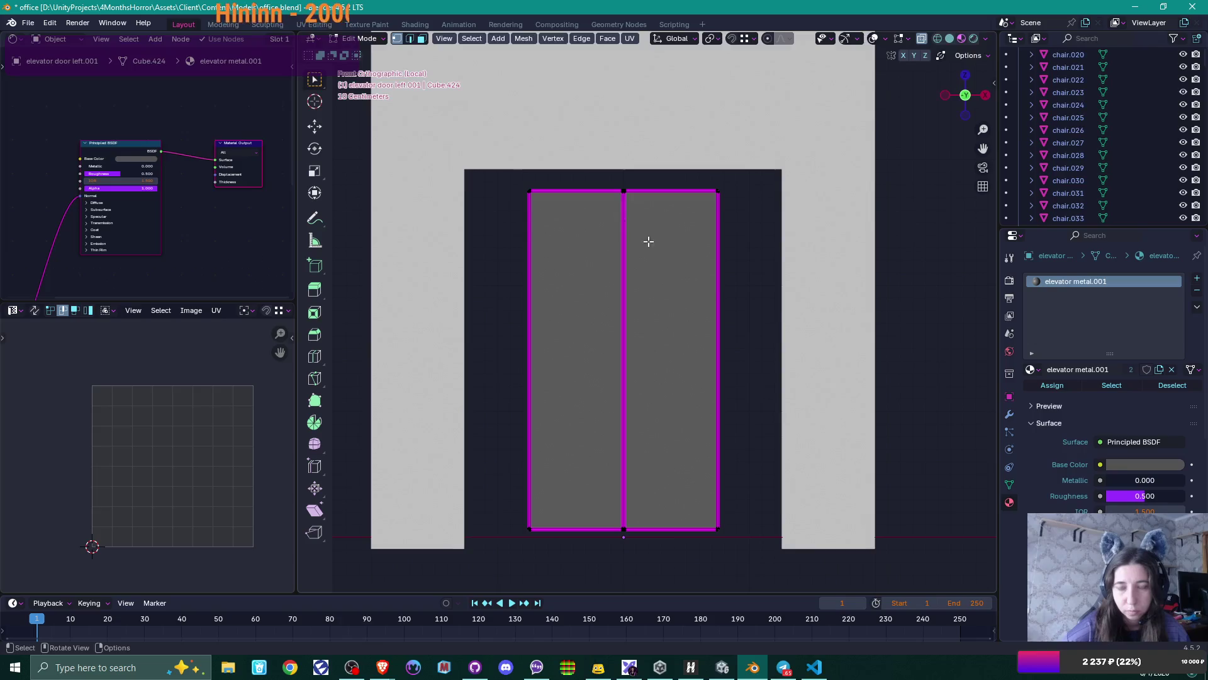
key(Tab)
middle_drag(720, 277, 711, 337)
scroll(711, 337, up, 3)
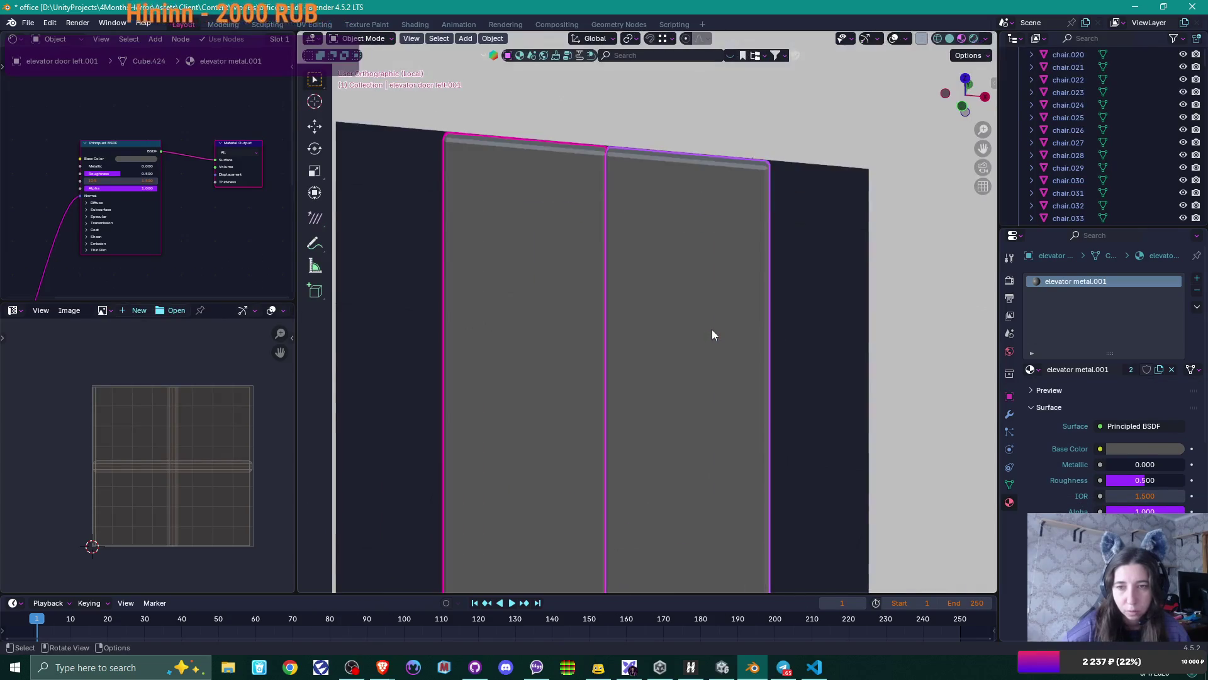
scroll(712, 329, down, 2)
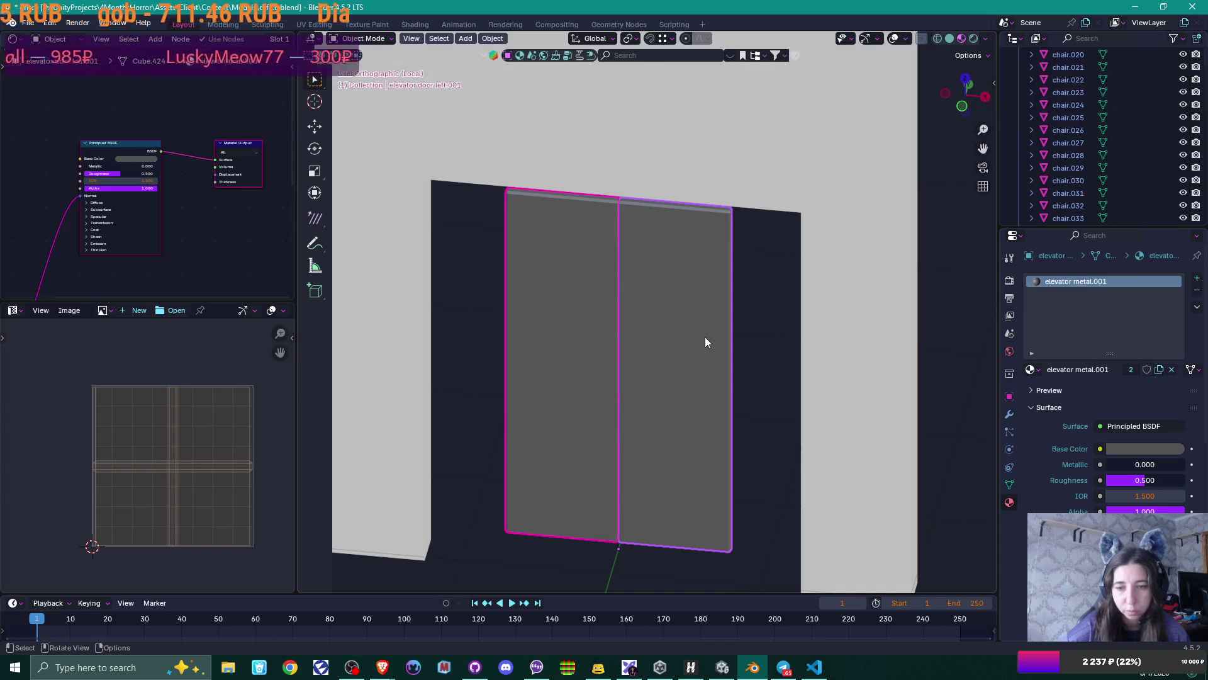
middle_drag(705, 338, 724, 334)
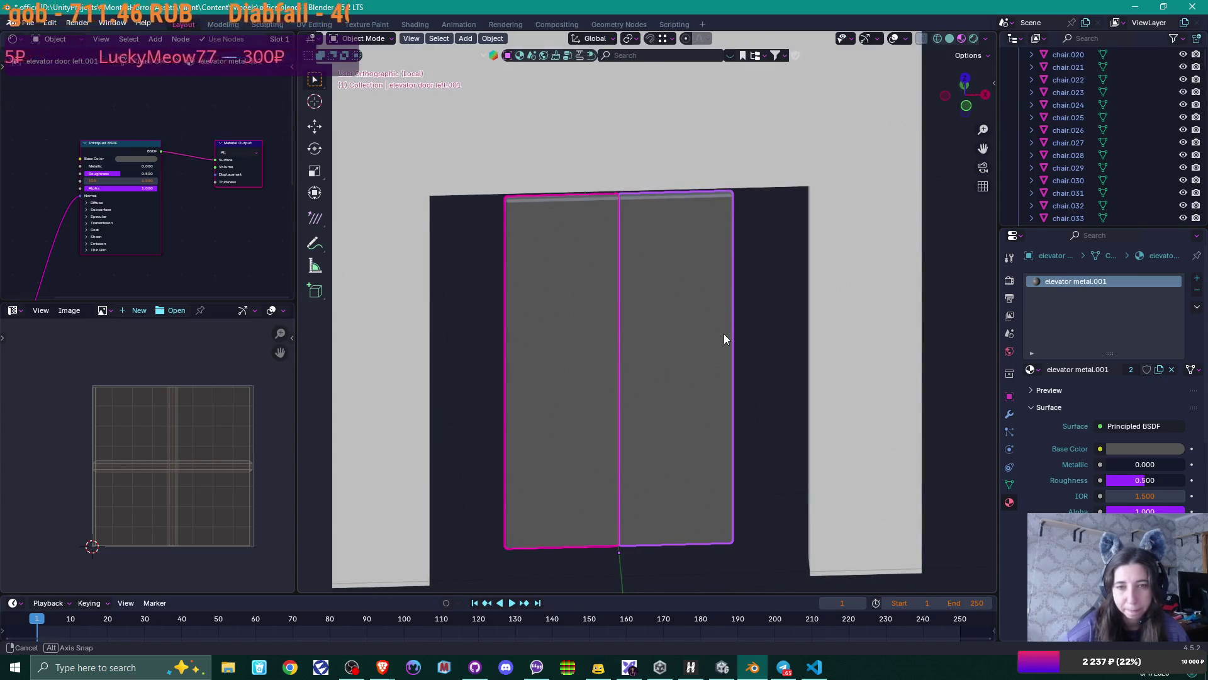
key(Delete)
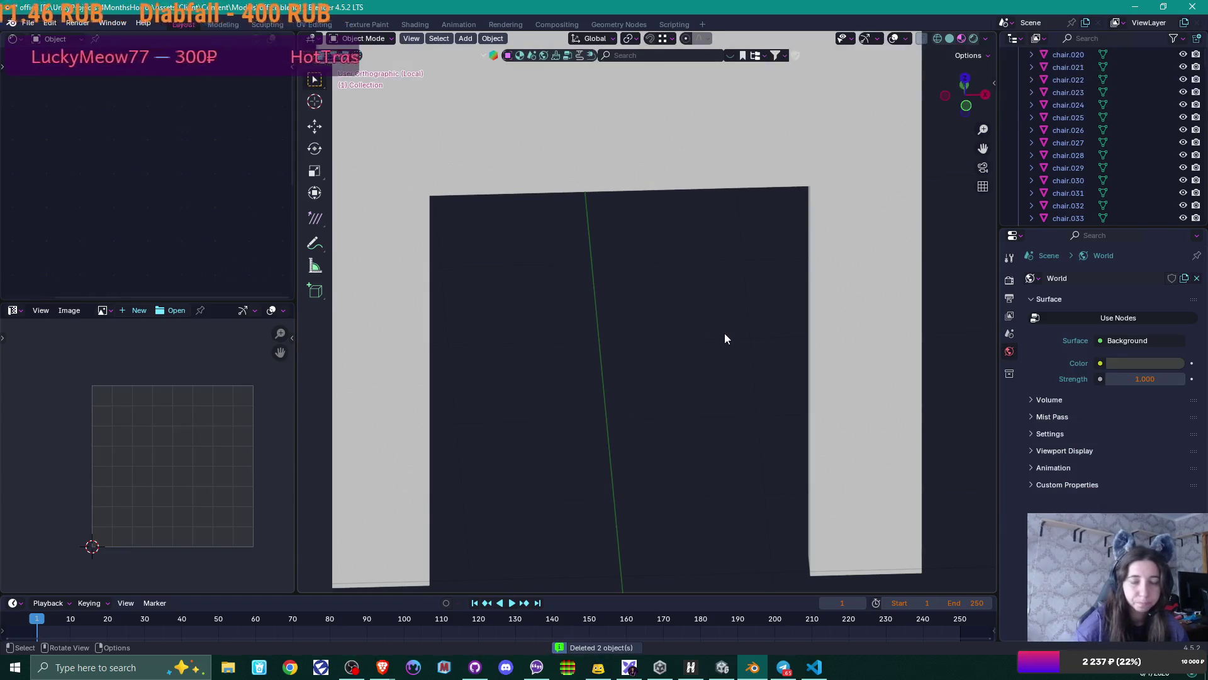
- In front view, add a cube and slide it along X into the arch opening
scroll(723, 337, down, 3)
mouse_move(709, 323)
middle_down()
mouse_move(693, 340)
mouse_move(690, 315)
mouse_move(775, 285)
middle_up()
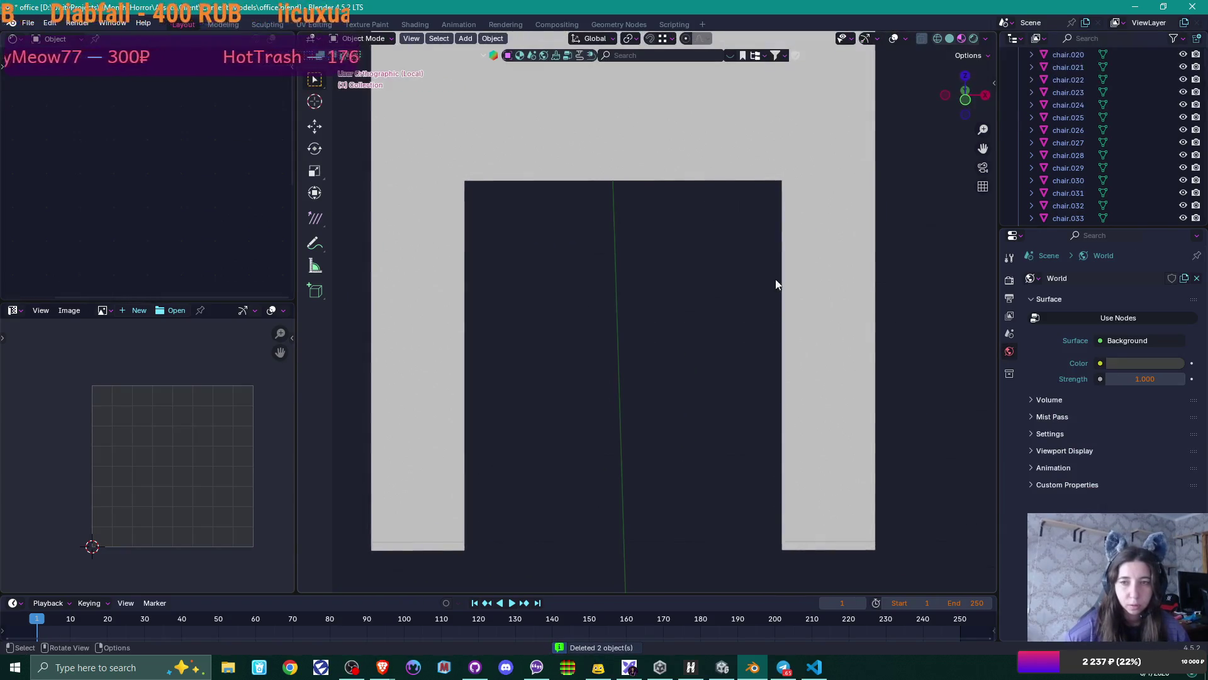
click(801, 387)
key(KP_1)
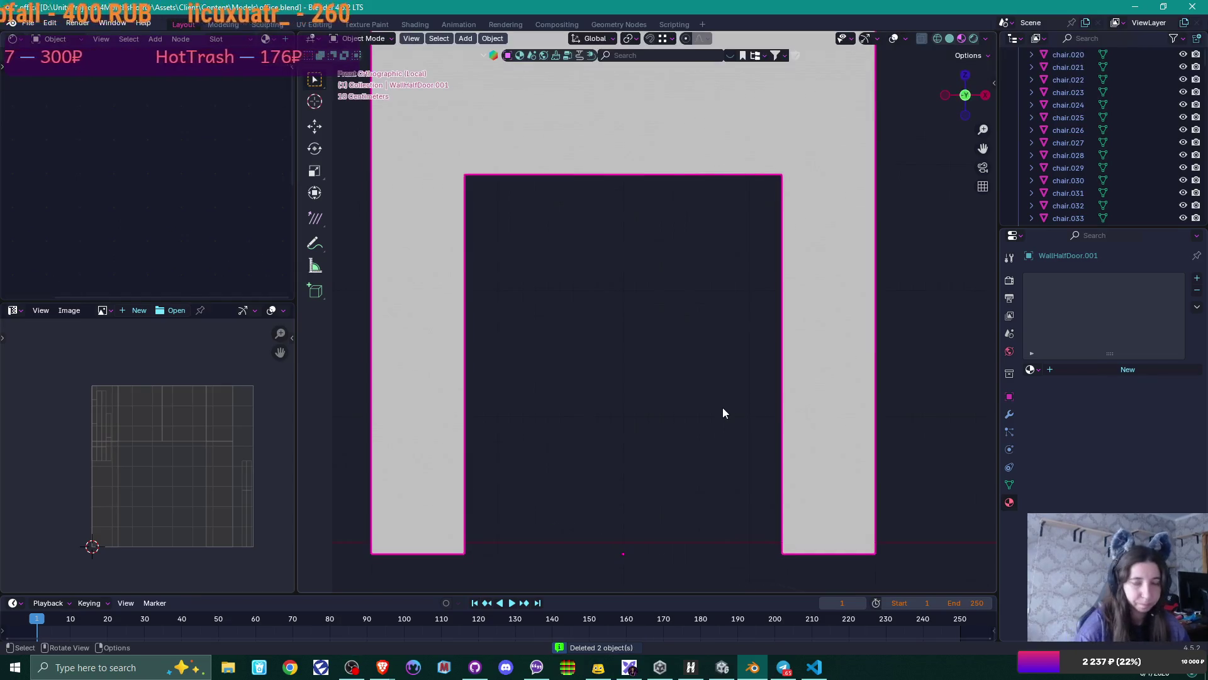
key(shift+a)
mouse_move(489, 405)
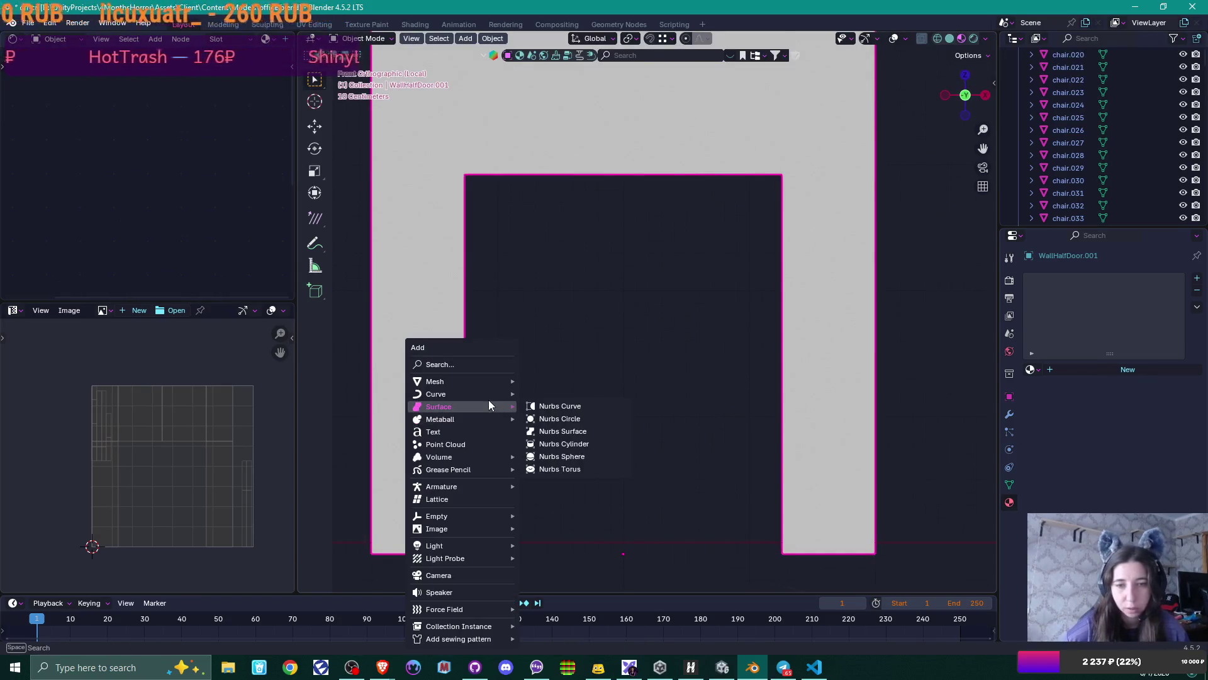
mouse_move(478, 384)
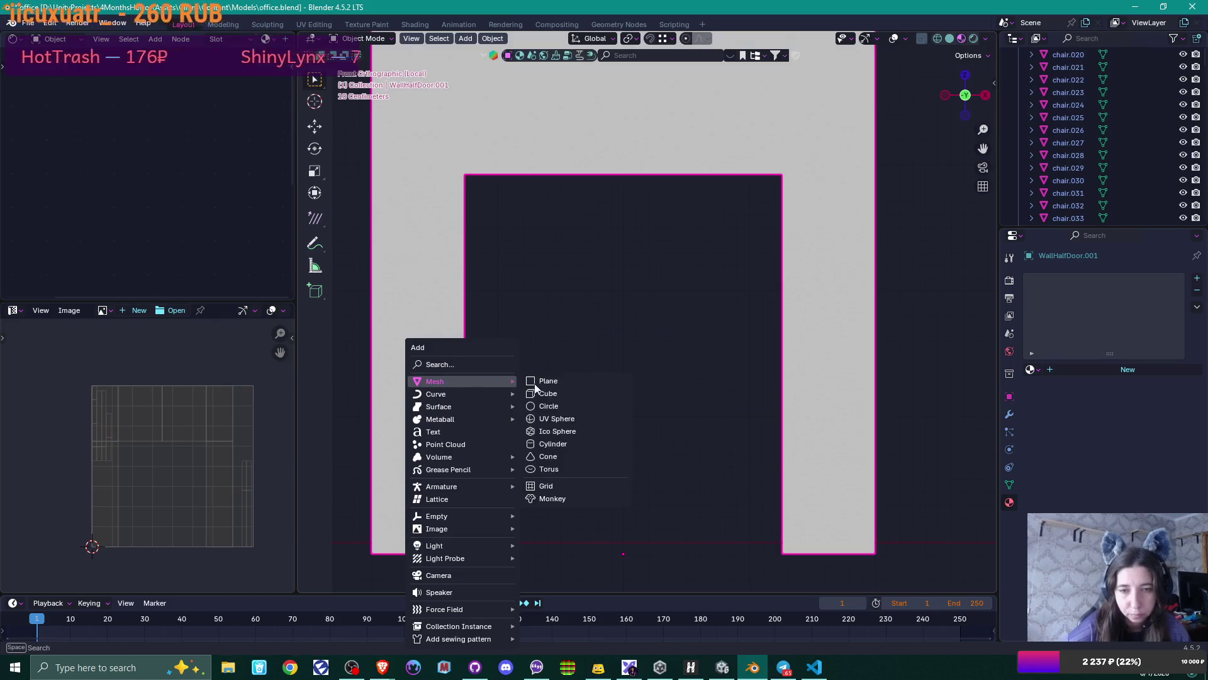
click(577, 394)
scroll(647, 394, down, 5)
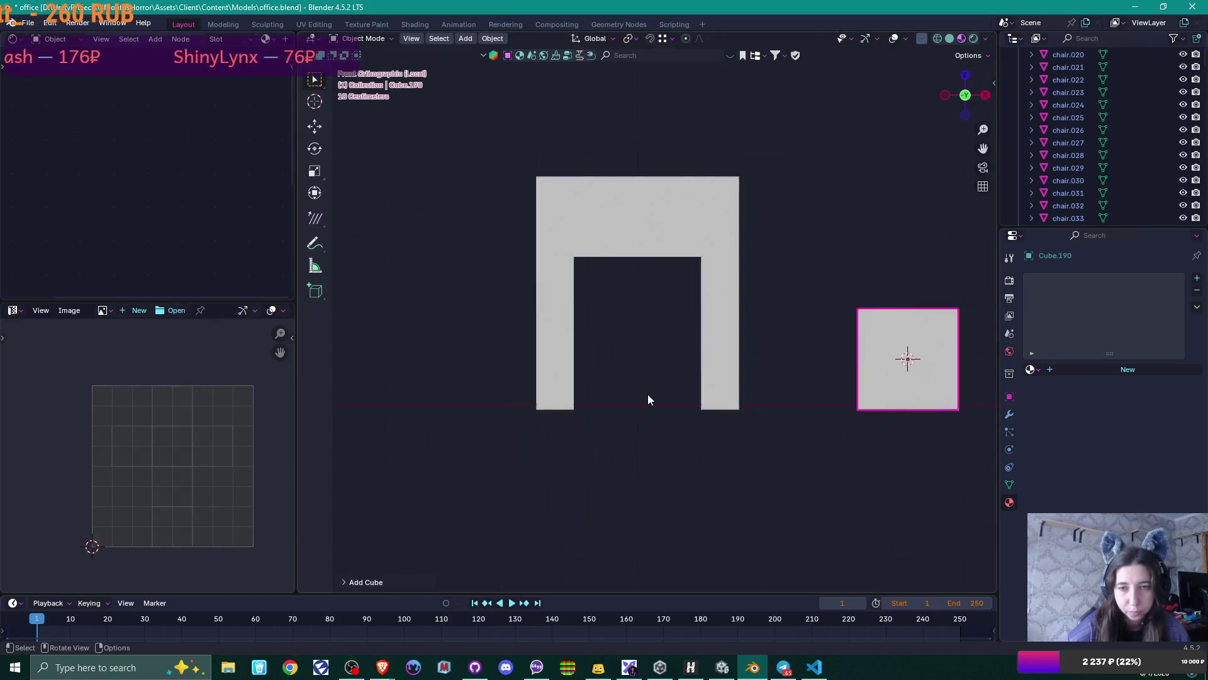
scroll(649, 395, down, 3)
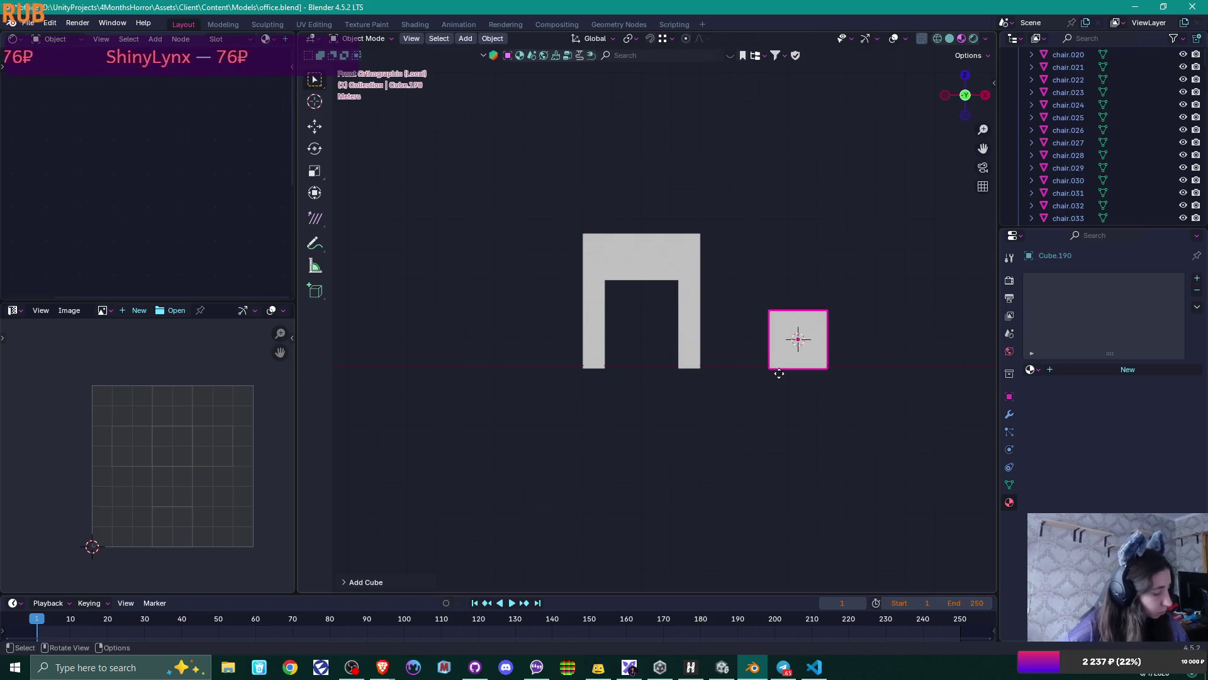
key(g)
key(x)
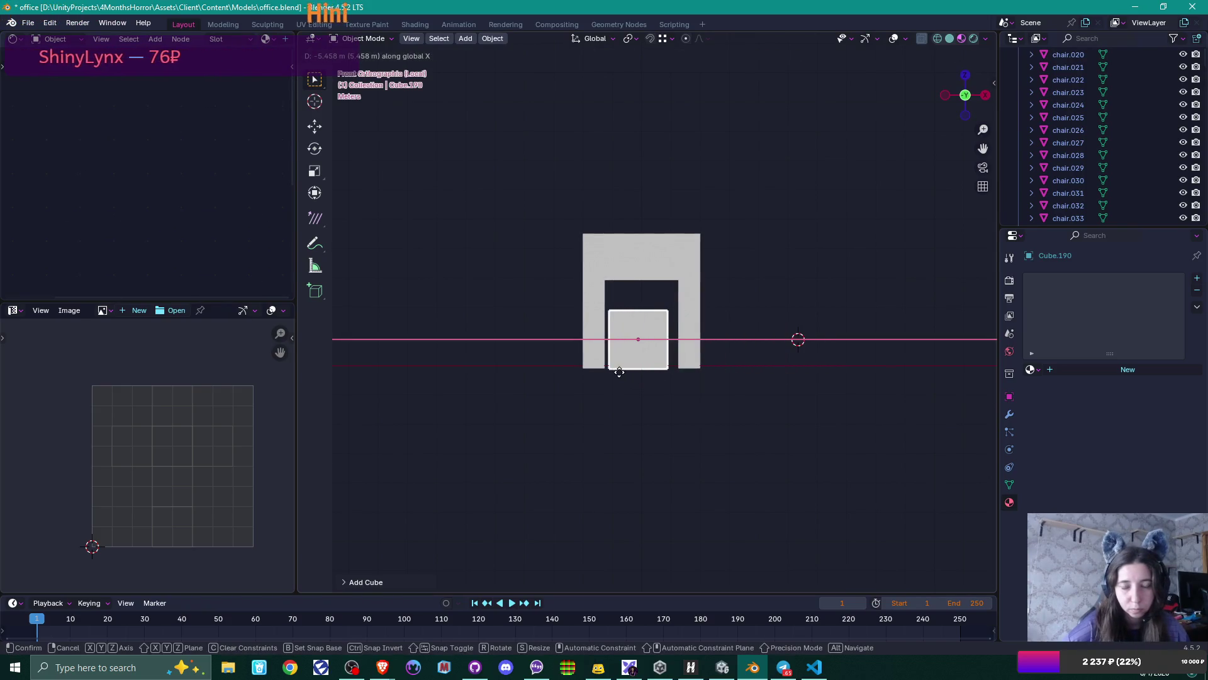
click(607, 368)
scroll(629, 376, up, 5)
scroll(632, 382, up, 2)
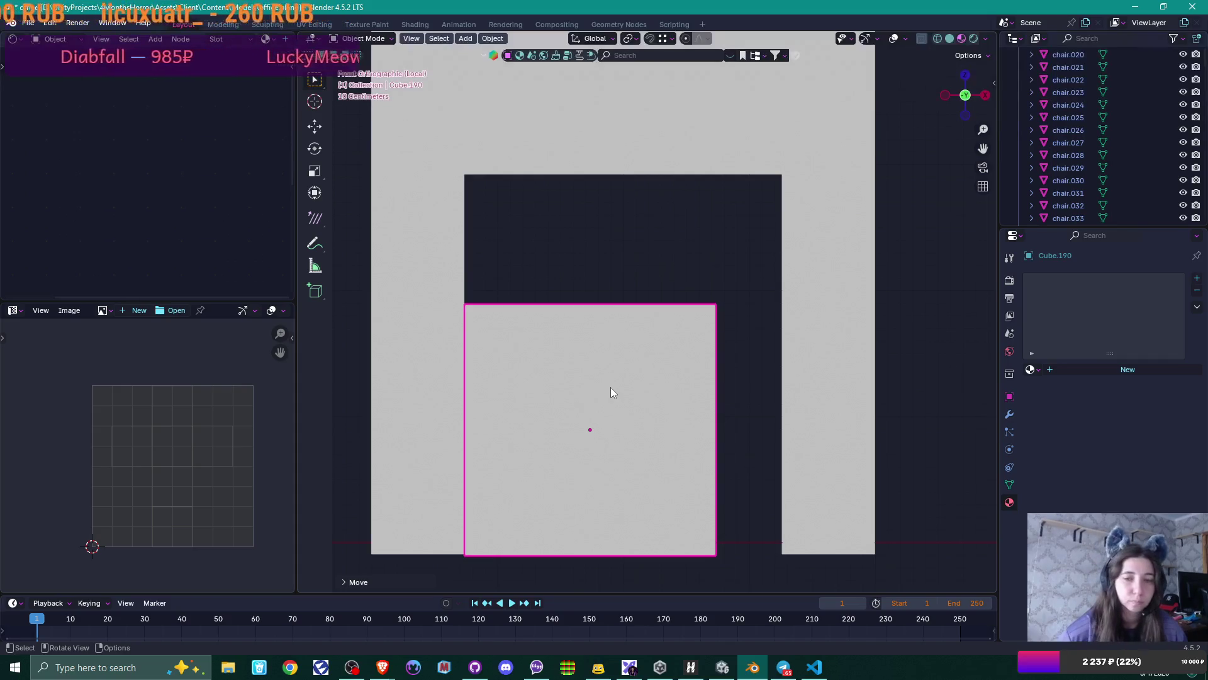
- In Edit Mode, move the cube's right edge left along X to make a thin strip
key(Tab)
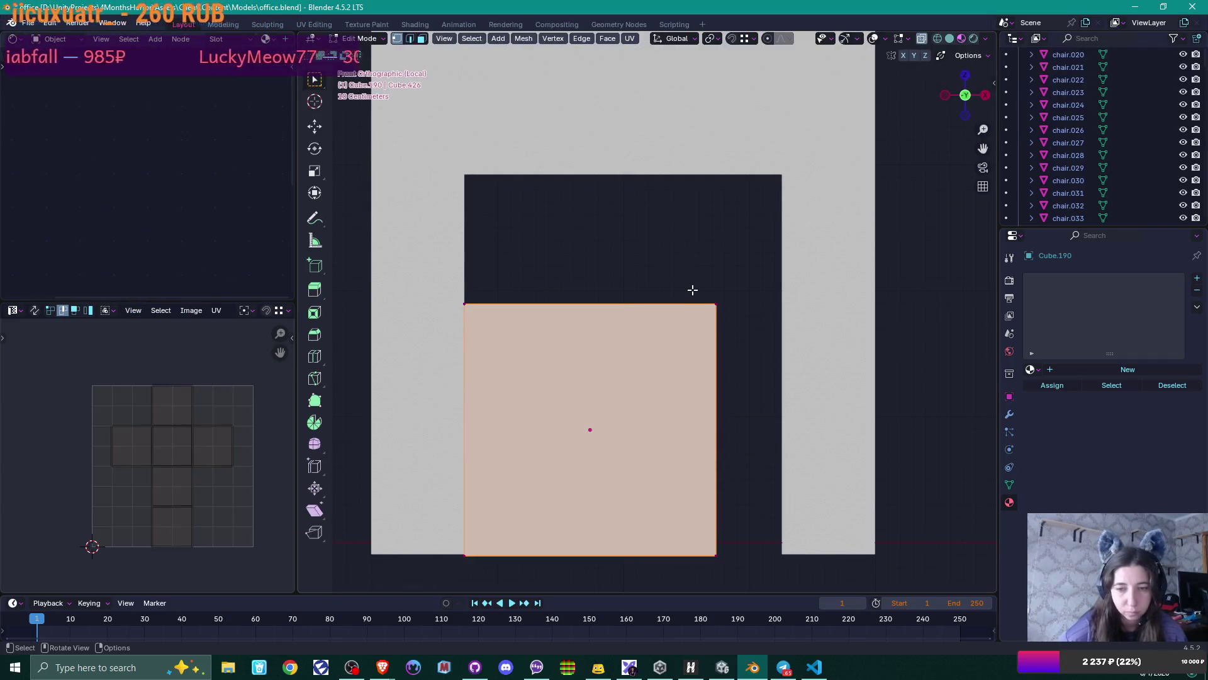
mouse_move(690, 262)
mouse_down()
mouse_move(771, 556)
mouse_move(743, 560)
mouse_up()
key(ctrl+r)
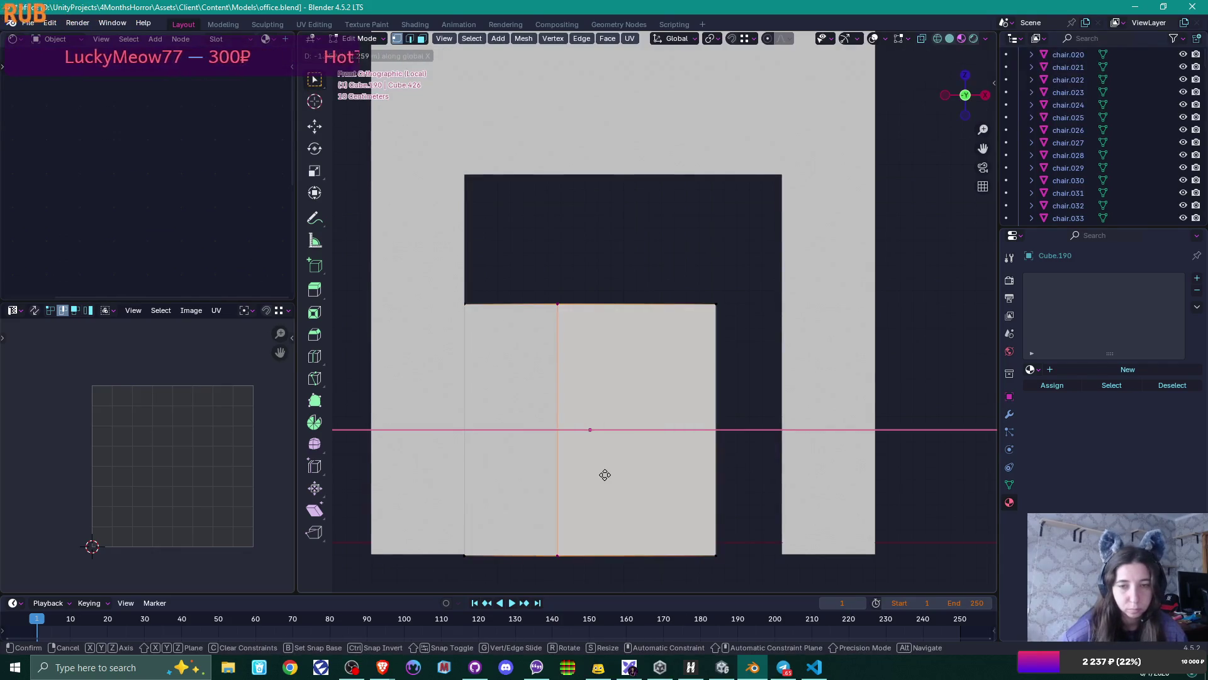
key(Escape)
mouse_move(672, 238)
mouse_down()
mouse_move(707, 310)
mouse_move(743, 576)
mouse_up()
key(g)
key(x)
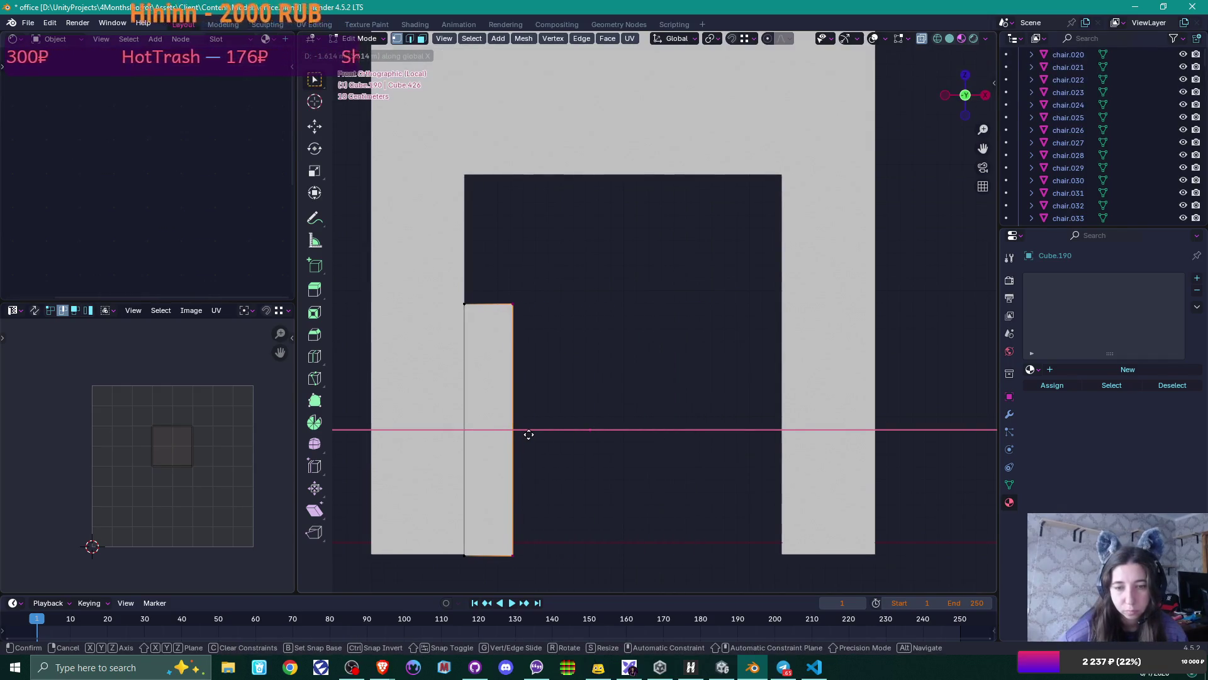
click(526, 433)
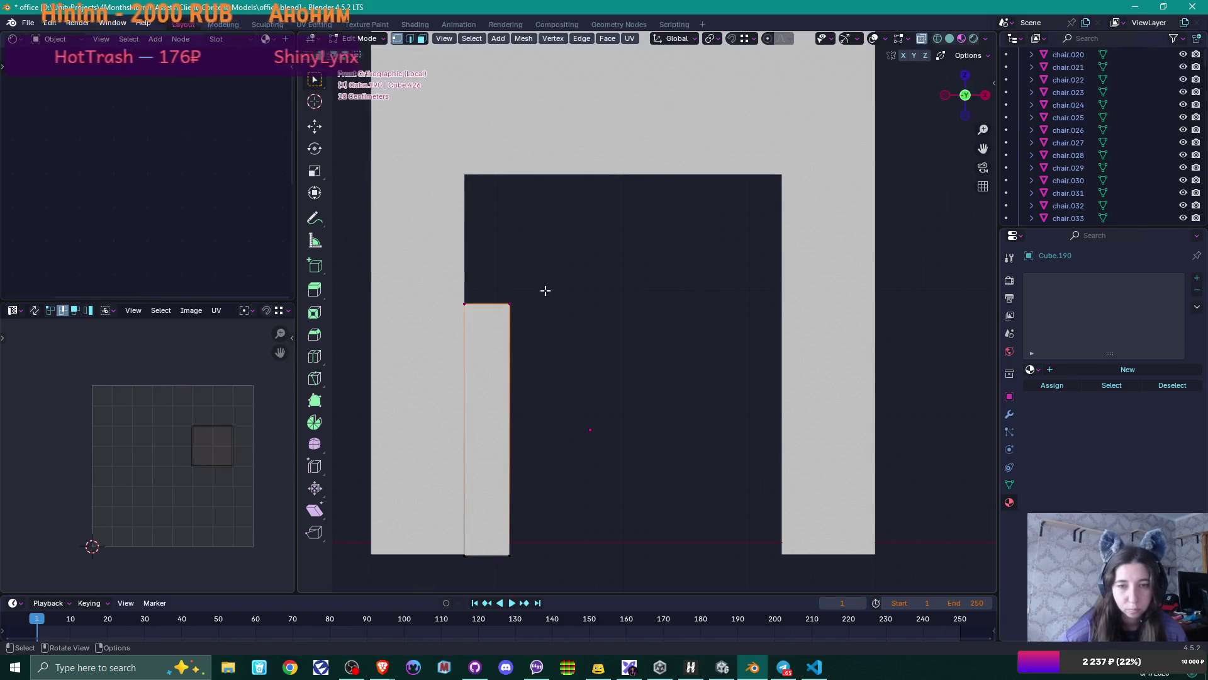
- Raise the strip's top edge along Z to the top of the opening
key(g)
key(z)
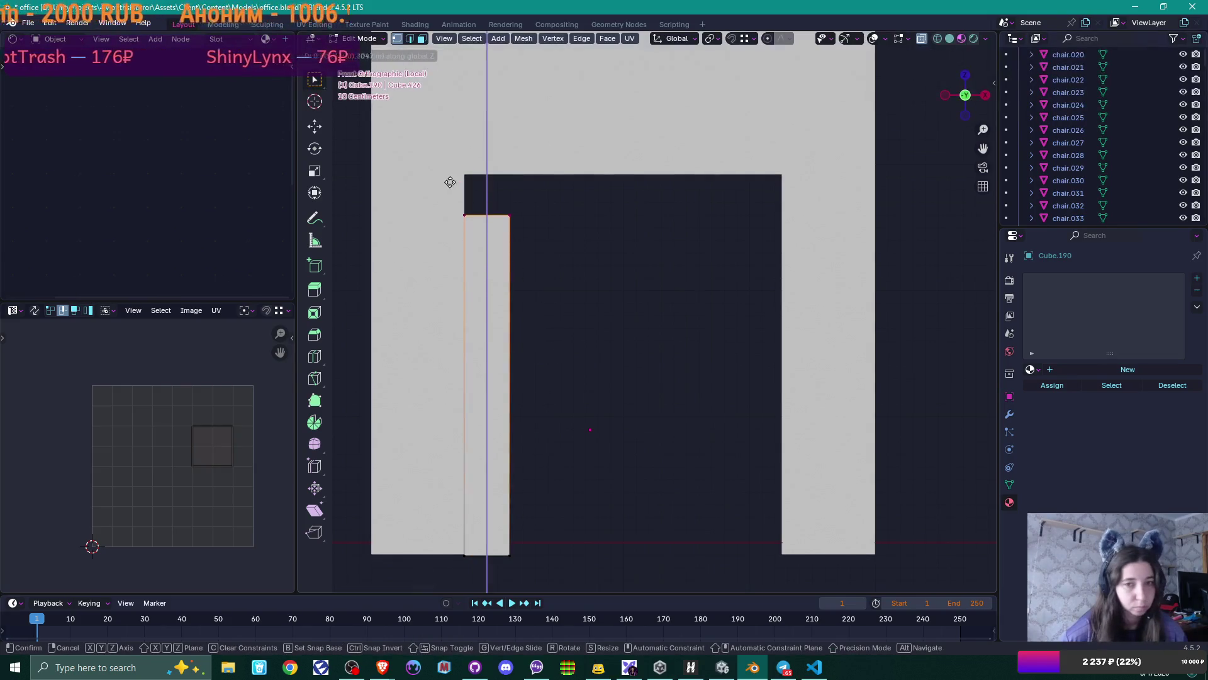
click(488, 195)
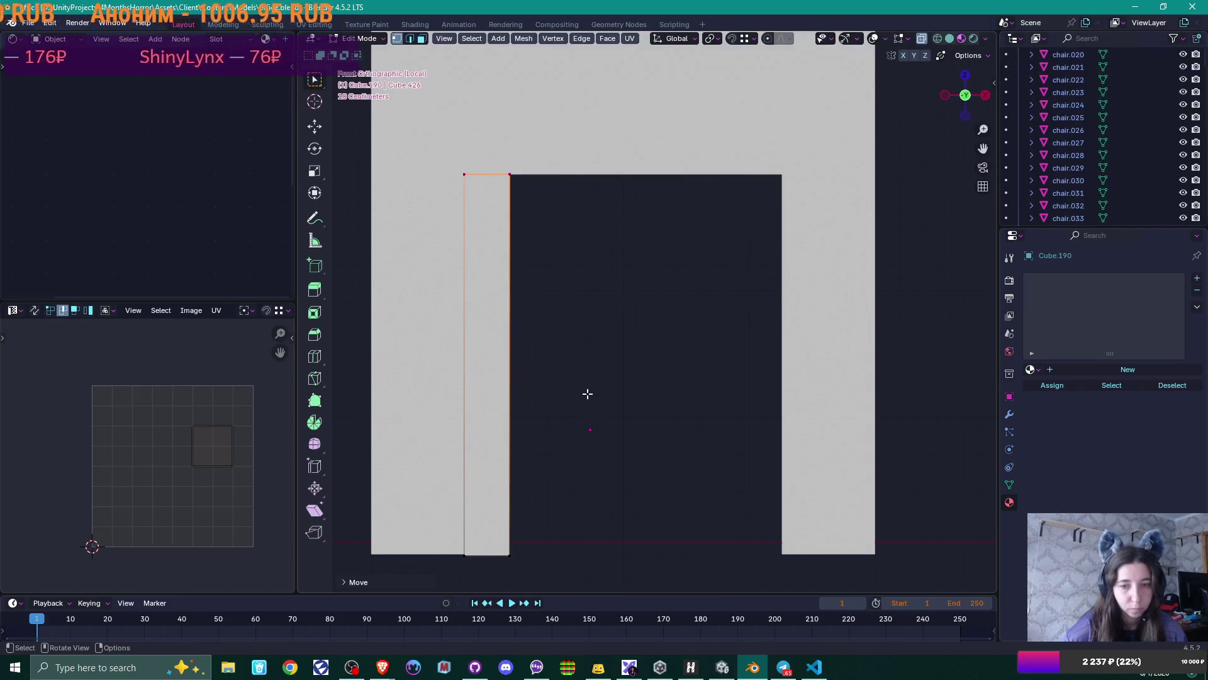
mouse_move(596, 418)
middle_down()
mouse_move(604, 383)
mouse_move(546, 410)
middle_up()
scroll(546, 409, down, 7)
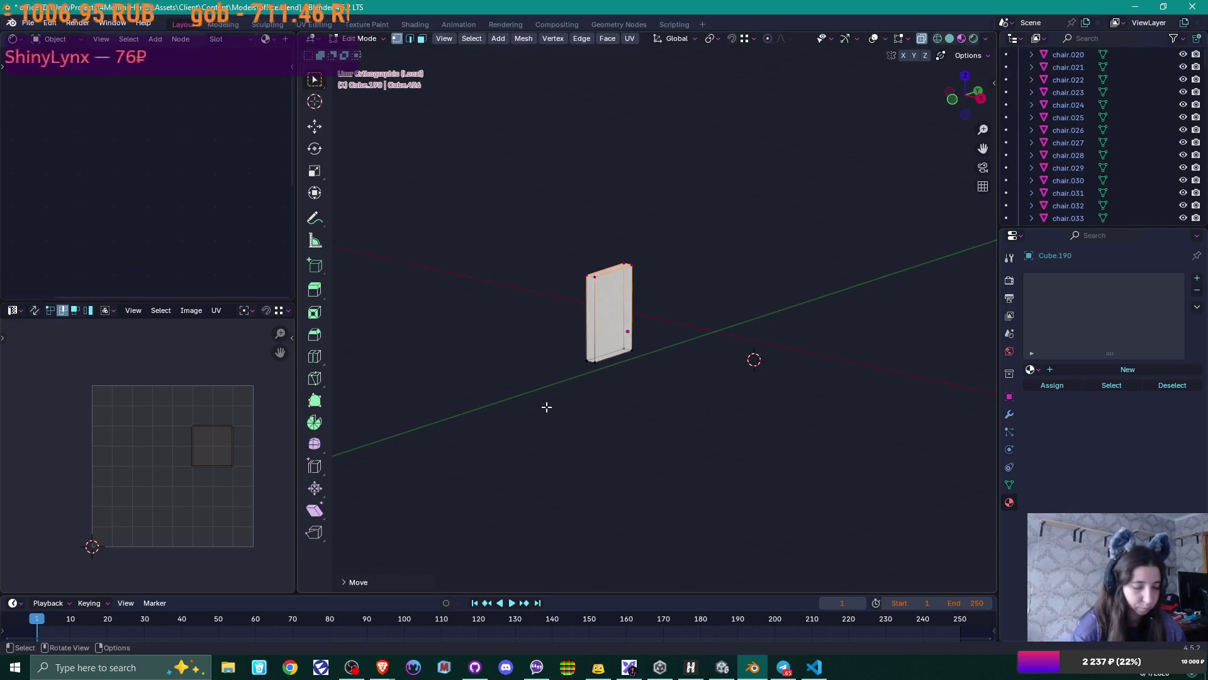
key(KP_1)
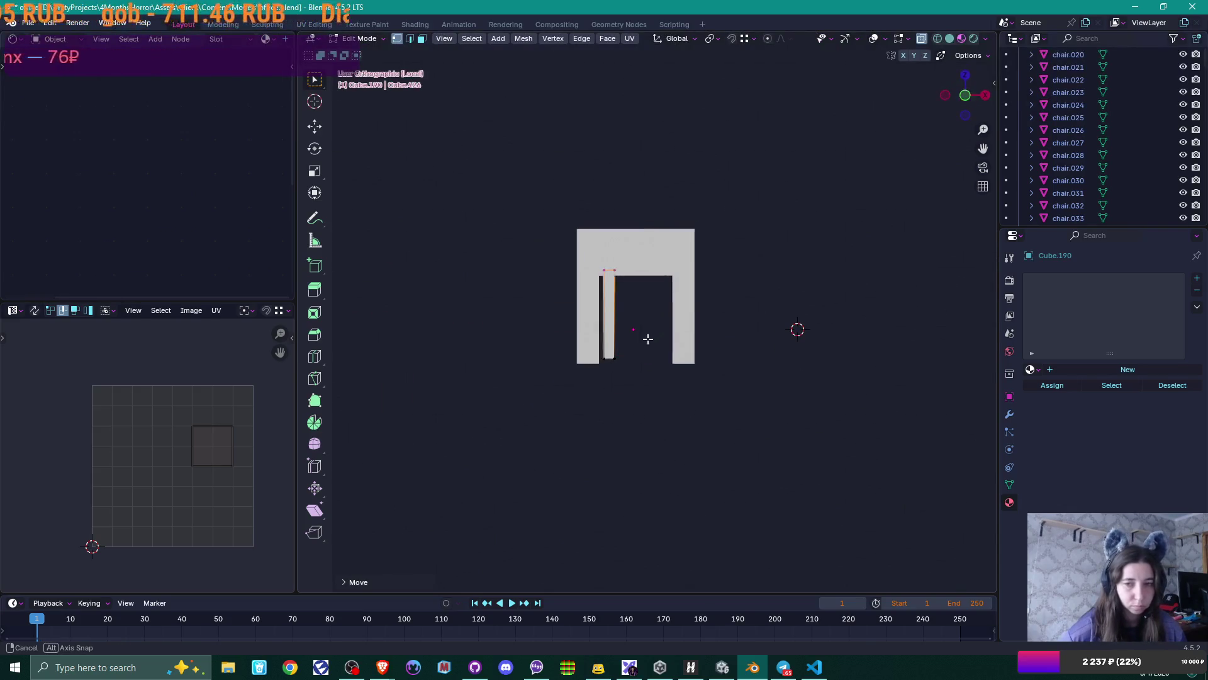
middle_drag(647, 337, 620, 366)
scroll(645, 361, down, 2)
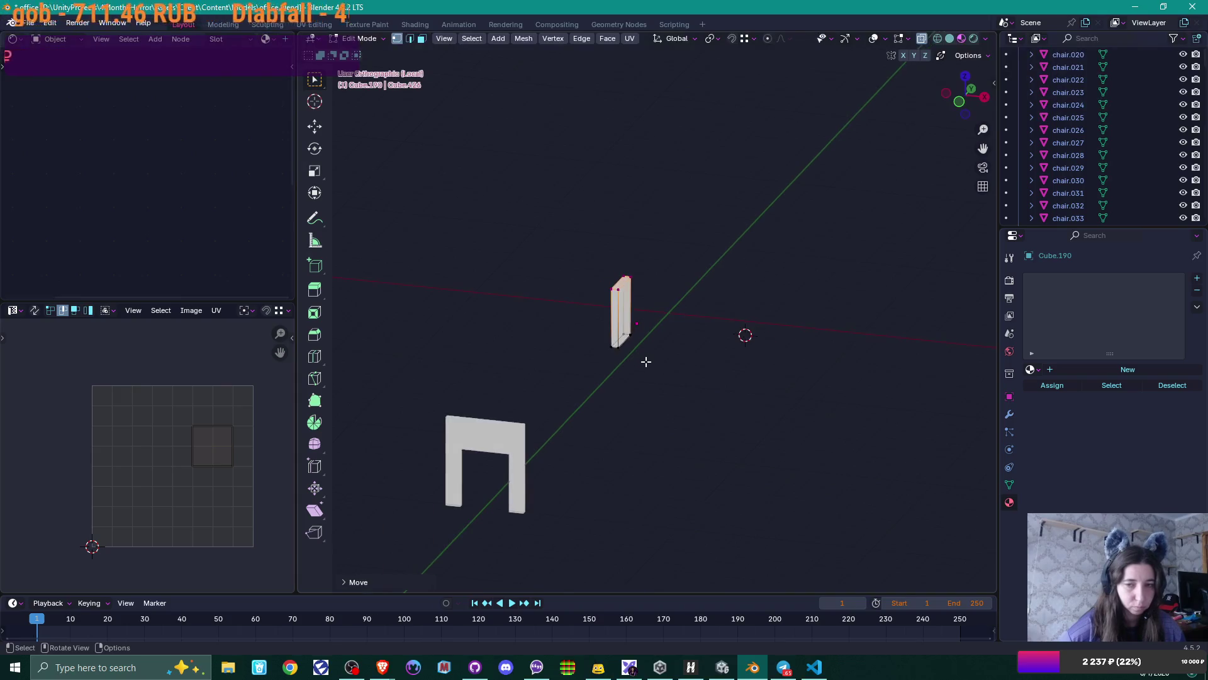
key(Tab)
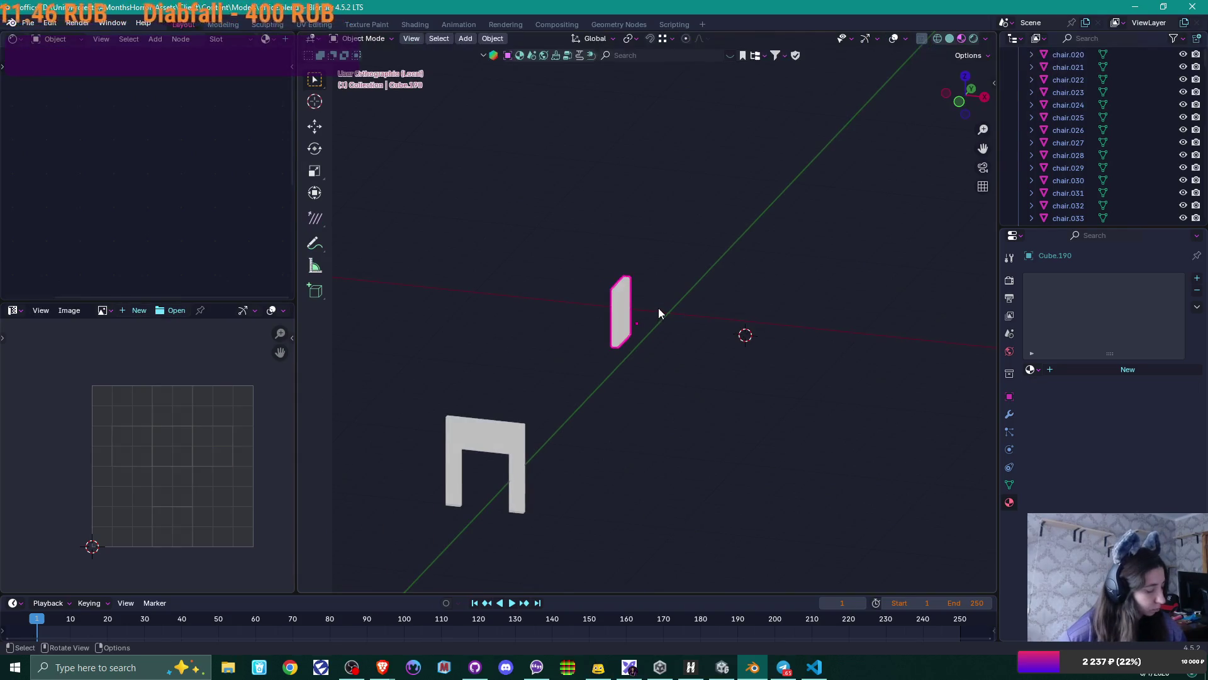
- Move the slab into the door frame
key(g)
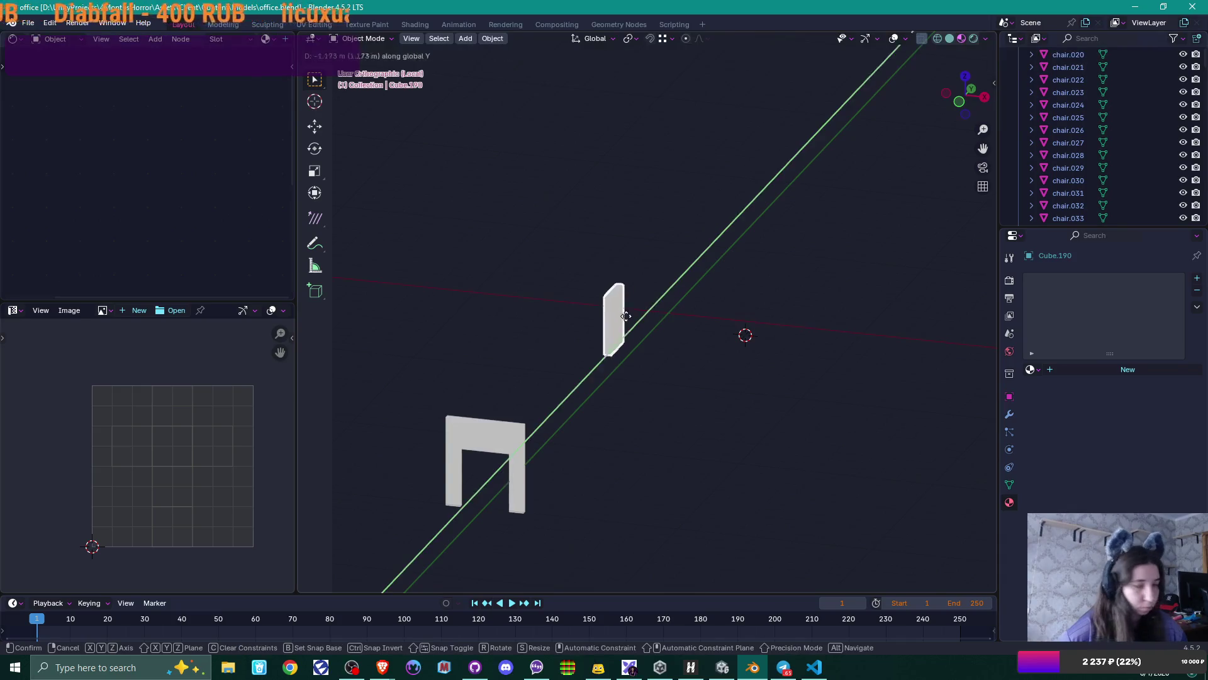
click(488, 461)
shift+middle_drag(489, 464, 583, 371)
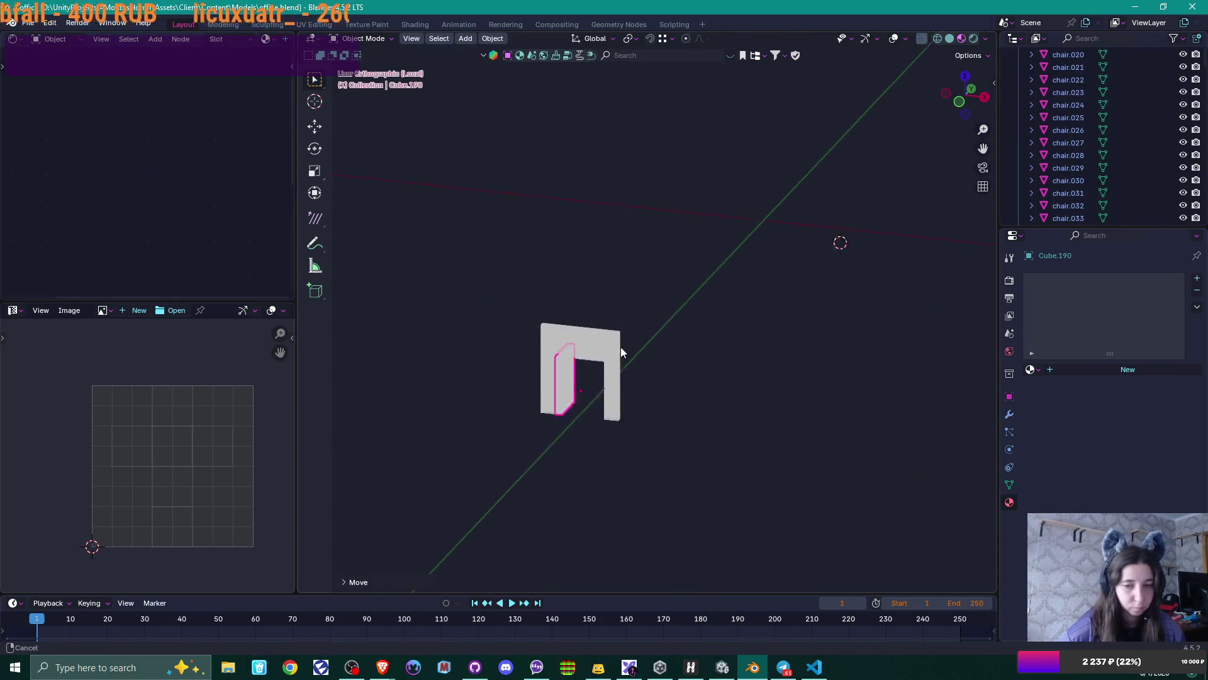
scroll(658, 379, up, 4)
- Move the slab's left-side edges along Y so its front face meets the wall
key(Tab)
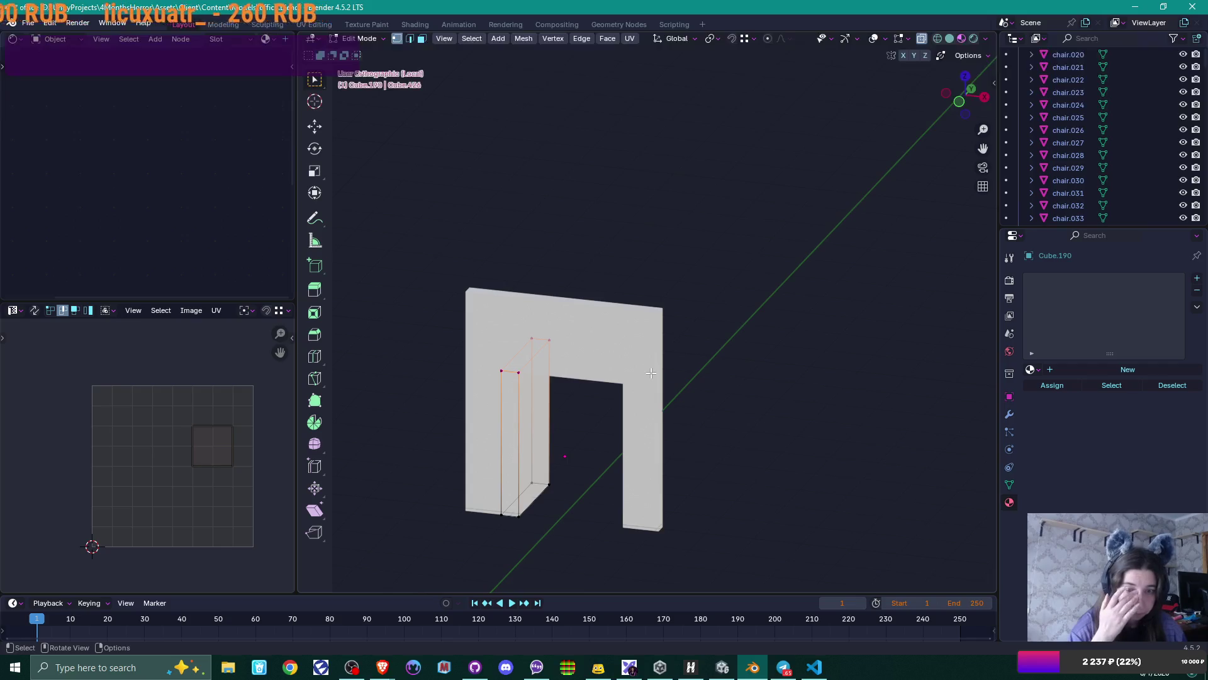
mouse_move(618, 342)
middle_down()
mouse_move(639, 318)
mouse_move(555, 375)
mouse_move(515, 379)
middle_up()
scroll(554, 375, up, 2)
middle_drag(518, 379, 434, 267)
drag(435, 267, 479, 528)
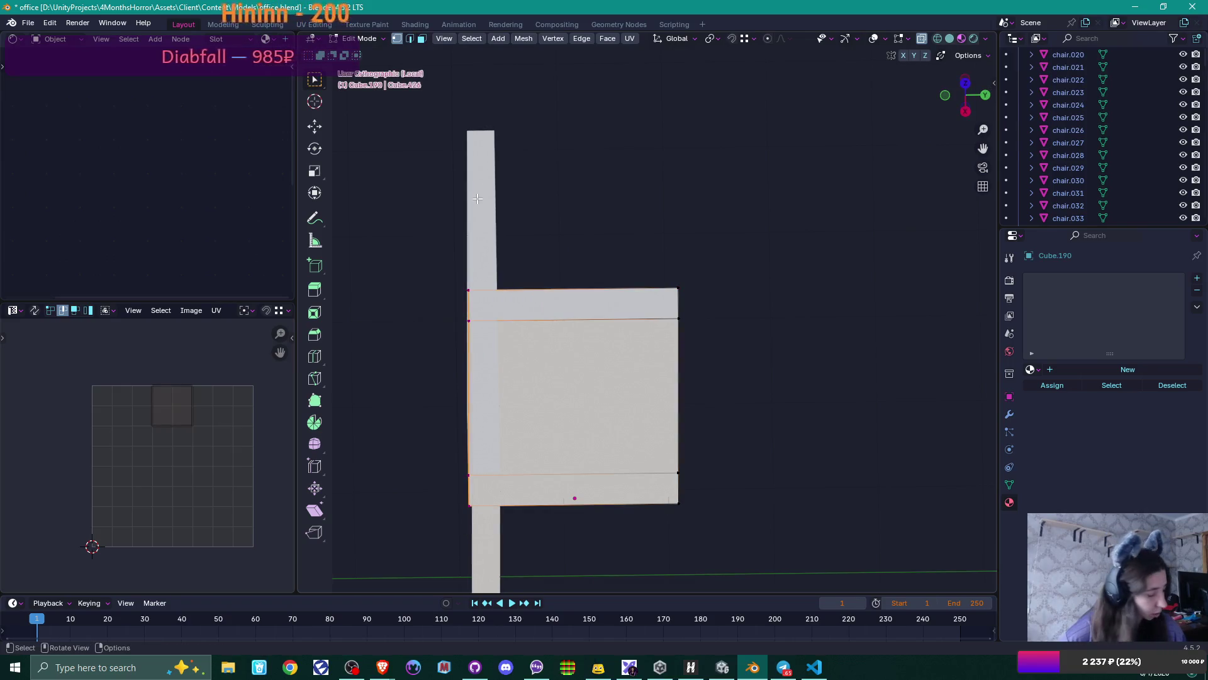
key(g)
key(y)
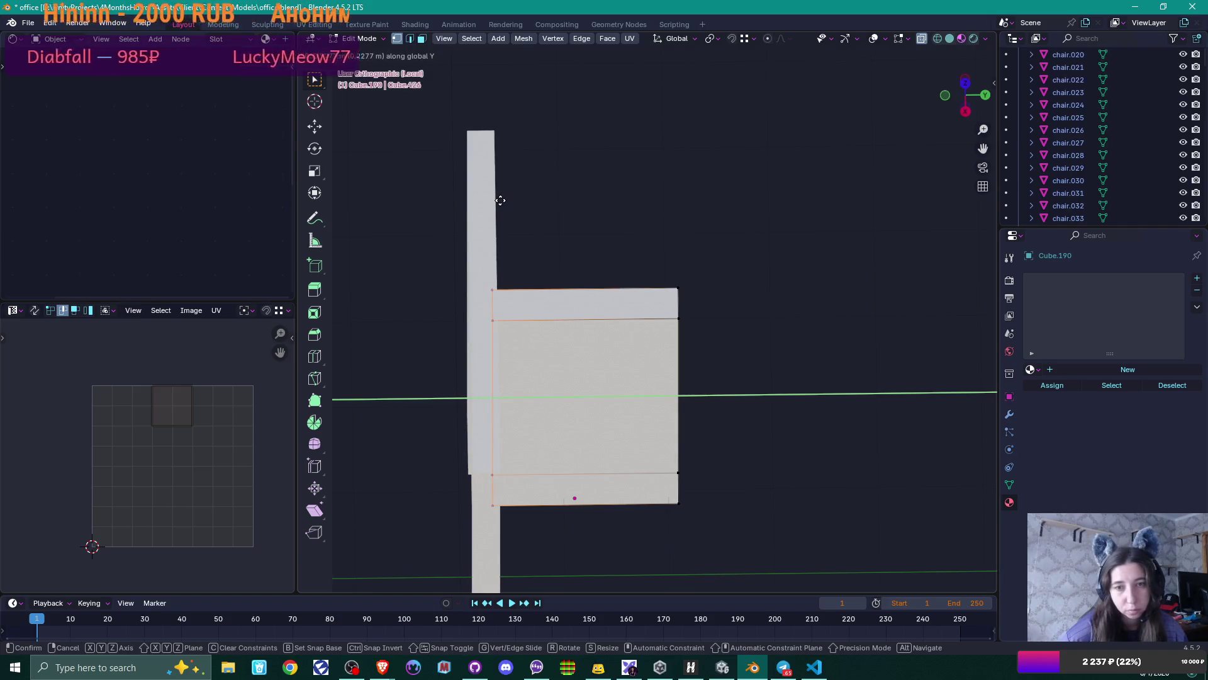
click(501, 200)
- Move the right-side edges along Y to thin the post to the wall's depth
drag(602, 252, 728, 553)
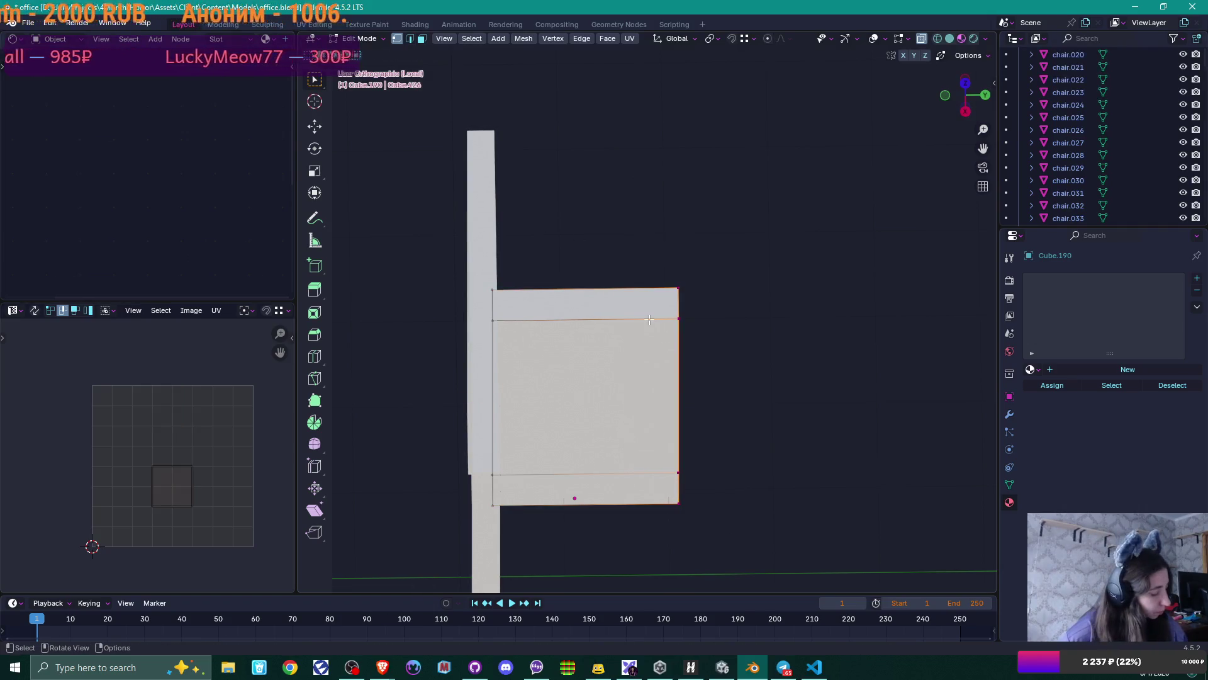
key(g)
key(y)
click(497, 130)
mouse_move(498, 129)
middle_down()
mouse_move(519, 359)
mouse_move(504, 340)
mouse_move(522, 358)
mouse_move(477, 331)
mouse_move(419, 326)
mouse_move(521, 365)
mouse_move(641, 368)
mouse_move(486, 359)
mouse_move(688, 304)
mouse_move(628, 303)
middle_up()
key(Tab)
scroll(486, 359, up, 2)
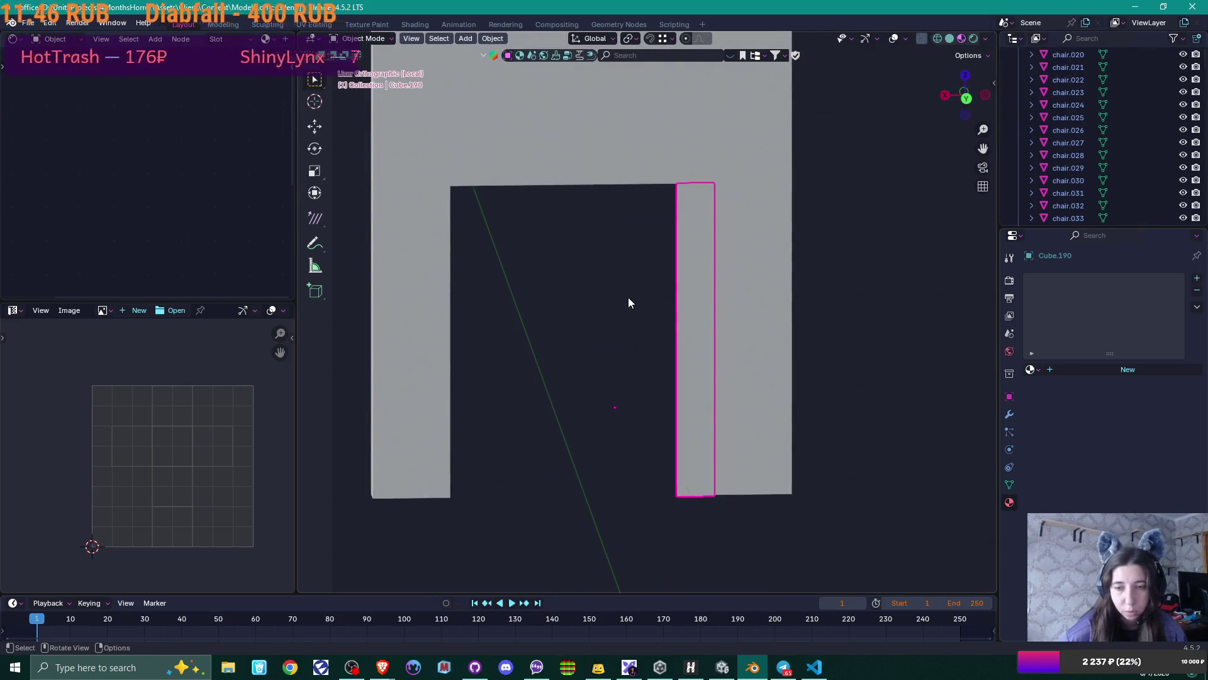
- Snap the 3D cursor to the post's left edge and set the post's origin there
key(Tab)
click(679, 493)
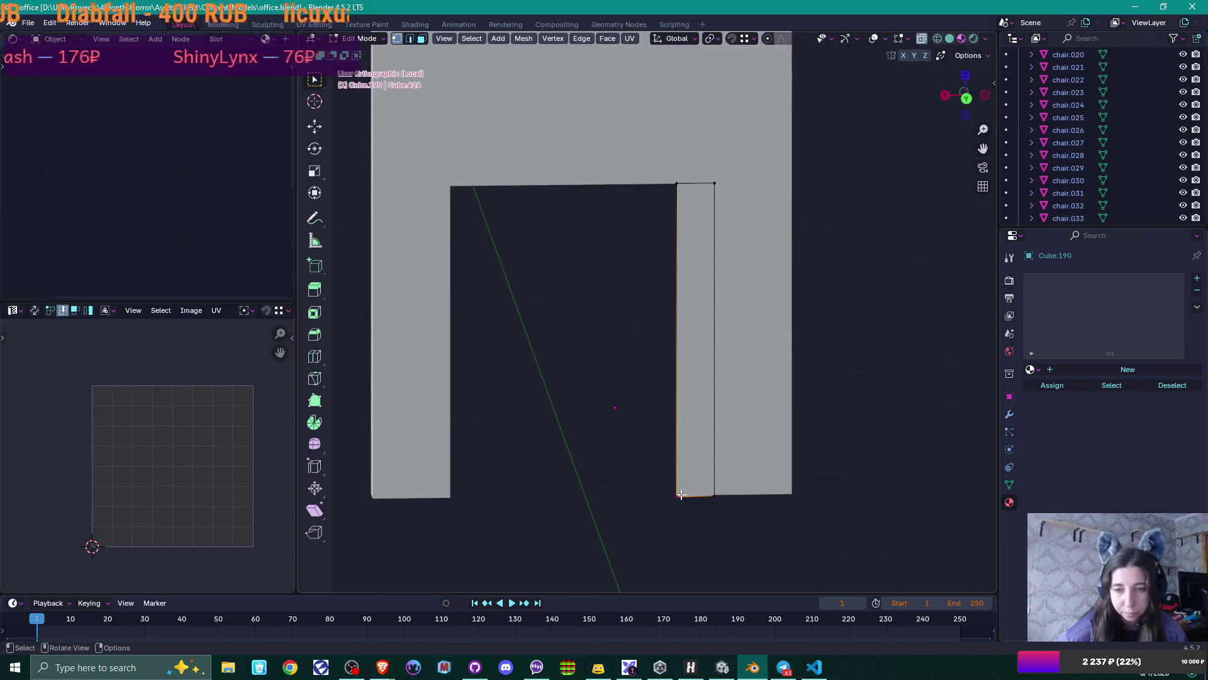
key(shift+s)
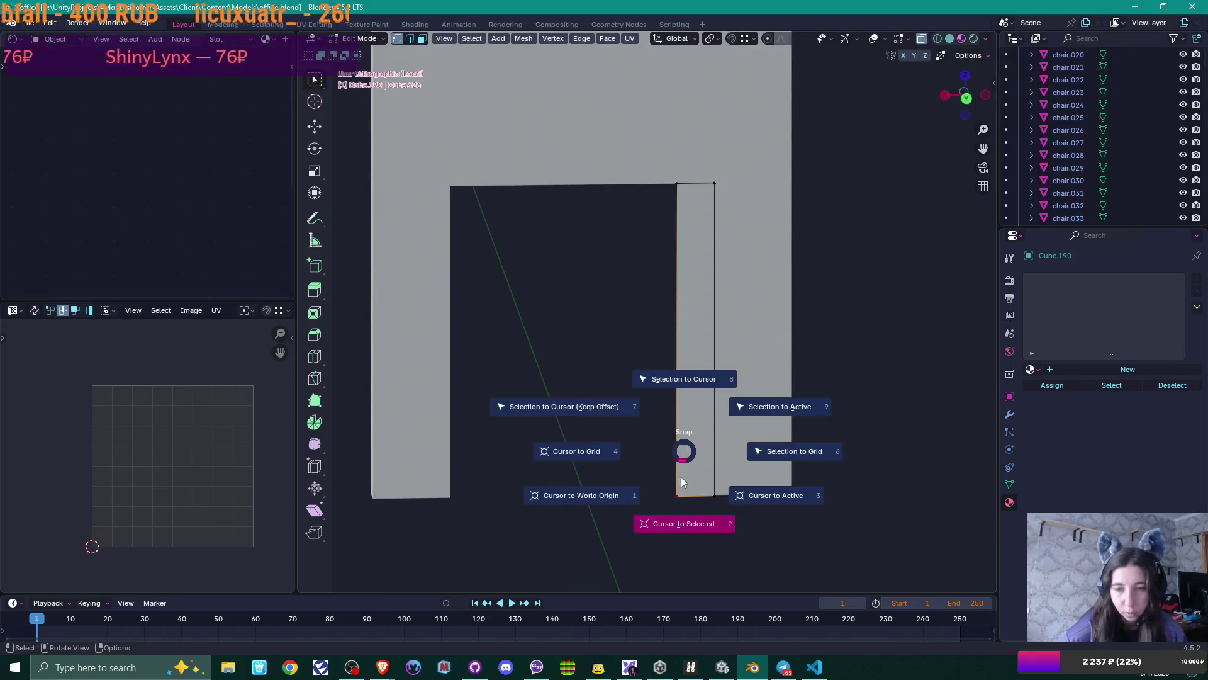
click(686, 525)
key(Tab)
right_click(694, 331)
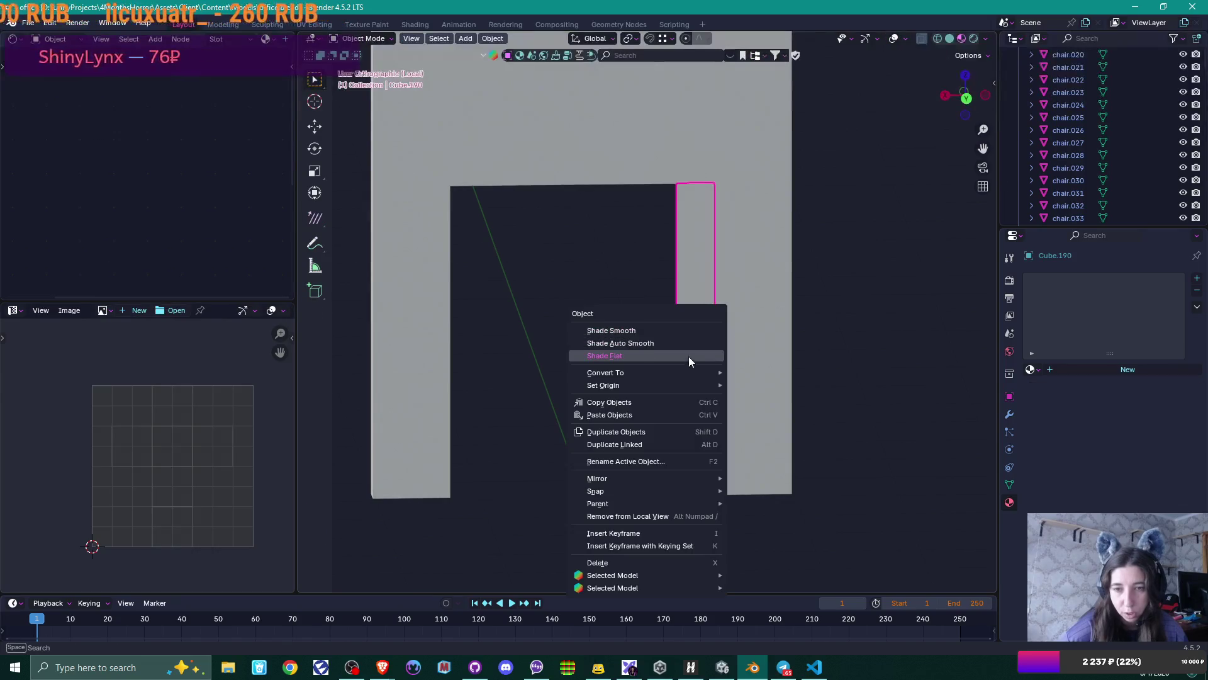
mouse_move(695, 387)
click(764, 409)
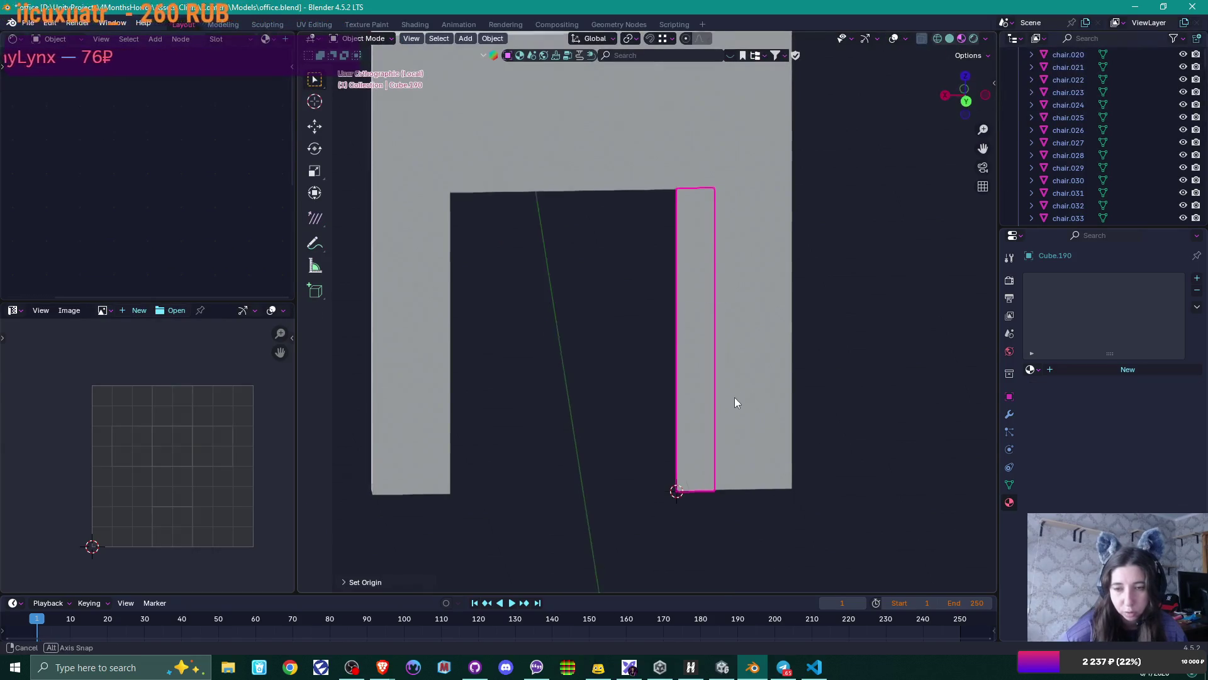
middle_drag(737, 402, 735, 401)
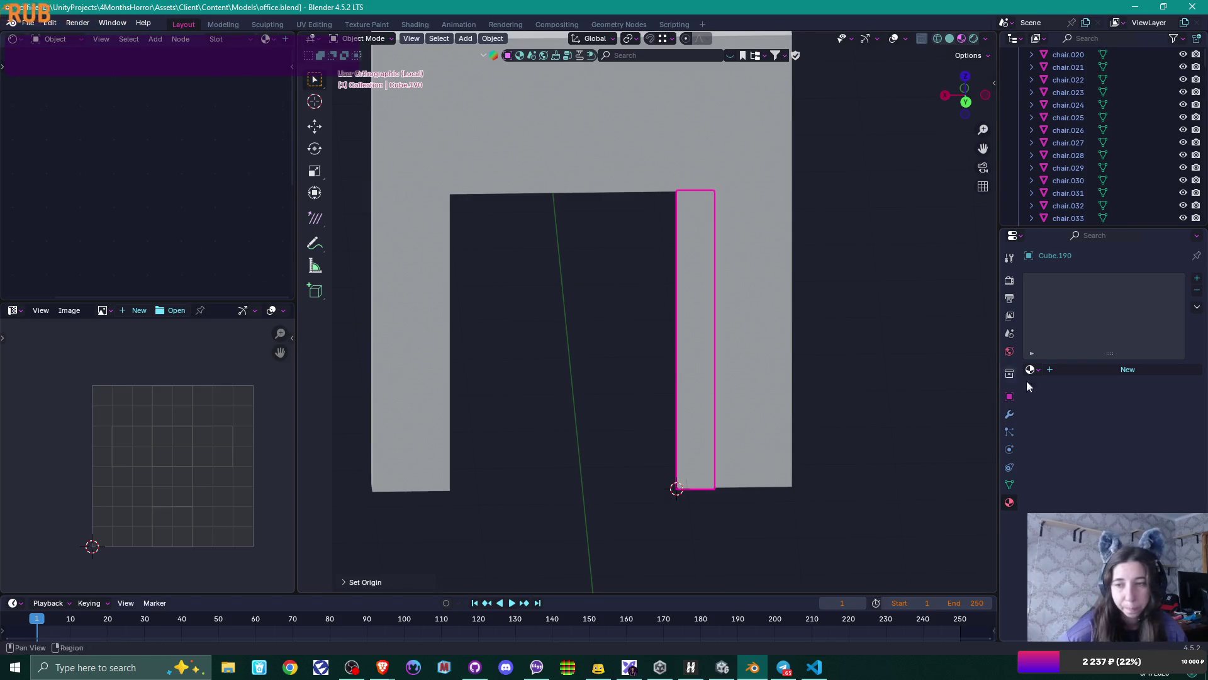
- Add a Mirror modifier to the pillar with WallHalfDoor.001 as the mirror object
click(1010, 415)
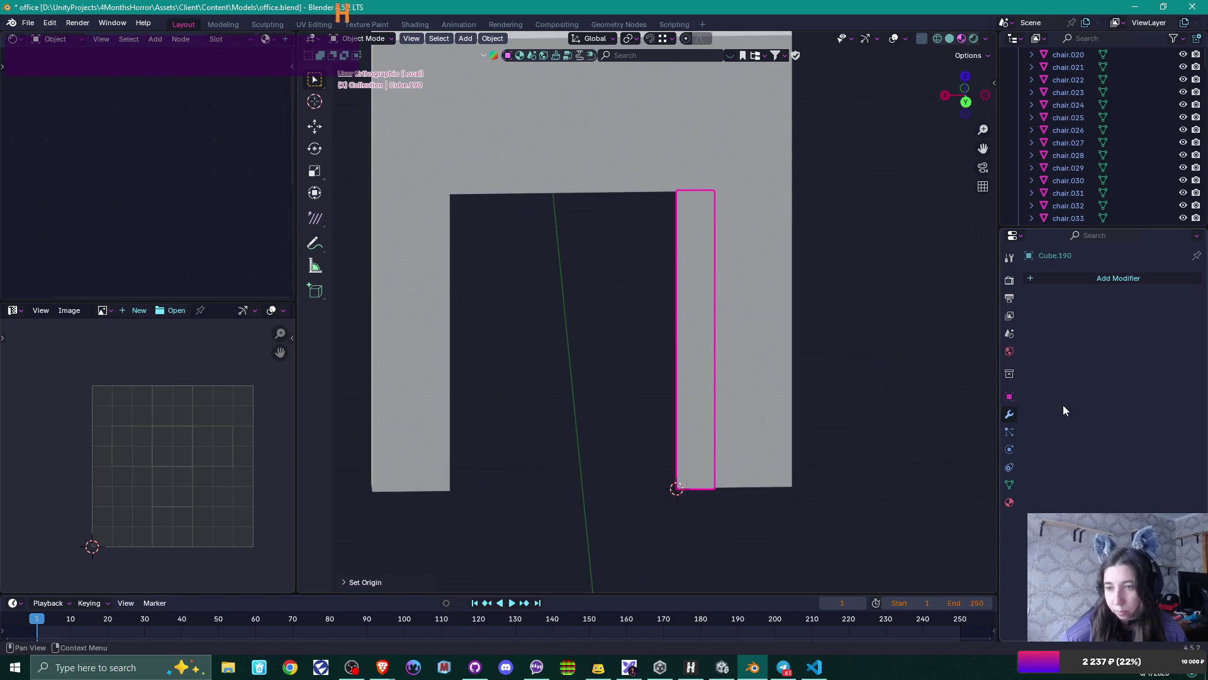
click(1066, 281)
mouse_move(1058, 302)
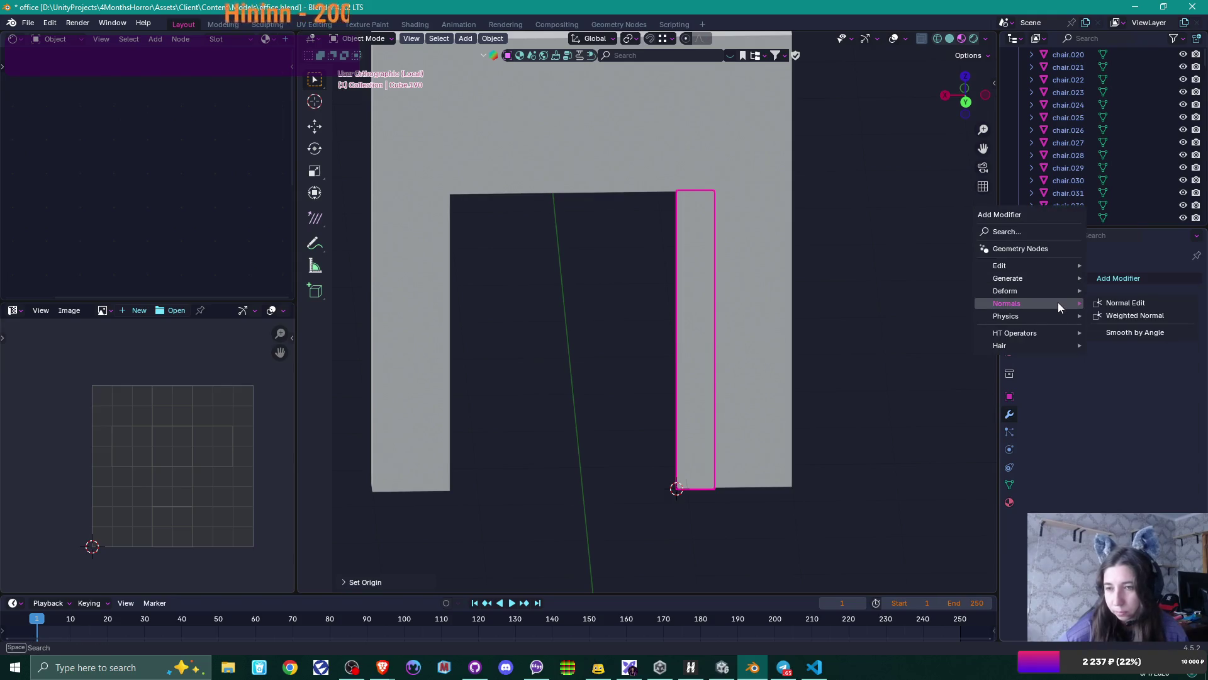
mouse_move(1061, 277)
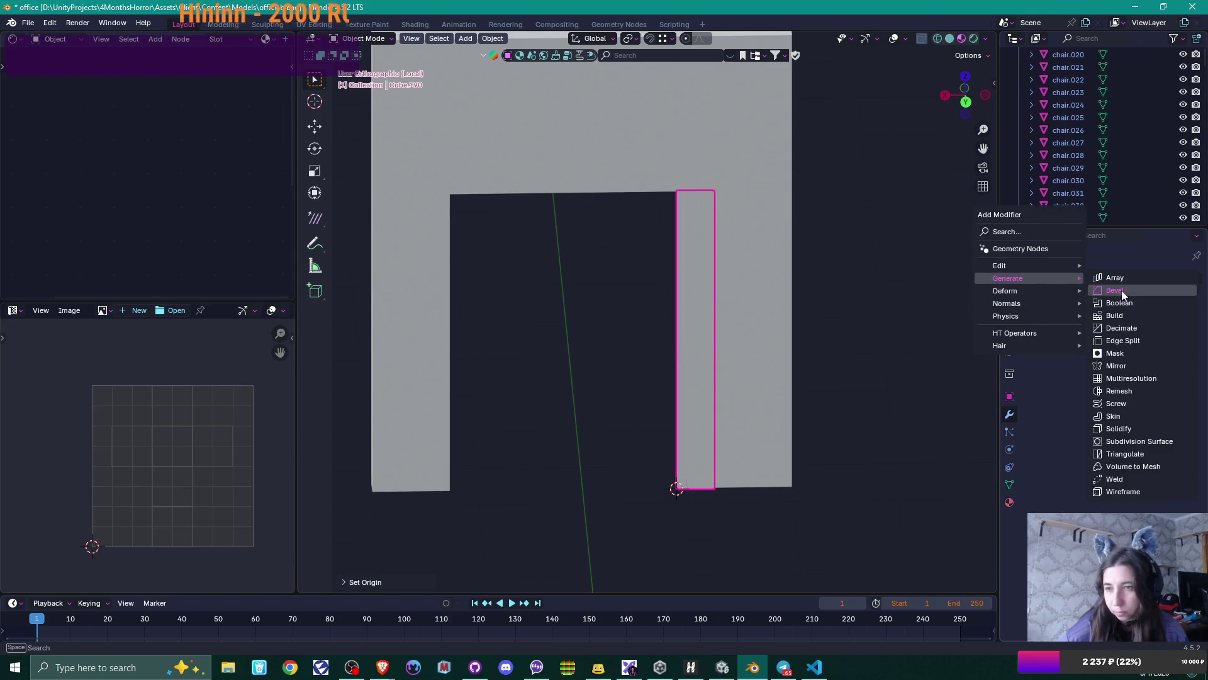
click(1130, 364)
click(1177, 365)
click(764, 198)
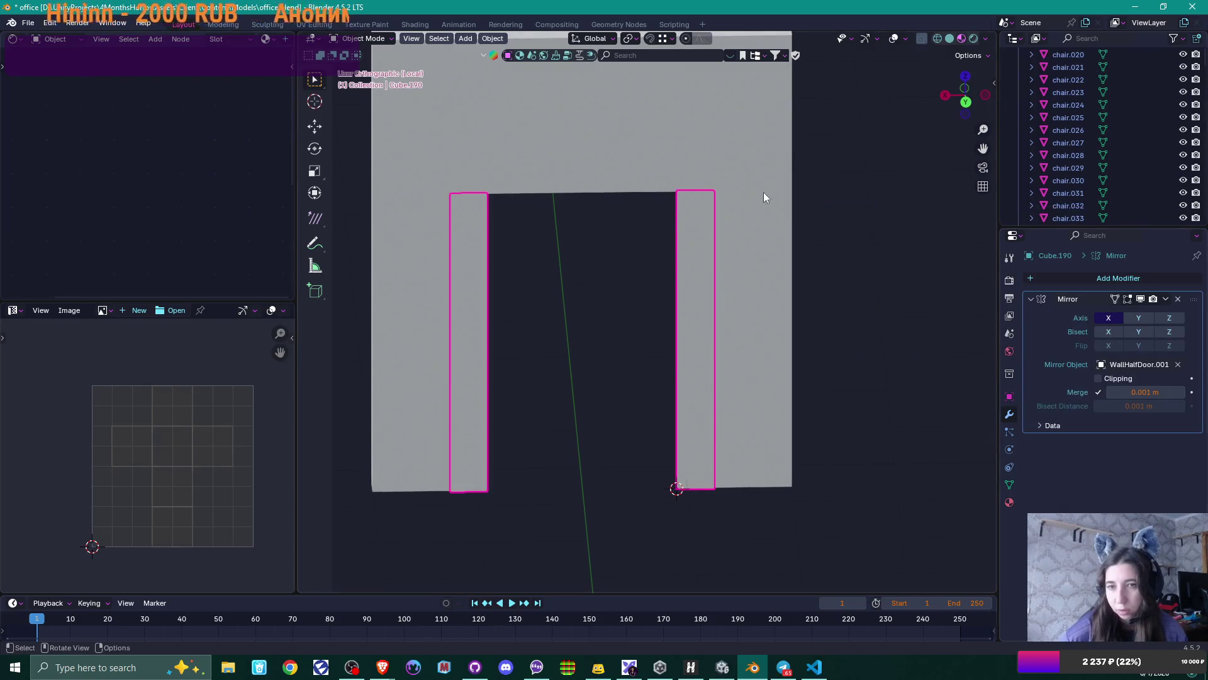
mouse_move(835, 376)
middle_down()
mouse_move(824, 360)
mouse_move(847, 352)
middle_up()
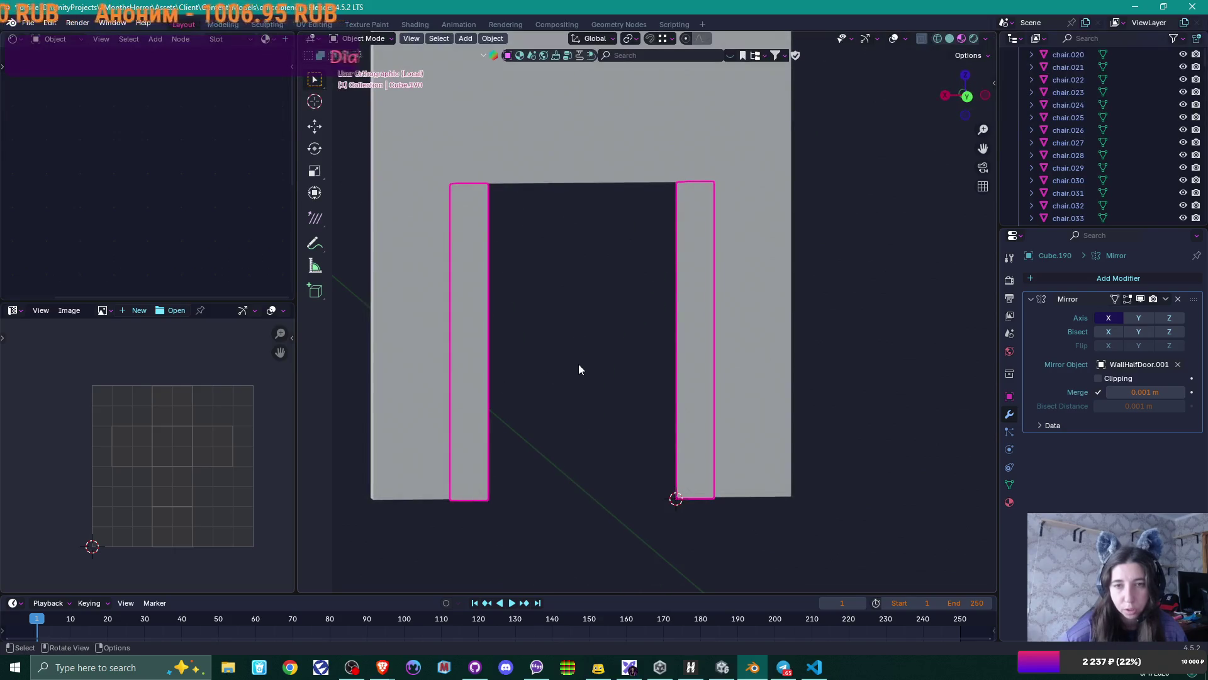
mouse_move(579, 365)
middle_down()
mouse_move(605, 368)
mouse_move(604, 390)
middle_up()
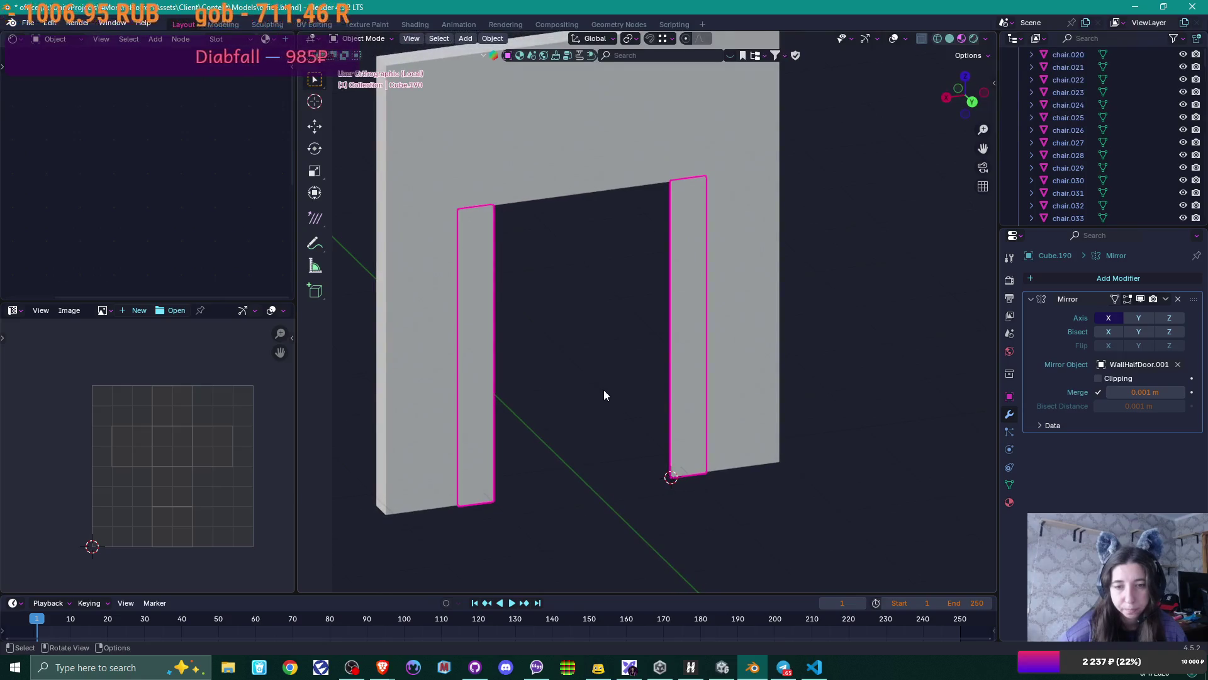
scroll(660, 332, up, 1)
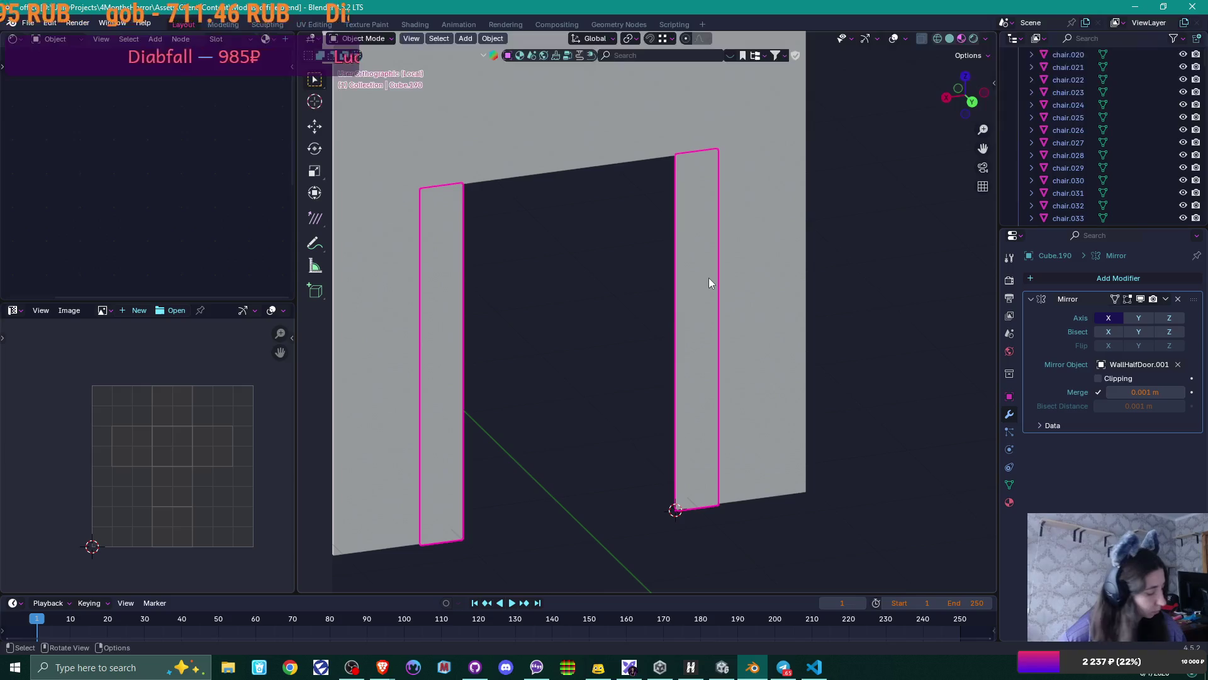
- Duplicate the pillar along X, remove the copy's Mirror modifier, and rotate it 180° on Z
key(shift+d)
key(x)
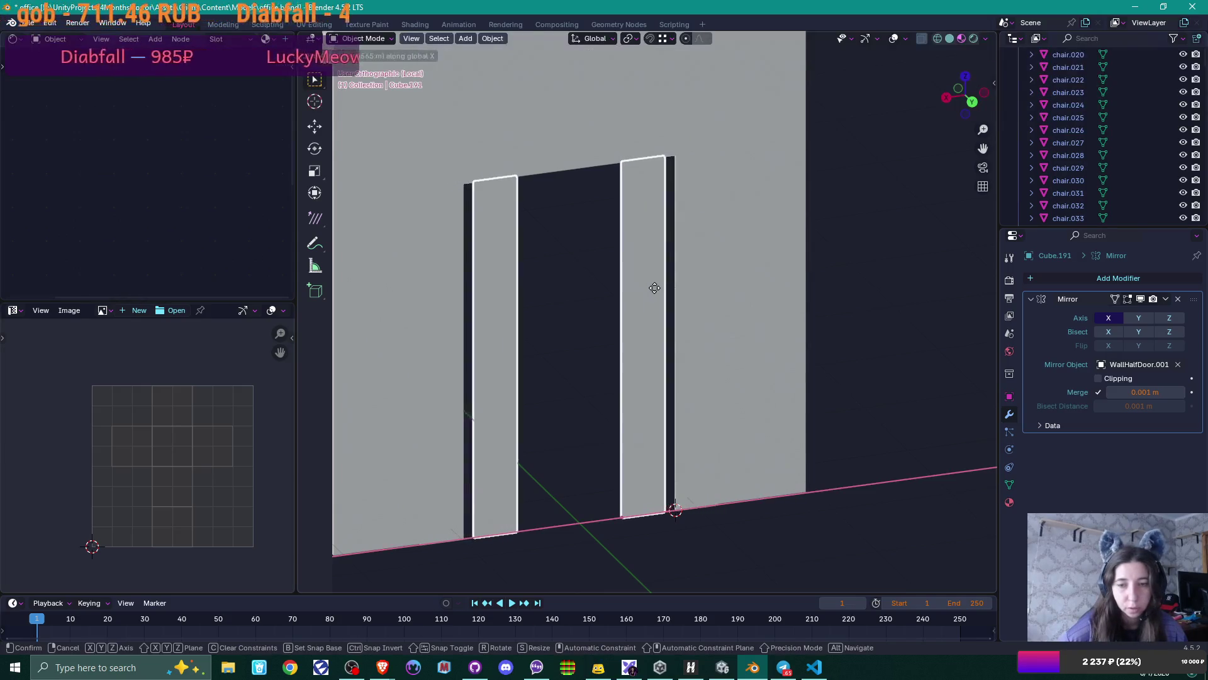
click(654, 288)
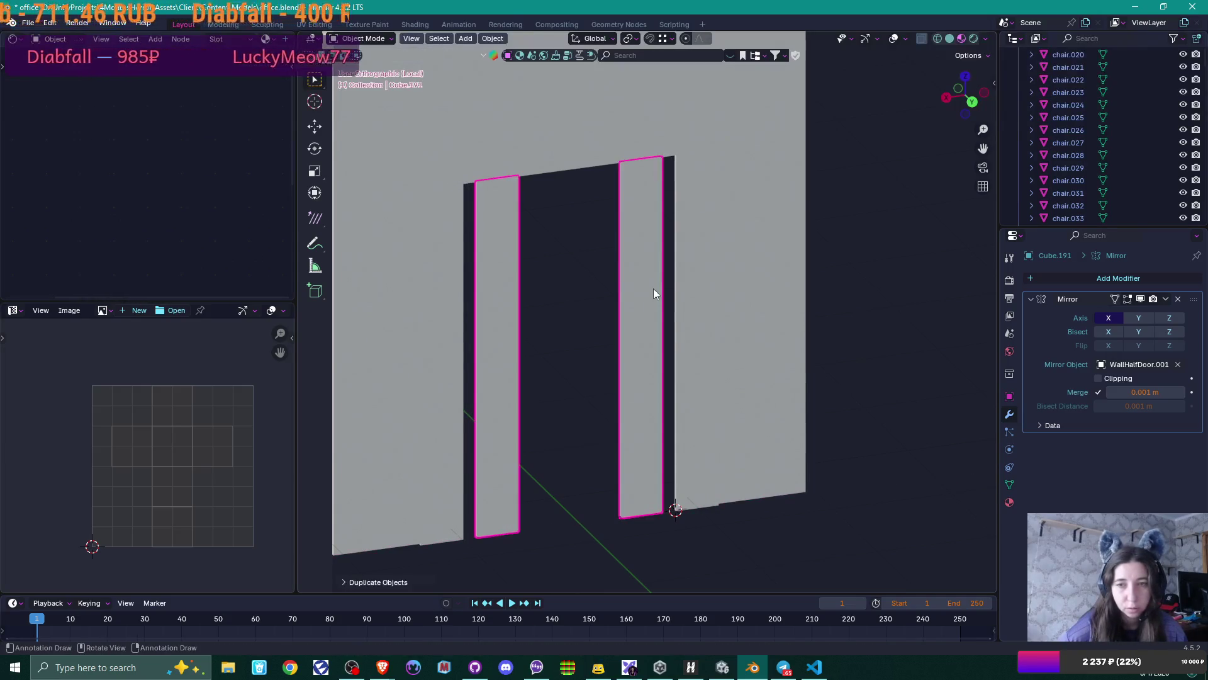
click(1178, 300)
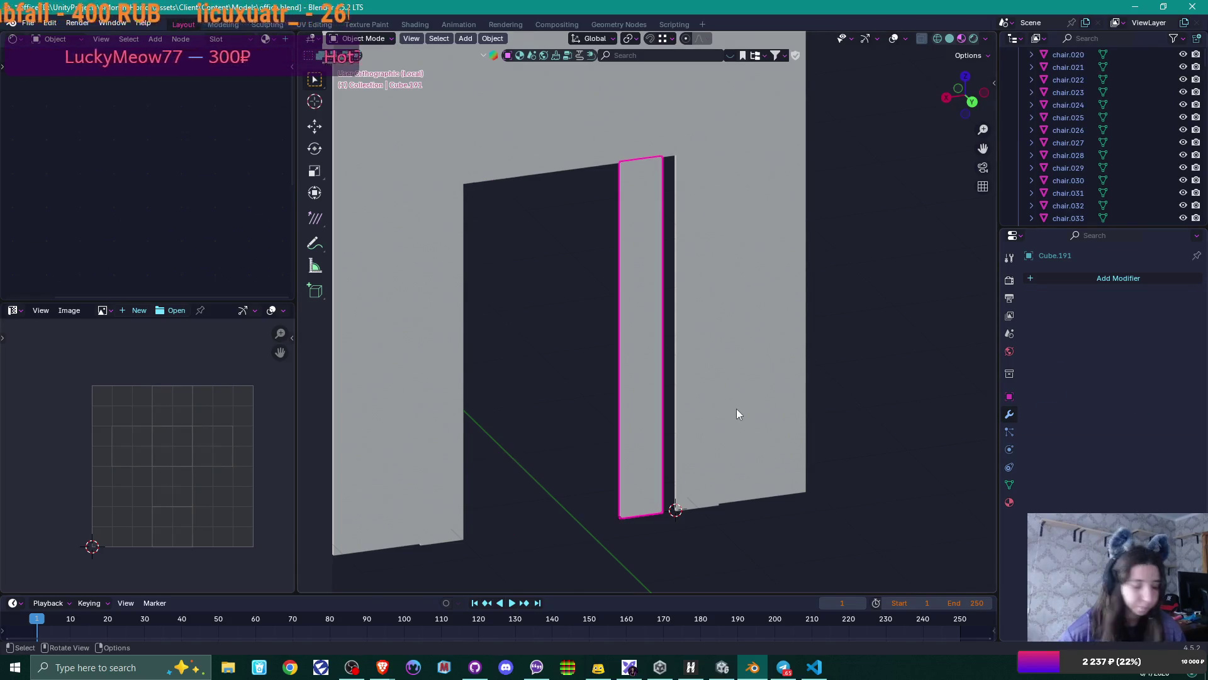
text(rz180)
key(Return)
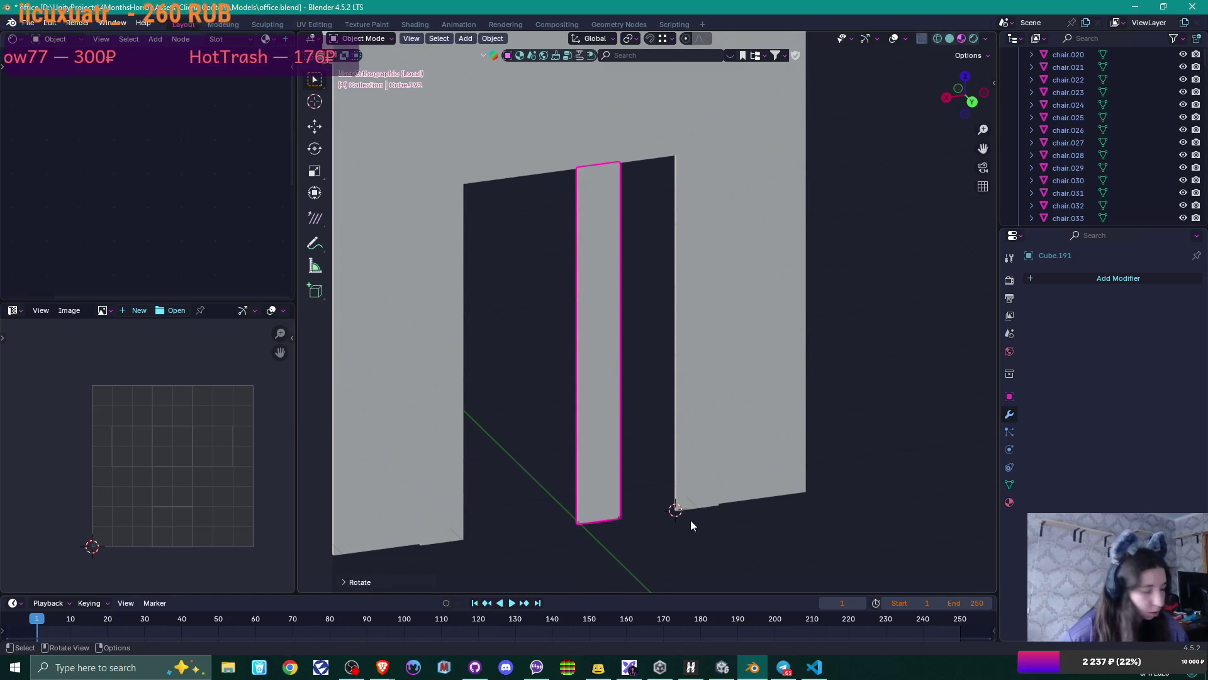
- Move the copy along X to the 3D cursor and view the doorway from the front
key(g)
key(x)
click(734, 504)
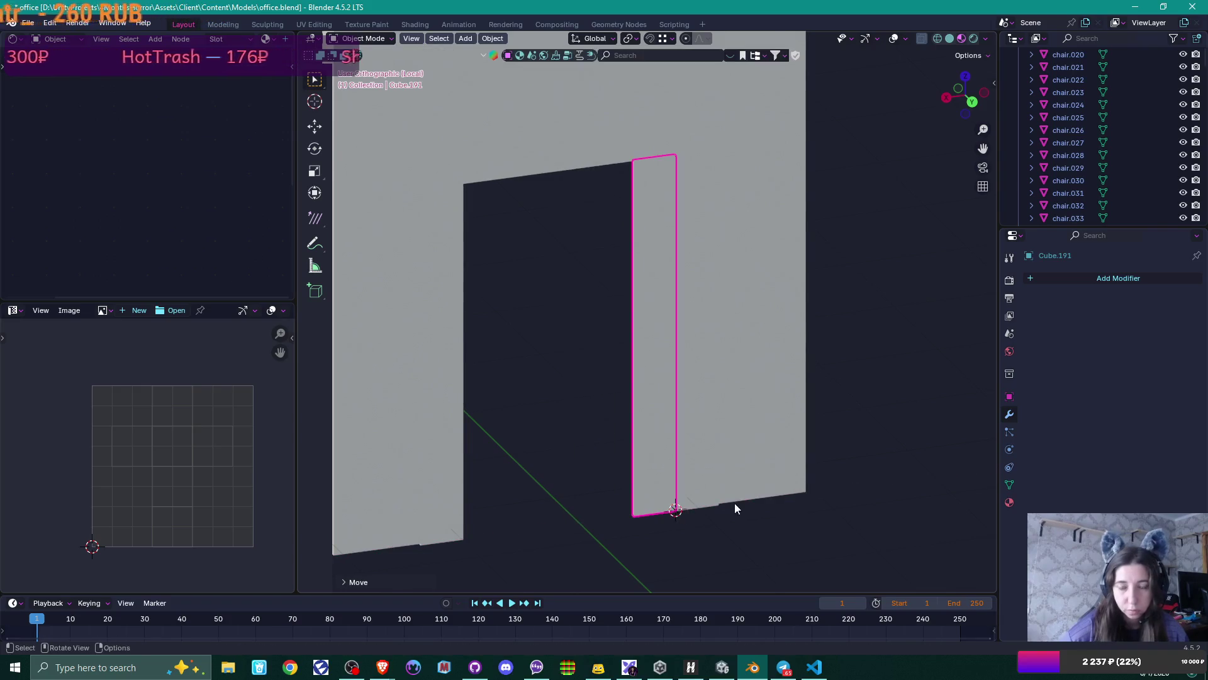
scroll(734, 503, up, 3)
scroll(735, 502, down, 3)
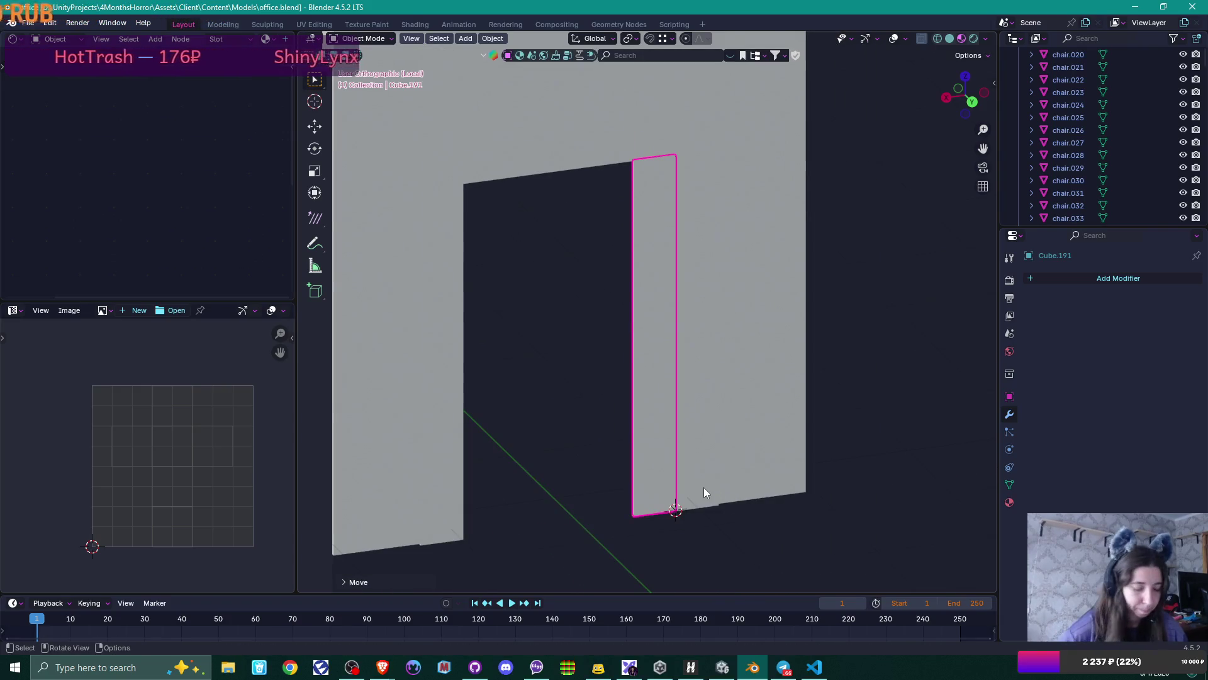
key(KP_1)
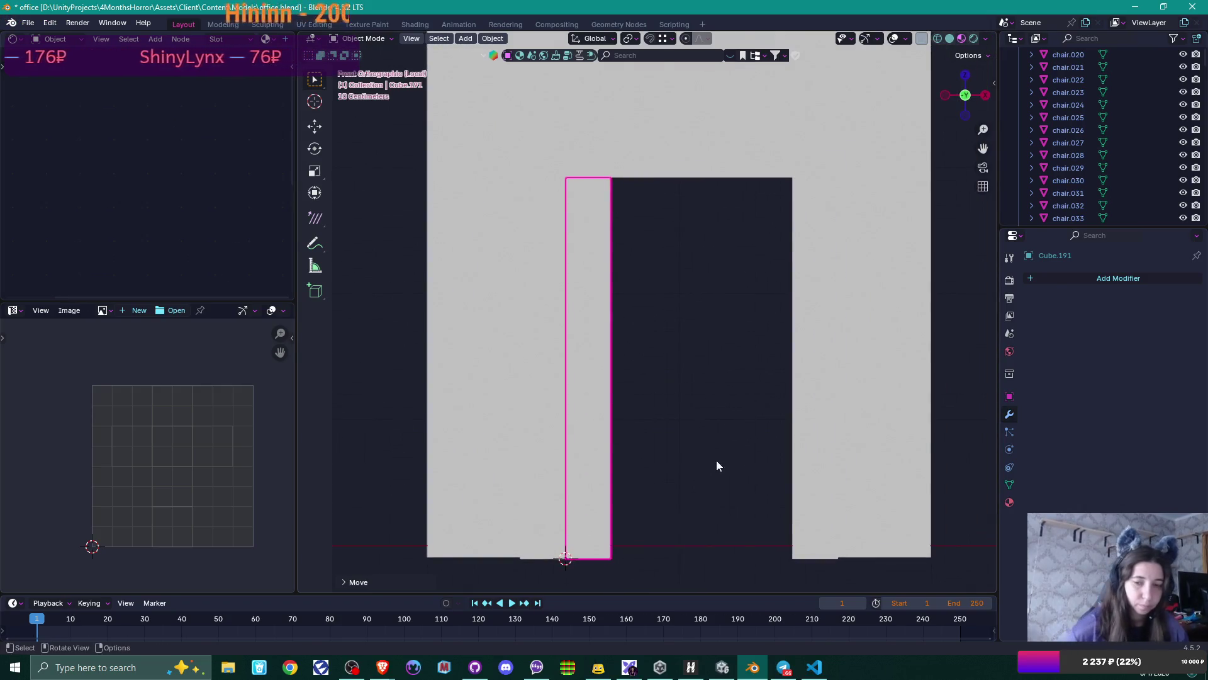
- Drag the door panel's right edge along X so it fills half the doorway
shift+middle_drag(697, 422, 662, 393)
key(Tab)
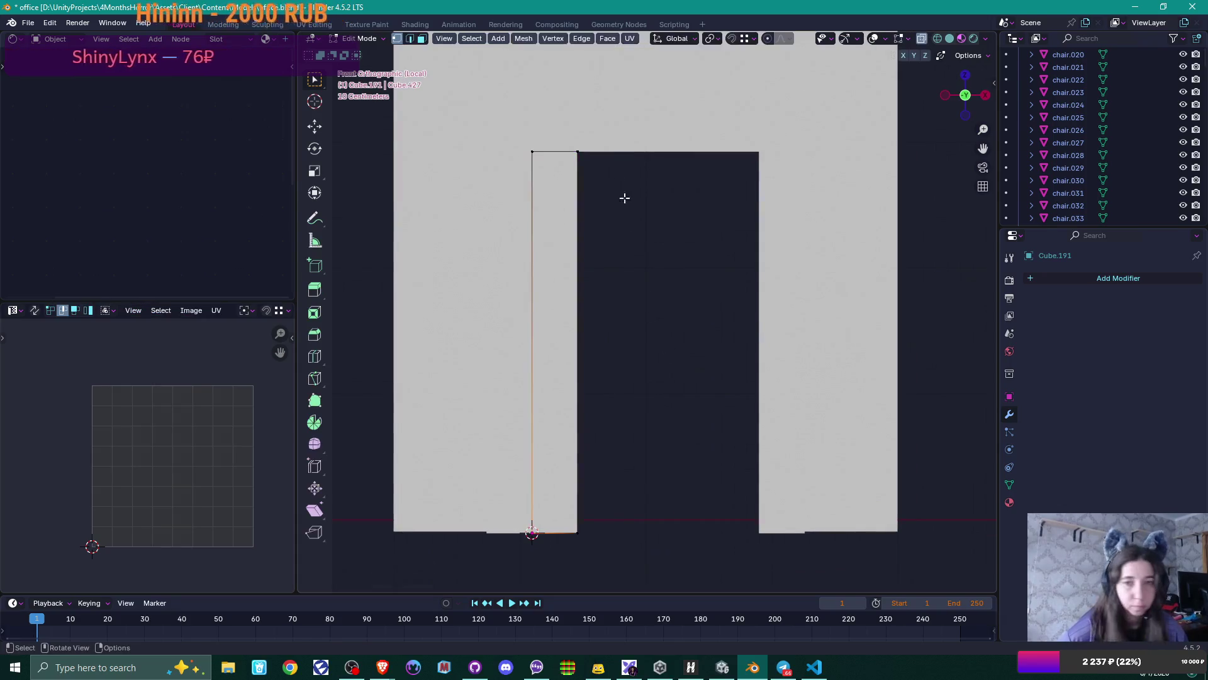
drag(559, 140, 651, 557)
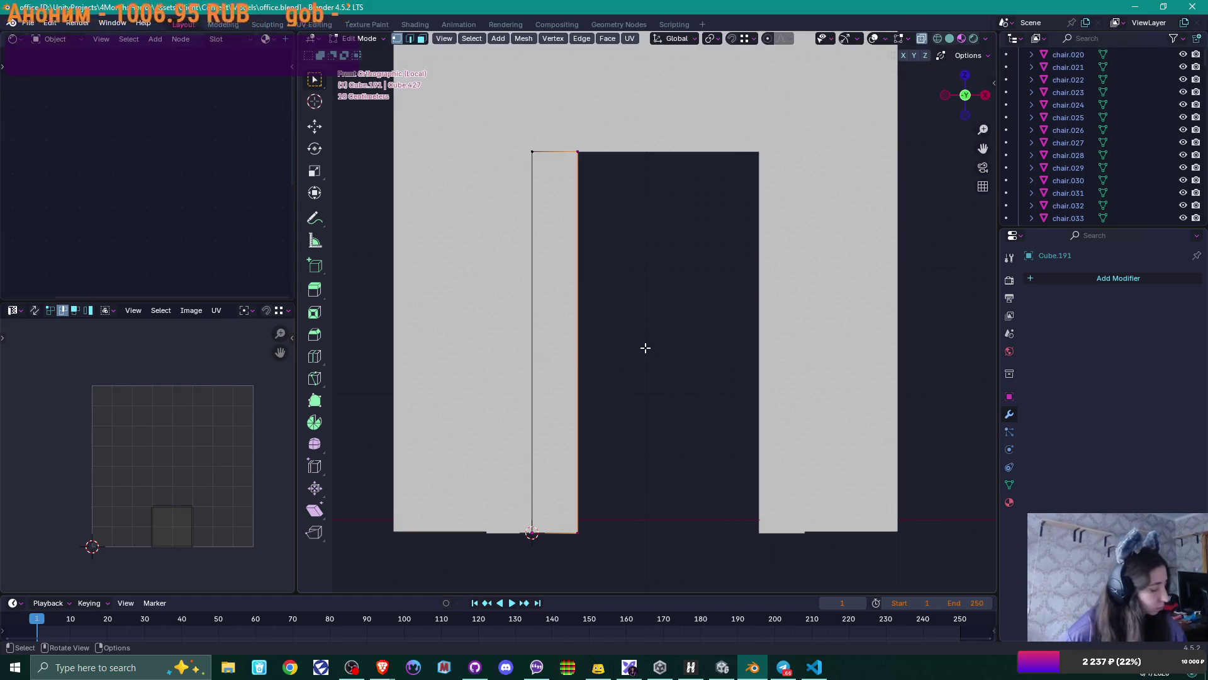
key(g)
key(x)
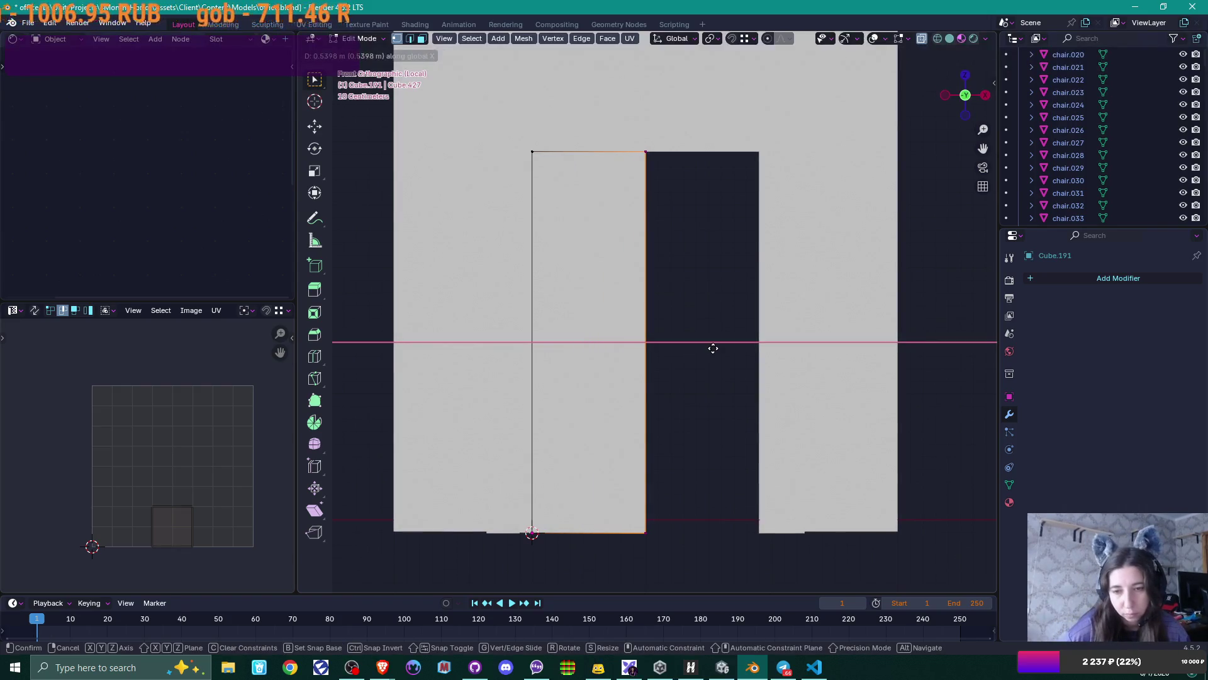
click(713, 348)
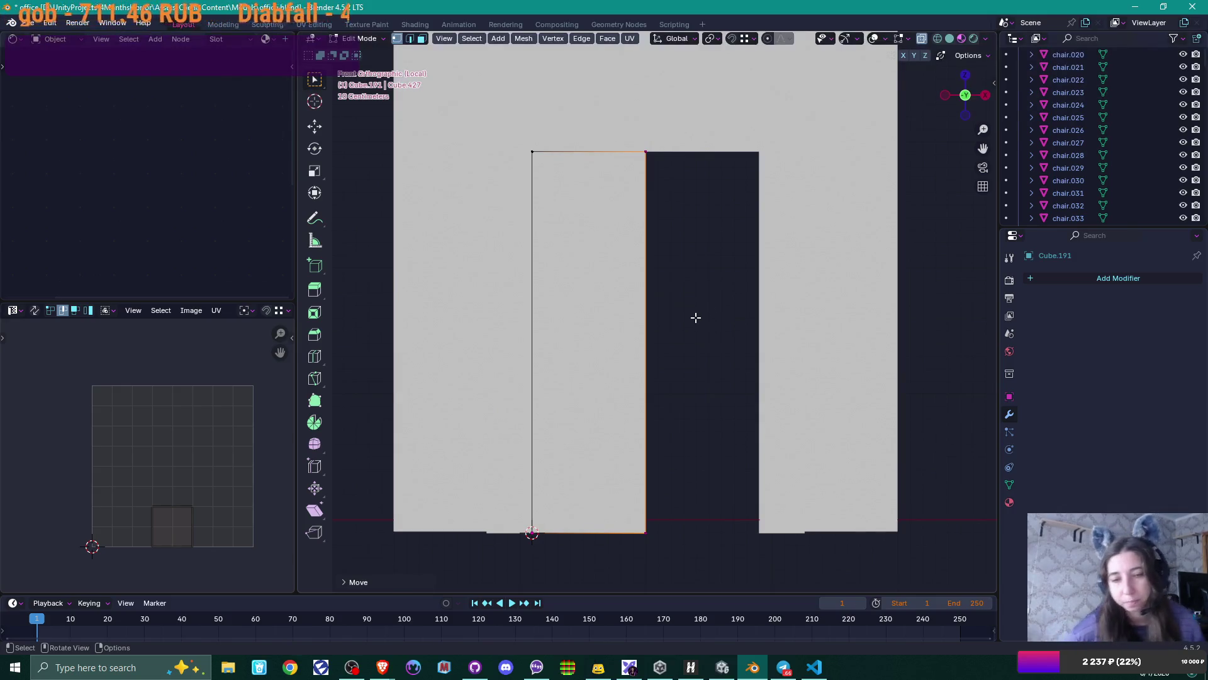
key(Tab)
- Adjust the door panel's height by moving its selected edges along Z
mouse_move(751, 300)
middle_down()
mouse_move(686, 350)
mouse_move(726, 340)
mouse_move(528, 324)
mouse_move(730, 327)
mouse_move(681, 273)
middle_up()
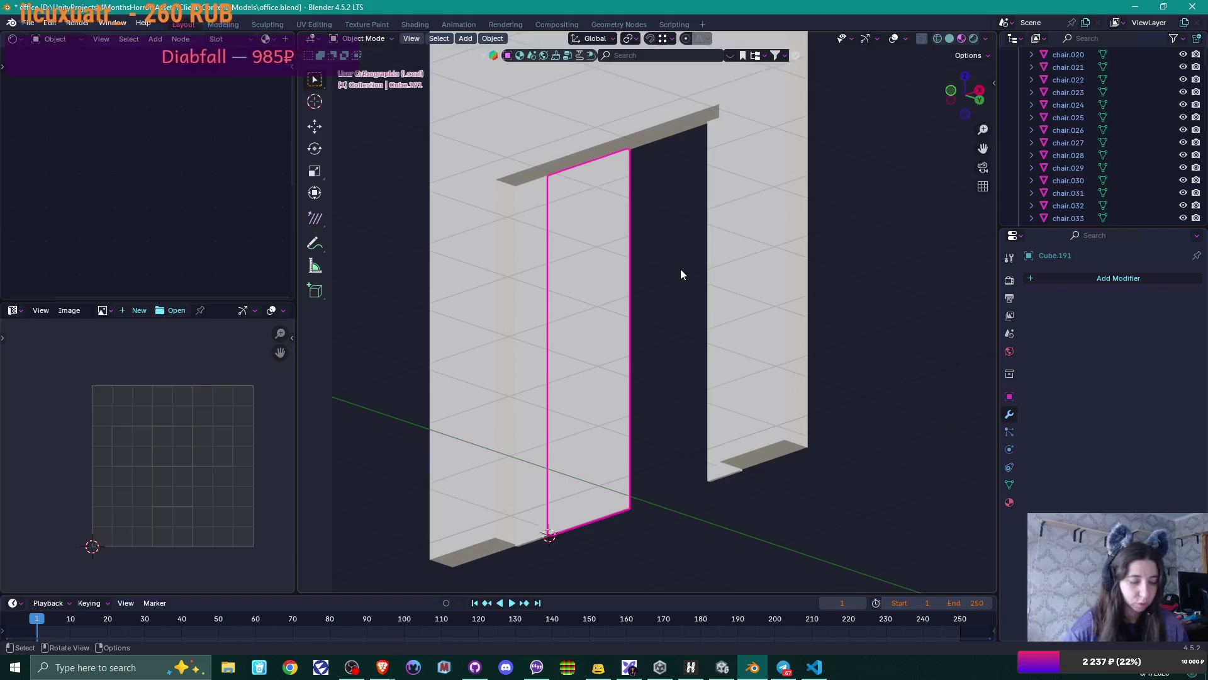
key(KP_Divide)
scroll(745, 311, down, 5)
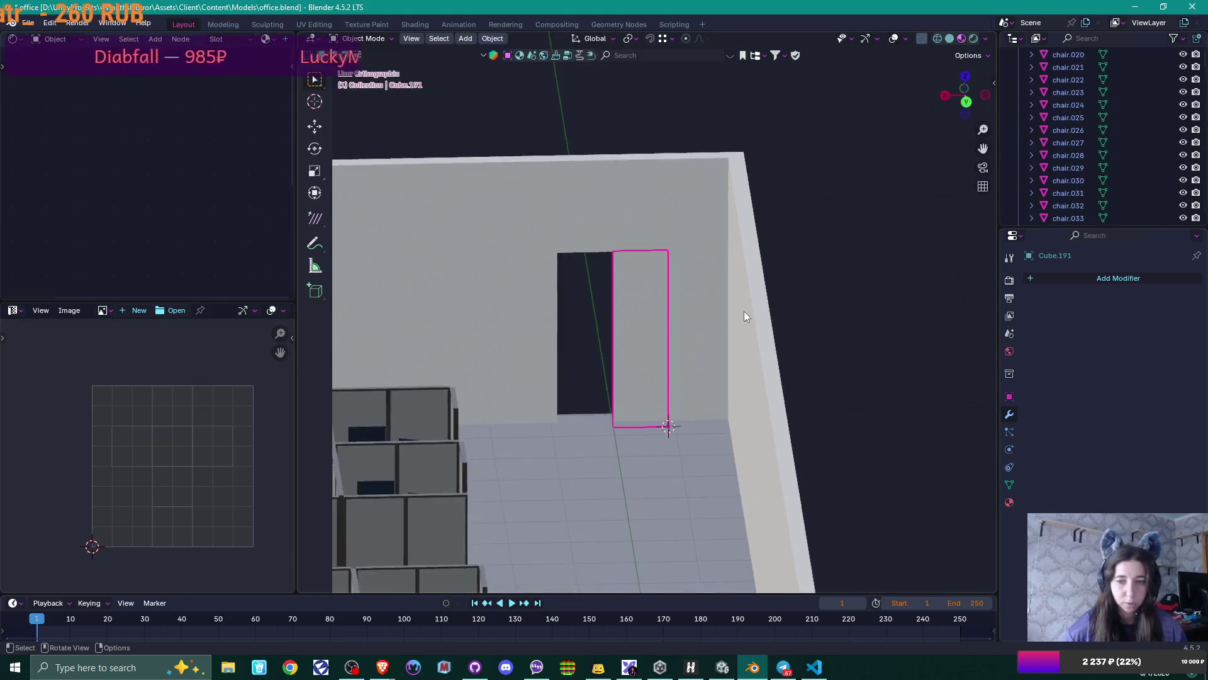
key(Tab)
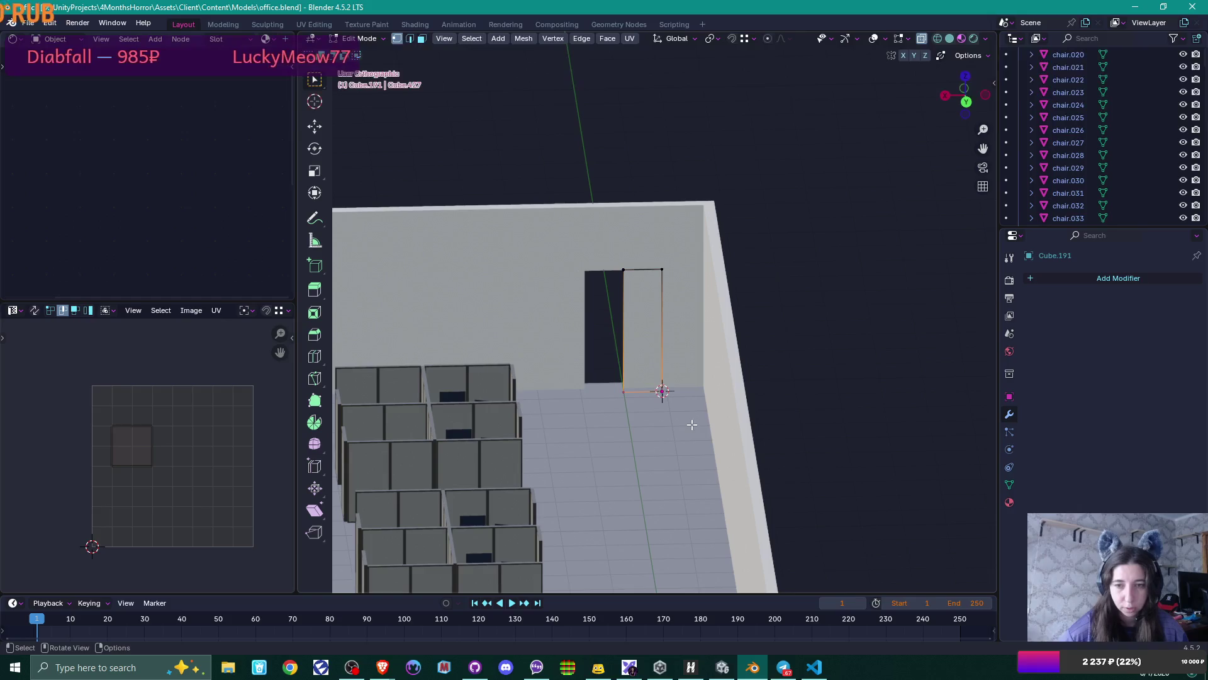
scroll(679, 434, down, 3)
mouse_move(679, 434)
middle_down()
mouse_move(779, 366)
mouse_move(761, 356)
mouse_move(655, 370)
middle_up()
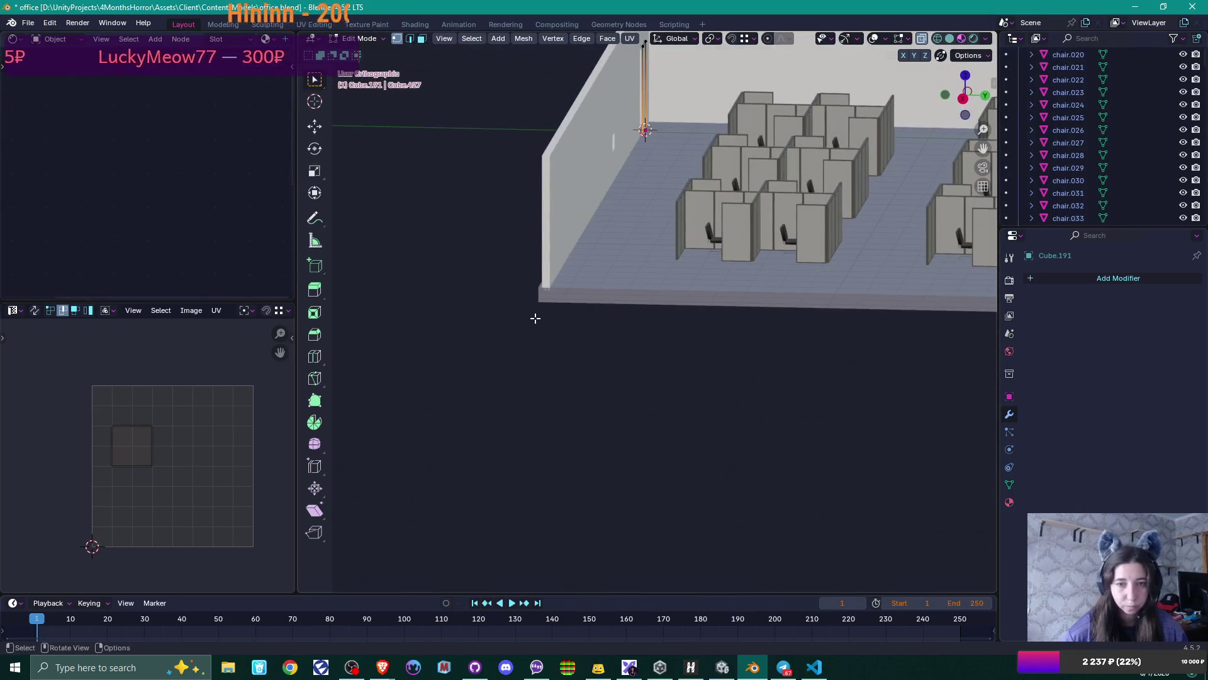
key(g)
key(z)
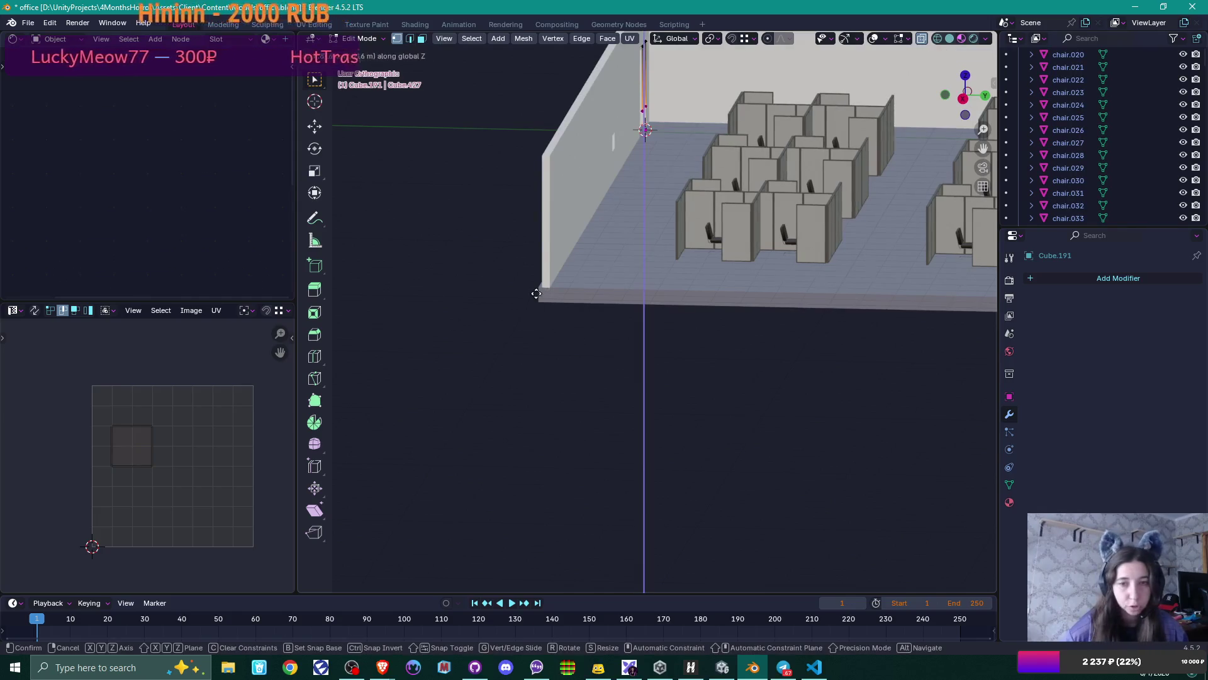
click(658, 237)
scroll(658, 238, up, 7)
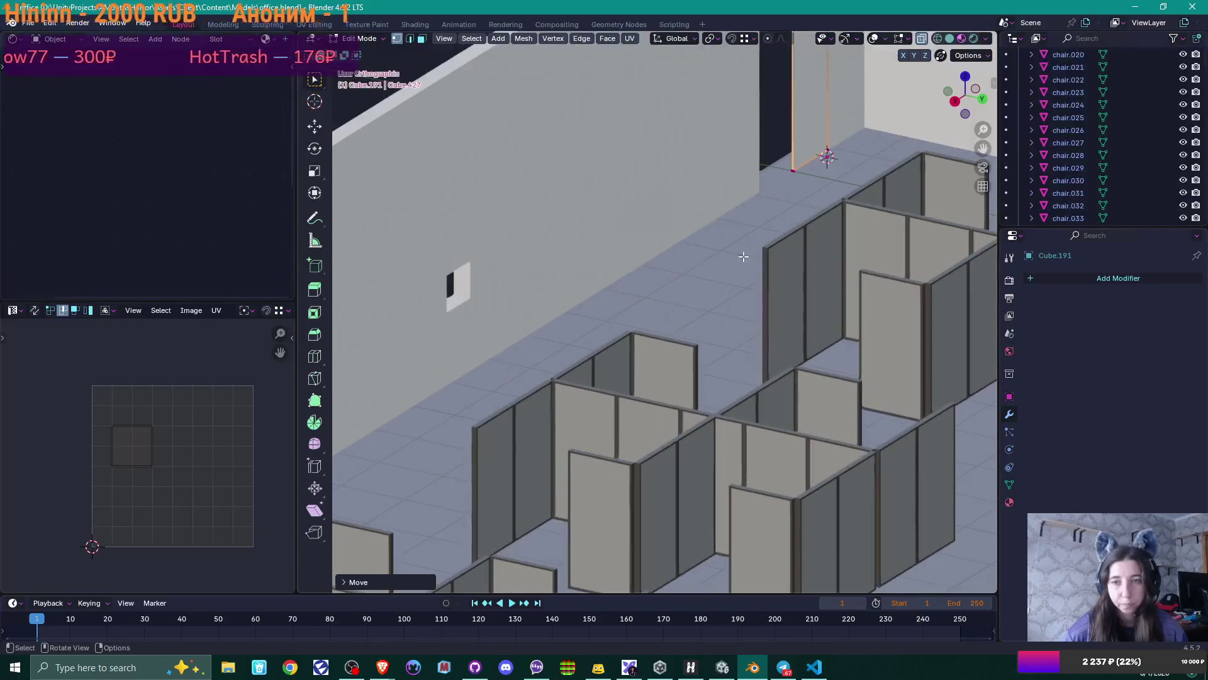
mouse_move(743, 257)
shift+middle_down()
mouse_move(690, 358)
mouse_move(678, 321)
shift+middle_up()
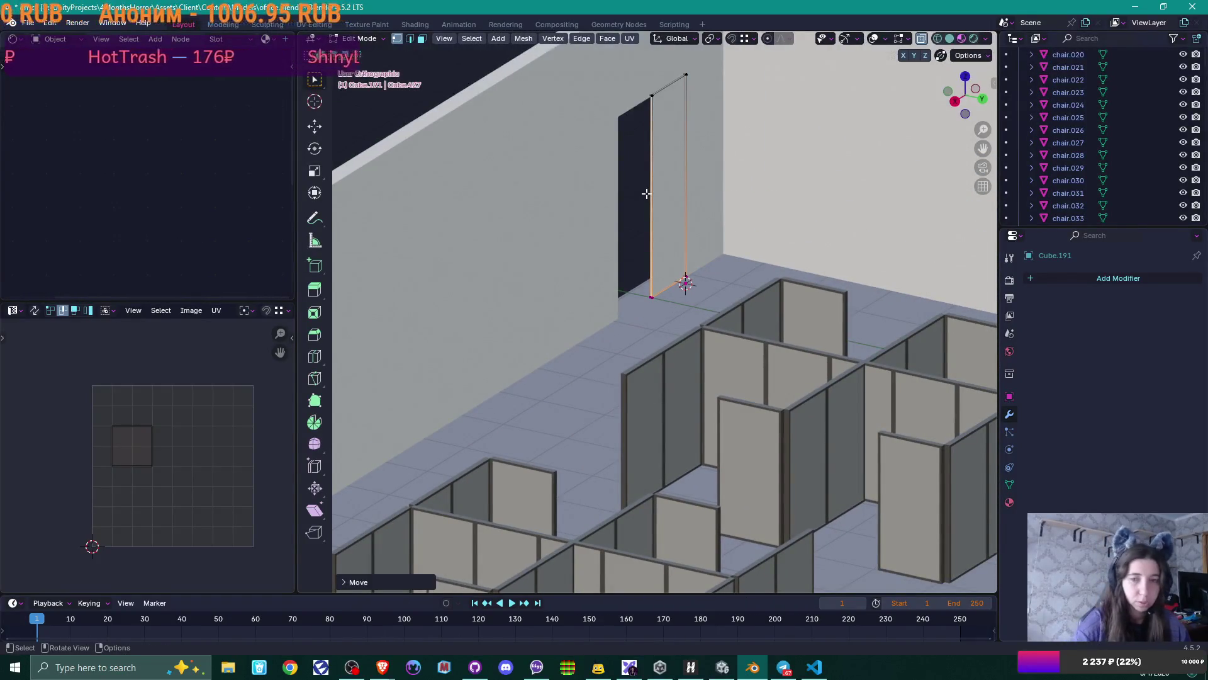
key(Tab)
- Isolate the pillar and doorway wall in Local View, then enter Edit Mode on the door
click(701, 138)
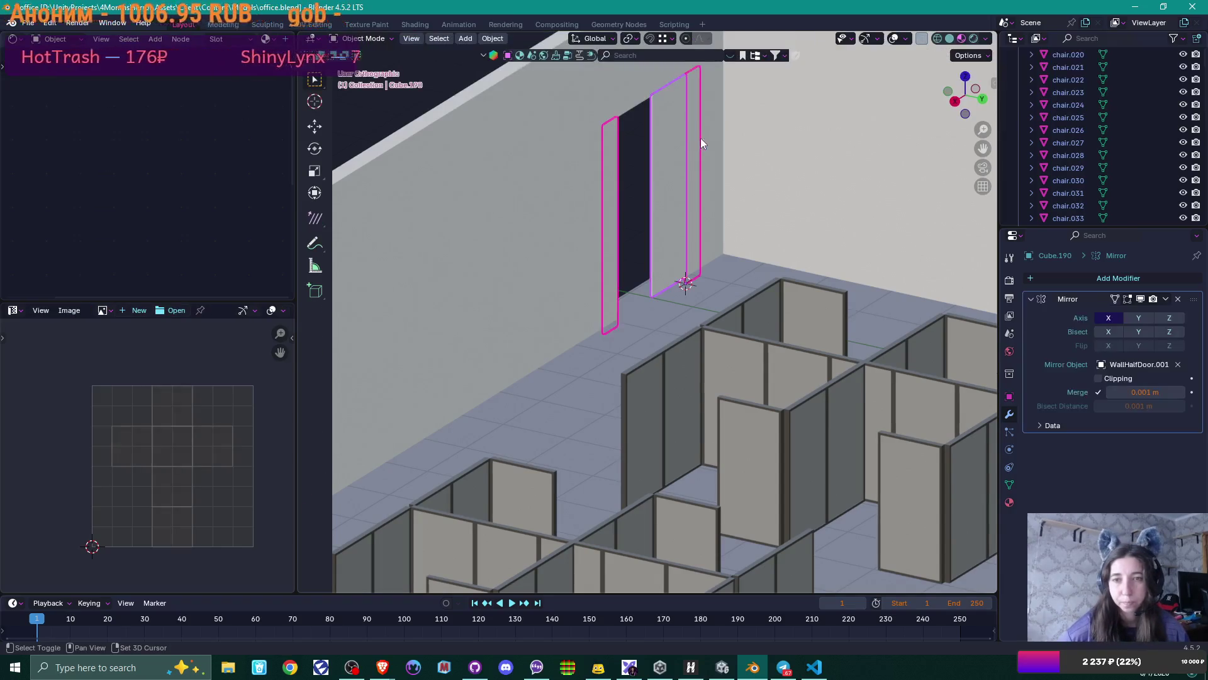
shift+click(712, 138)
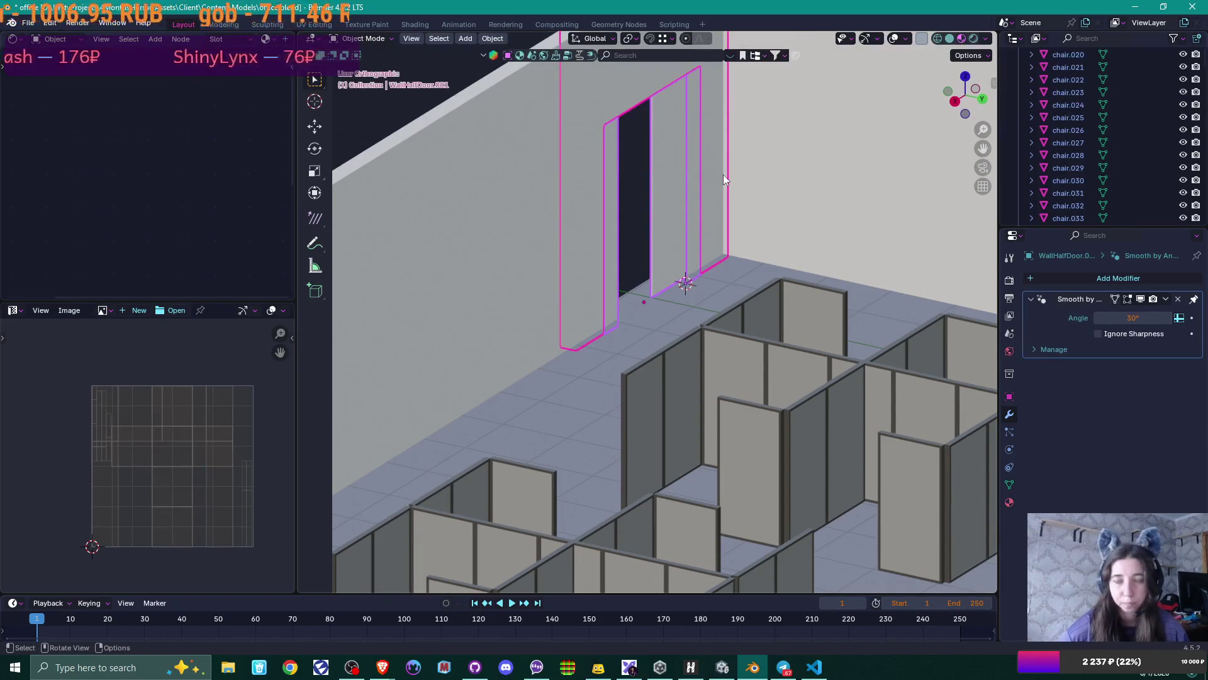
key(KP_Divide)
click(681, 301)
mouse_move(681, 301)
middle_down()
mouse_move(705, 482)
mouse_move(666, 455)
middle_up()
key(Tab)
scroll(723, 407, up, 3)
shift+middle_drag(729, 413, 667, 299)
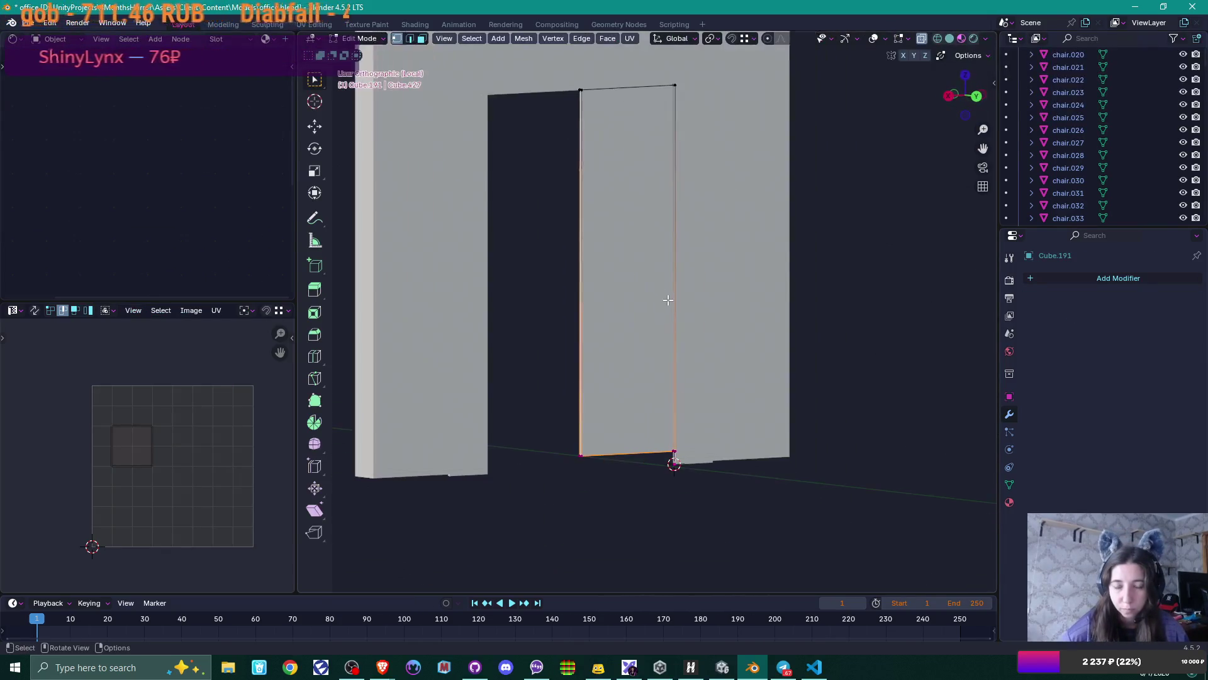
- Add a centred horizontal loop cut across the door and bevel it to about 1.35 m
scroll(669, 303, up, 2)
scroll(657, 389, down, 2)
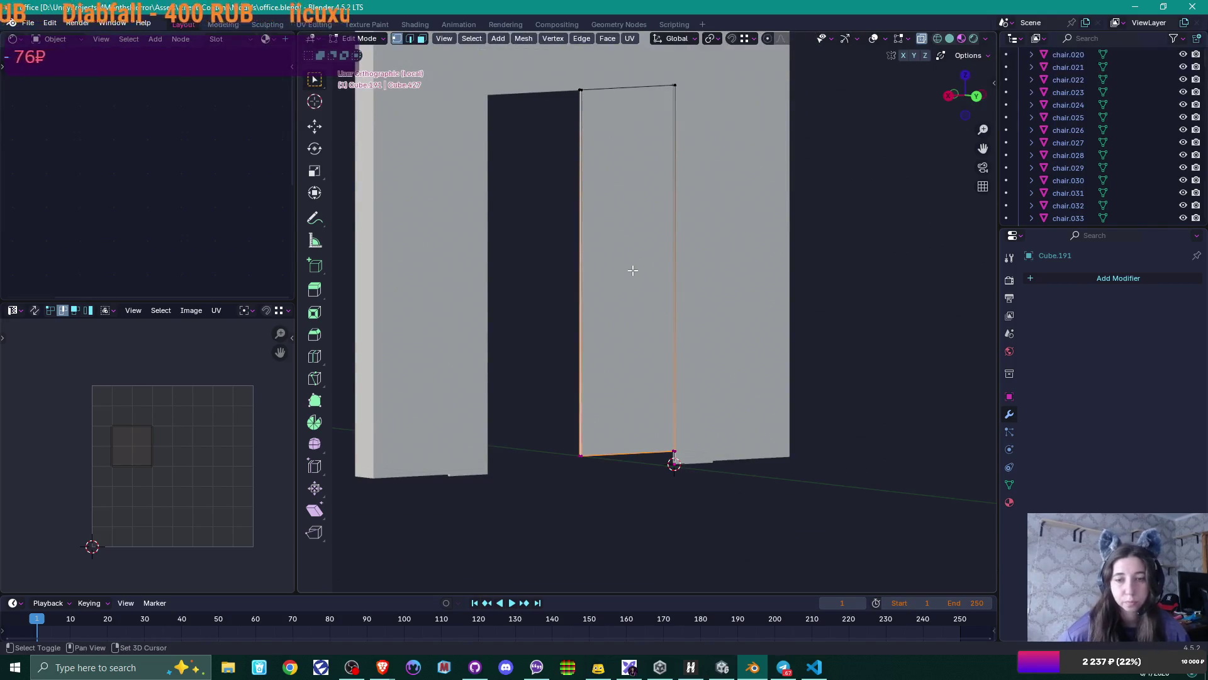
key(Tab)
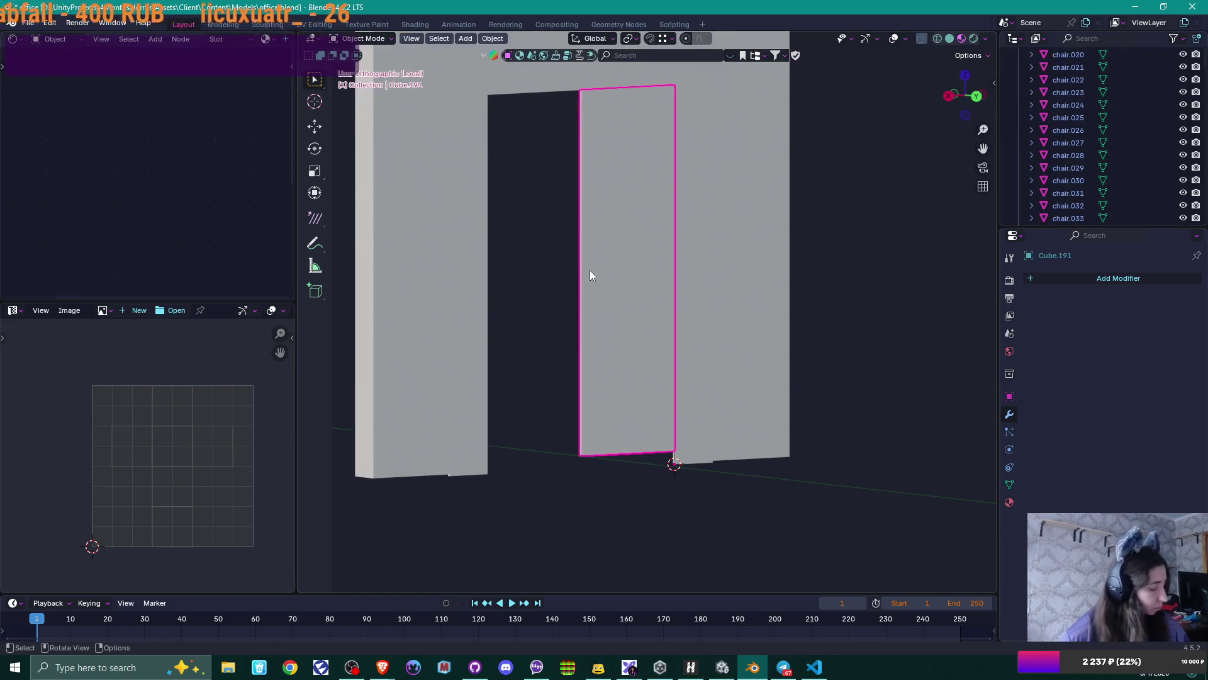
key(Tab)
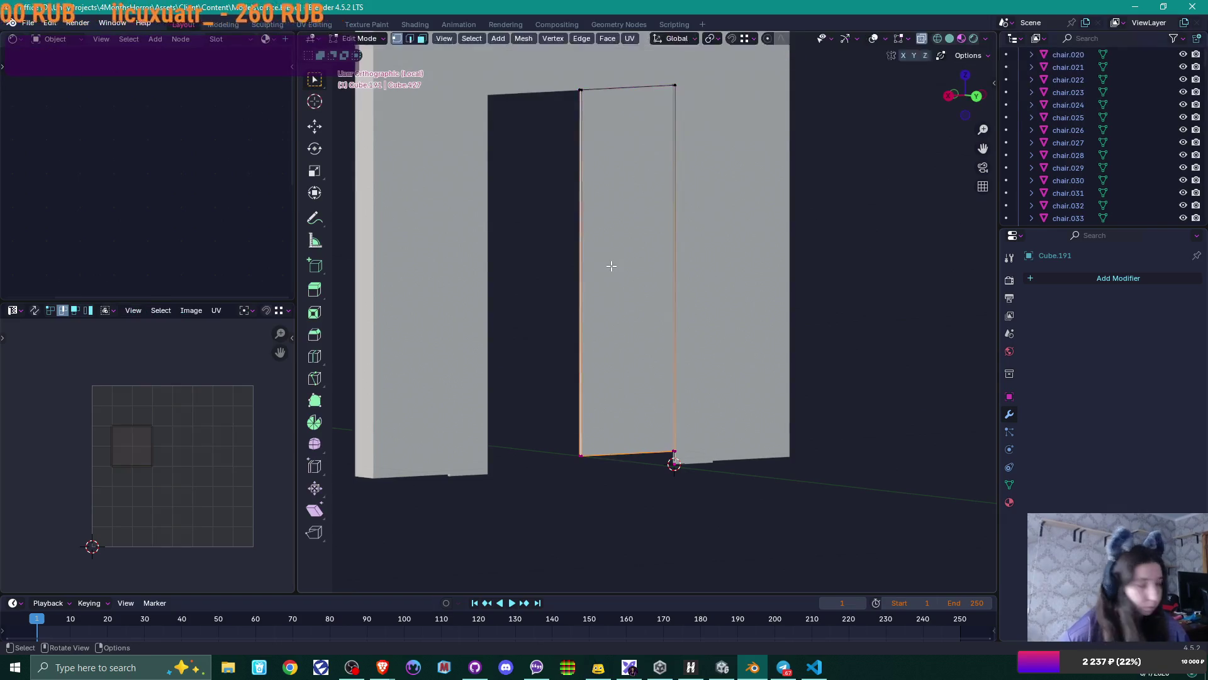
key(ctrl+r)
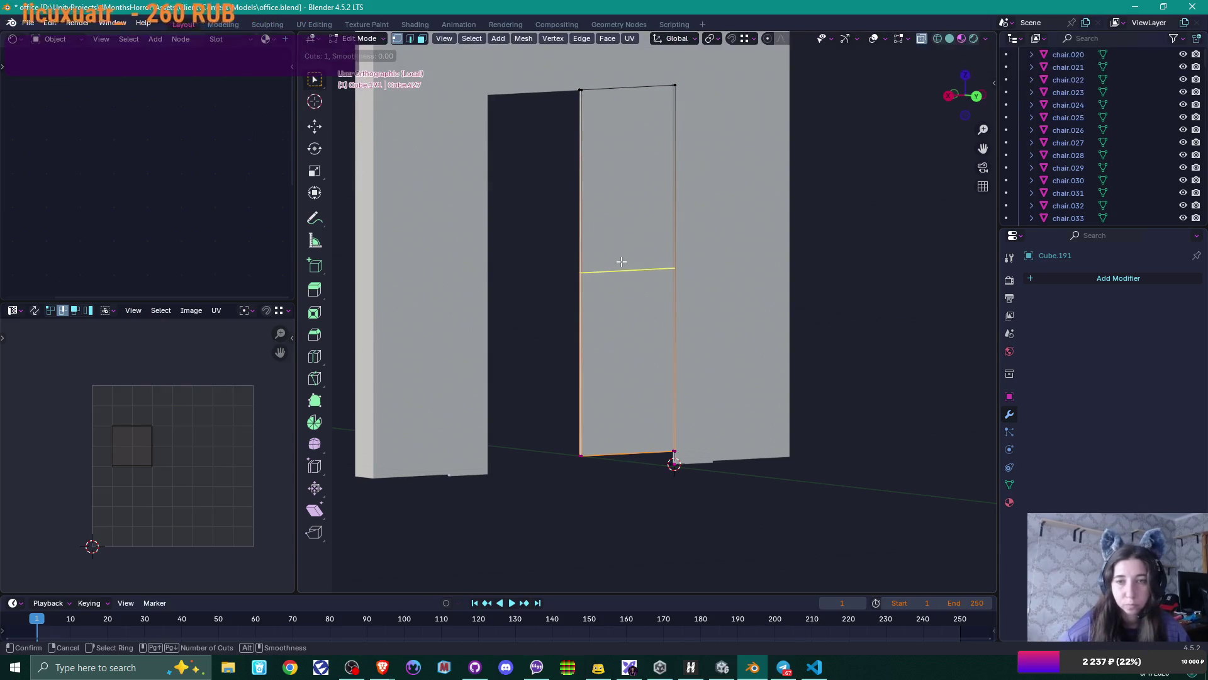
click(623, 268)
right_click(624, 269)
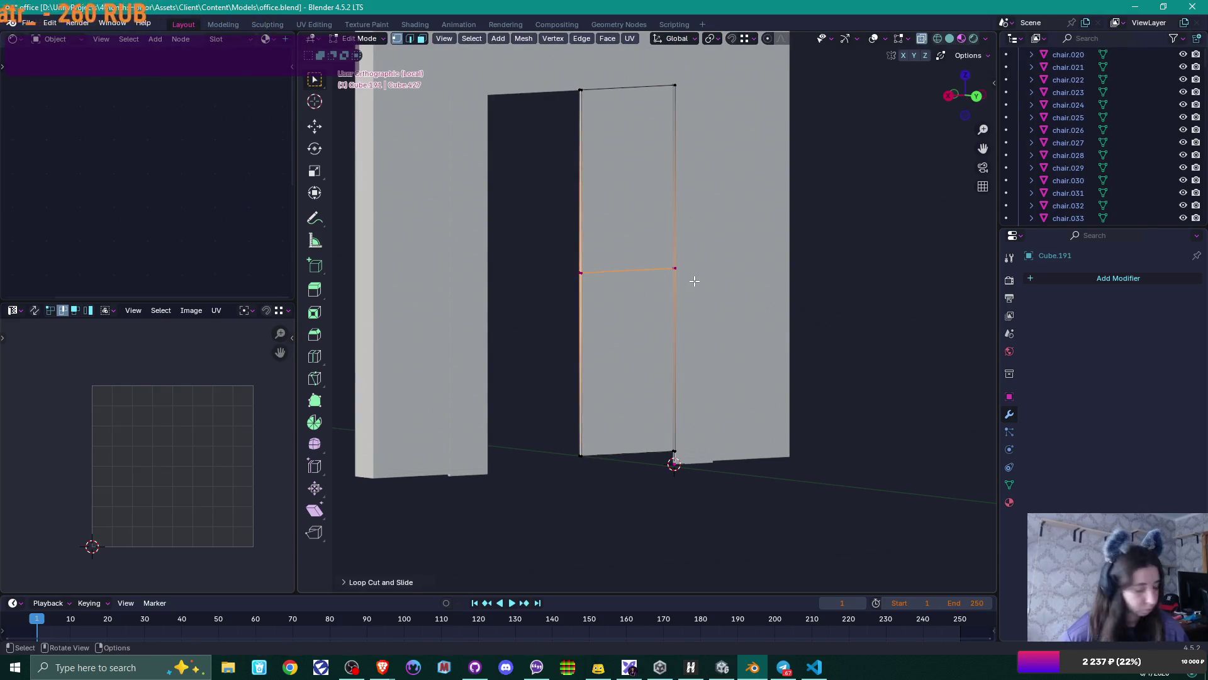
key(ctrl+b)
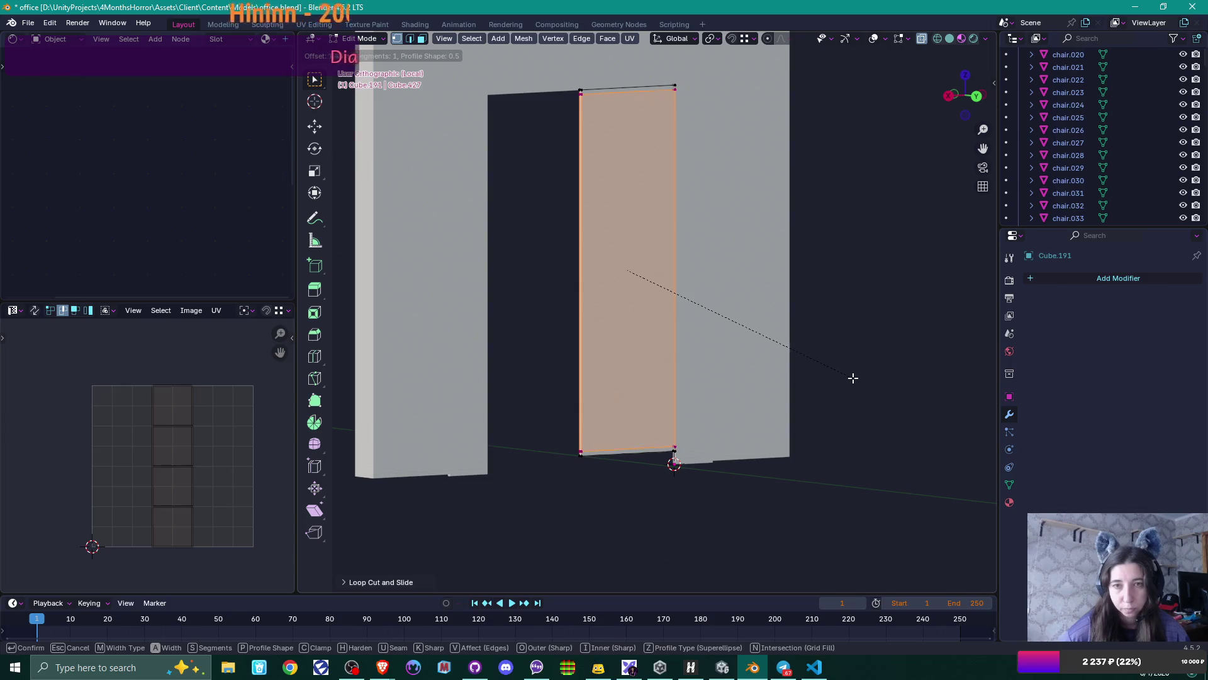
click(853, 377)
mouse_move(732, 288)
ctrl+middle_down()
mouse_move(737, 353)
mouse_move(718, 337)
mouse_move(696, 266)
mouse_move(685, 365)
mouse_move(655, 359)
mouse_move(682, 371)
ctrl+middle_up()
scroll(681, 371, down, 2)
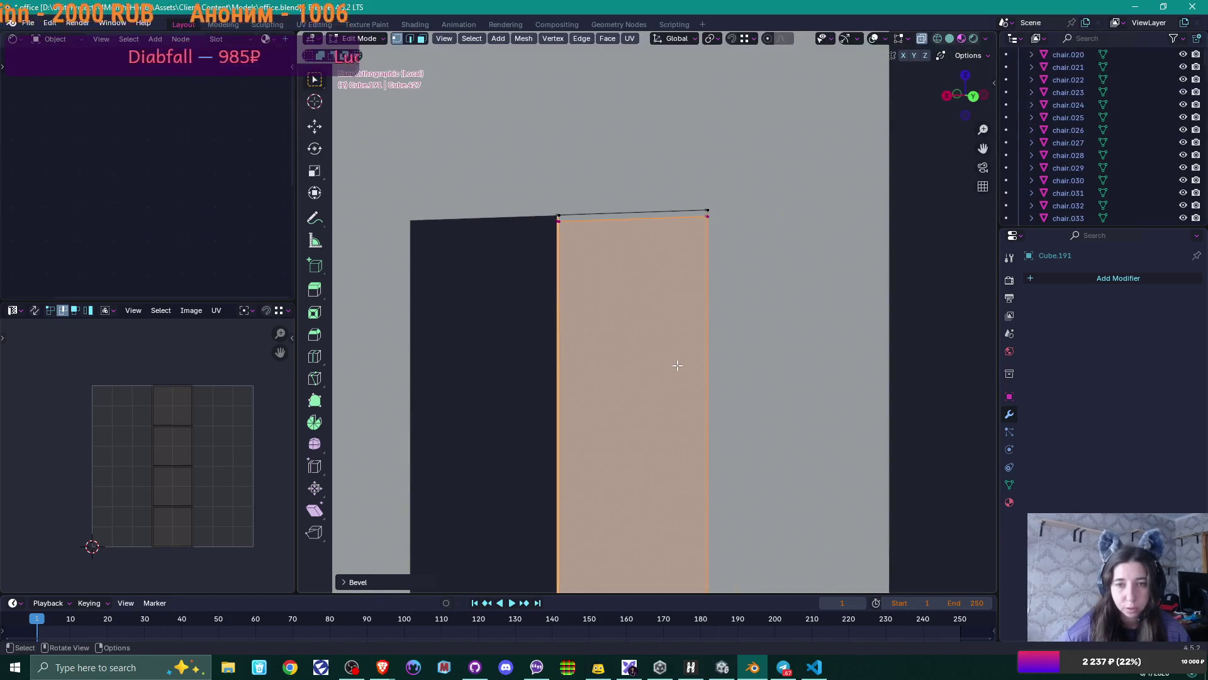
- In face select mode, box-select the tall middle face of the door panel
drag(540, 176, 749, 274)
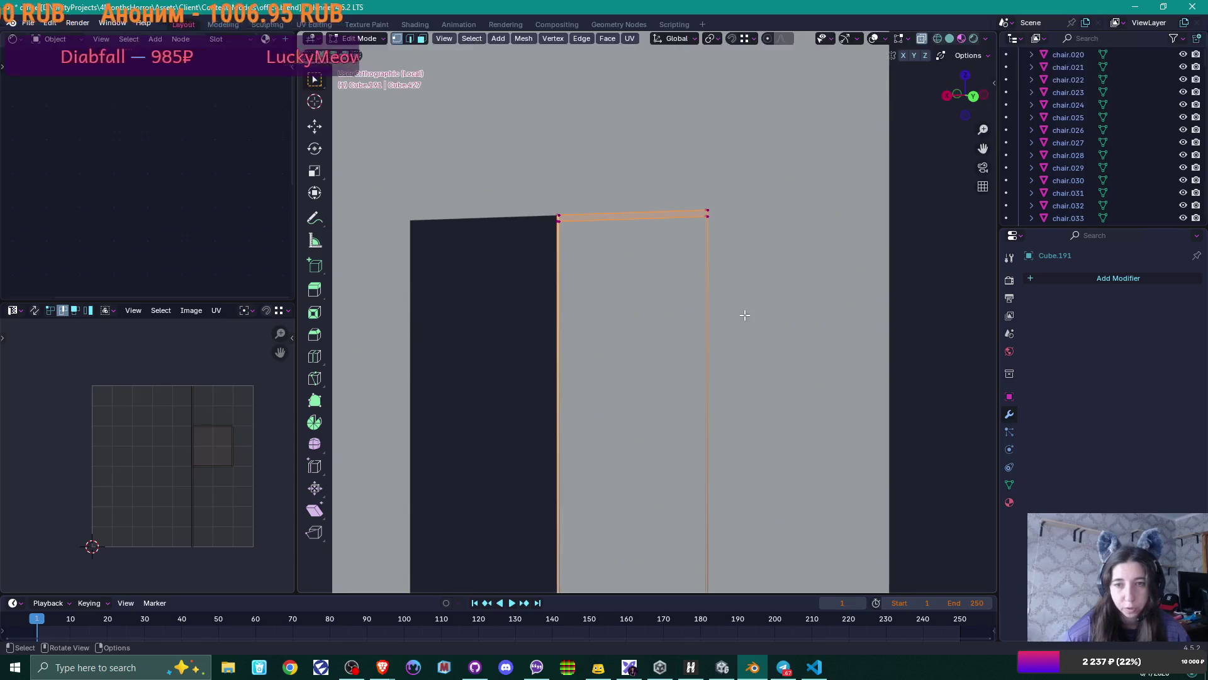
key(3)
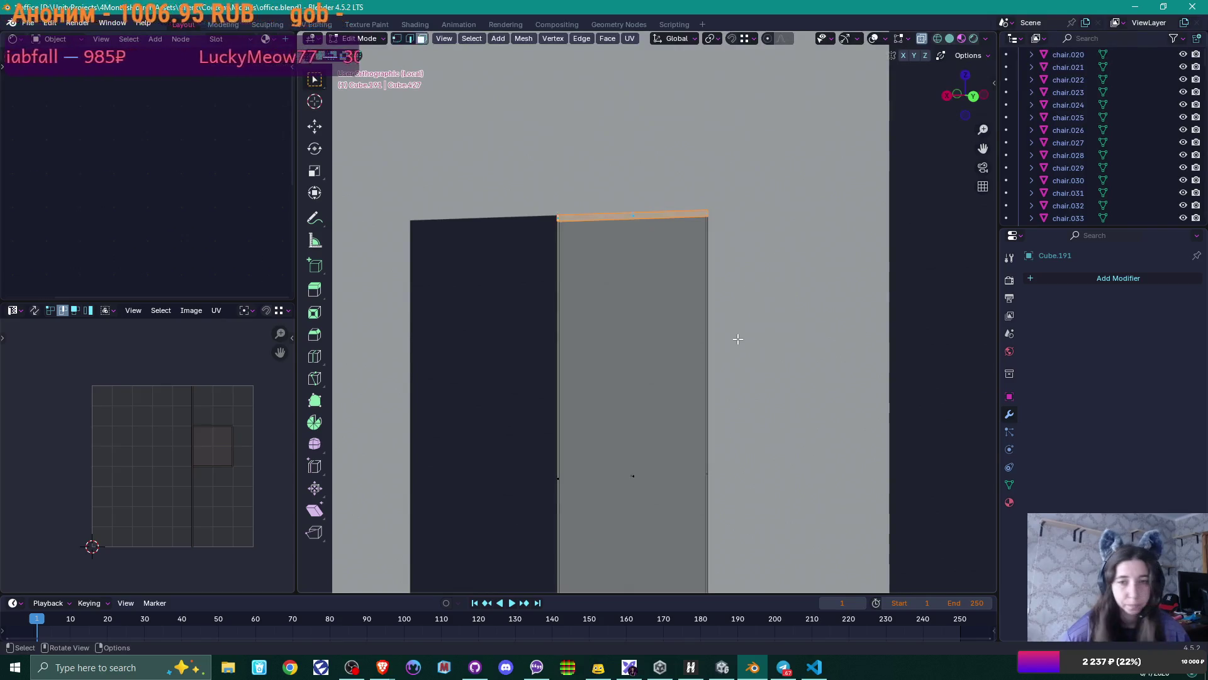
mouse_move(708, 247)
middle_down()
mouse_move(707, 262)
mouse_move(682, 240)
middle_up()
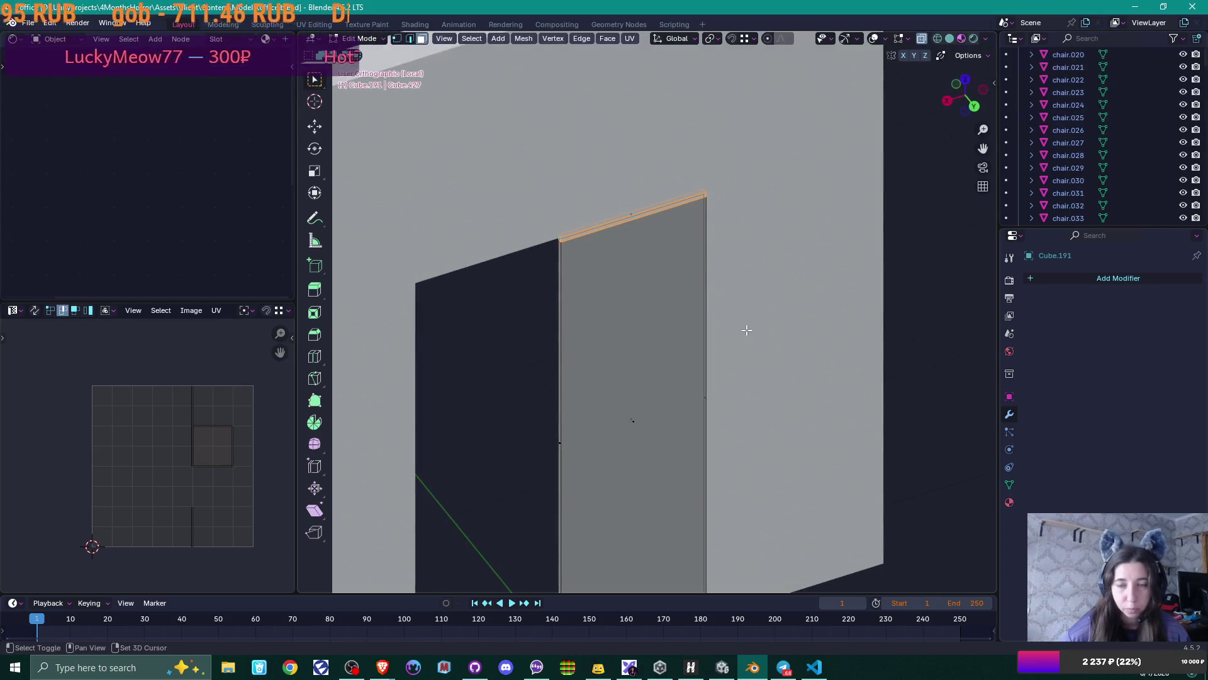
mouse_move(747, 330)
middle_down()
mouse_move(682, 356)
mouse_move(607, 181)
mouse_move(617, 294)
mouse_move(650, 329)
mouse_move(617, 216)
mouse_move(682, 346)
mouse_move(645, 288)
mouse_move(619, 307)
mouse_move(630, 297)
middle_up()
scroll(611, 436, up, 4)
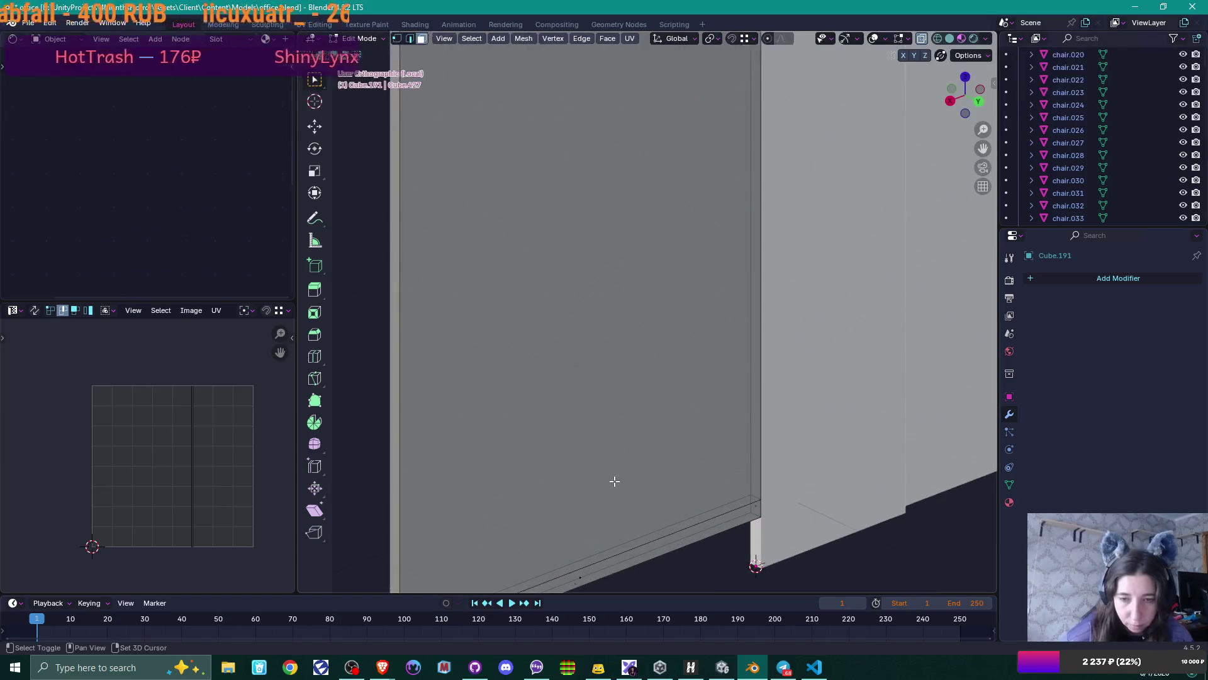
shift+middle_drag(615, 480, 618, 366)
click(588, 390)
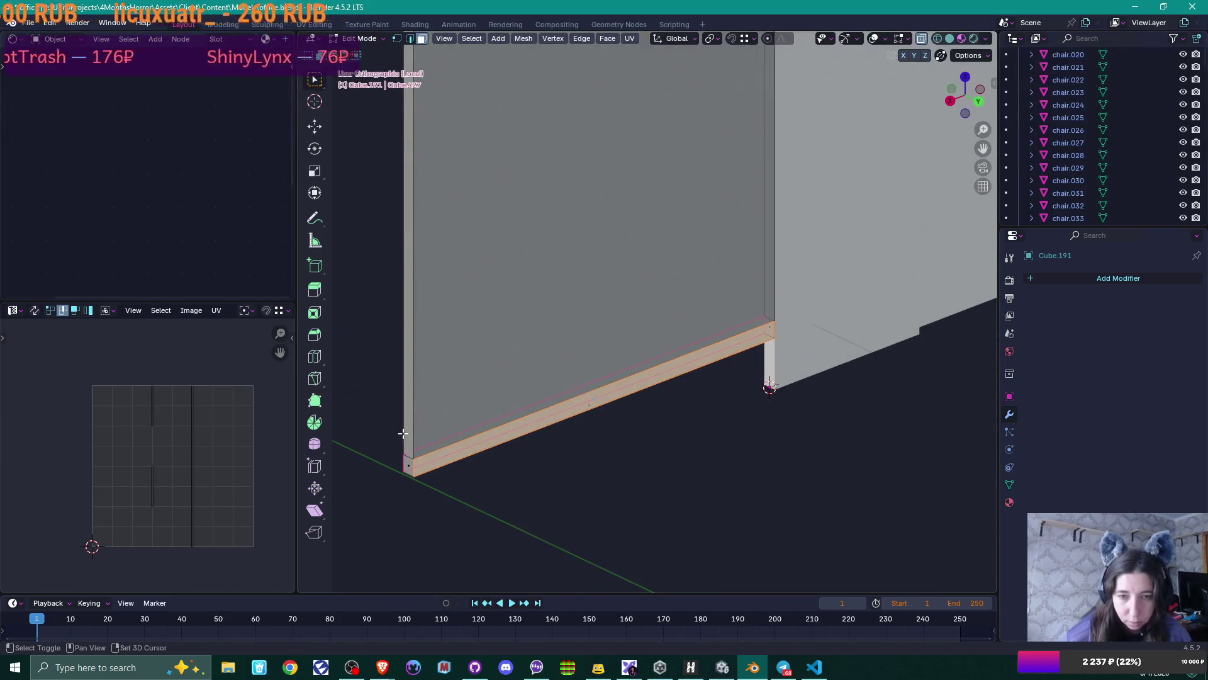
shift+click(409, 461)
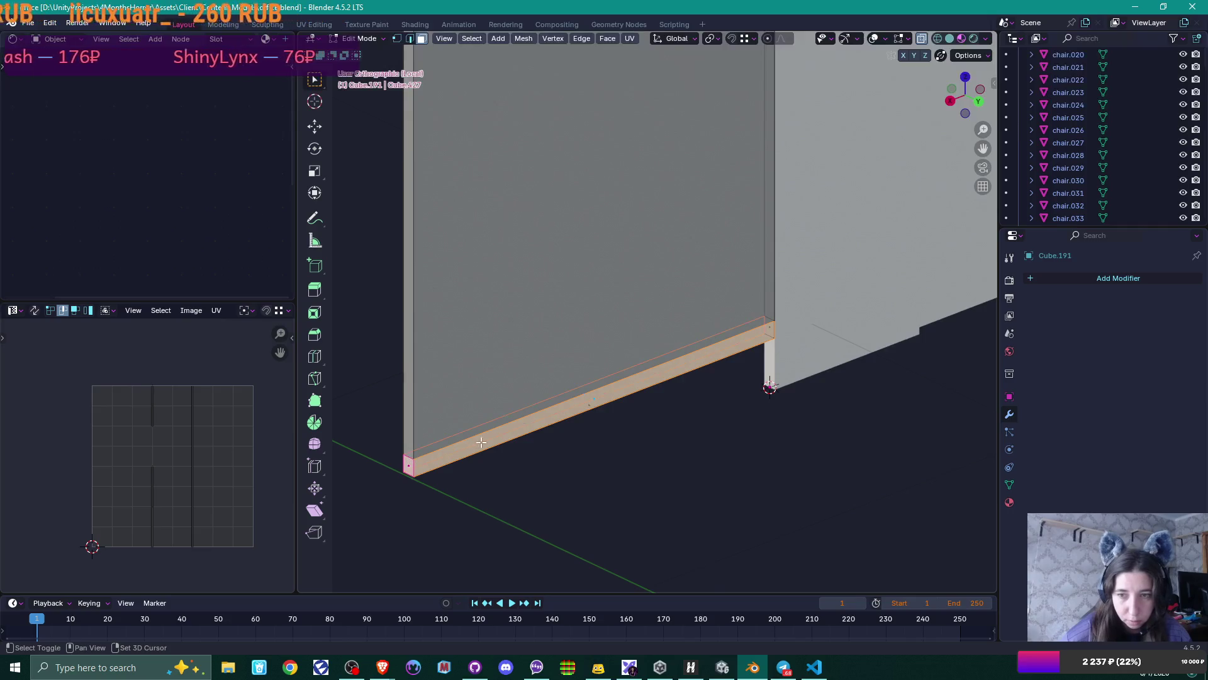
shift+click(770, 322)
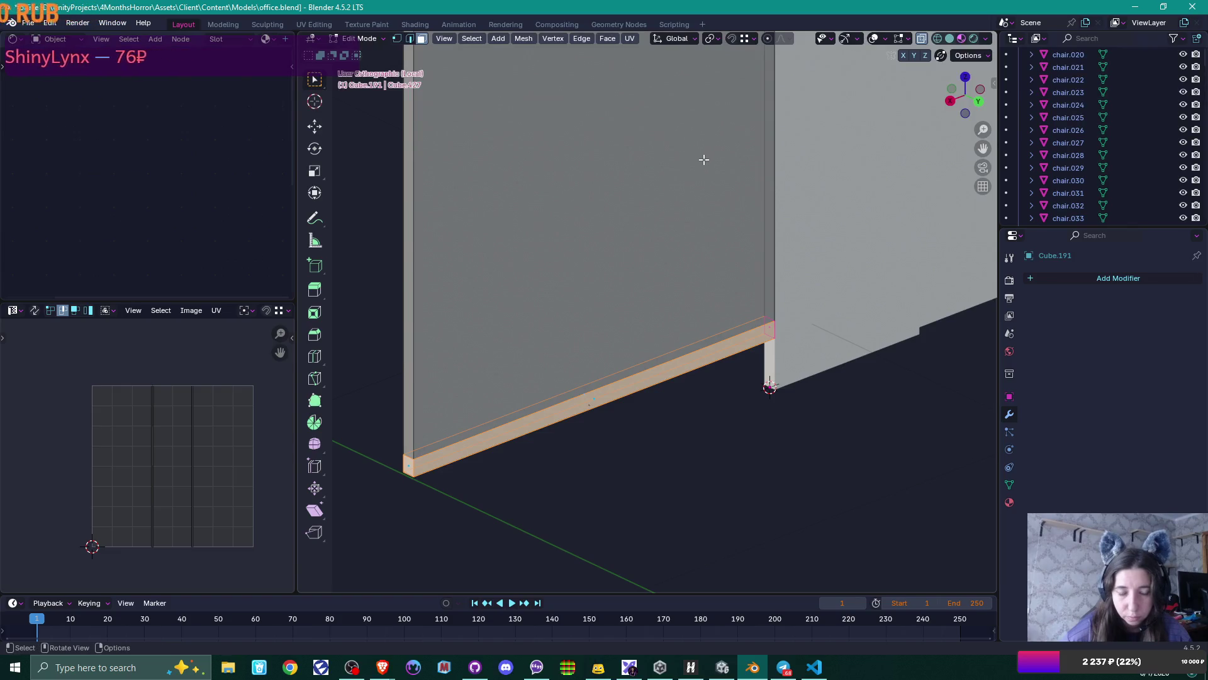
mouse_move(704, 159)
middle_down()
mouse_move(717, 425)
mouse_move(690, 350)
mouse_move(552, 139)
middle_up()
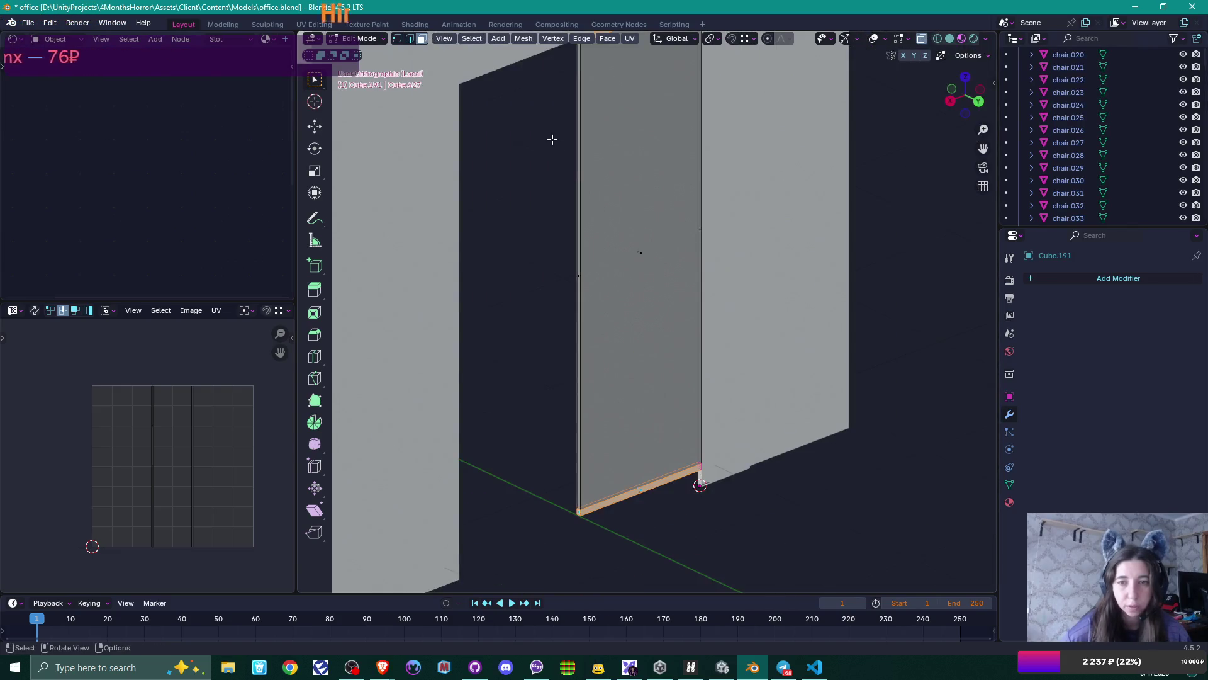
drag(533, 121, 778, 313)
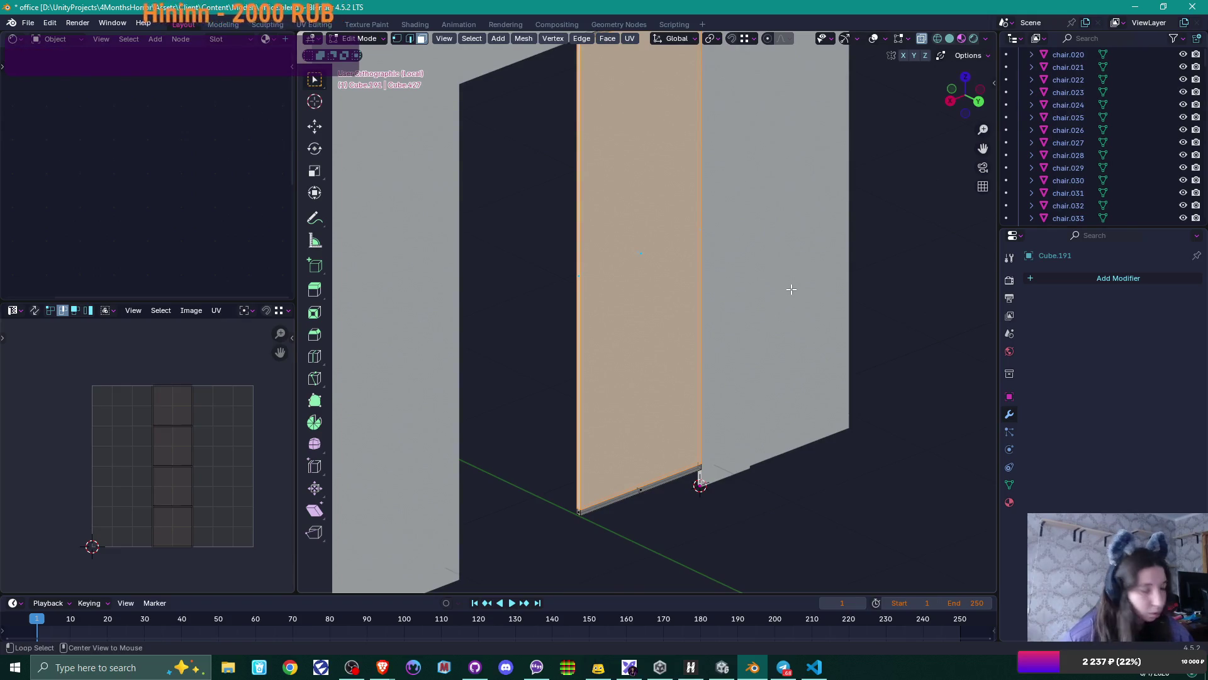
- Extrude the door's central face along its normals by about 0.02 m
key(alt+e)
click(791, 289)
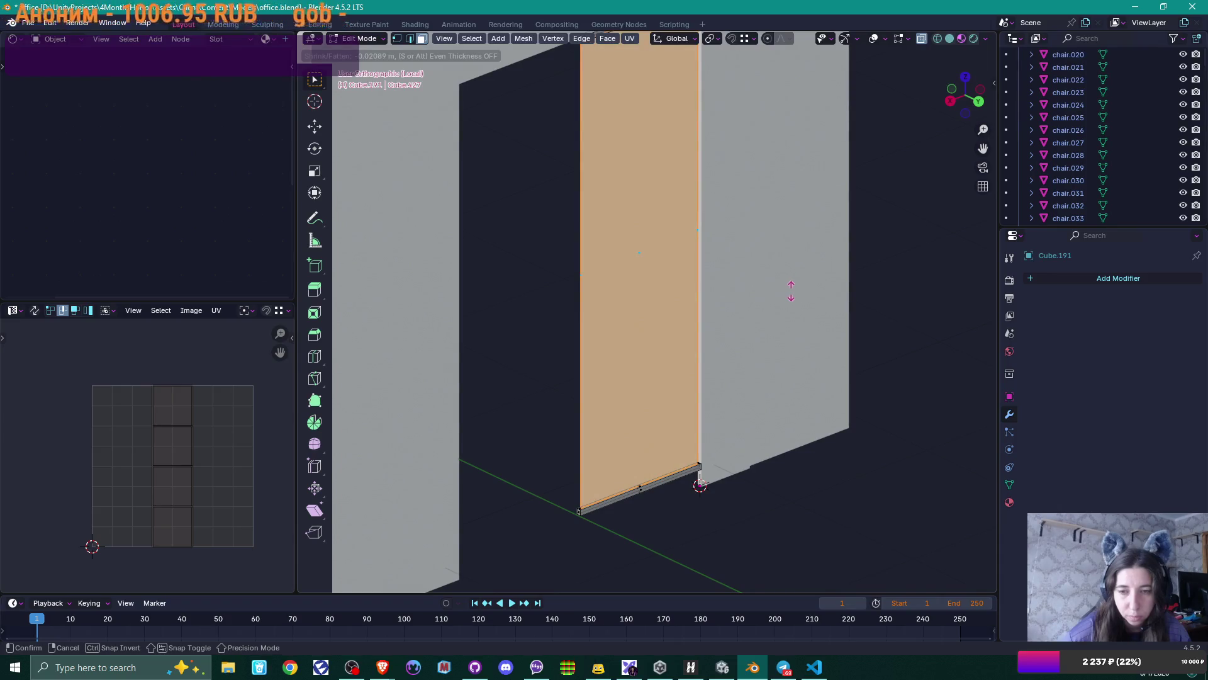
click(780, 291)
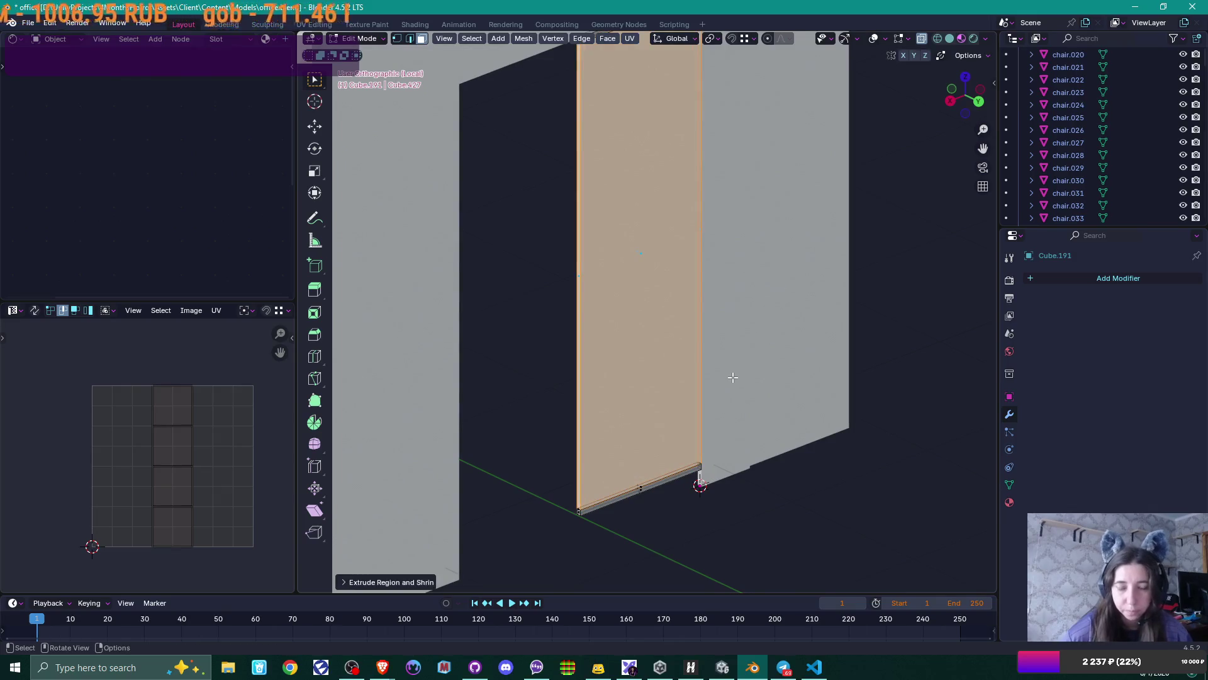
shift+middle_drag(727, 392, 728, 256)
scroll(698, 296, up, 3)
scroll(698, 297, up, 4)
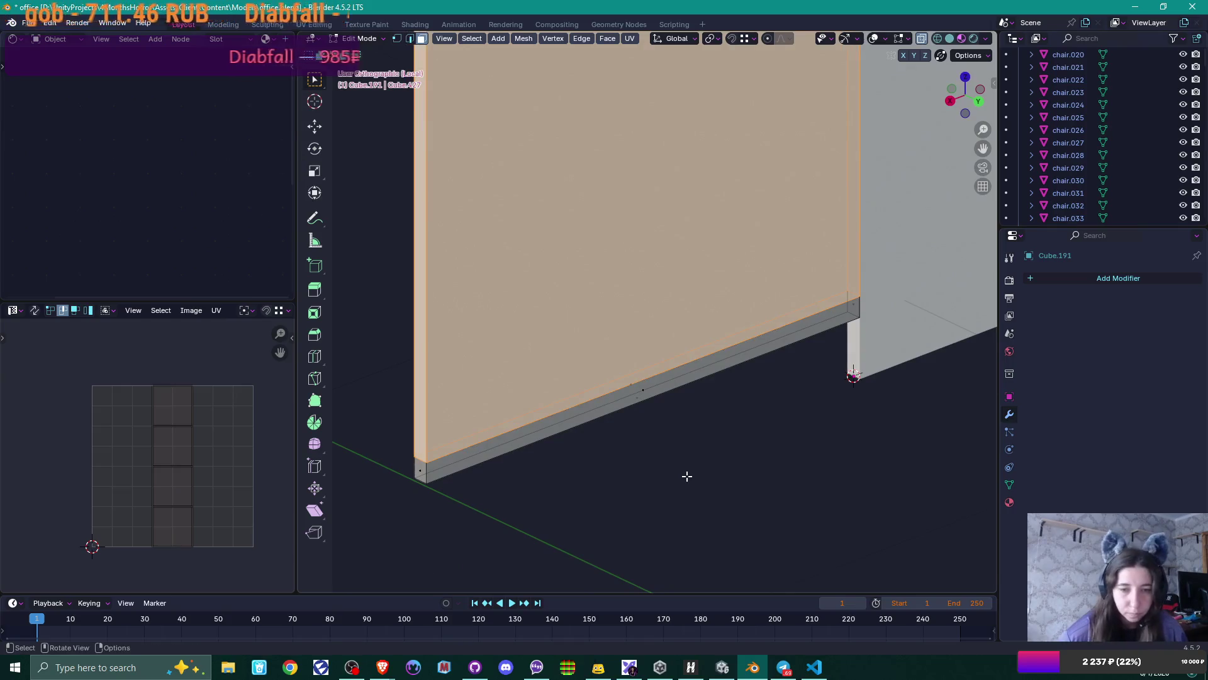
- Extrude the central face along normals again by about -0.006 m for a stepped surface
key(alt+e)
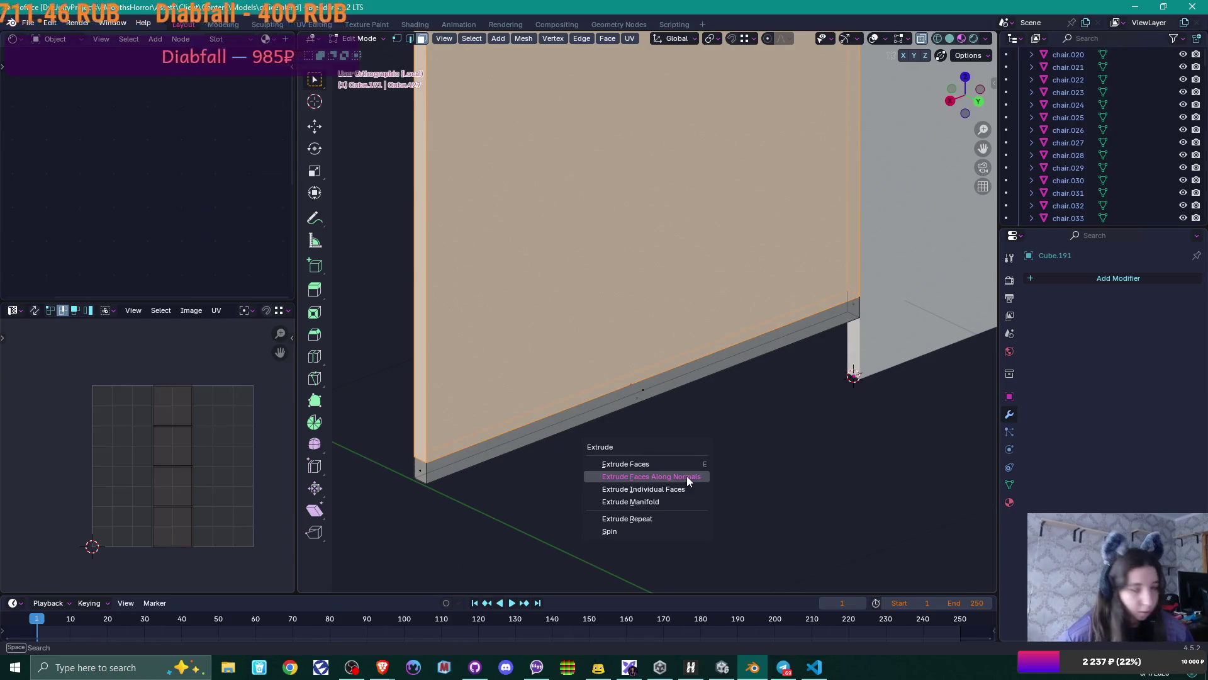
click(686, 476)
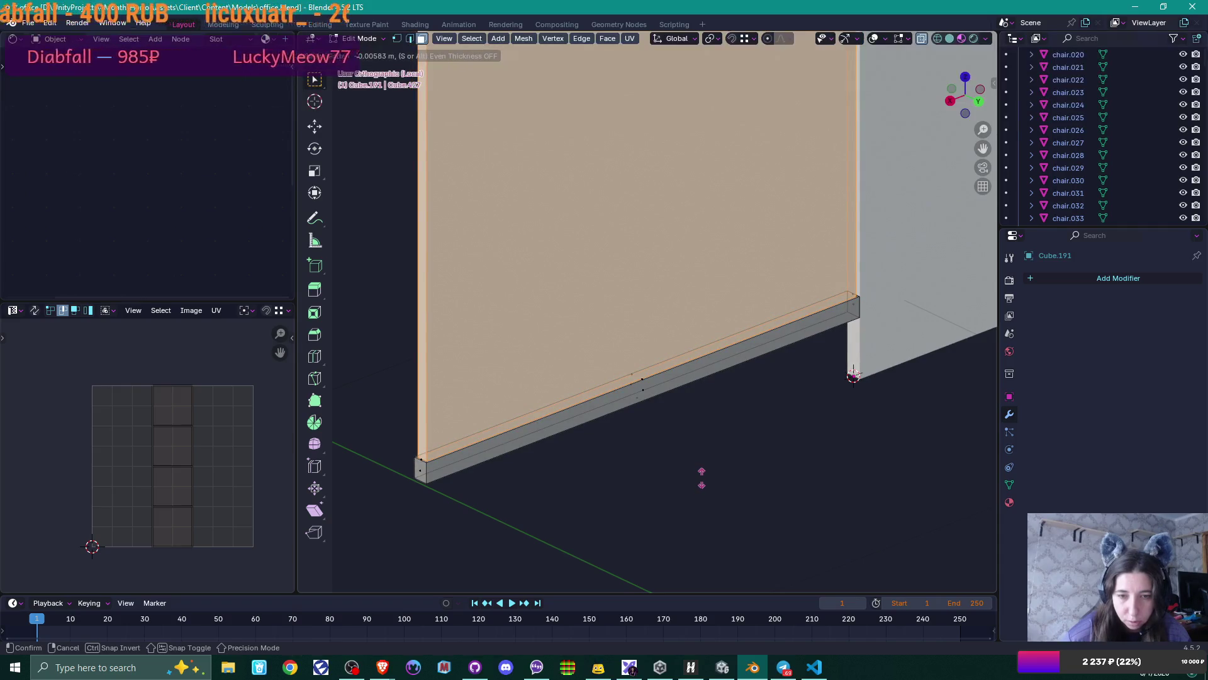
click(703, 479)
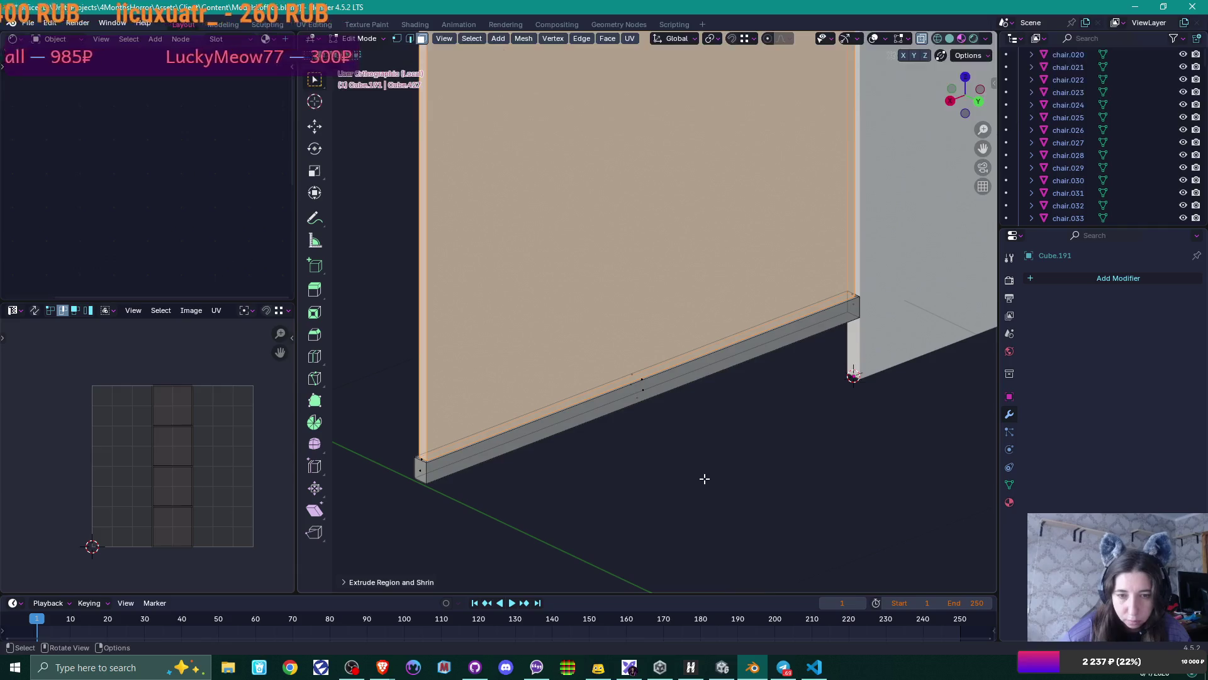
middle_drag(707, 480, 682, 464)
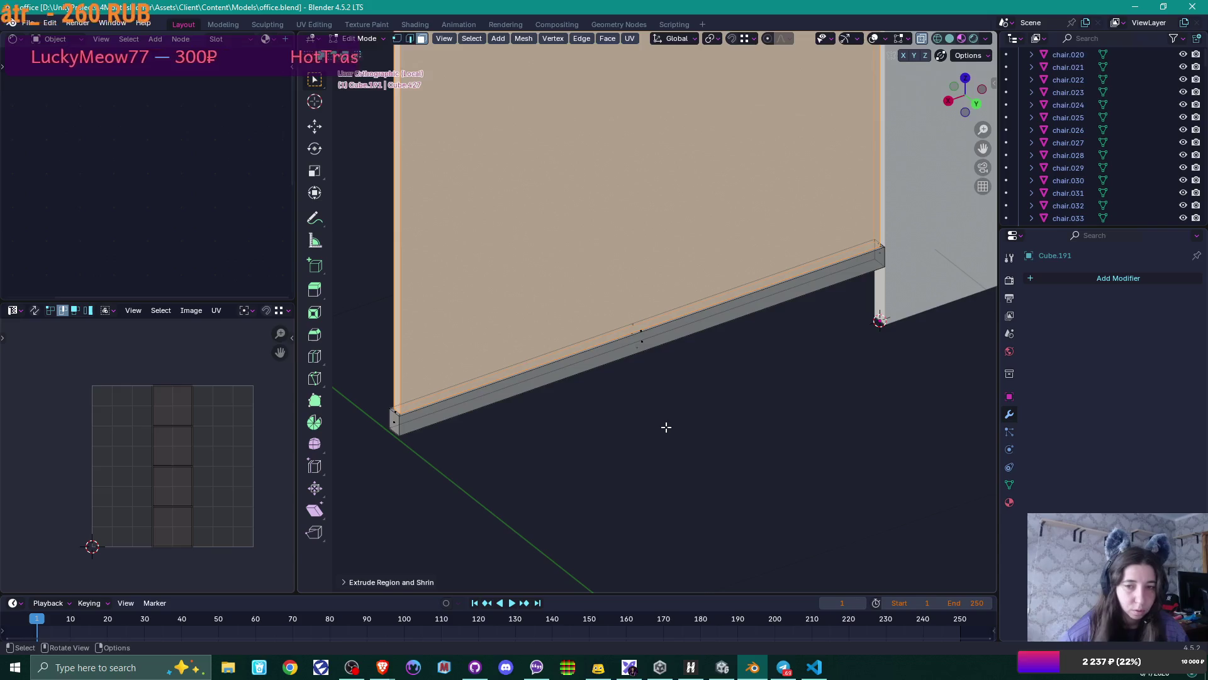
click(543, 360)
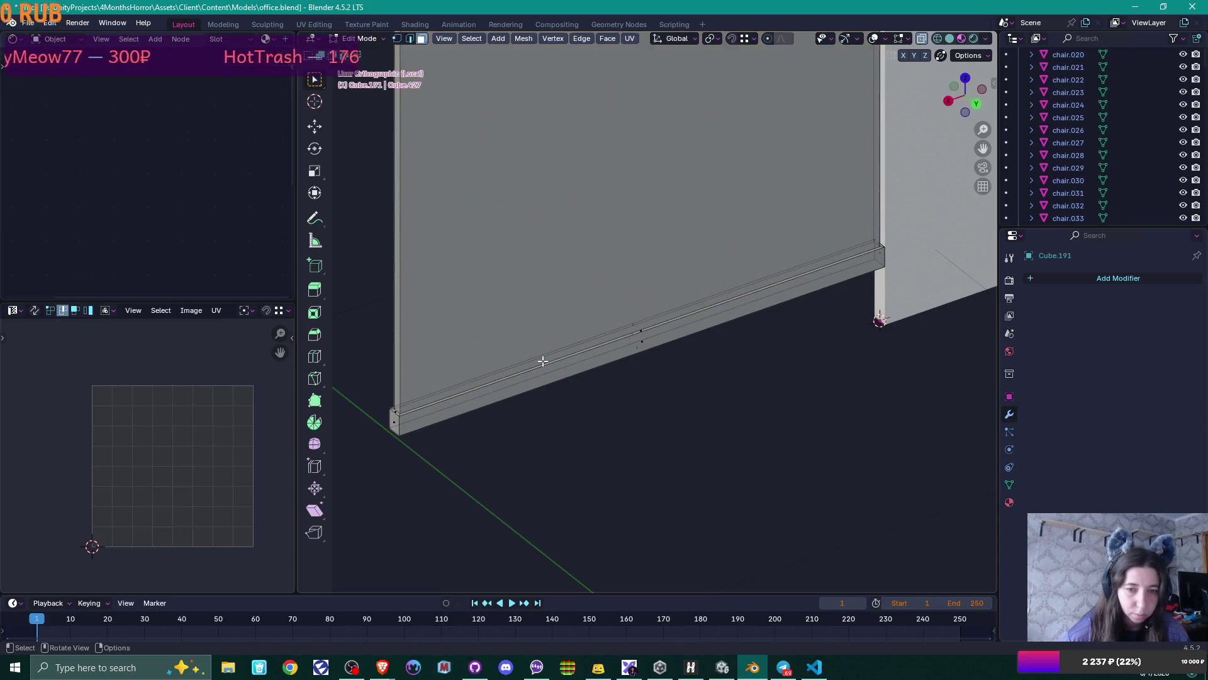
- Switch to edge select and pick edges on the thin strip and near the wall corner
key(2)
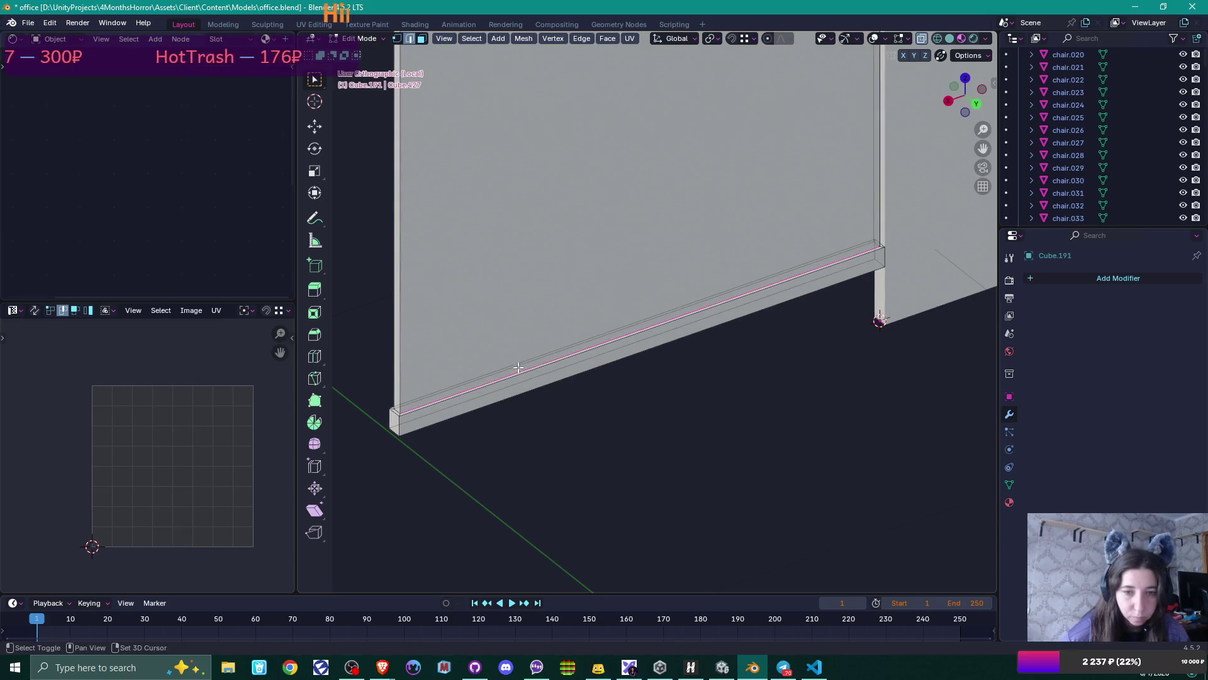
shift+click(395, 412)
scroll(757, 354, up, 2)
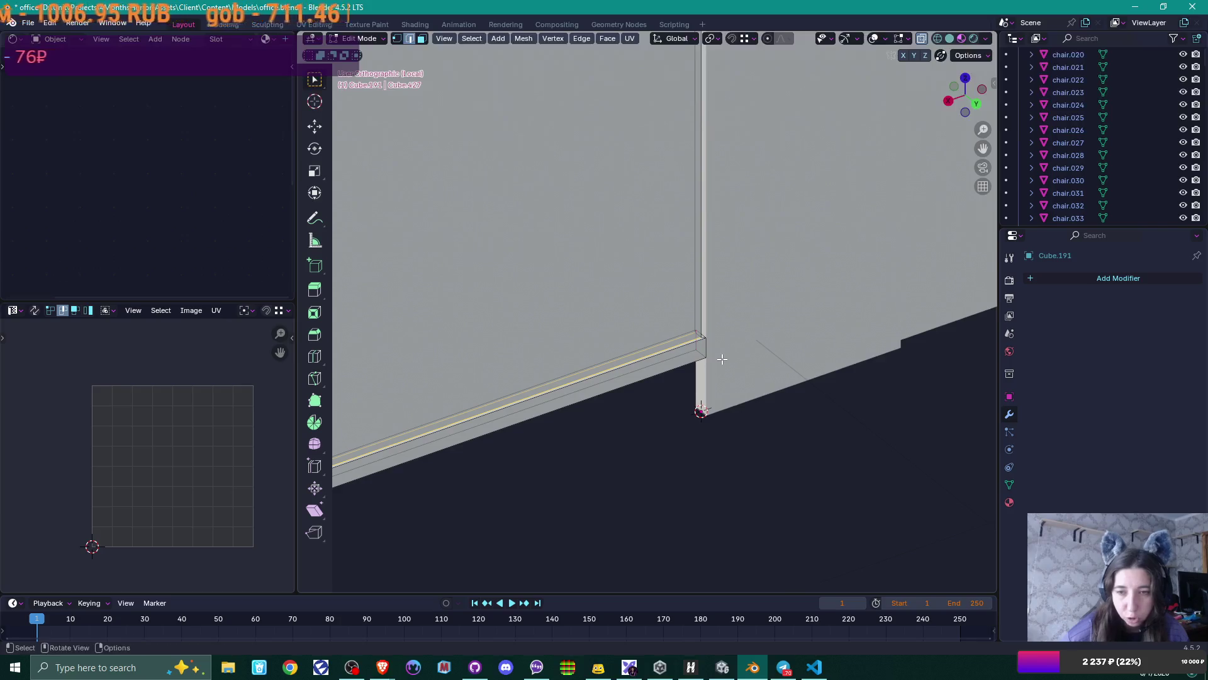
scroll(778, 370, up, 2)
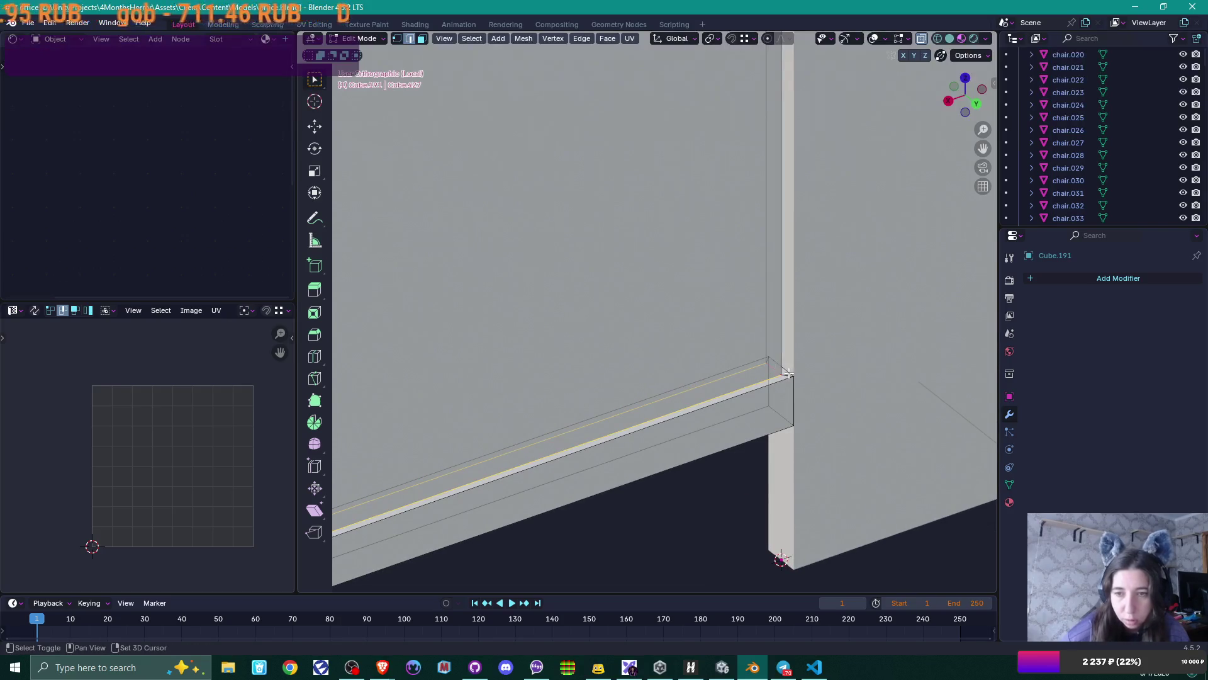
click(773, 361)
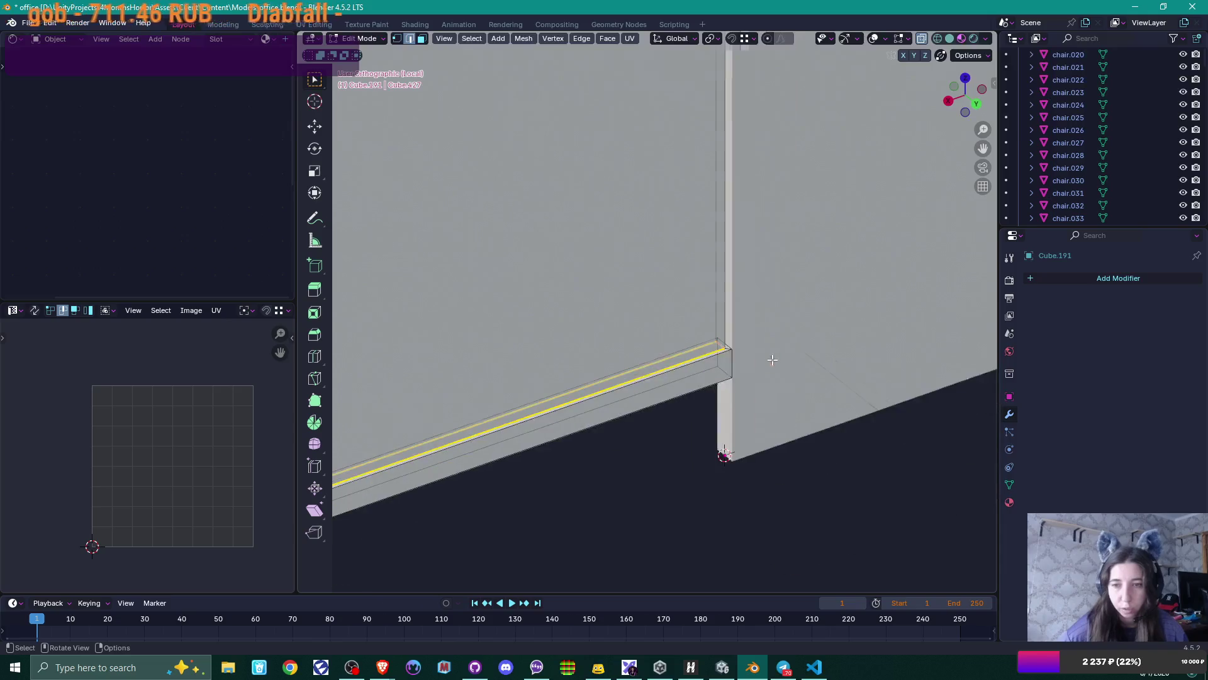
mouse_move(582, 145)
ctrl+middle_down()
mouse_move(685, 378)
mouse_move(685, 450)
mouse_move(667, 335)
mouse_move(721, 277)
ctrl+middle_up()
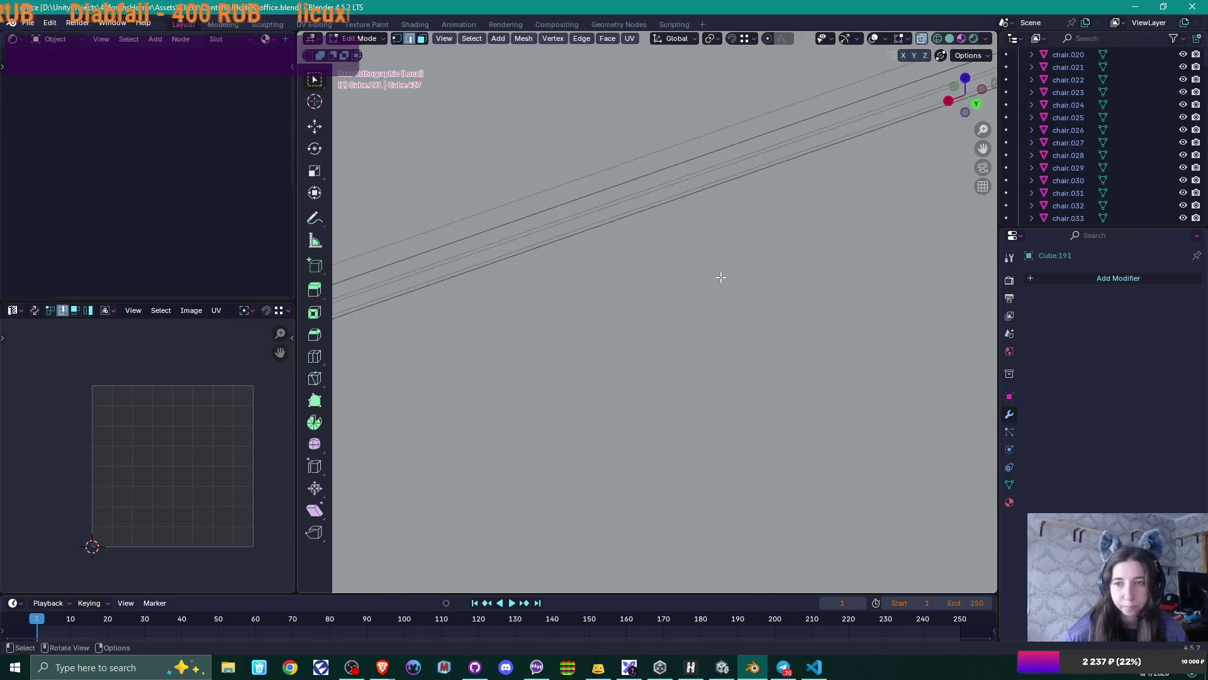
shift+click(804, 140)
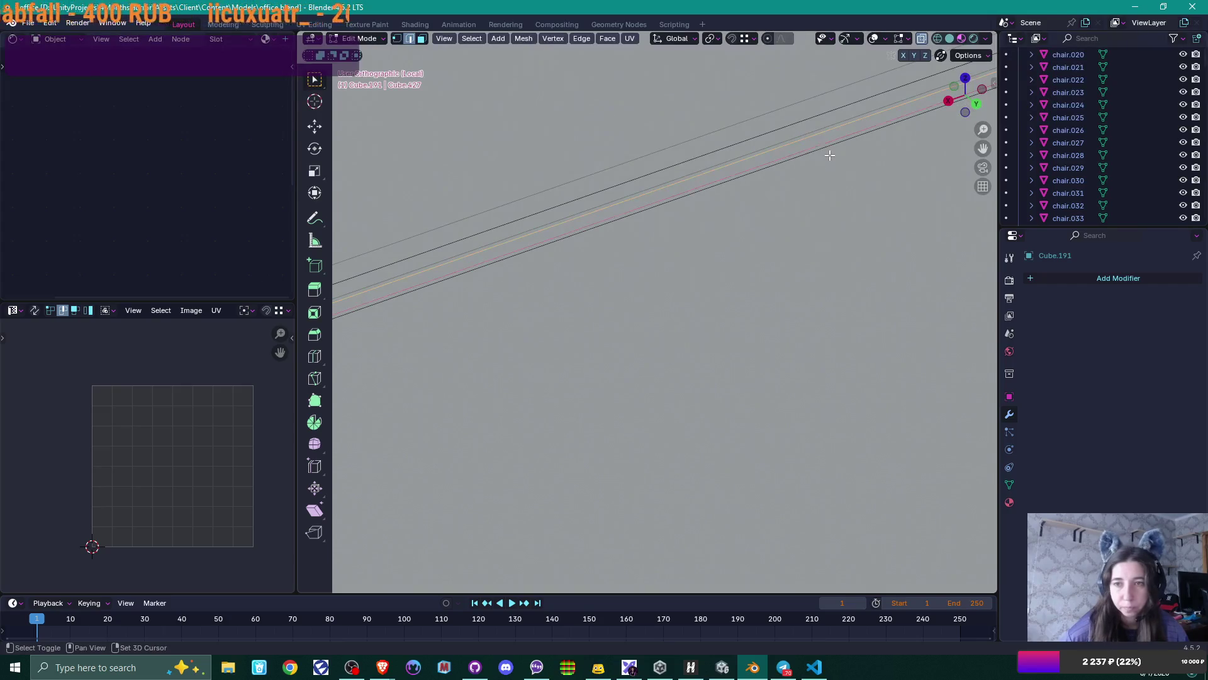
mouse_move(828, 153)
shift+middle_down()
mouse_move(900, 140)
mouse_move(886, 148)
shift+middle_up()
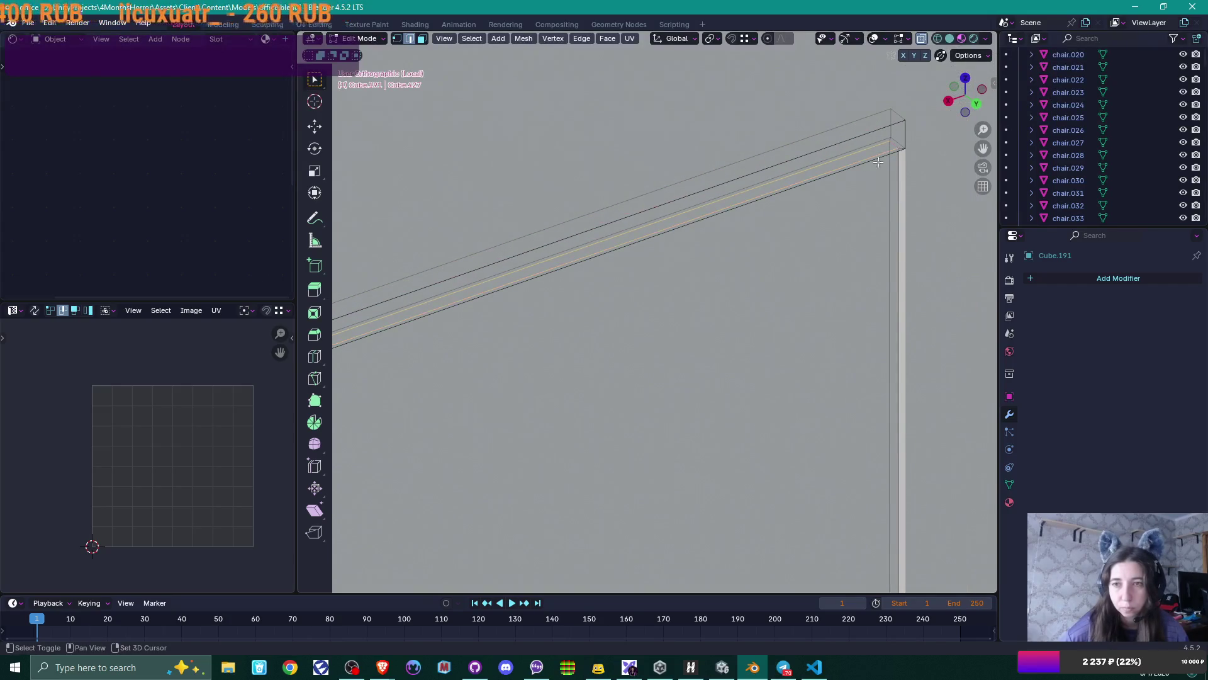
shift+middle_drag(691, 264, 497, 278)
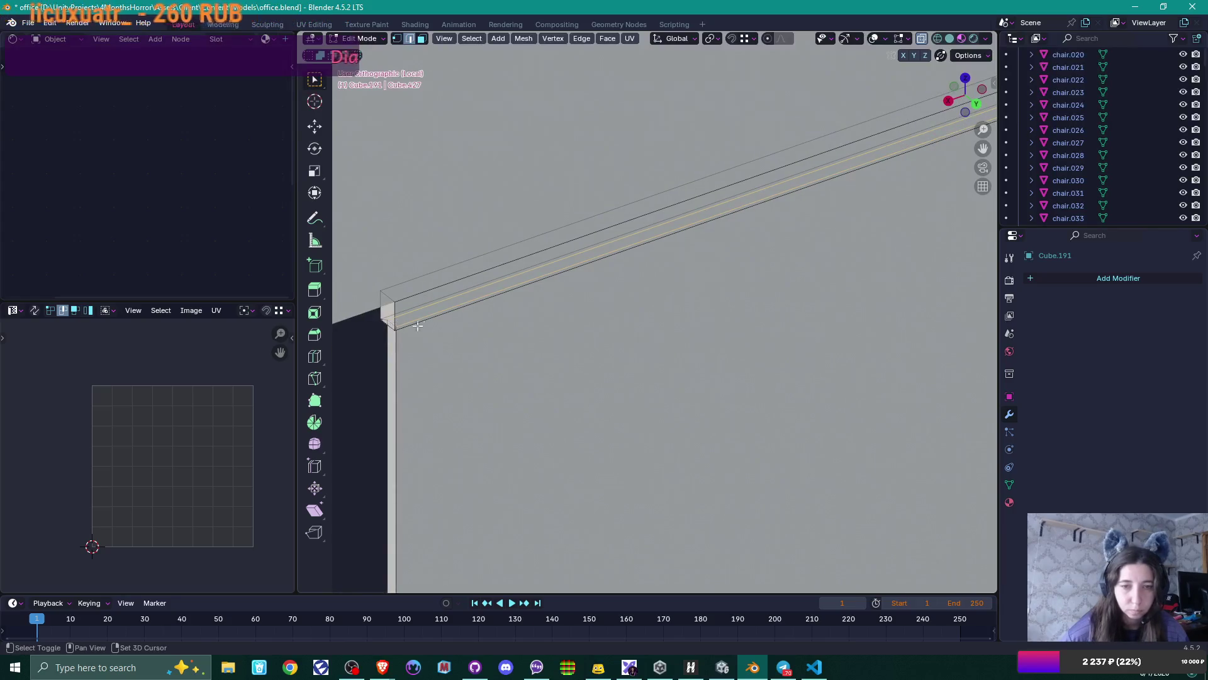
- Select the door panel's top edge, frame it, and bring the bottom edge into view
key(q)
click(512, 328)
key(KP_Decimal)
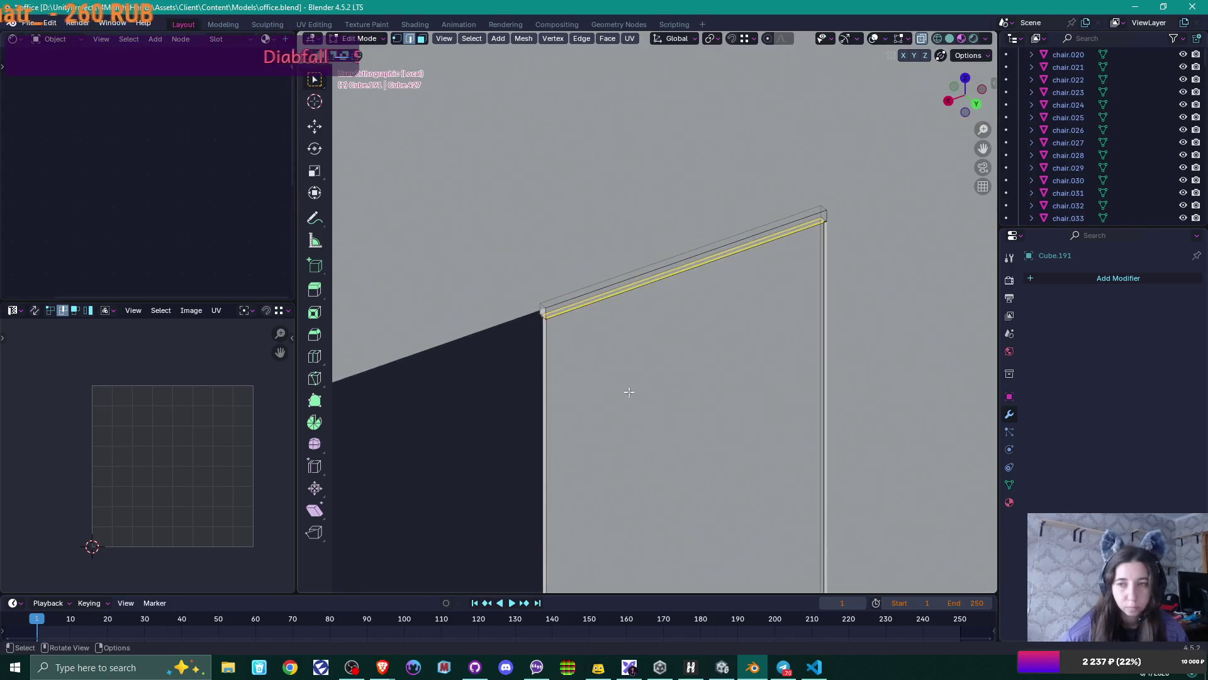
mouse_move(628, 392)
shift+middle_down()
mouse_move(660, 262)
mouse_move(650, 216)
mouse_move(664, 377)
mouse_move(654, 232)
mouse_move(654, 290)
shift+middle_up()
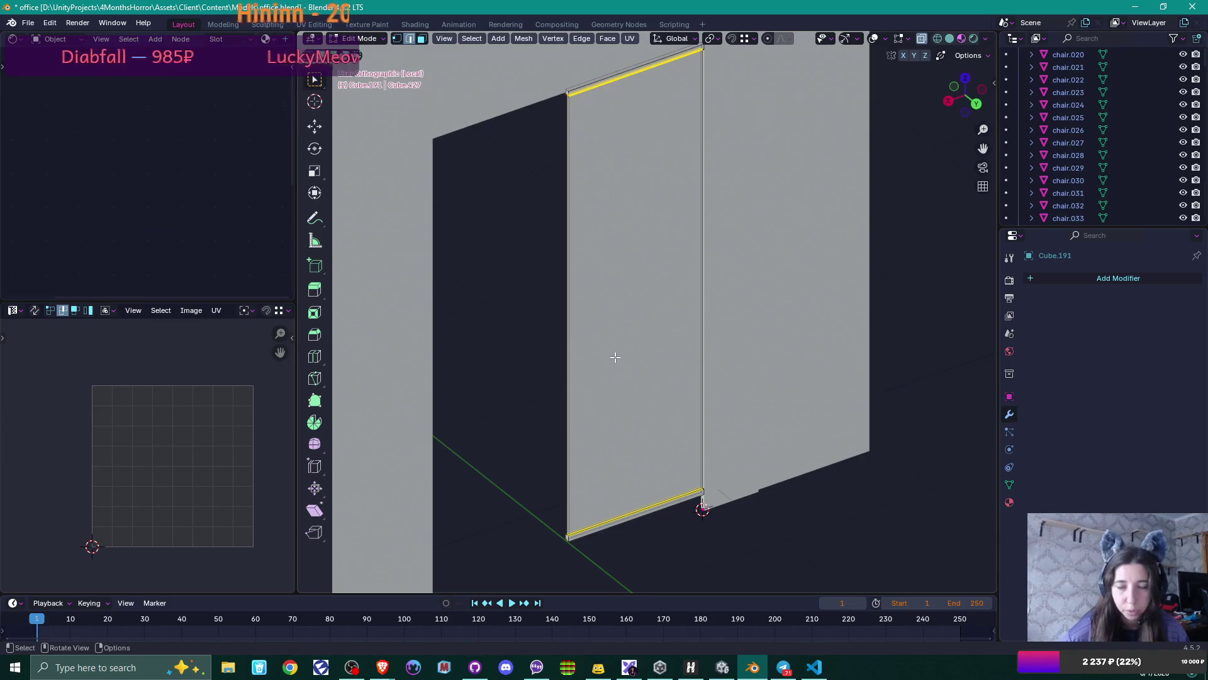
mouse_move(615, 357)
middle_down()
mouse_move(796, 348)
mouse_move(709, 359)
mouse_move(754, 355)
mouse_move(686, 381)
middle_up()
scroll(730, 371, up, 2)
scroll(685, 382, down, 2)
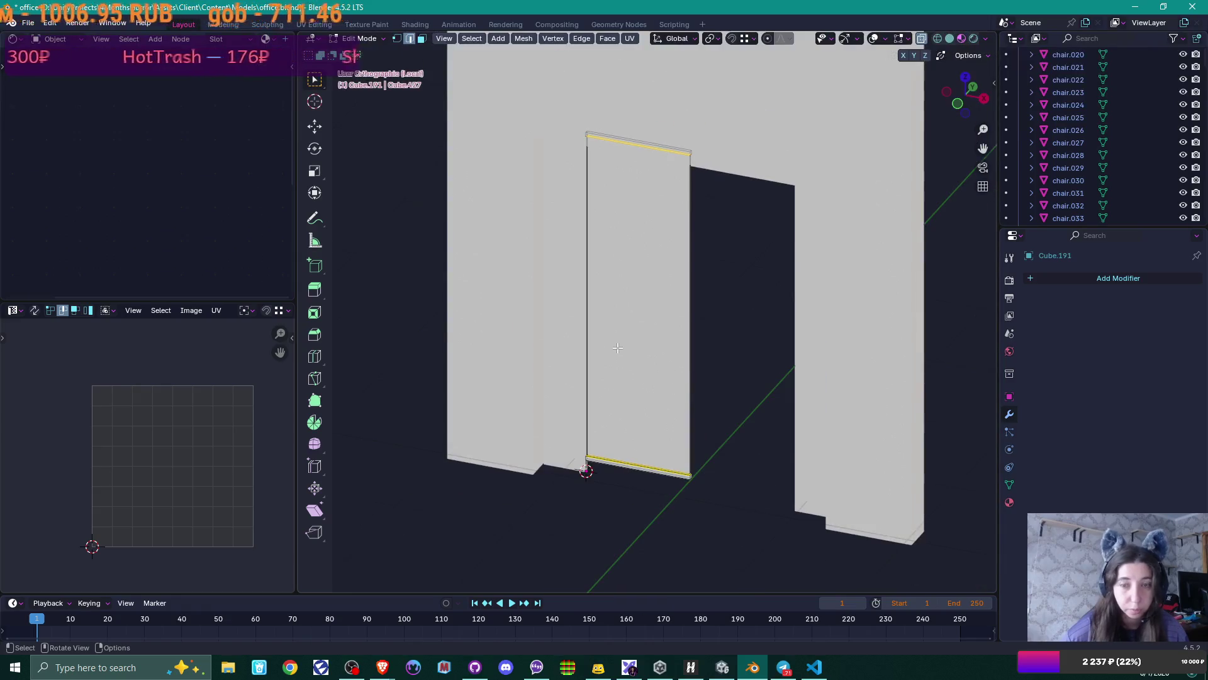
- Add a cylinder with 9 vertices and a 0.02 m radius
key(shift+a)
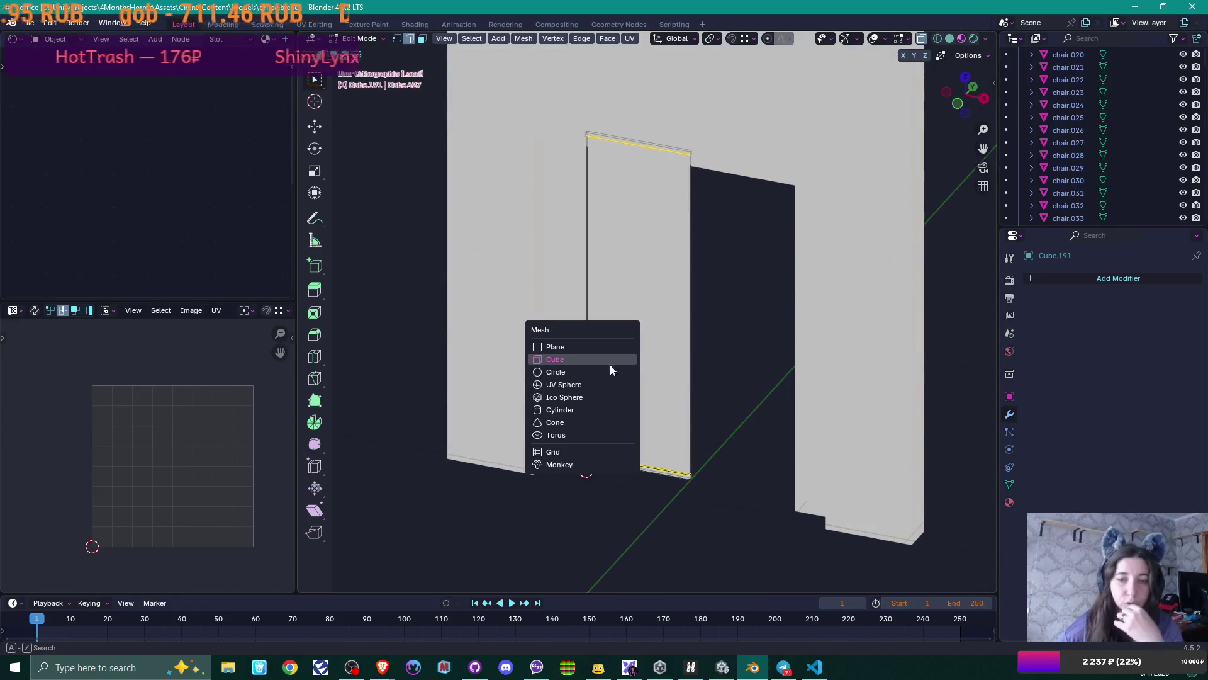
click(610, 409)
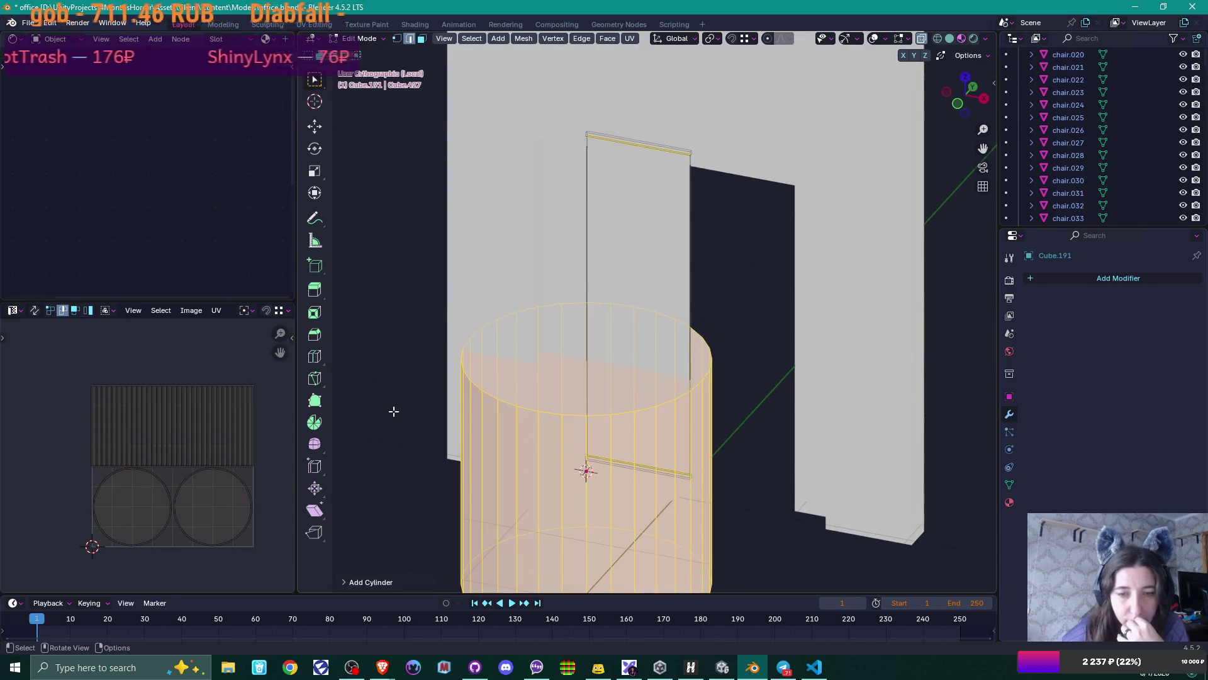
click(355, 583)
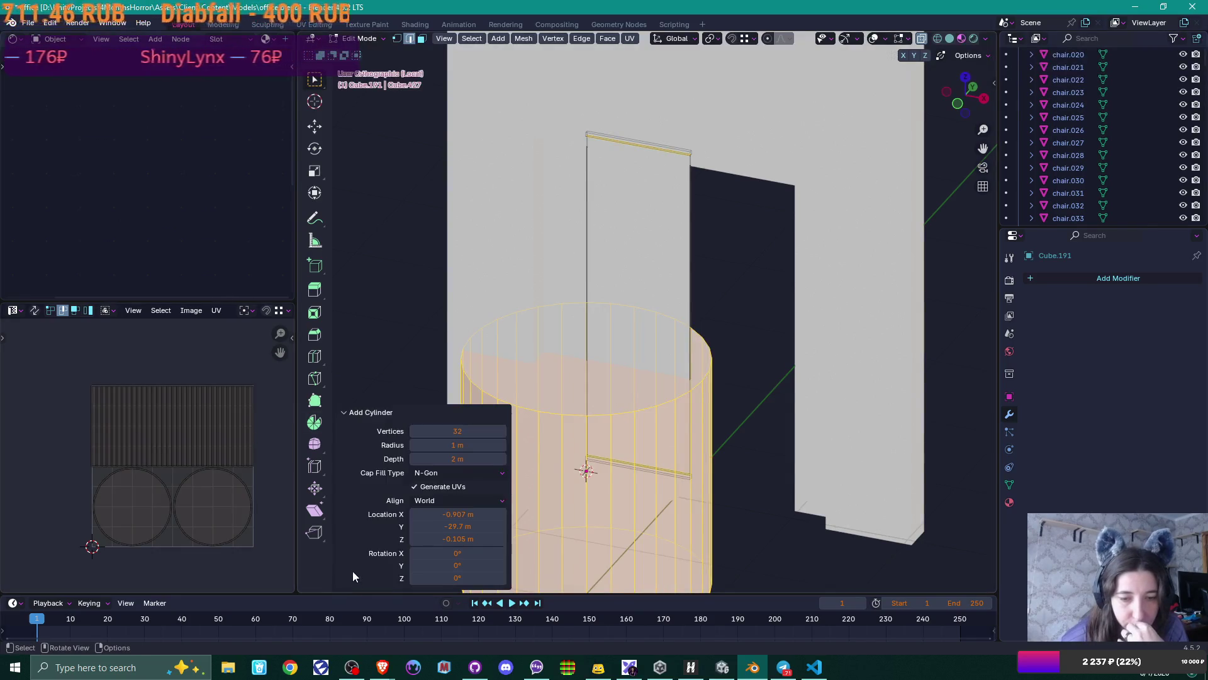
drag(481, 431, 428, 432)
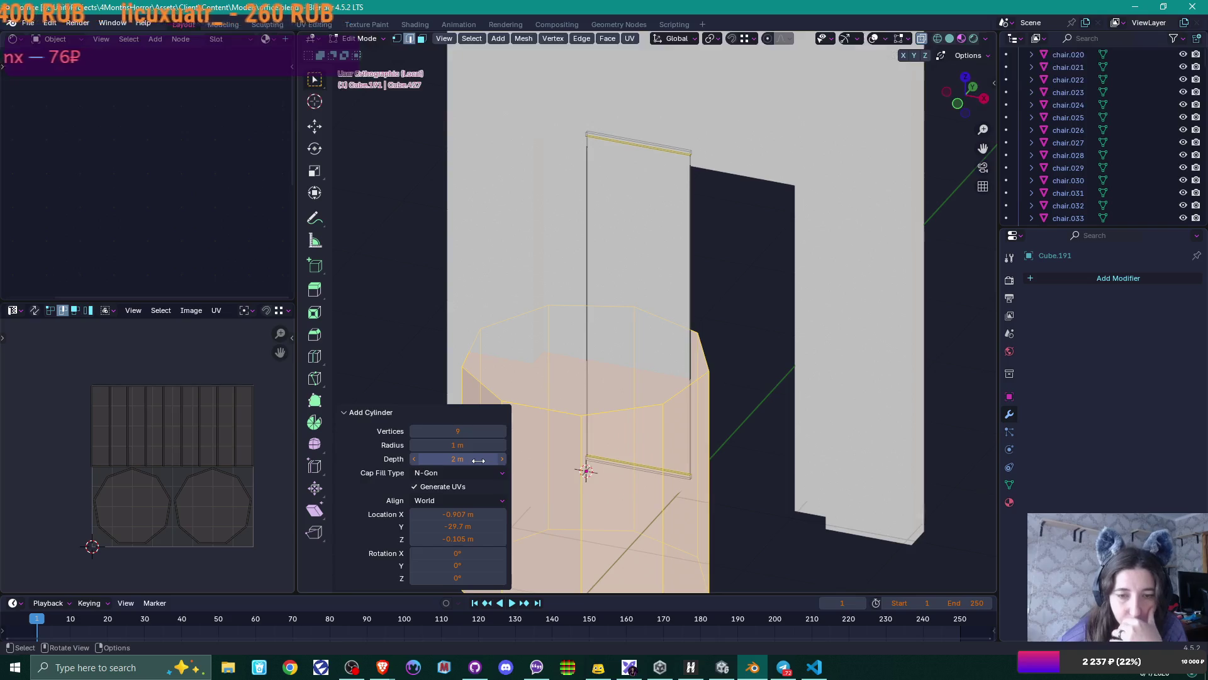
mouse_move(479, 444)
mouse_down()
mouse_move(378, 445)
mouse_move(475, 445)
mouse_up()
text(0.03)
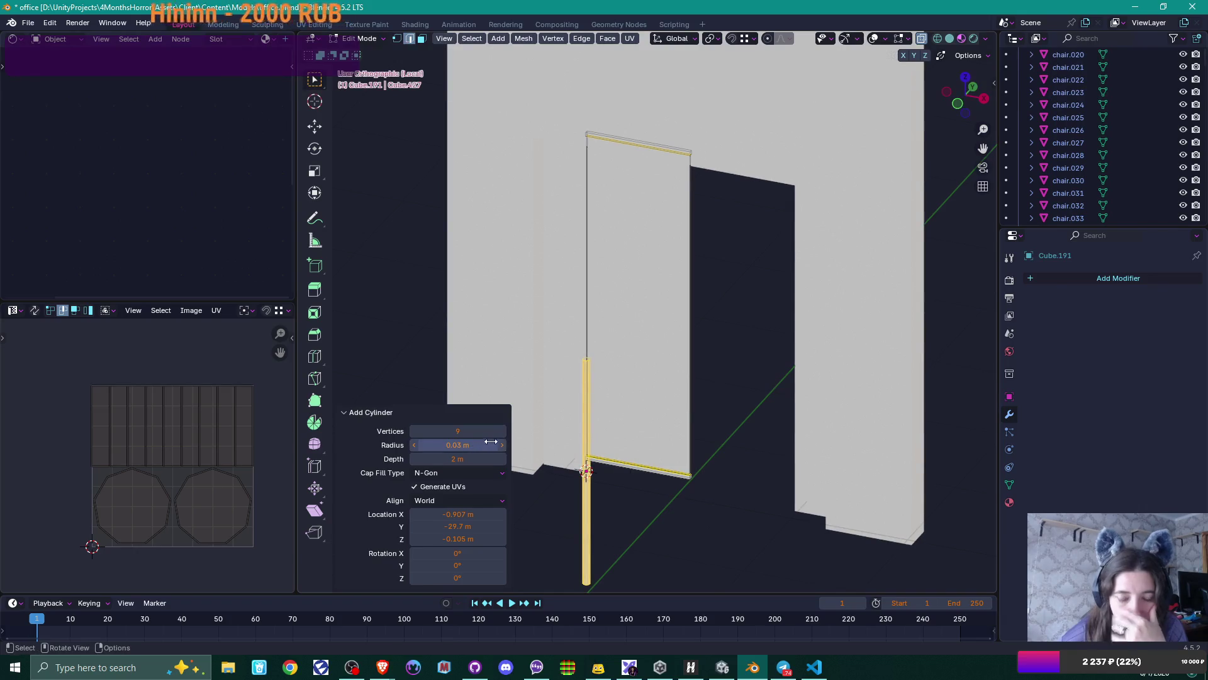
click(477, 444)
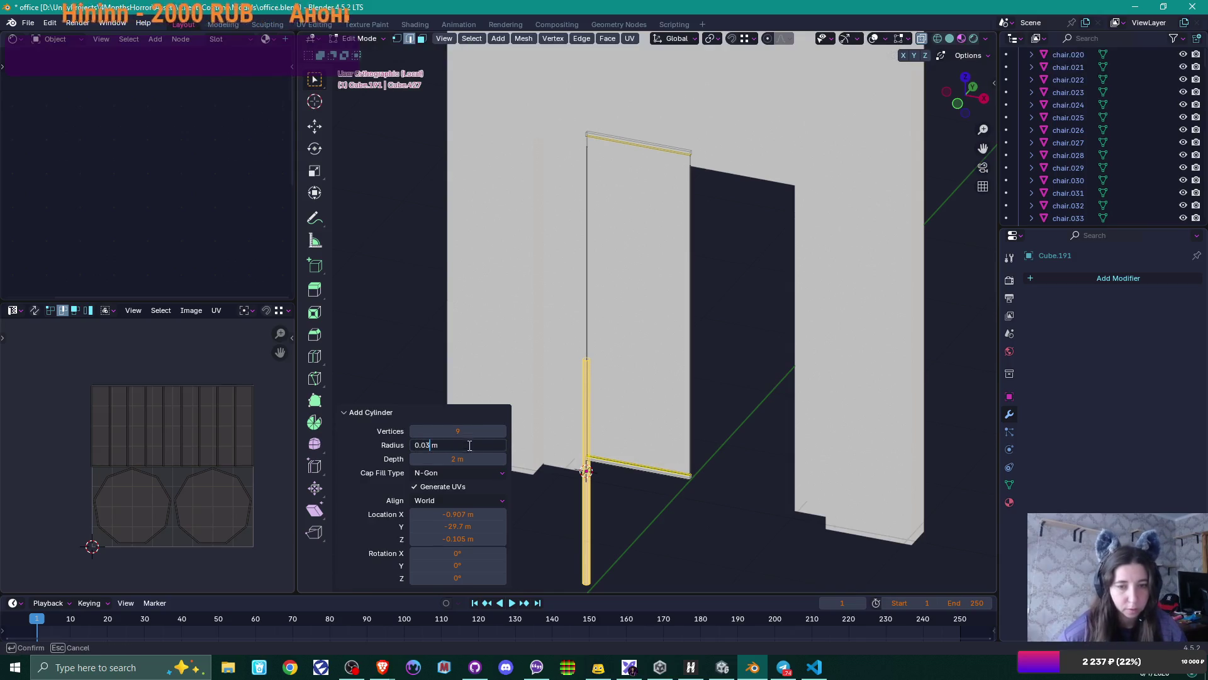
text(2)
key(Return)
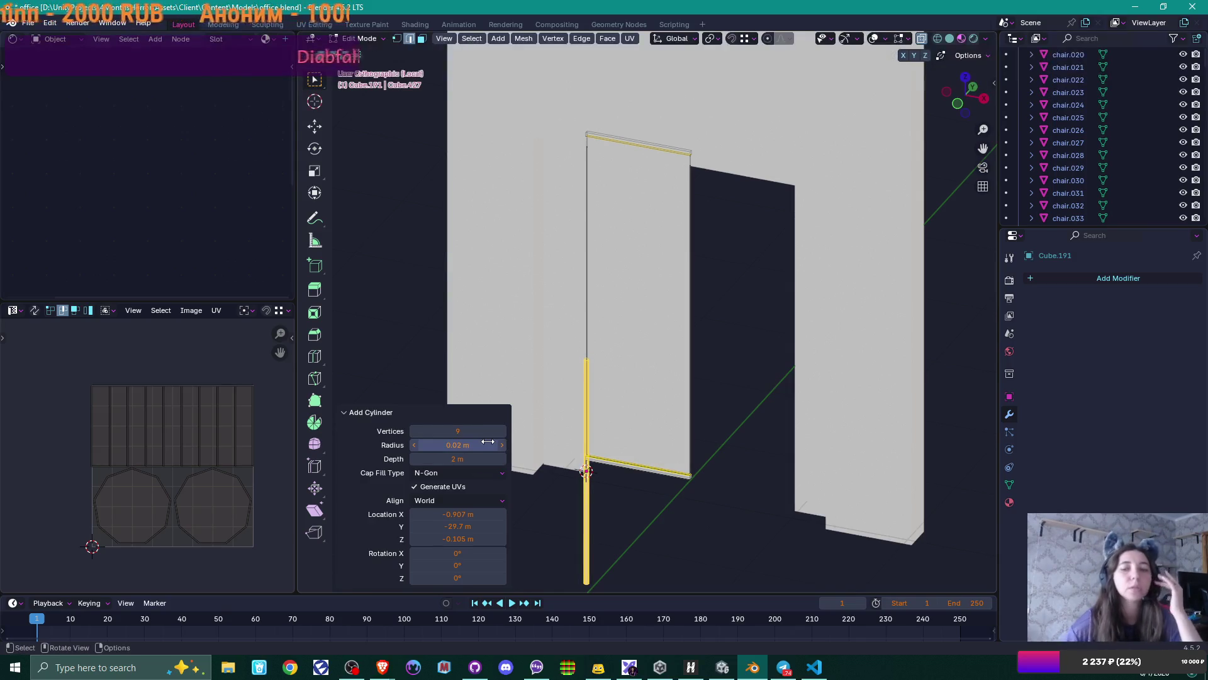
- Set the cylinder's depth to 3 m in Front view and begin raising it along Z
scroll(600, 412, up, 2)
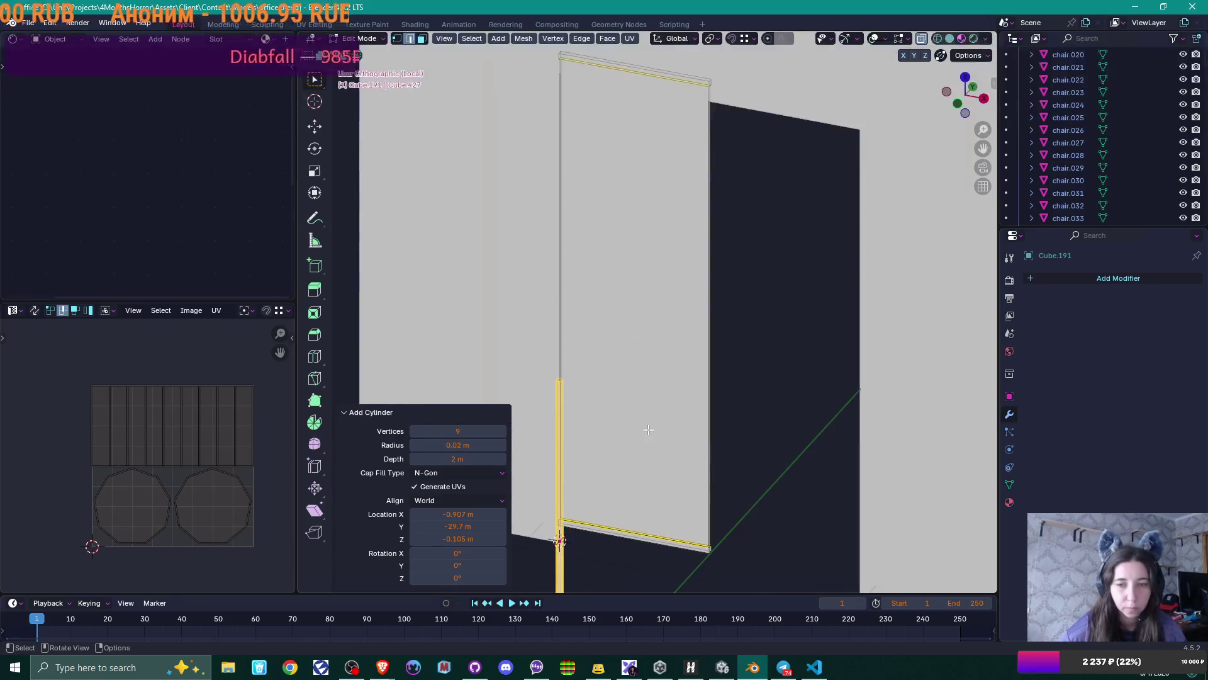
key(KP_1)
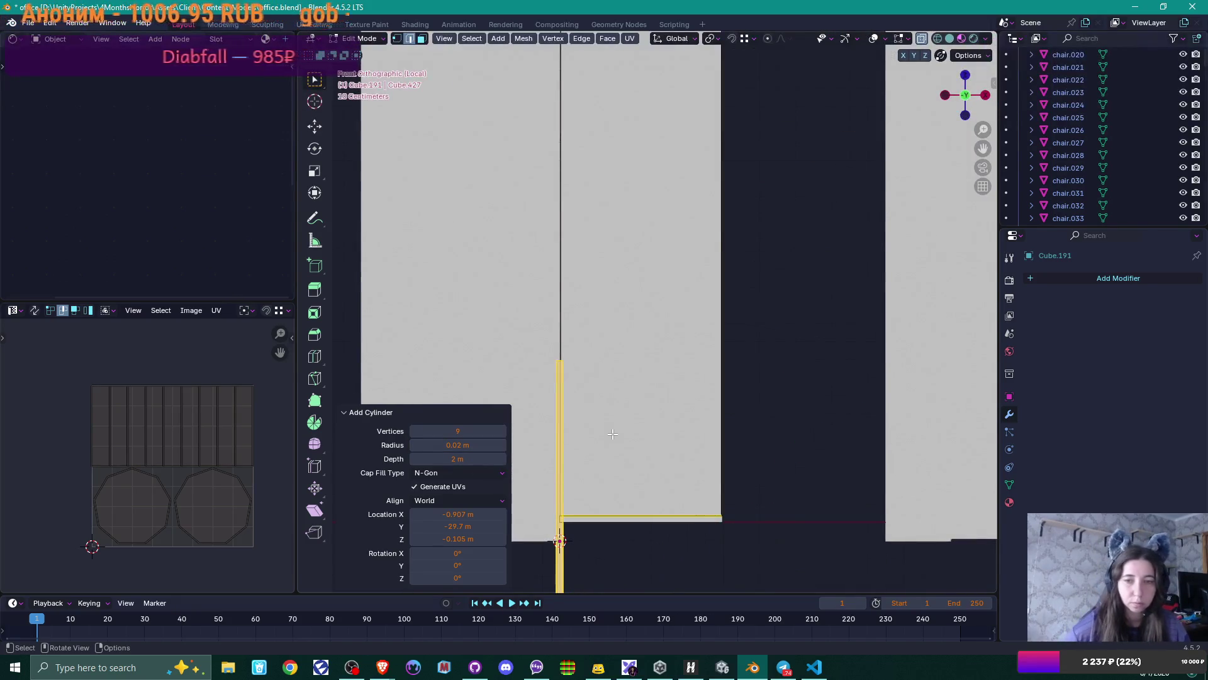
scroll(623, 448, down, 3)
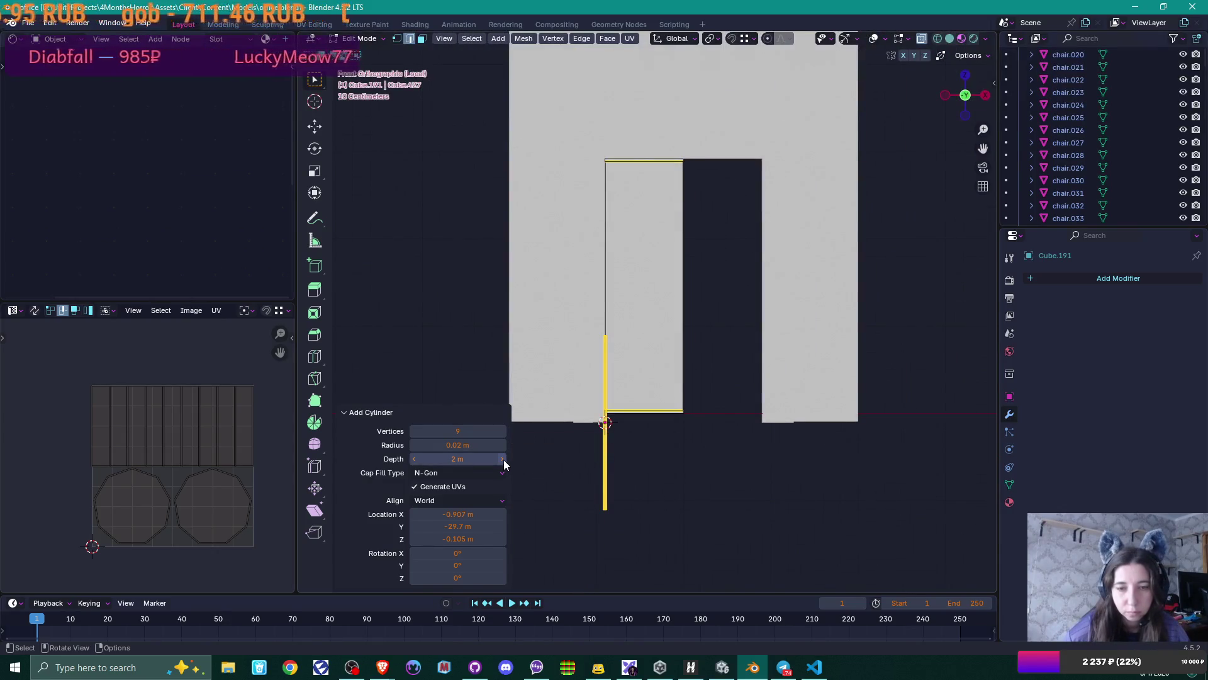
drag(503, 459, 524, 463)
click(474, 458)
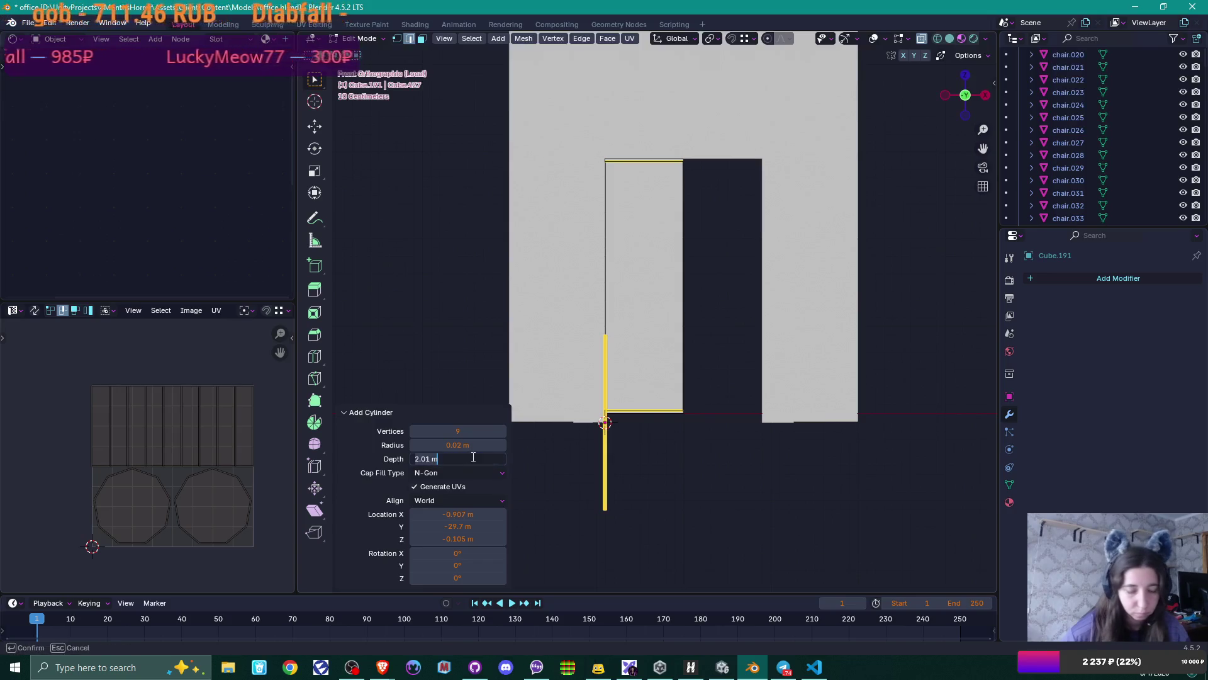
text(3)
key(Return)
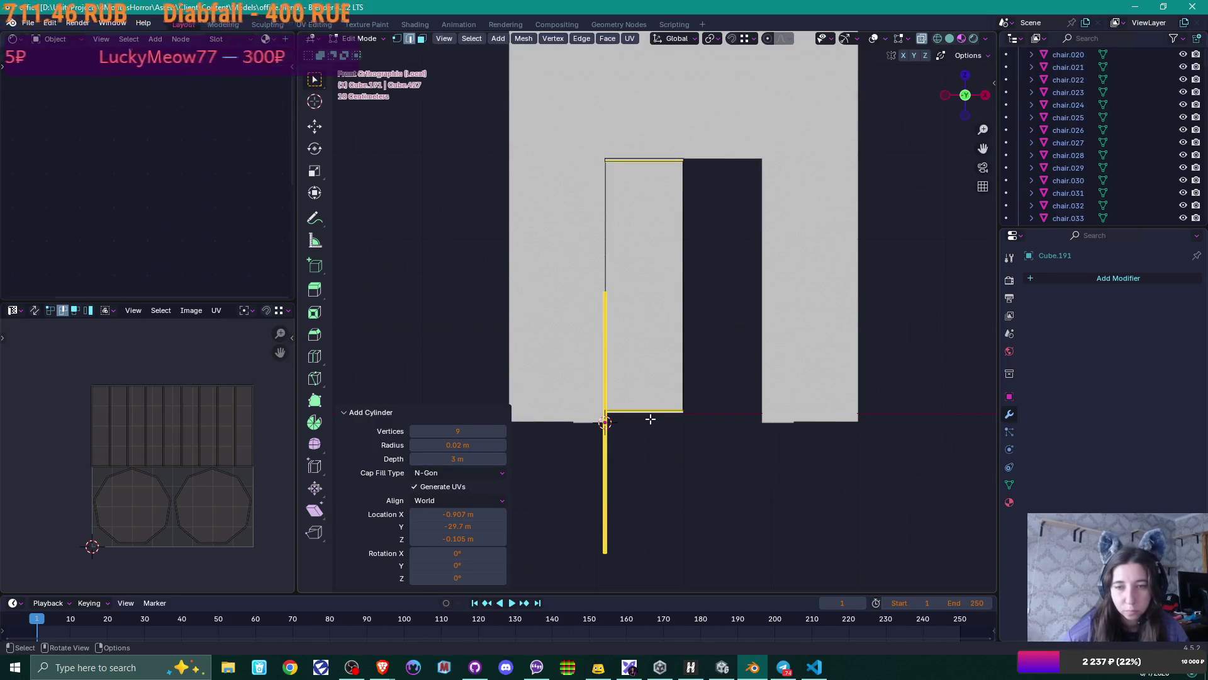
key(g)
key(z)
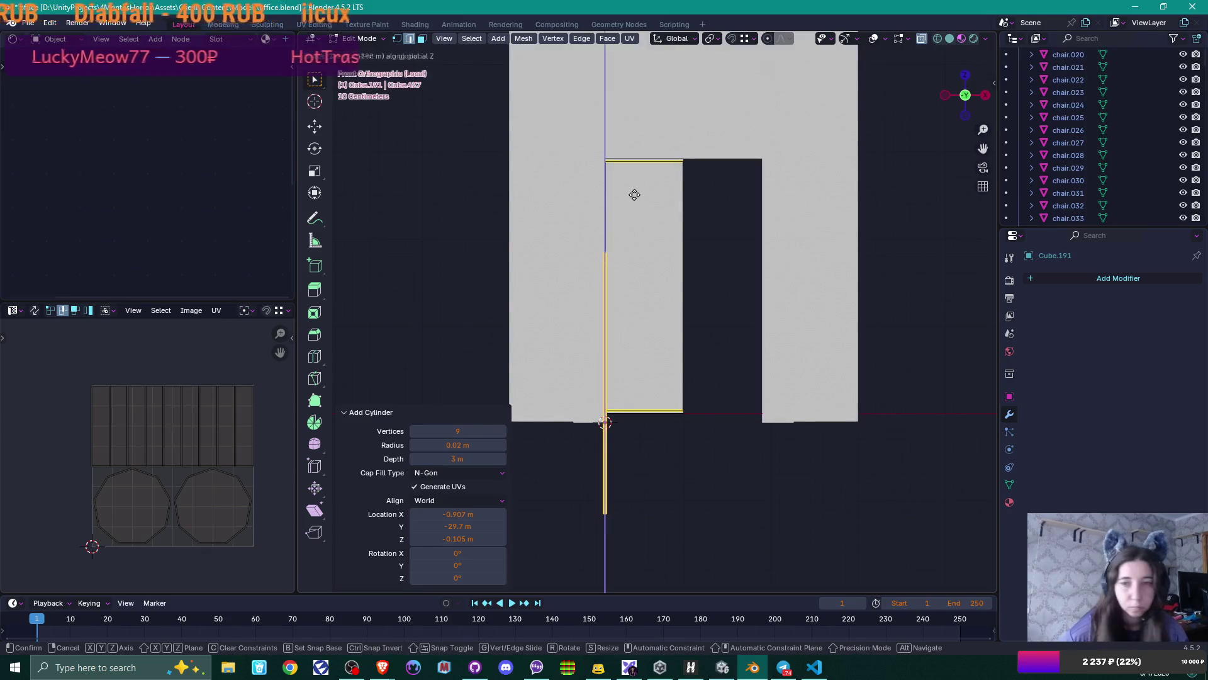
- Confirm the Z raise, then in Top view nudge the cylinder onto the panel's left edge
click(604, 158)
scroll(690, 241, up, 2)
middle_drag(690, 240, 609, 313)
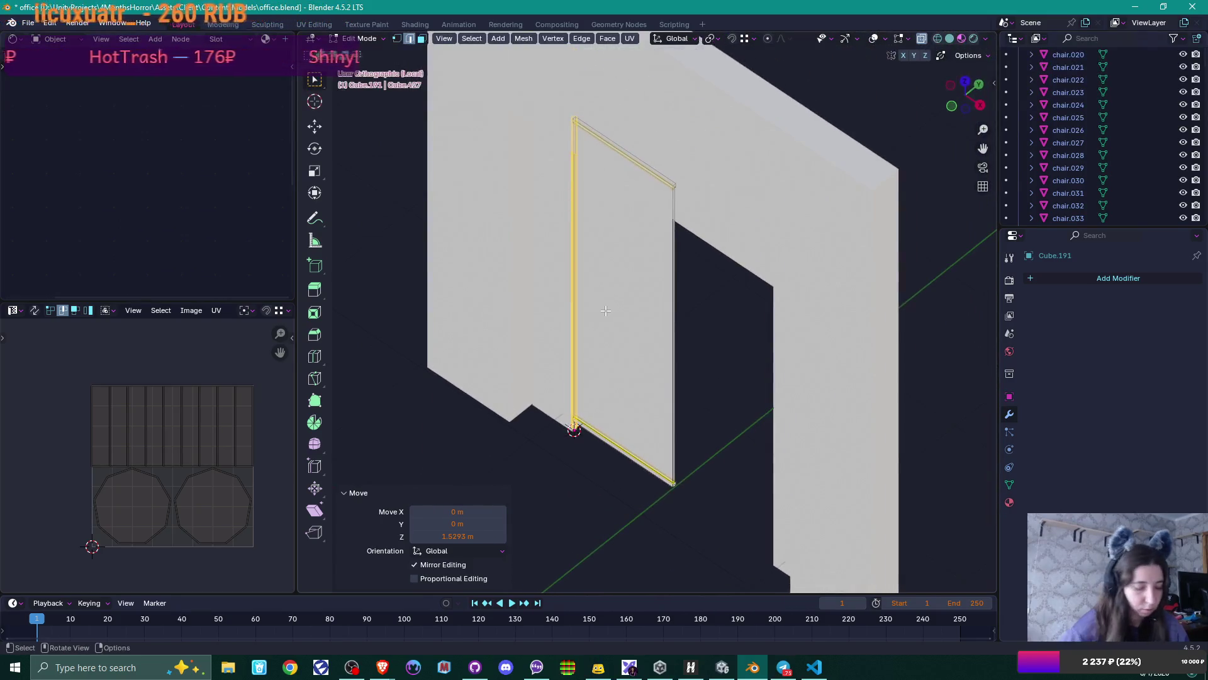
key(KP_7)
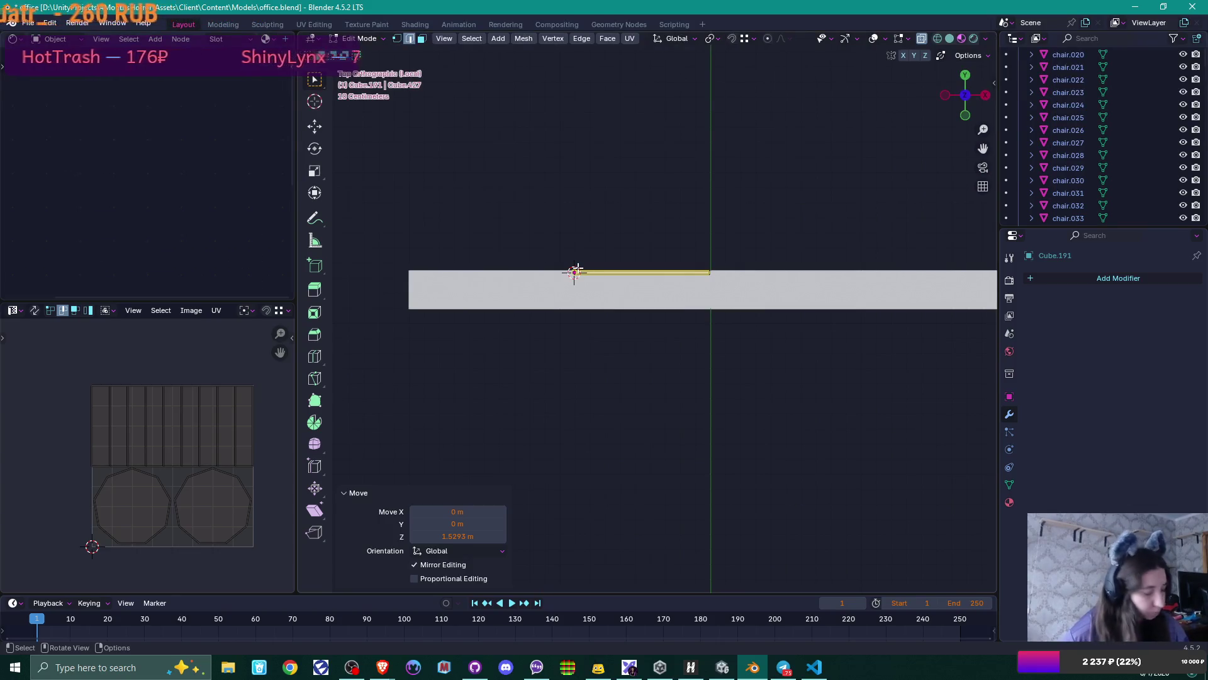
key(g)
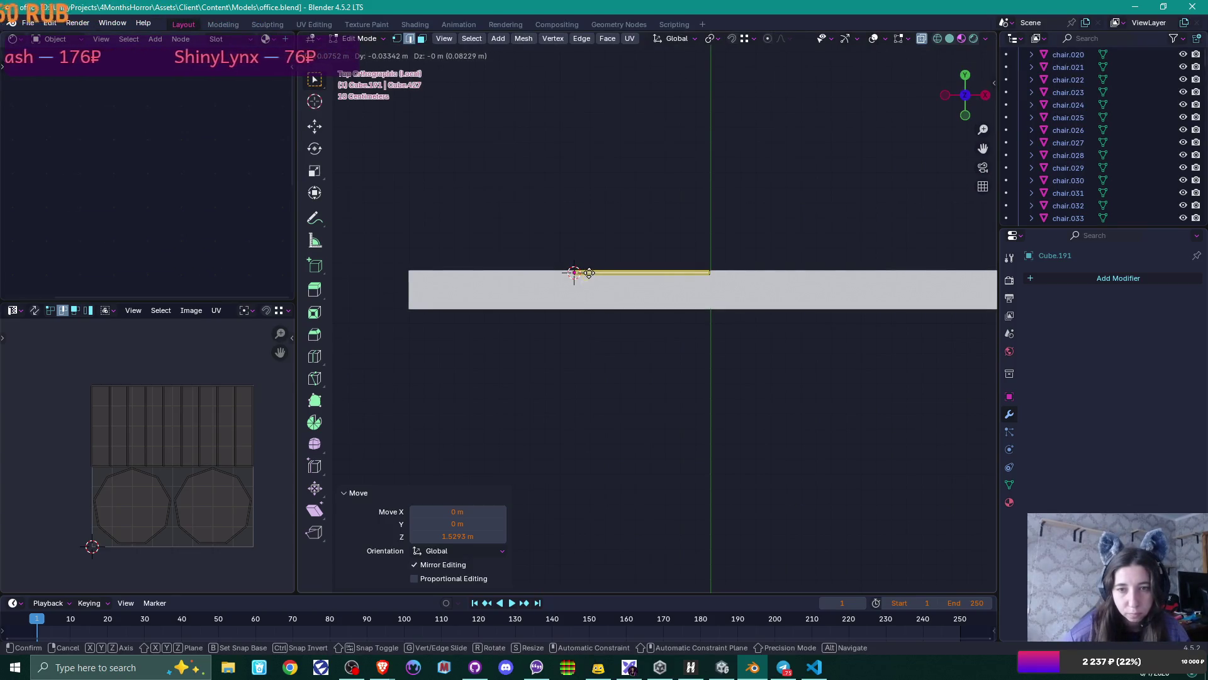
click(589, 272)
scroll(624, 329, up, 5)
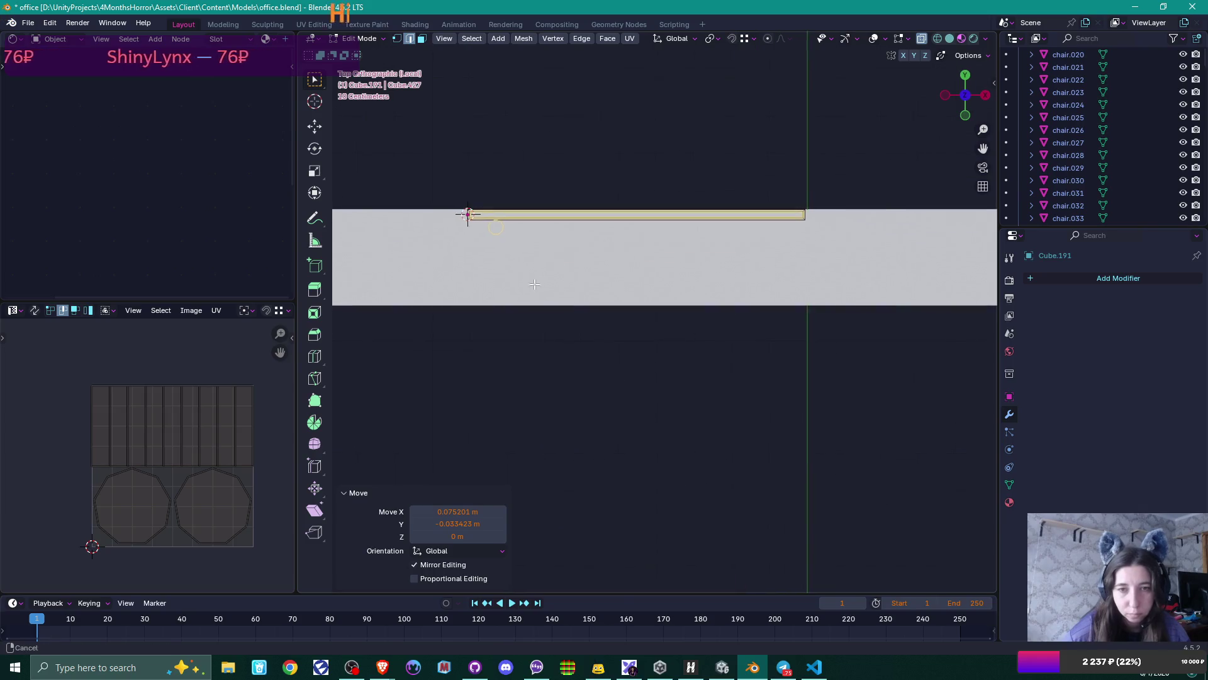
scroll(541, 304, up, 1)
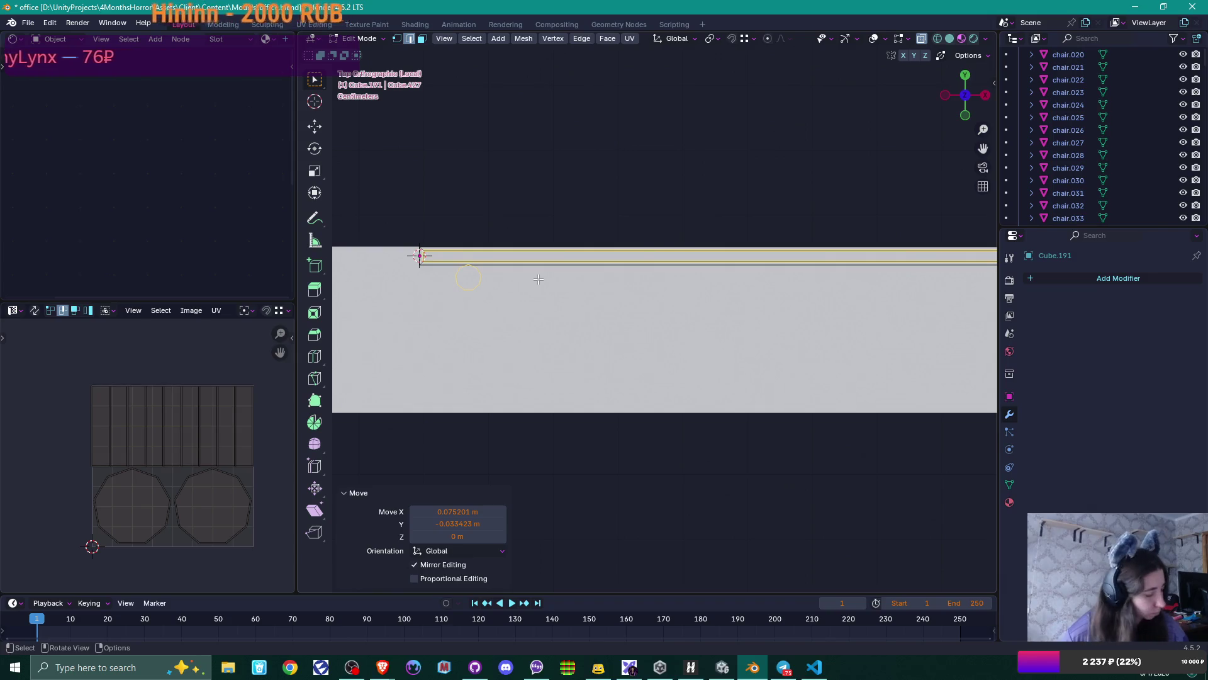
key(g)
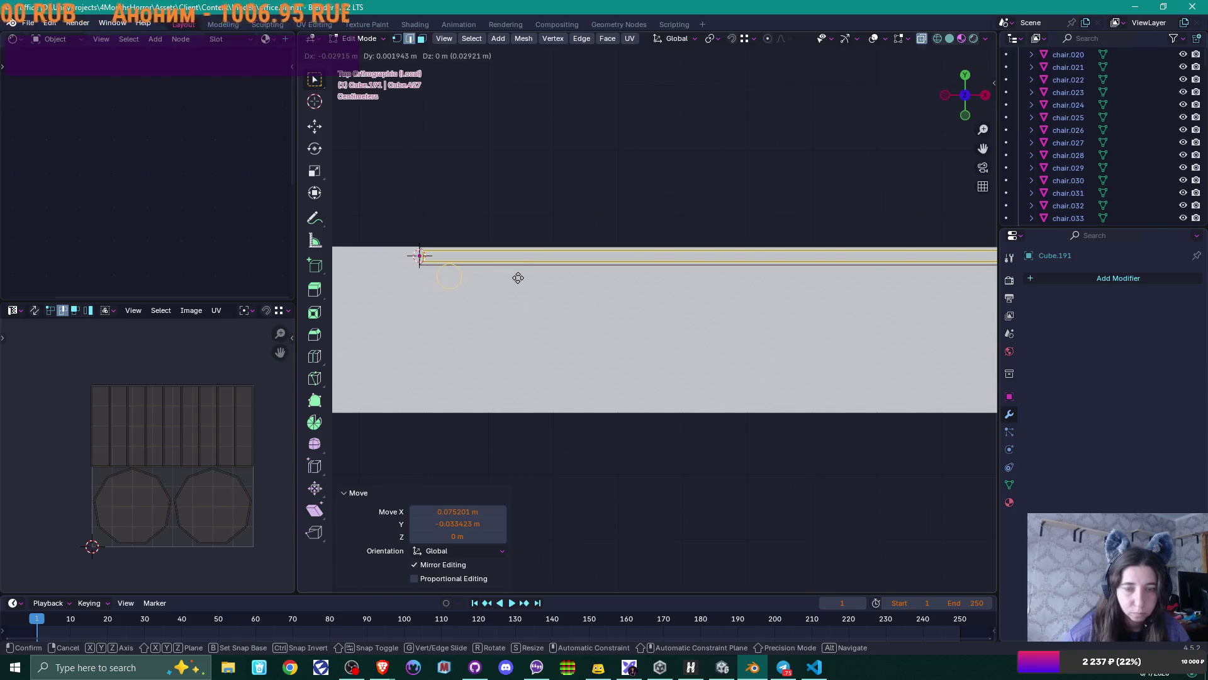
click(518, 277)
- Check the trim placement in Front view and return to Object Mode
middle_drag(633, 336, 595, 272)
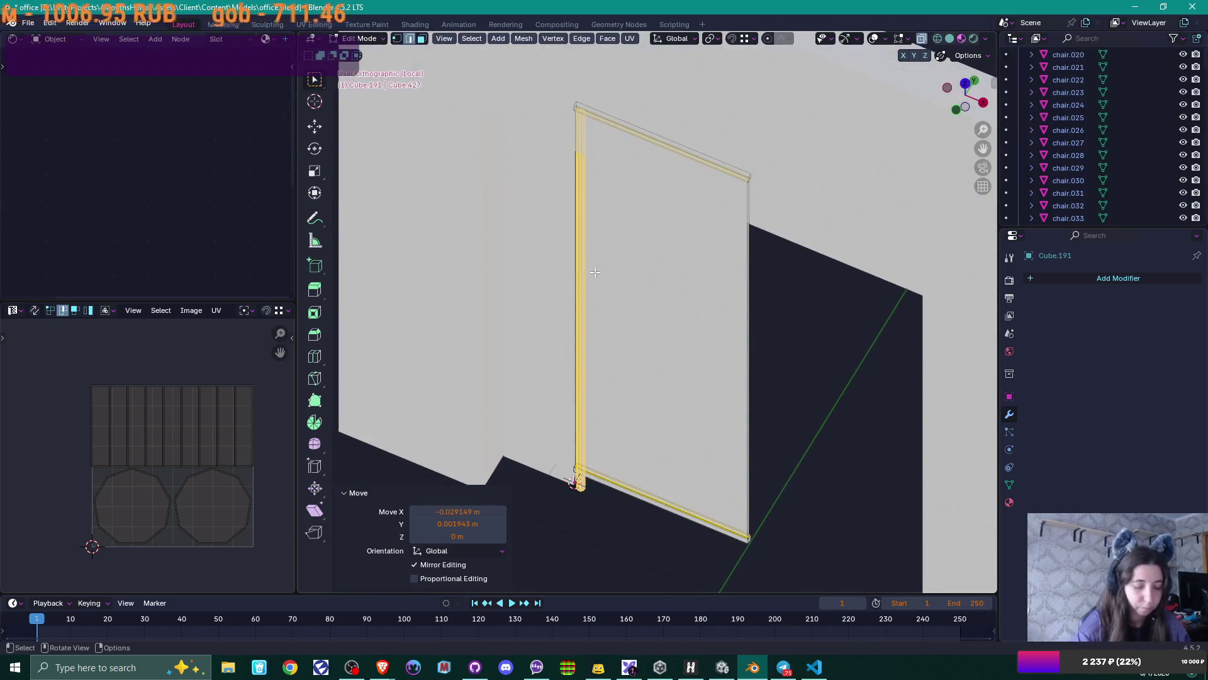
key(KP_1)
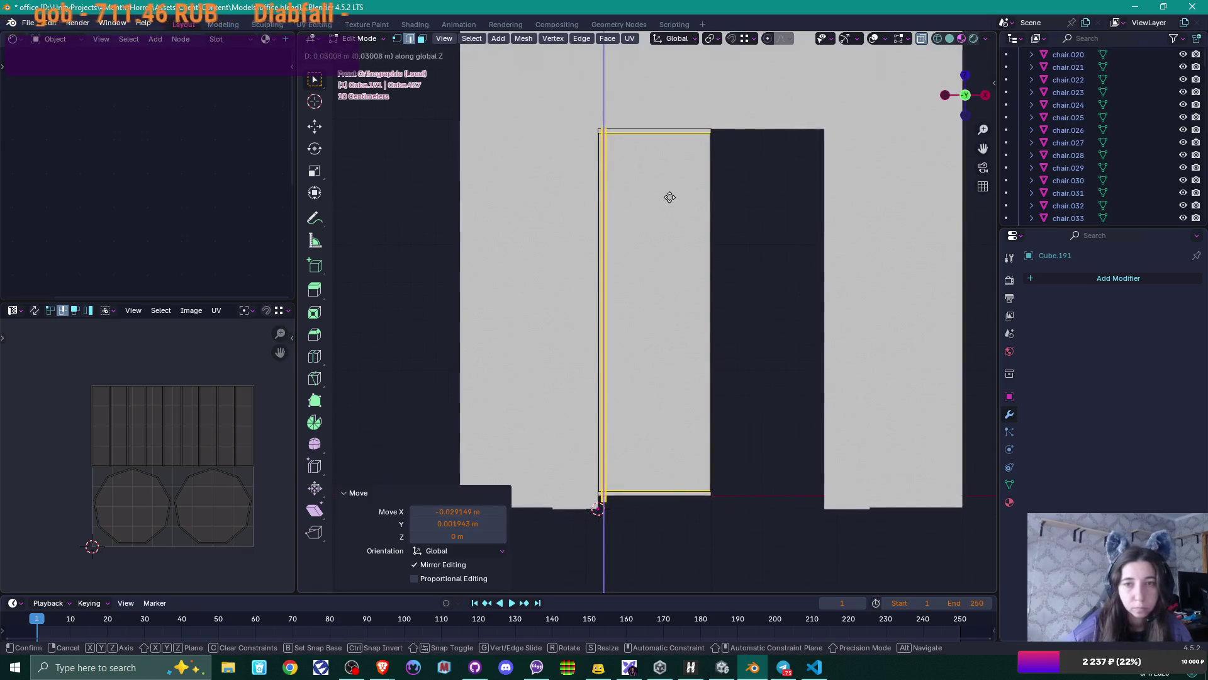
mouse_move(669, 197)
middle_down()
mouse_move(699, 218)
mouse_move(601, 190)
mouse_move(704, 225)
mouse_move(683, 249)
mouse_move(733, 249)
middle_up()
key(Tab)
scroll(722, 238, down, 1)
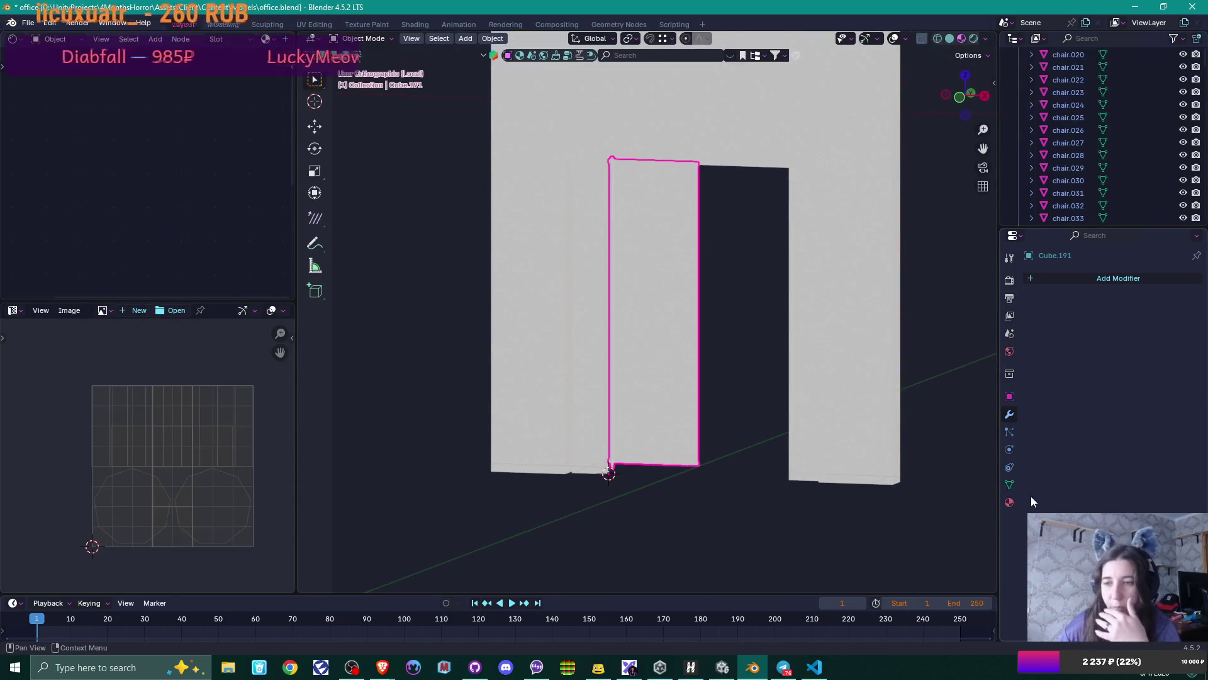
- Create a material named Metal with a dark grey base colour and Metallic 1.0
click(1009, 501)
click(1057, 369)
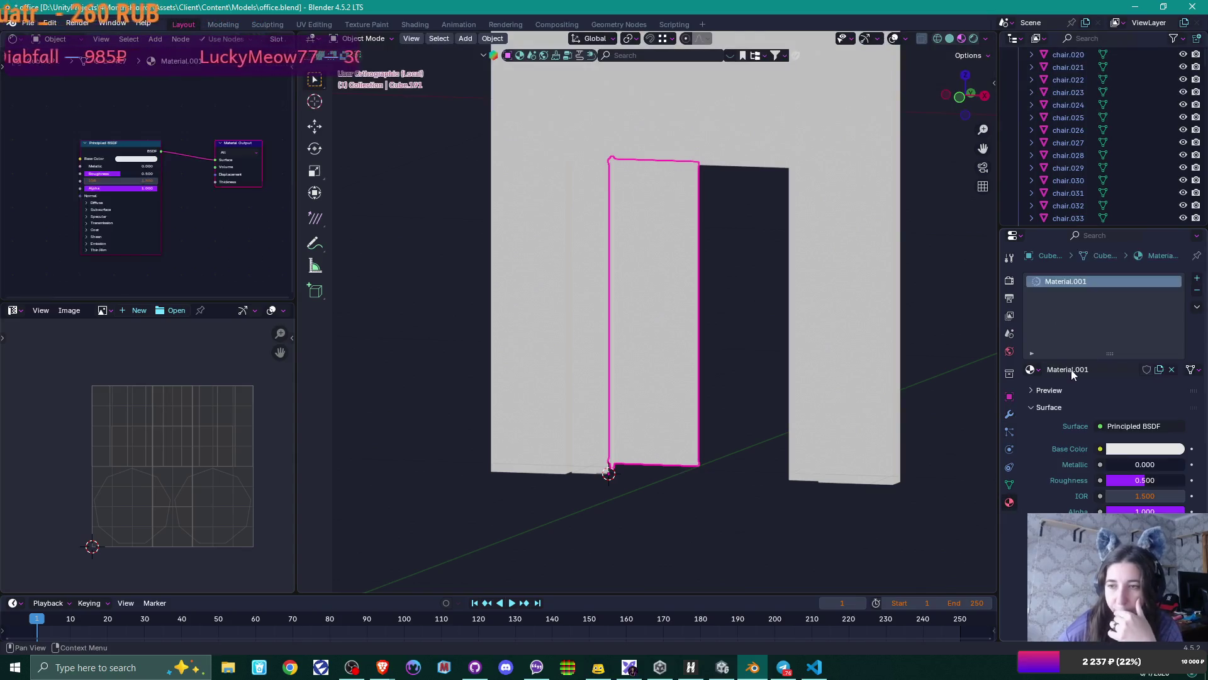
double_click(1072, 370)
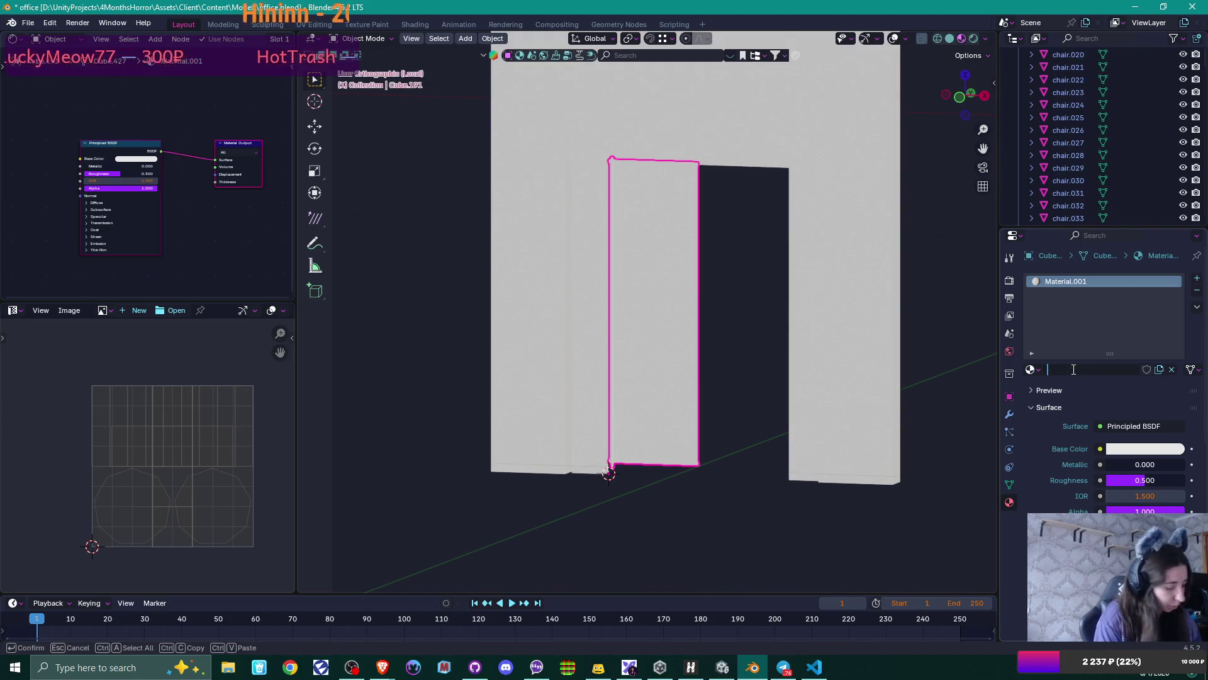
text(Metal)
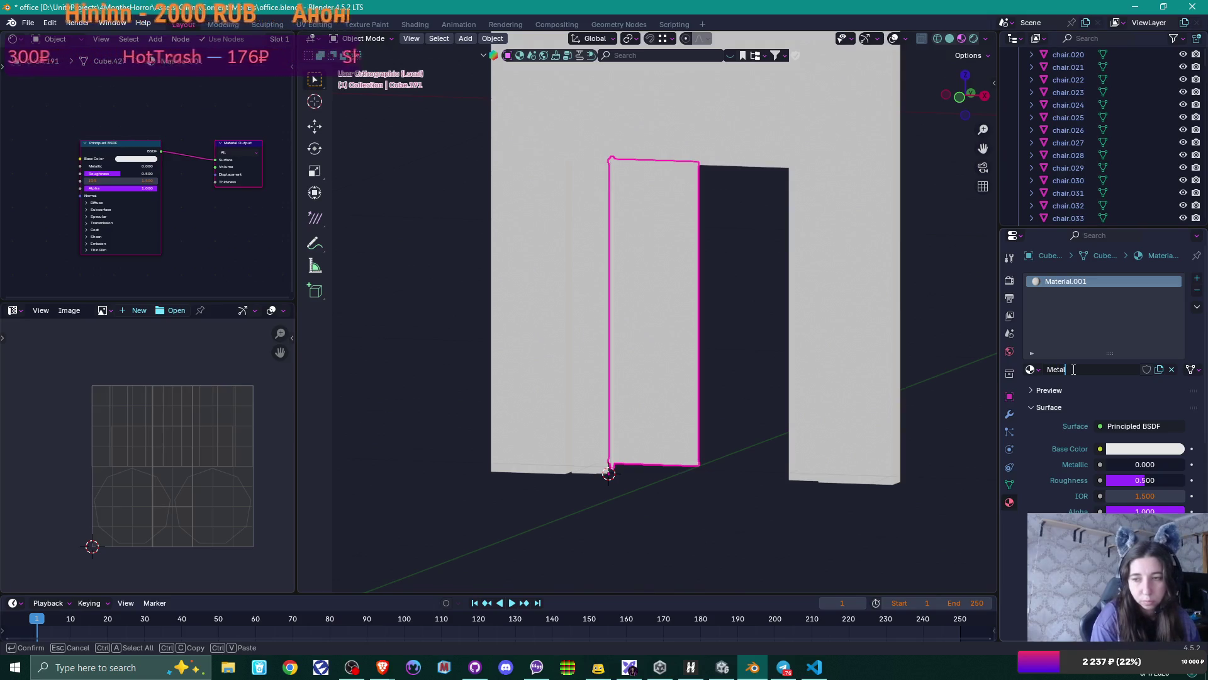
key(Return)
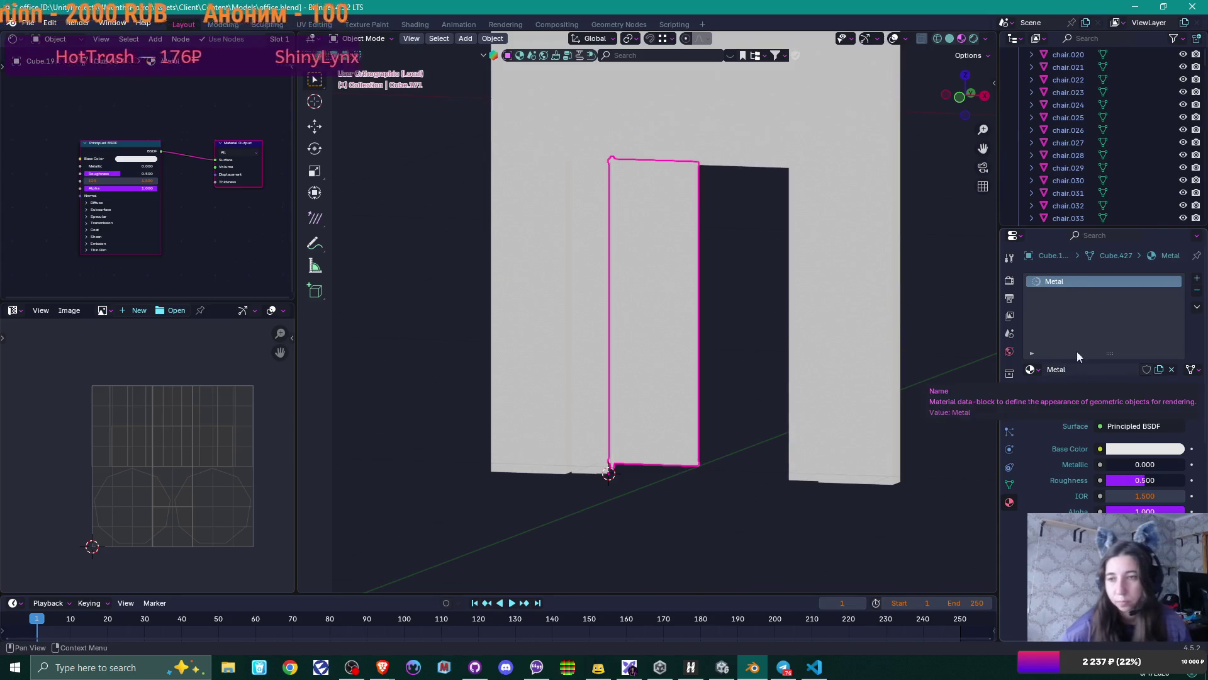
click(1145, 448)
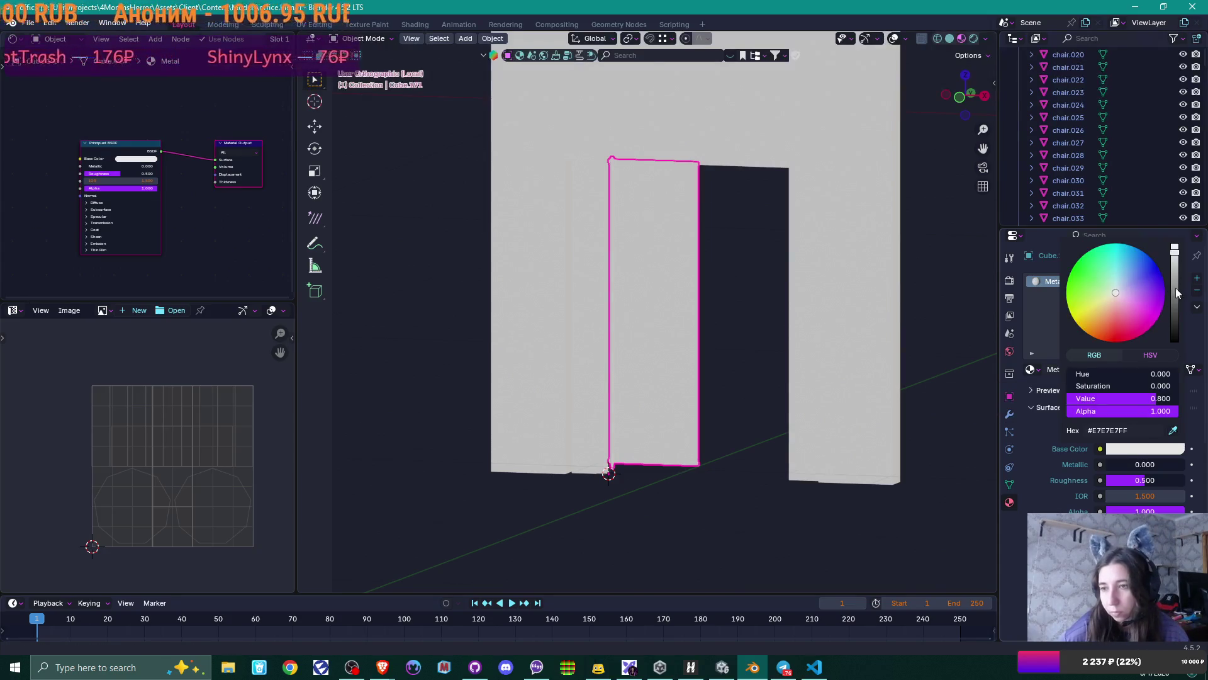
drag(1177, 292, 1177, 308)
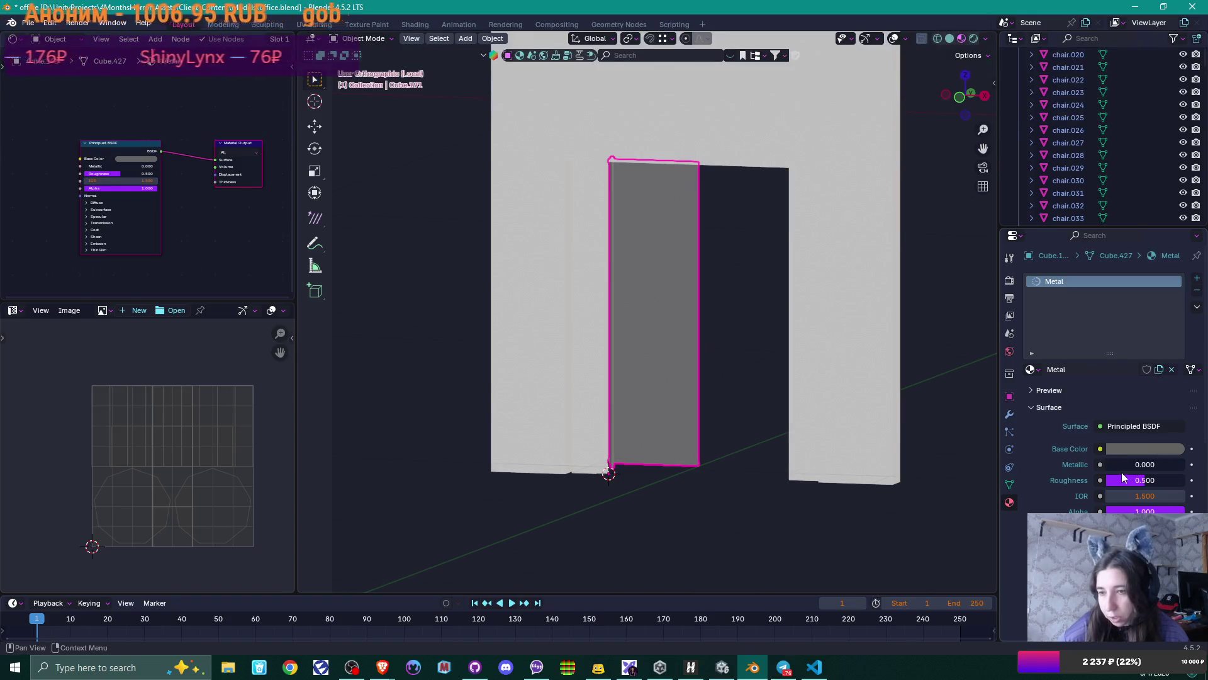
drag(1123, 465, 1189, 468)
click(1164, 448)
drag(1174, 300, 1174, 282)
- Add a second material slot with a new material named Glass
click(1197, 278)
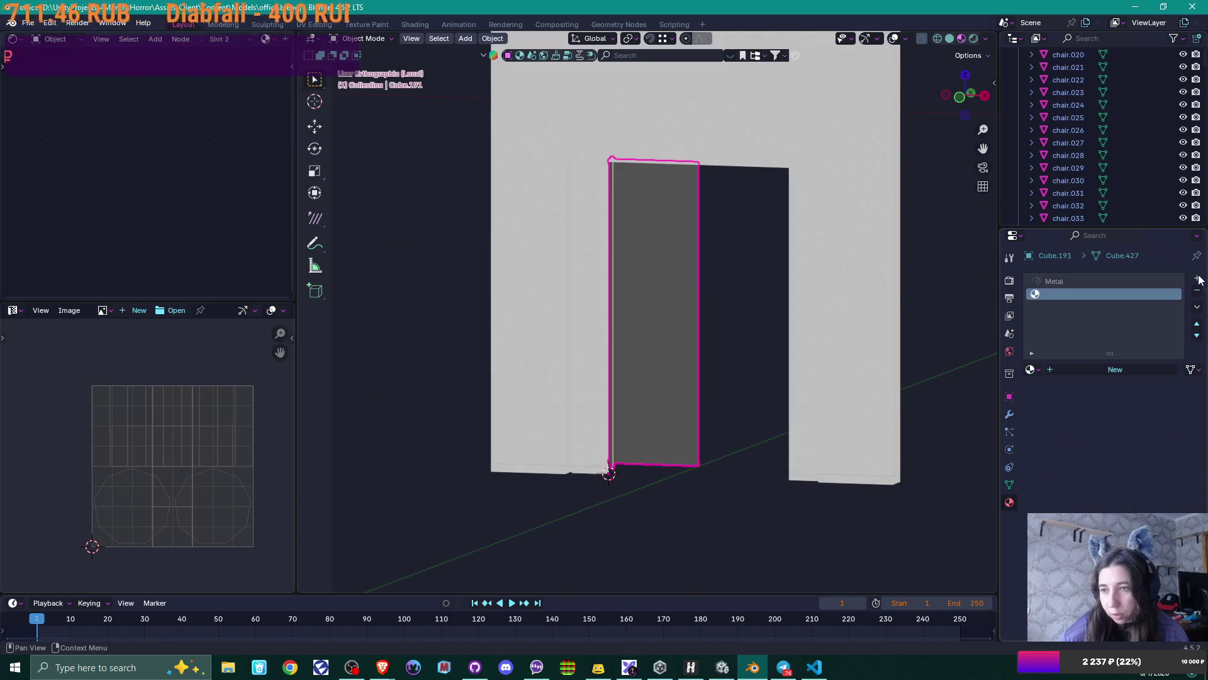
click(1081, 369)
click(1077, 371)
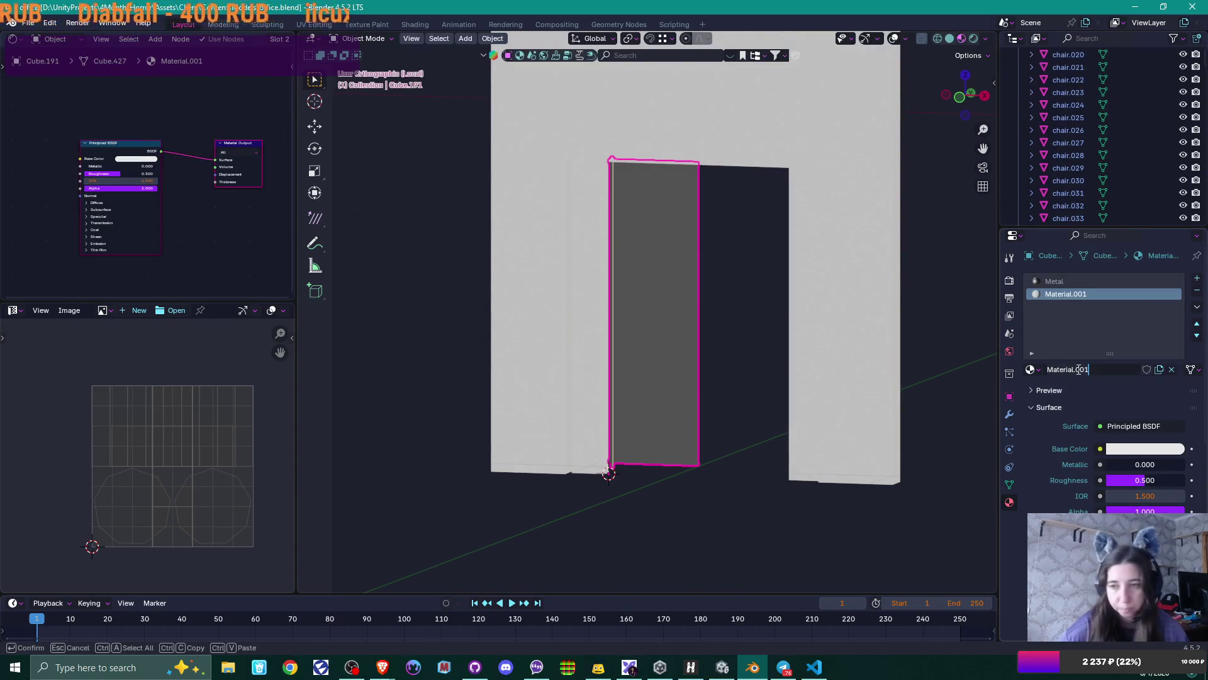
key(ctrl+a)
text(Glass)
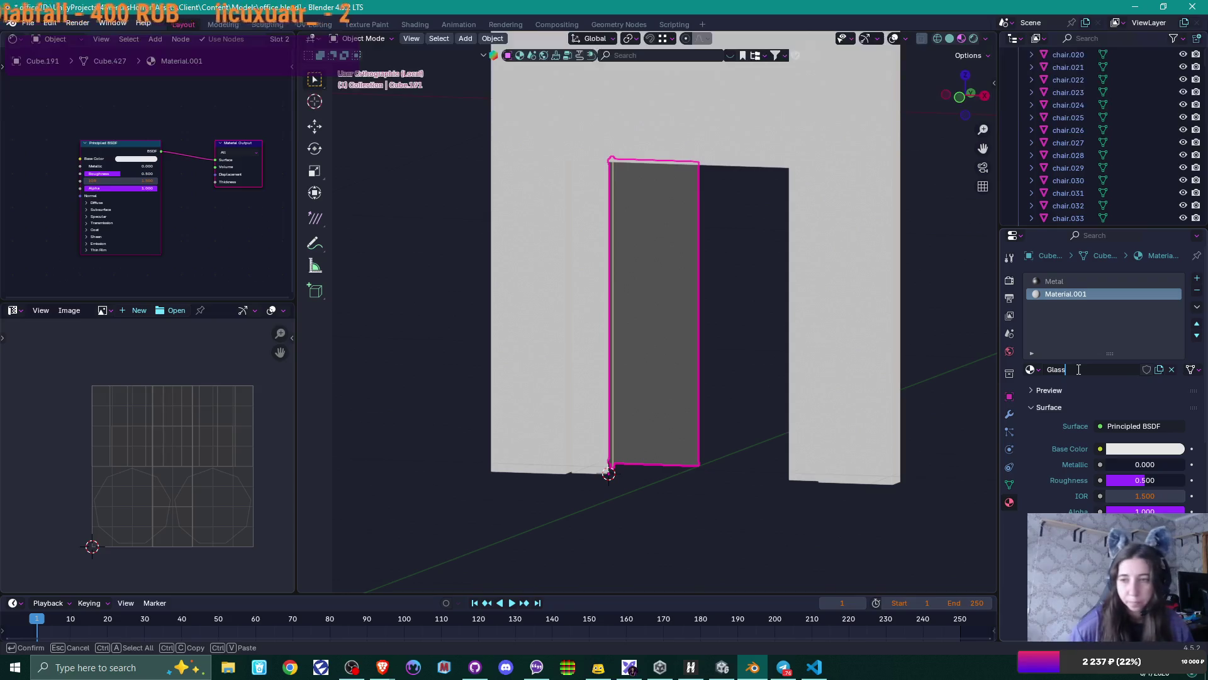
key(Return)
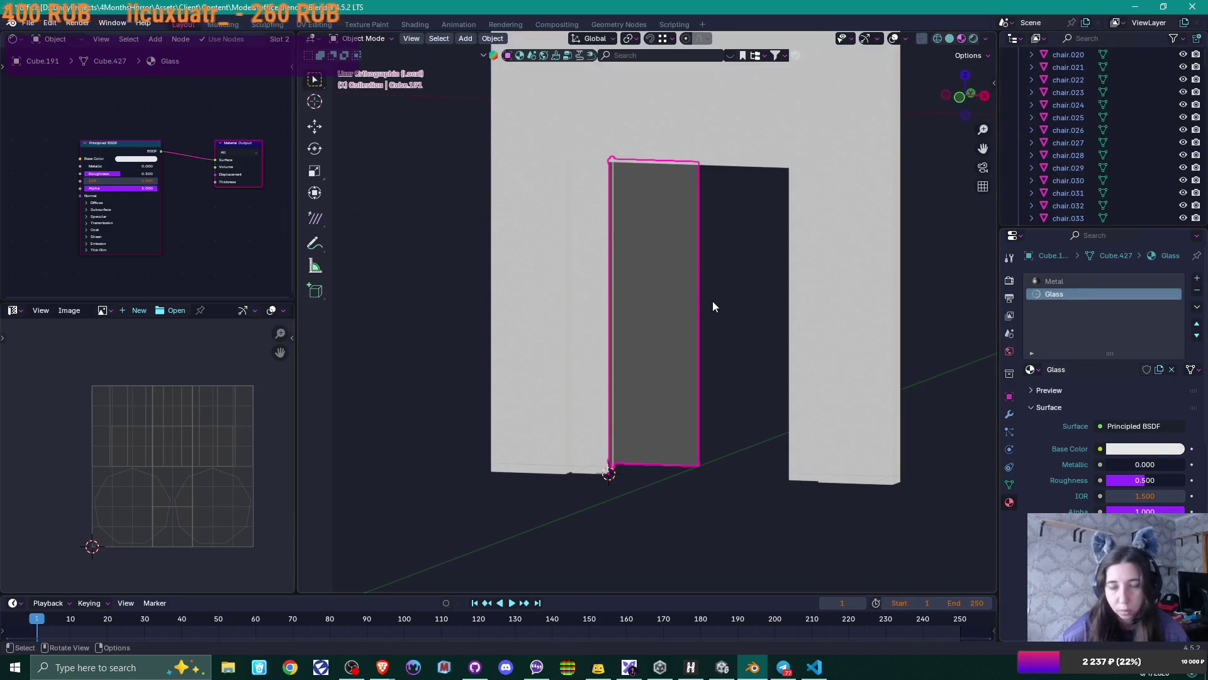
key(Tab)
- Assign Glass to the door's linked face and lower its Alpha to roughly 0.15
key(3)
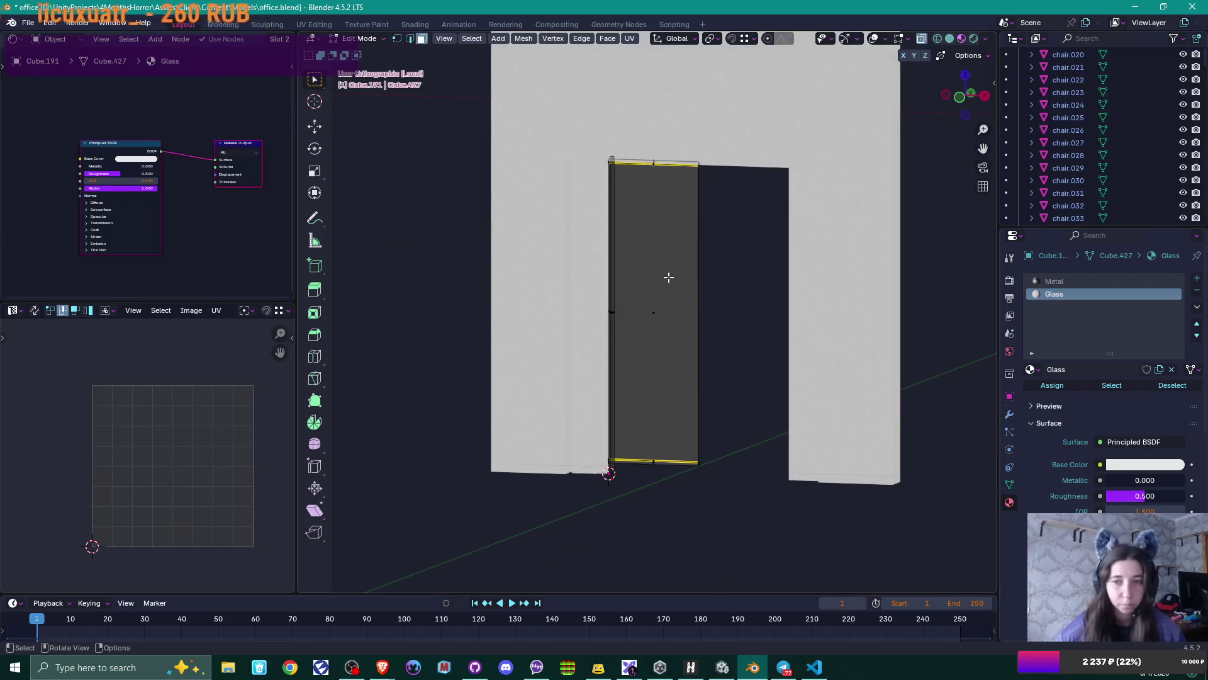
key(l)
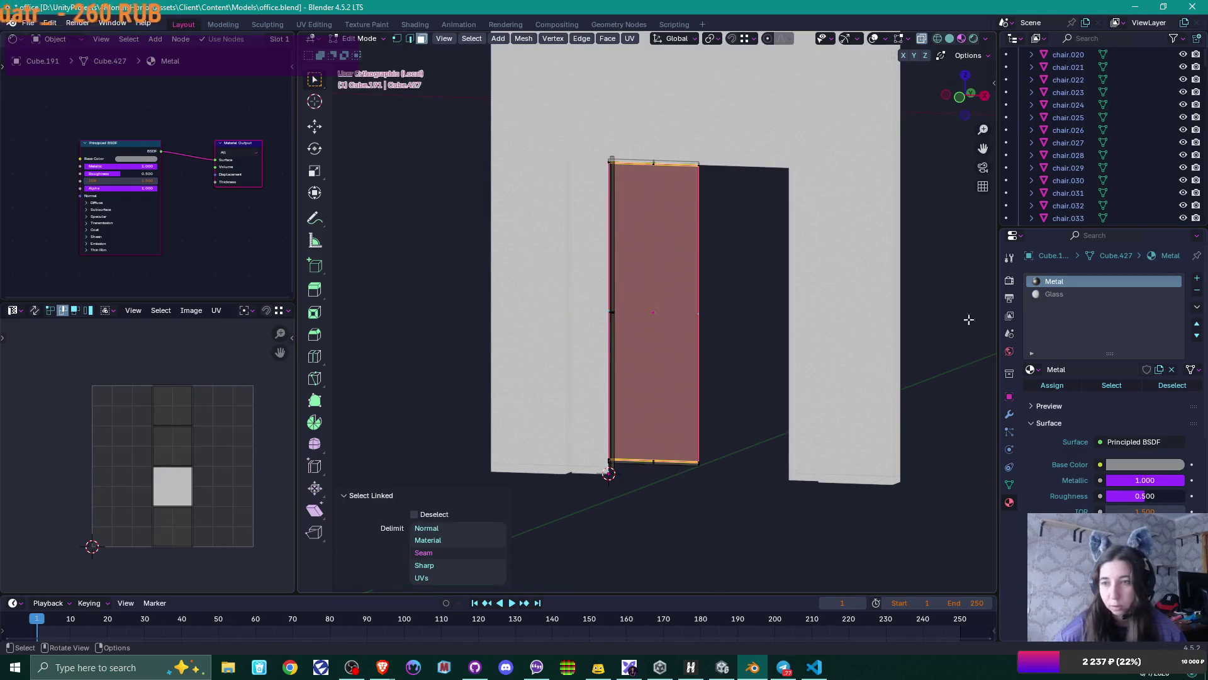
click(1063, 294)
click(1072, 385)
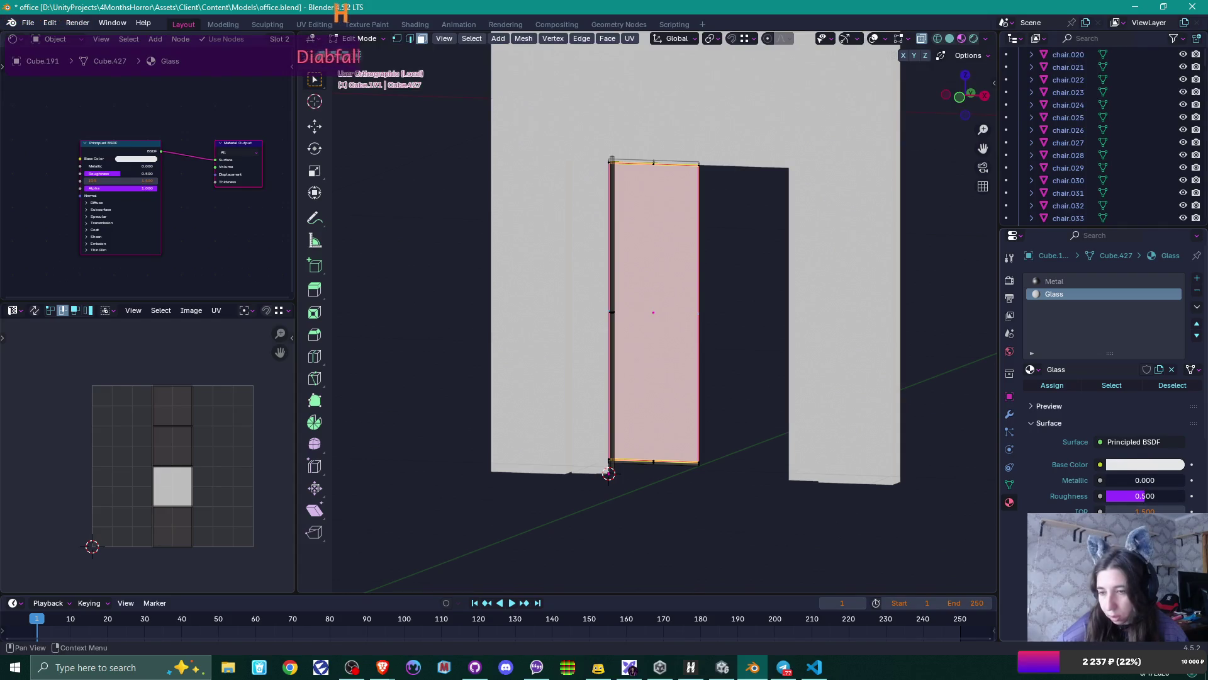
drag(147, 188, 102, 188)
key(Tab)
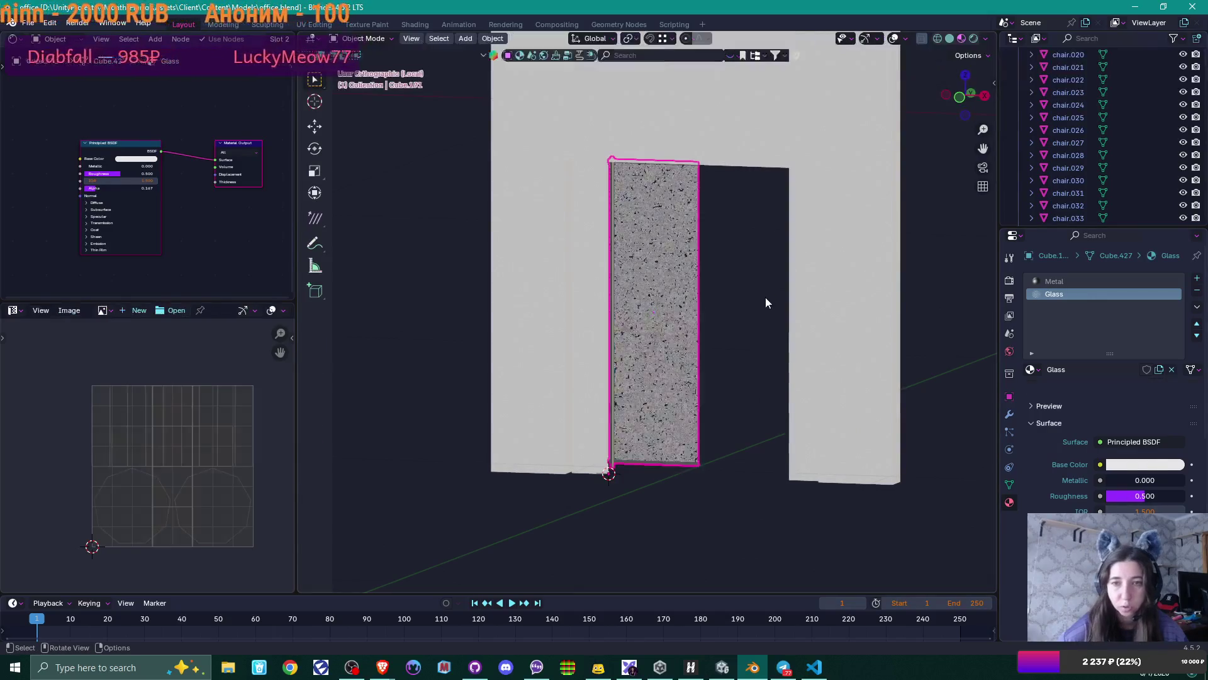
mouse_move(785, 304)
middle_down()
mouse_move(639, 313)
mouse_move(674, 304)
mouse_move(674, 283)
mouse_move(634, 321)
middle_up()
scroll(643, 308, up, 4)
scroll(651, 308, down, 2)
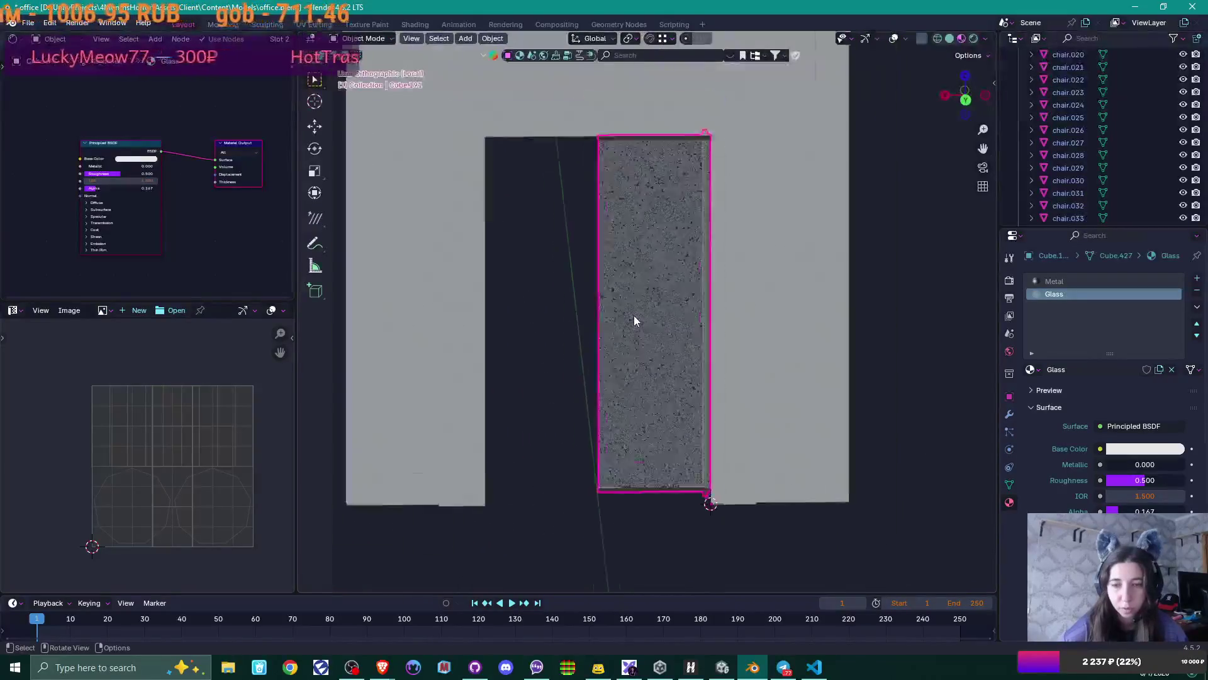
scroll(641, 324, down, 1)
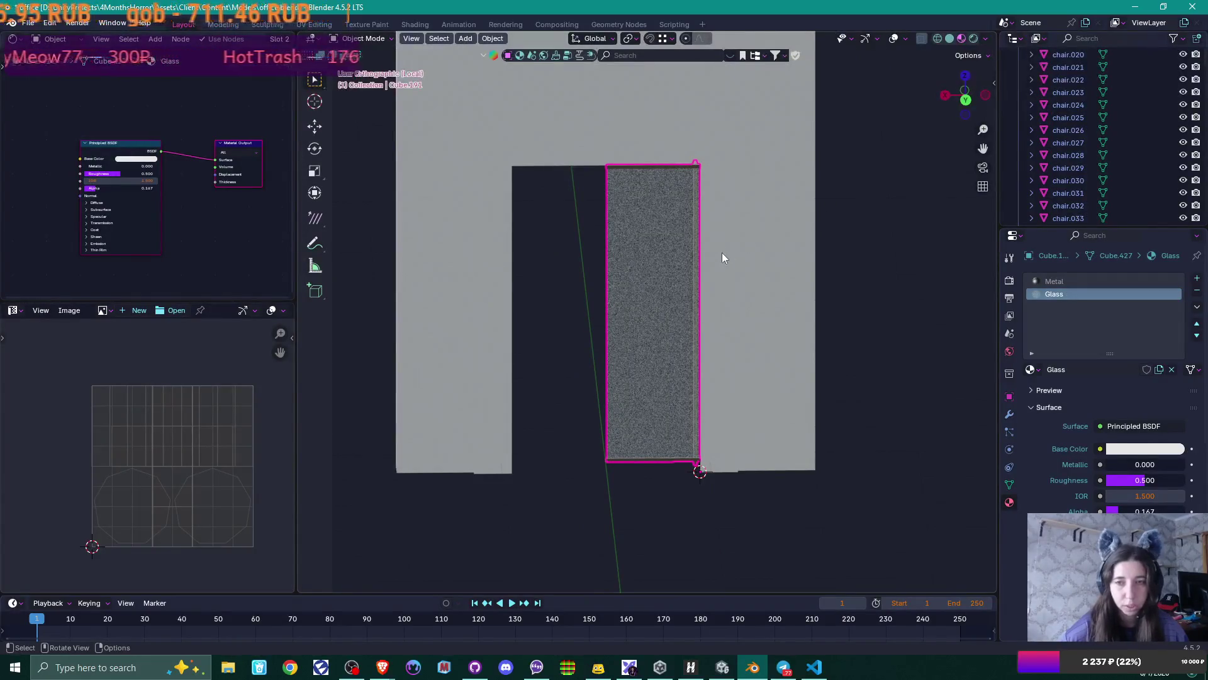
scroll(723, 264, up, 2)
mouse_move(724, 367)
middle_down()
mouse_move(785, 289)
mouse_move(965, 324)
mouse_move(696, 369)
mouse_move(662, 391)
mouse_move(785, 278)
mouse_move(757, 323)
middle_up()
- Snap the 3D cursor to the door panel's bottom corner and set Cube.191's origin there
key(Tab)
scroll(744, 454, up, 2)
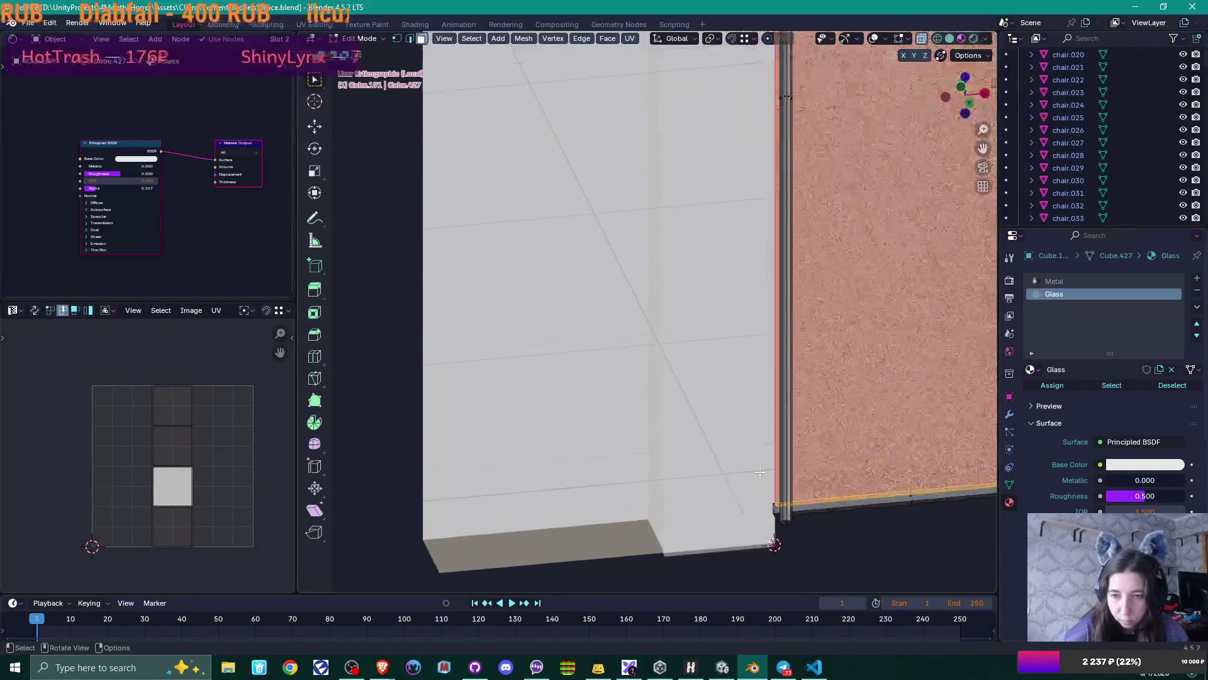
click(699, 428)
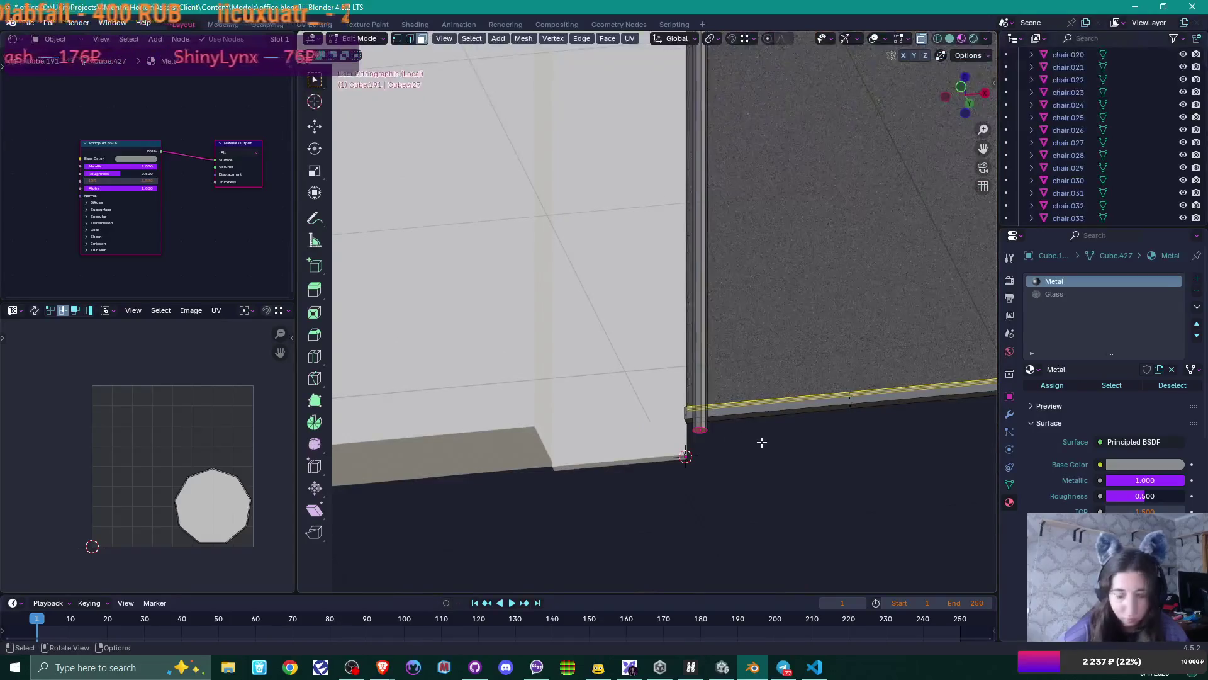
key(shift+s)
click(778, 518)
key(Tab)
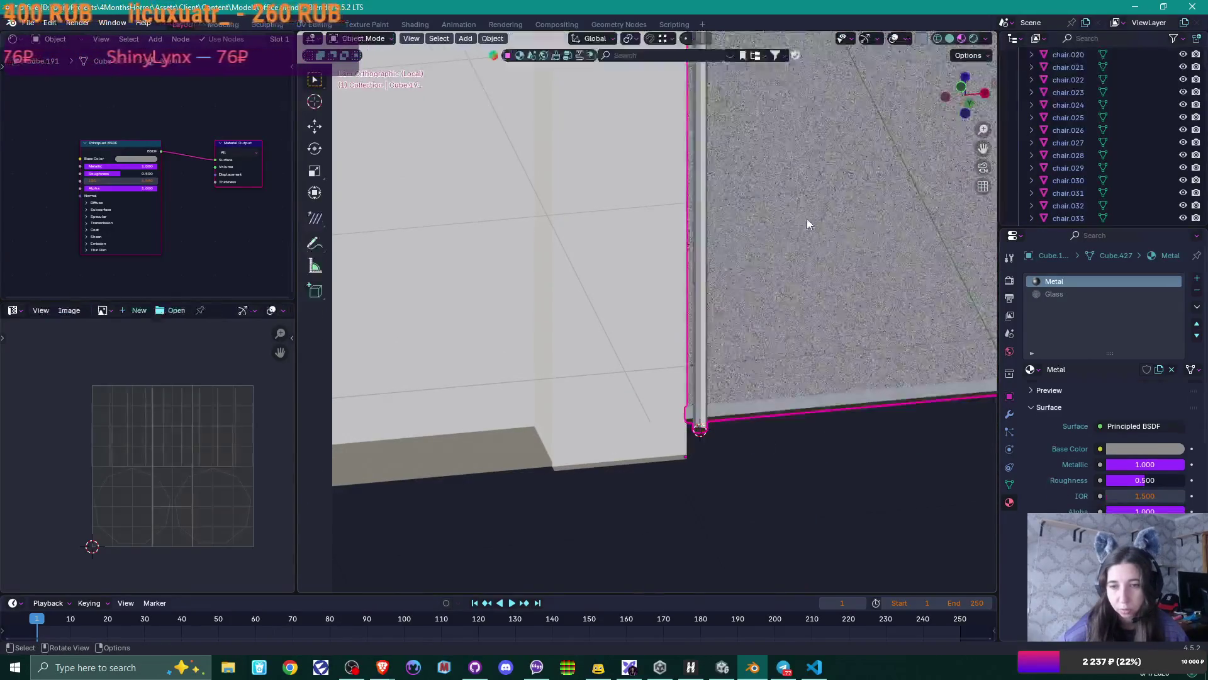
right_click(807, 217)
mouse_move(807, 218)
click(893, 246)
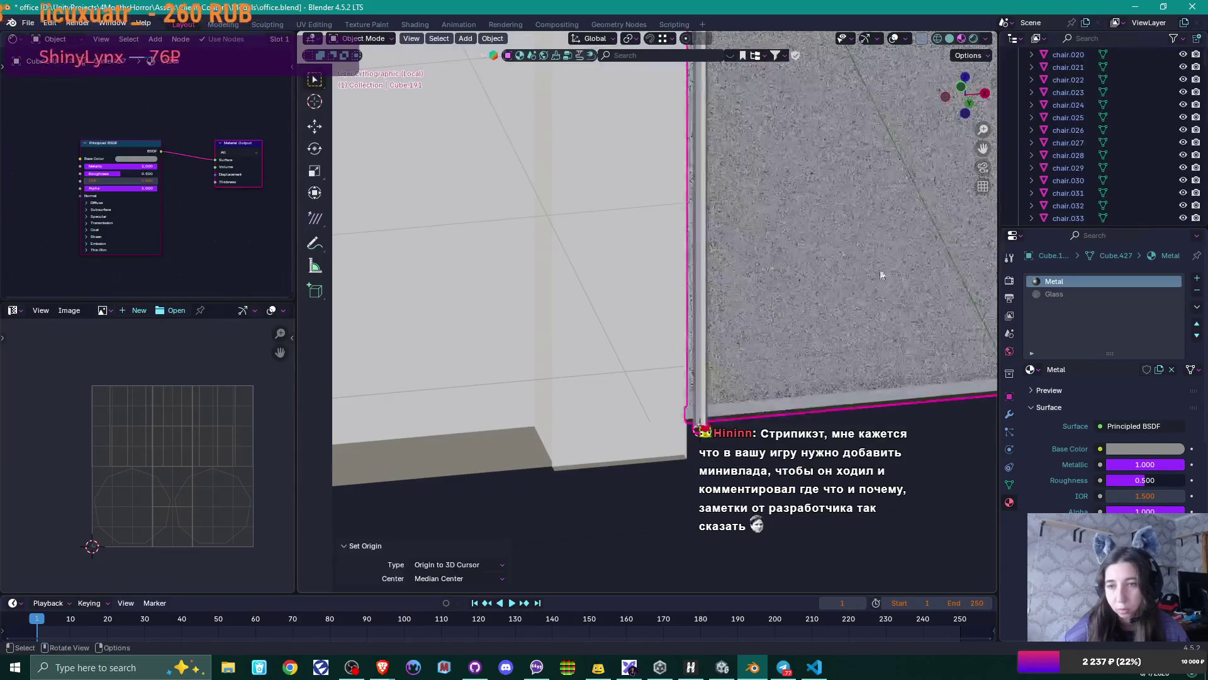
- Rotate the door panel slightly around the Z axis so it swings from its hinge corner
mouse_move(893, 246)
middle_down()
mouse_move(818, 289)
mouse_move(821, 252)
mouse_move(774, 367)
mouse_move(750, 166)
middle_up()
scroll(820, 239, down, 5)
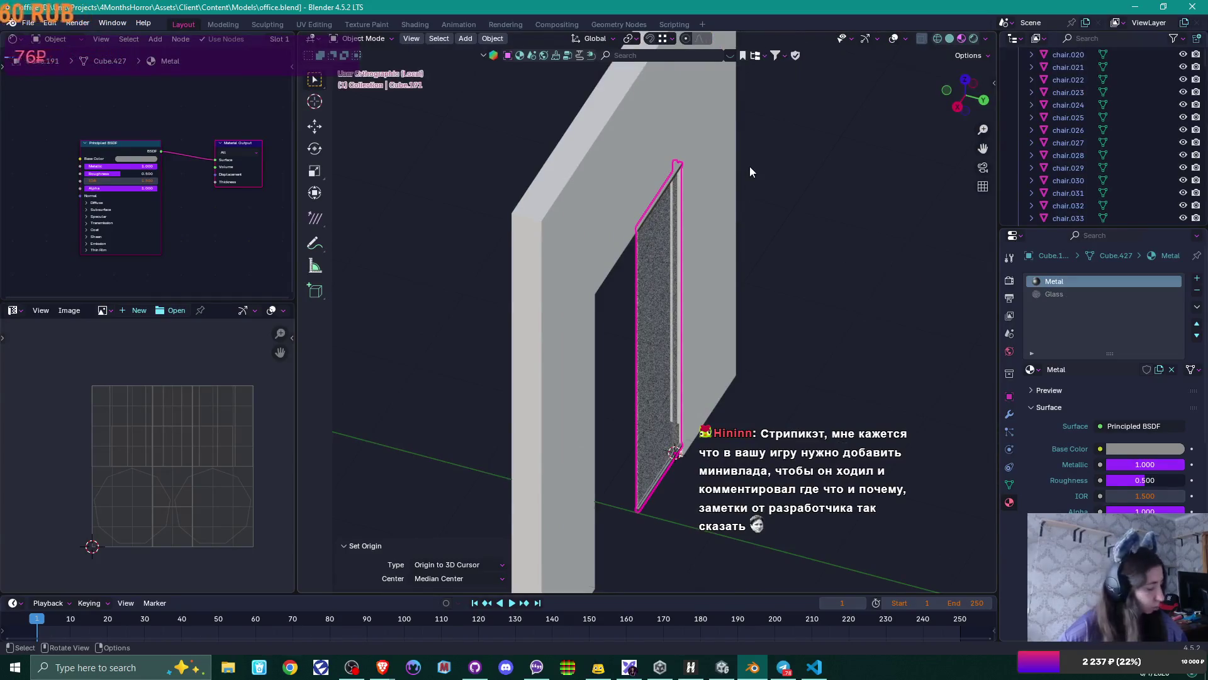
key(r)
key(z)
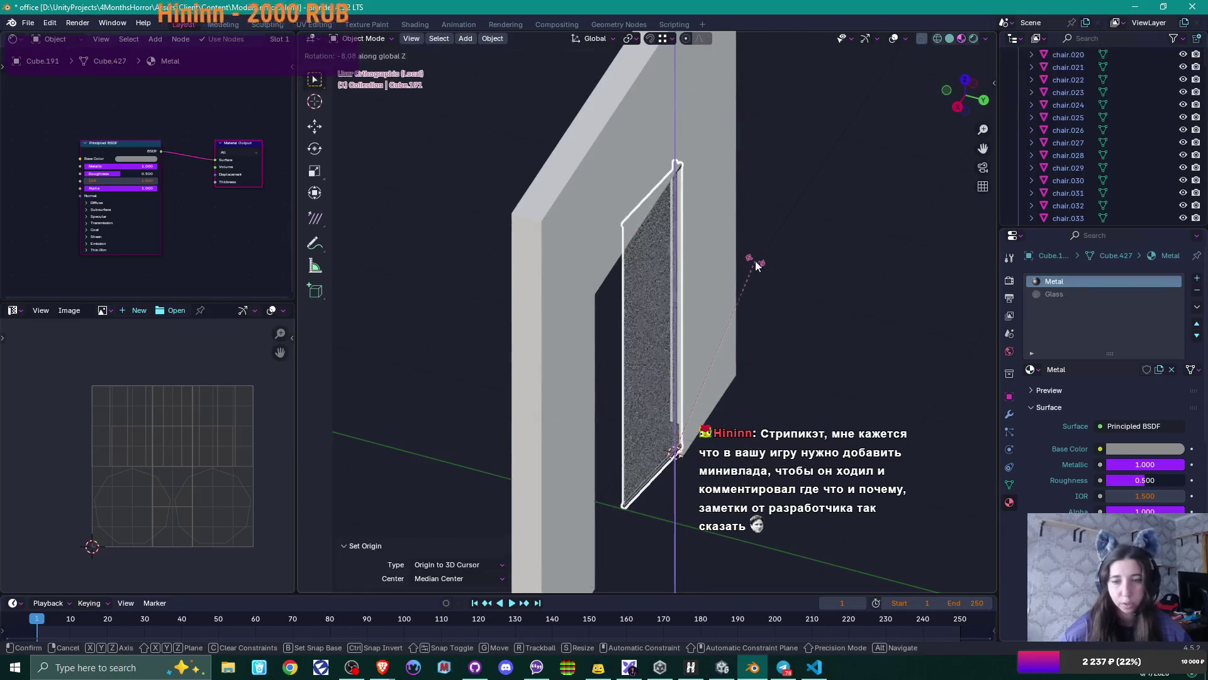
click(758, 296)
middle_drag(758, 316, 667, 308)
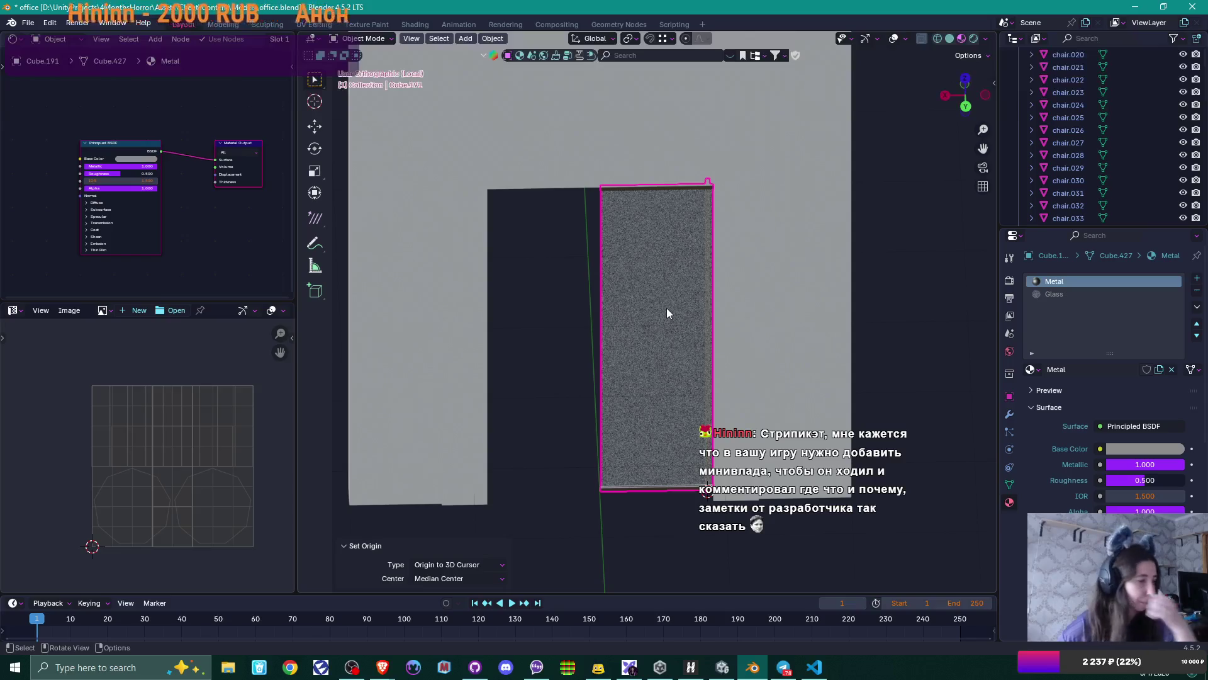
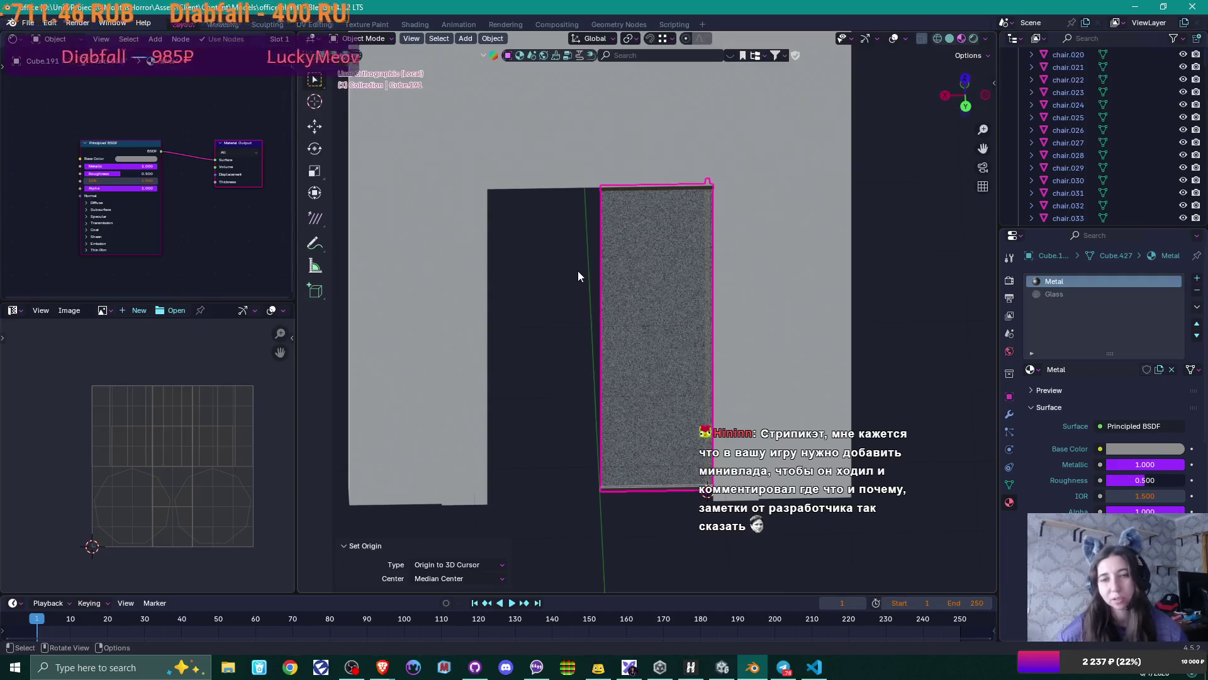
- Orbit and zoom around the door to inspect its base and lower edge
middle_drag(553, 331, 604, 335)
scroll(630, 266, up, 4)
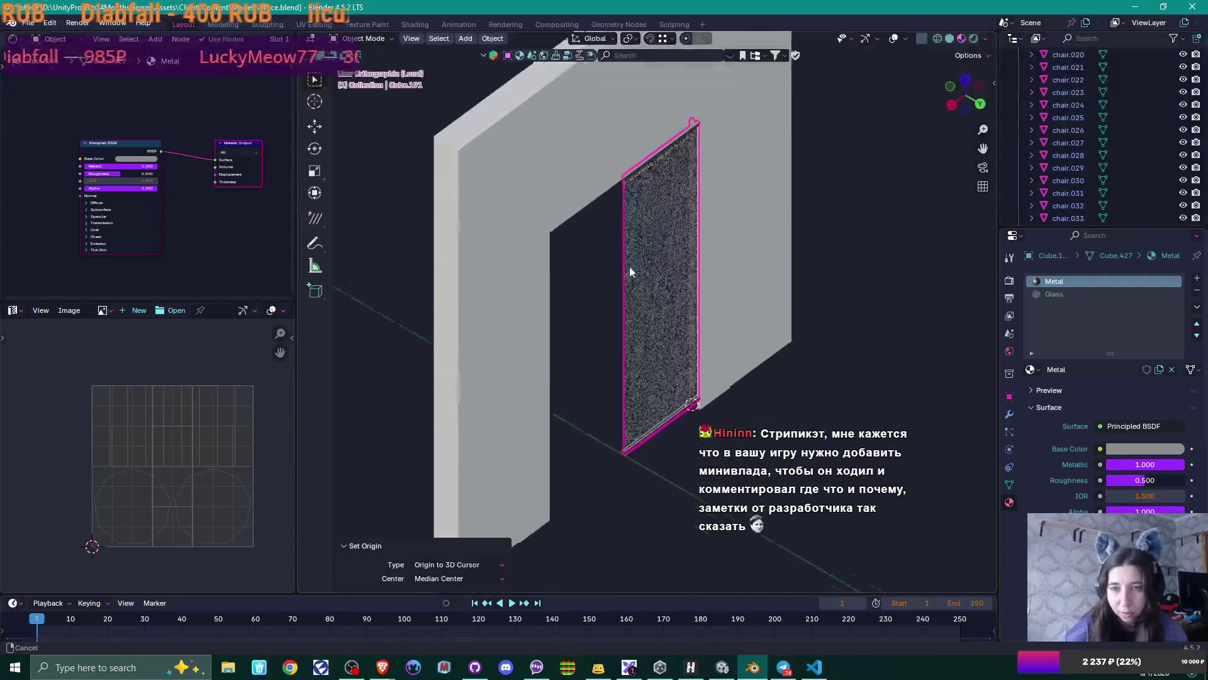
scroll(655, 271, up, 3)
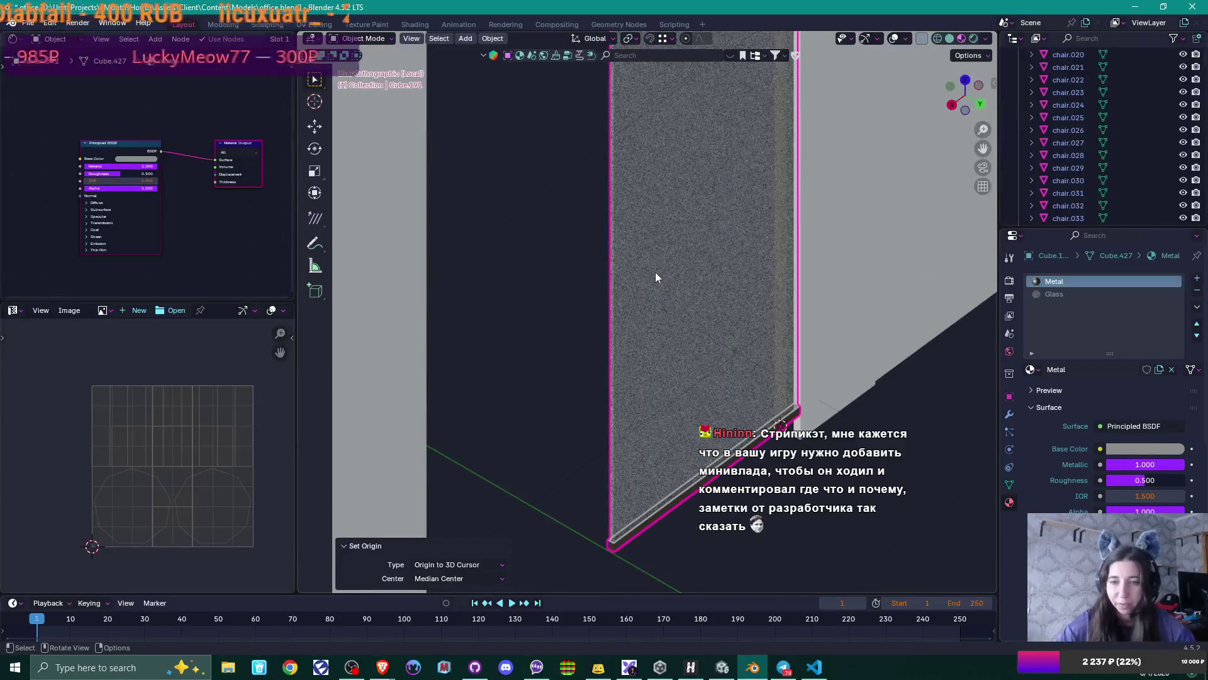
scroll(733, 327, up, 3)
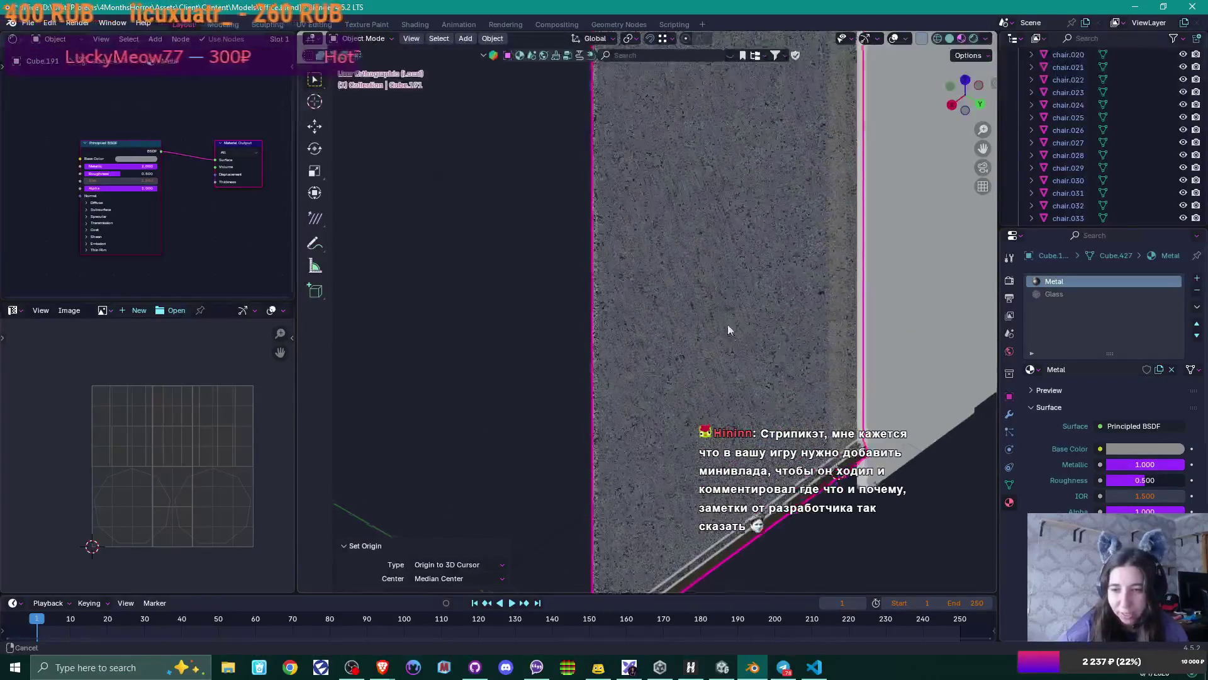
shift+middle_drag(729, 326, 681, 210)
scroll(679, 227, up, 2)
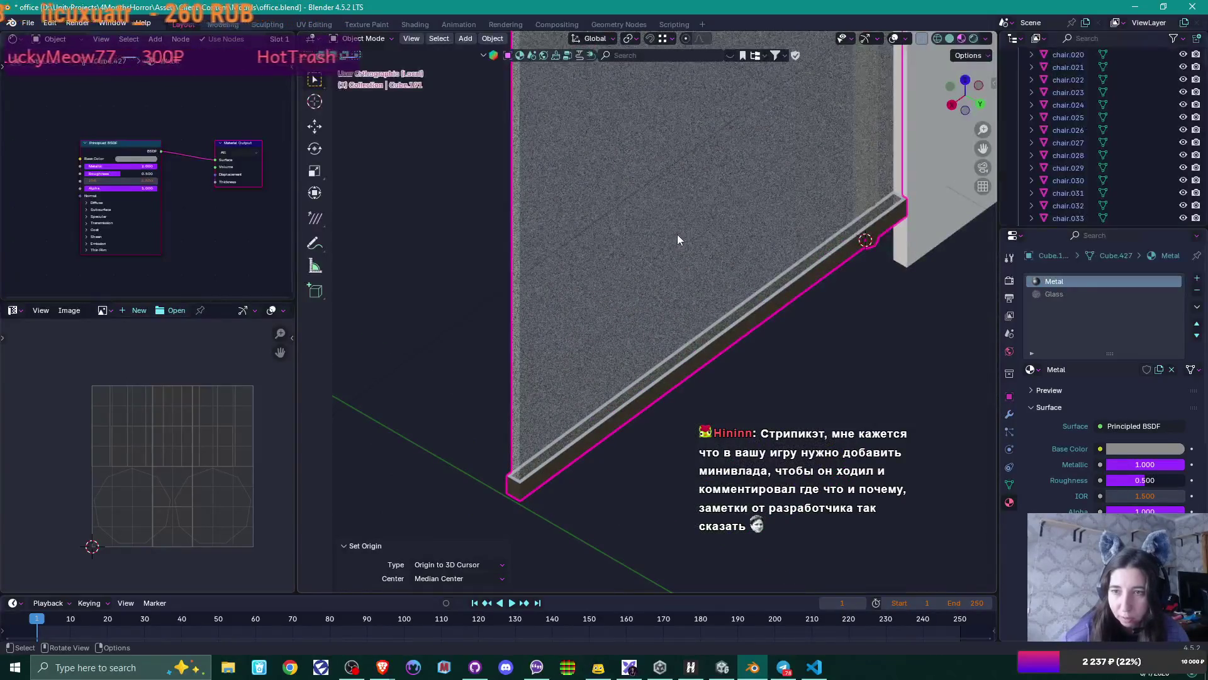
mouse_move(662, 250)
middle_down()
mouse_move(653, 300)
mouse_move(665, 233)
middle_up()
scroll(665, 230, down, 3)
- Frame the door in front view and duplicate the door panel
key(KP_6)
key(KP_6)
key(KP_6)
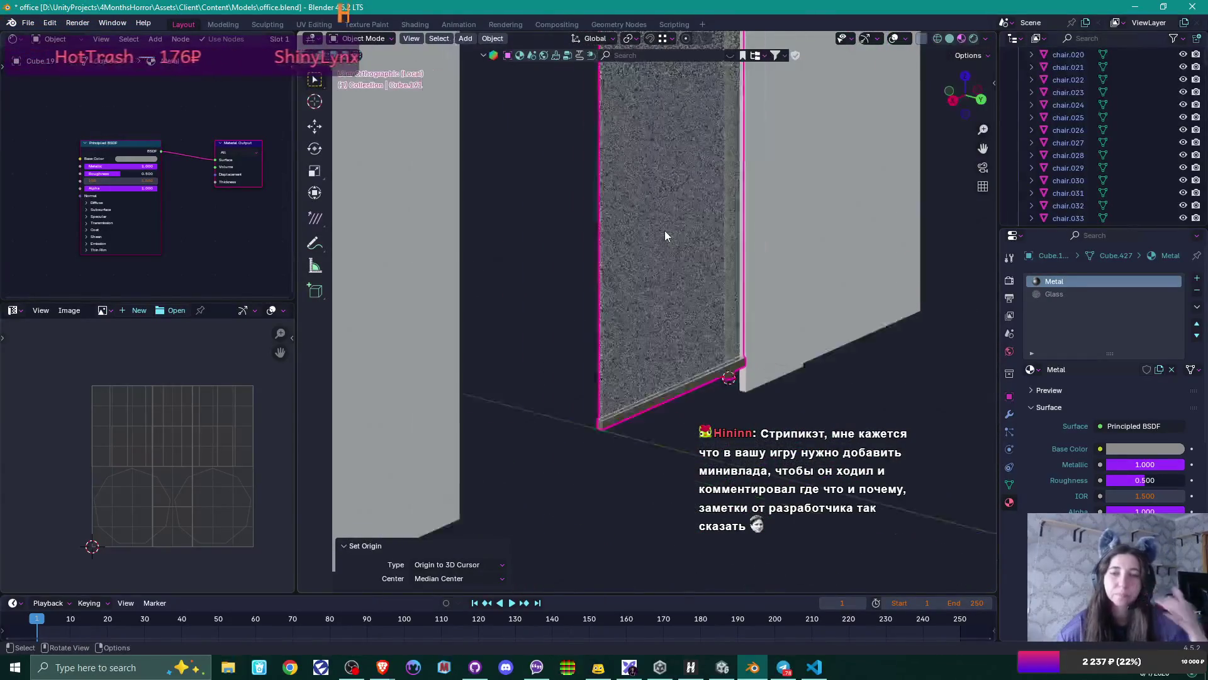
mouse_move(667, 212)
middle_down()
mouse_move(669, 323)
mouse_move(570, 303)
mouse_move(595, 299)
middle_up()
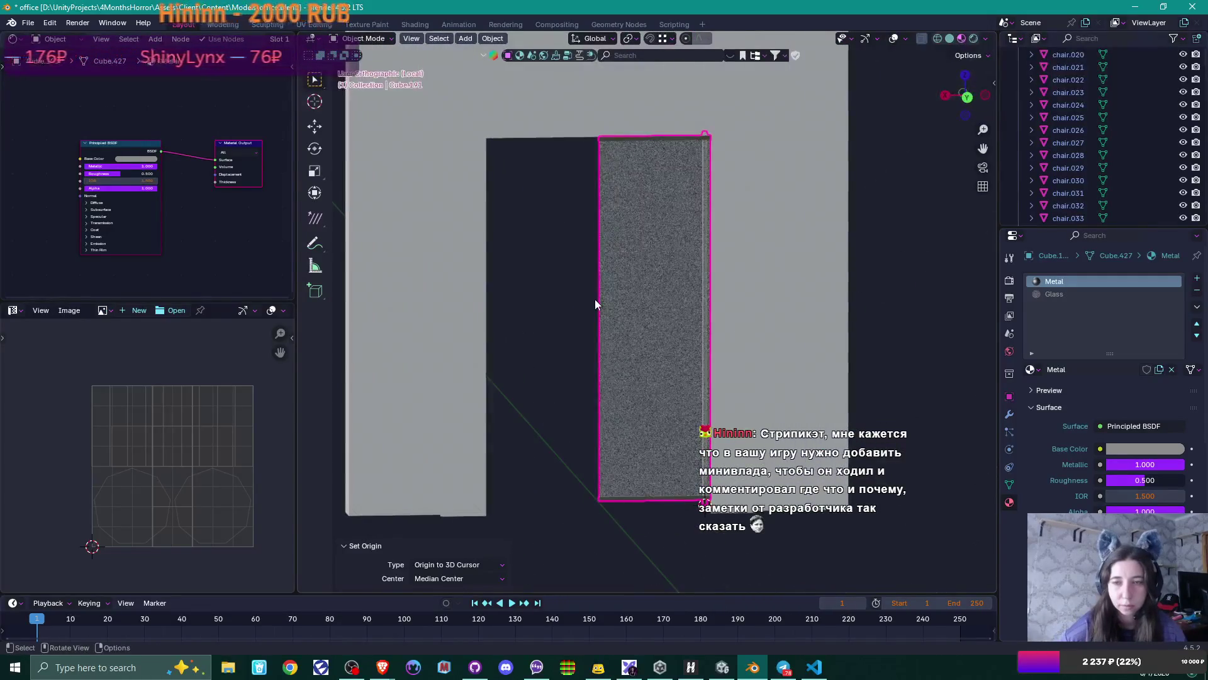
key(KP_1)
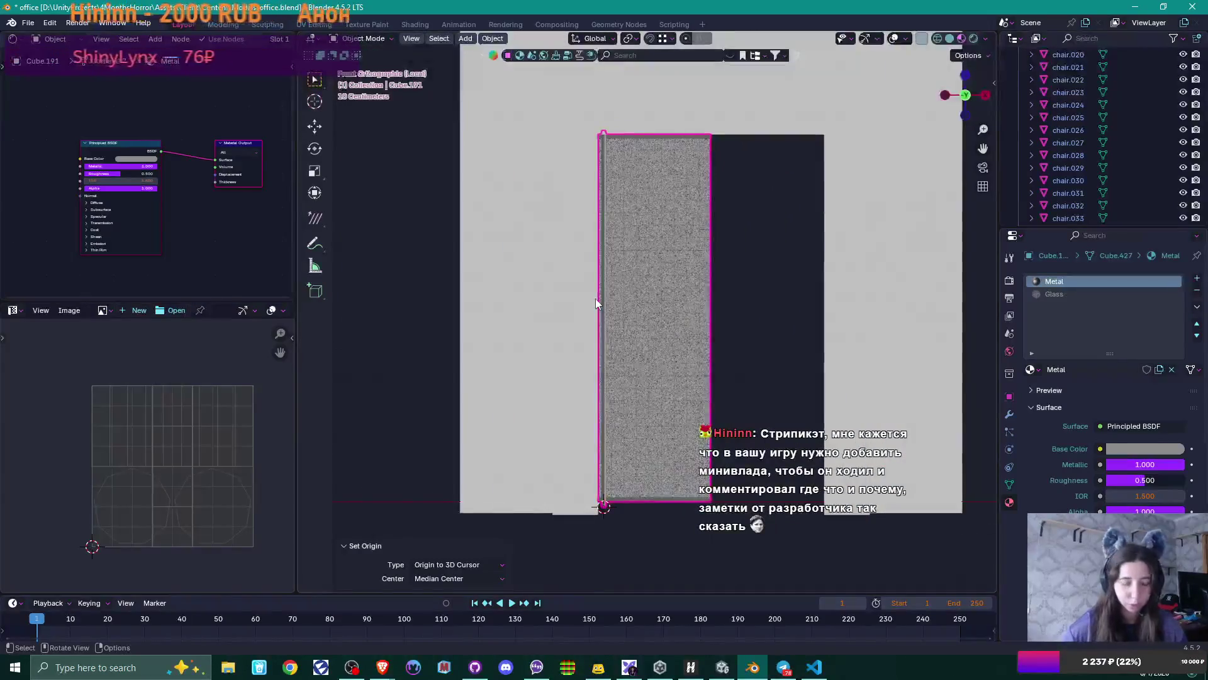
shift+middle_drag(716, 270, 615, 265)
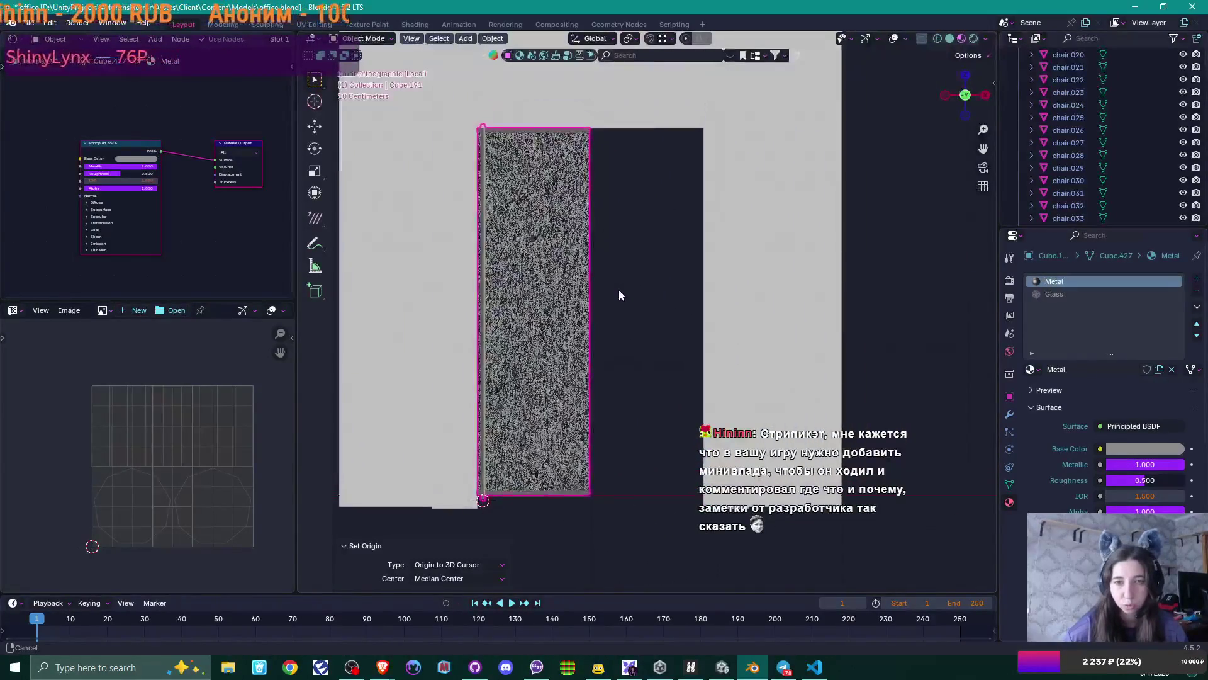
key(shift+d)
- Drop the copy along X beside the original and mirror it across global X
key(x)
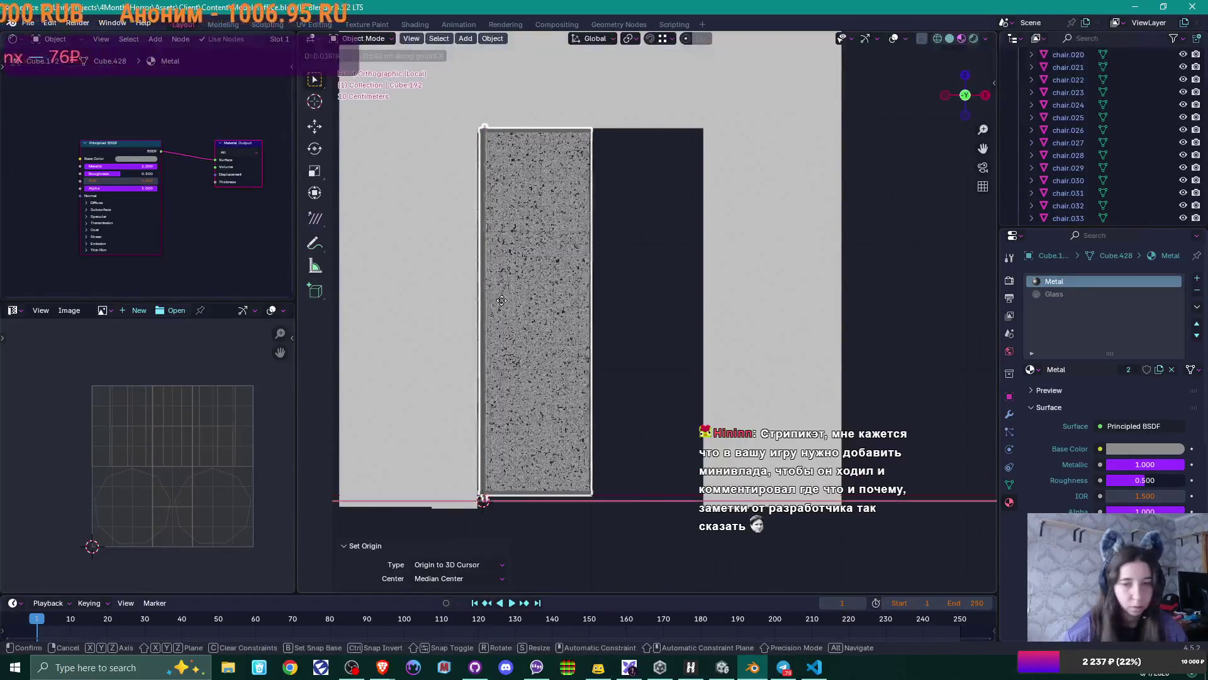
click(614, 378)
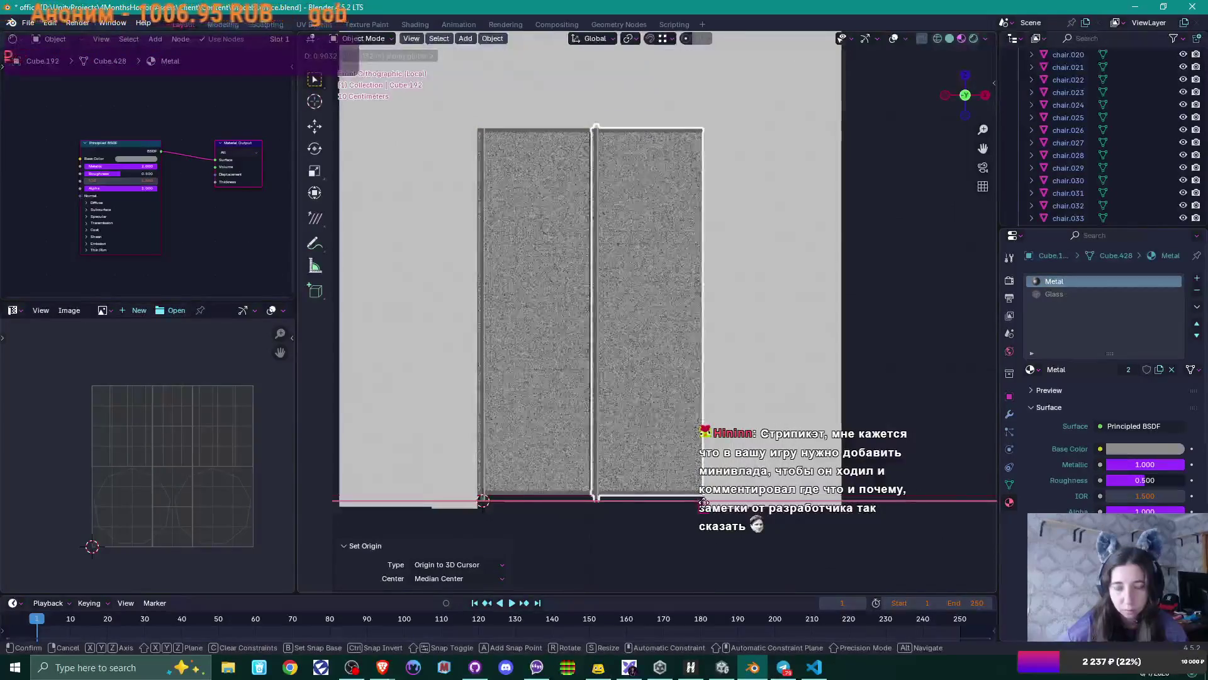
right_click(625, 292)
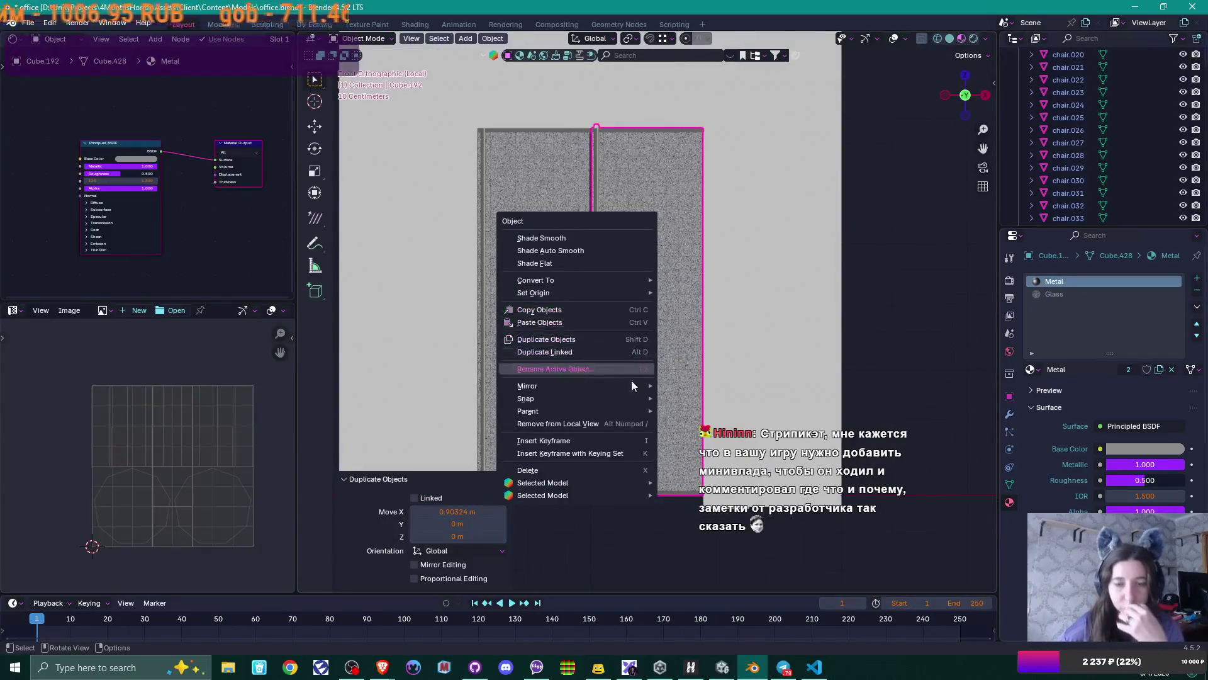
mouse_move(633, 394)
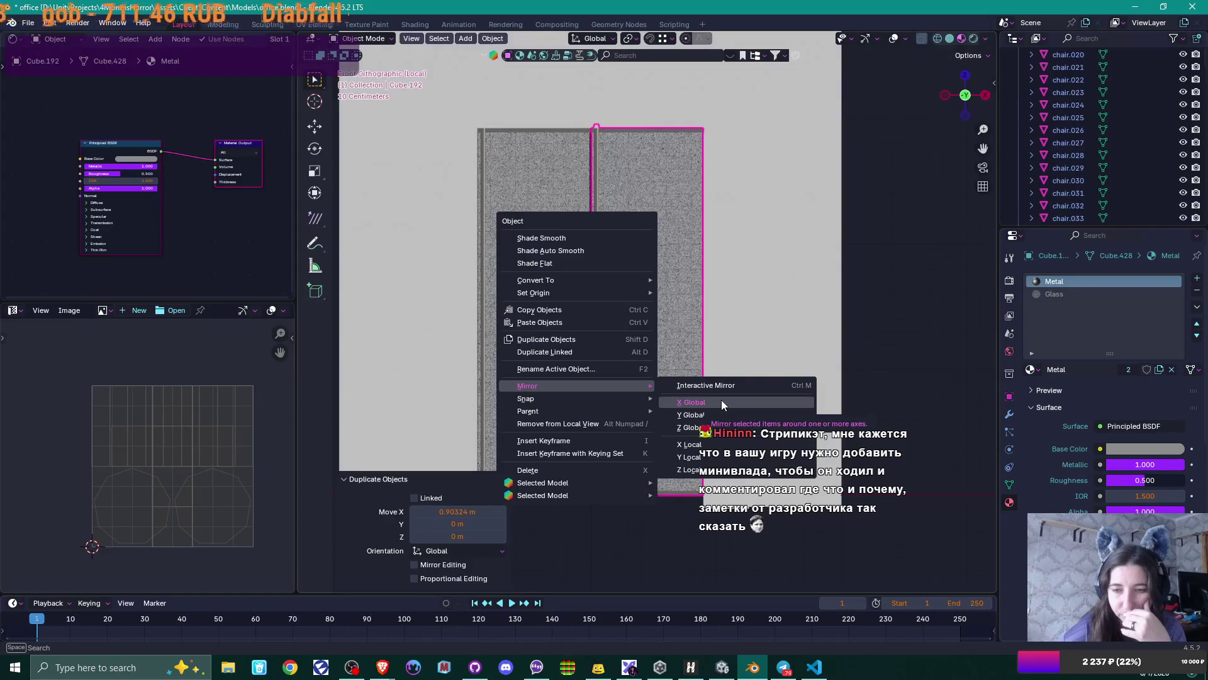
click(722, 401)
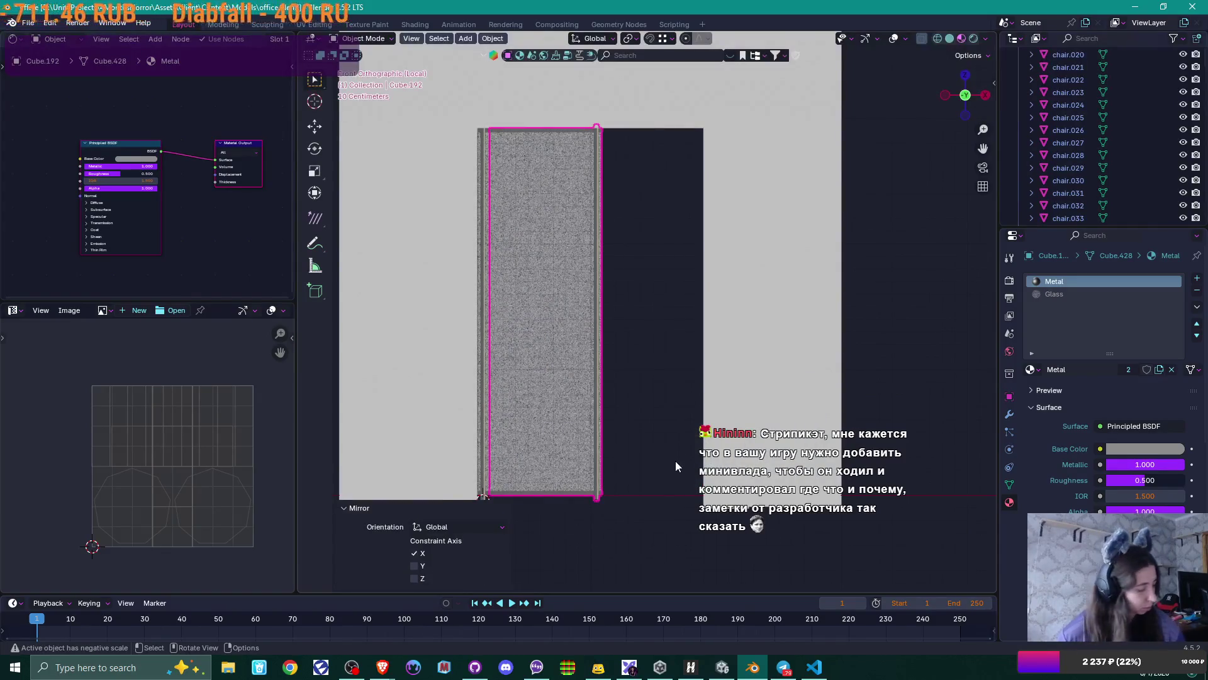
- Slide the mirrored panel into the gap beside the original door panel
key(shift+d)
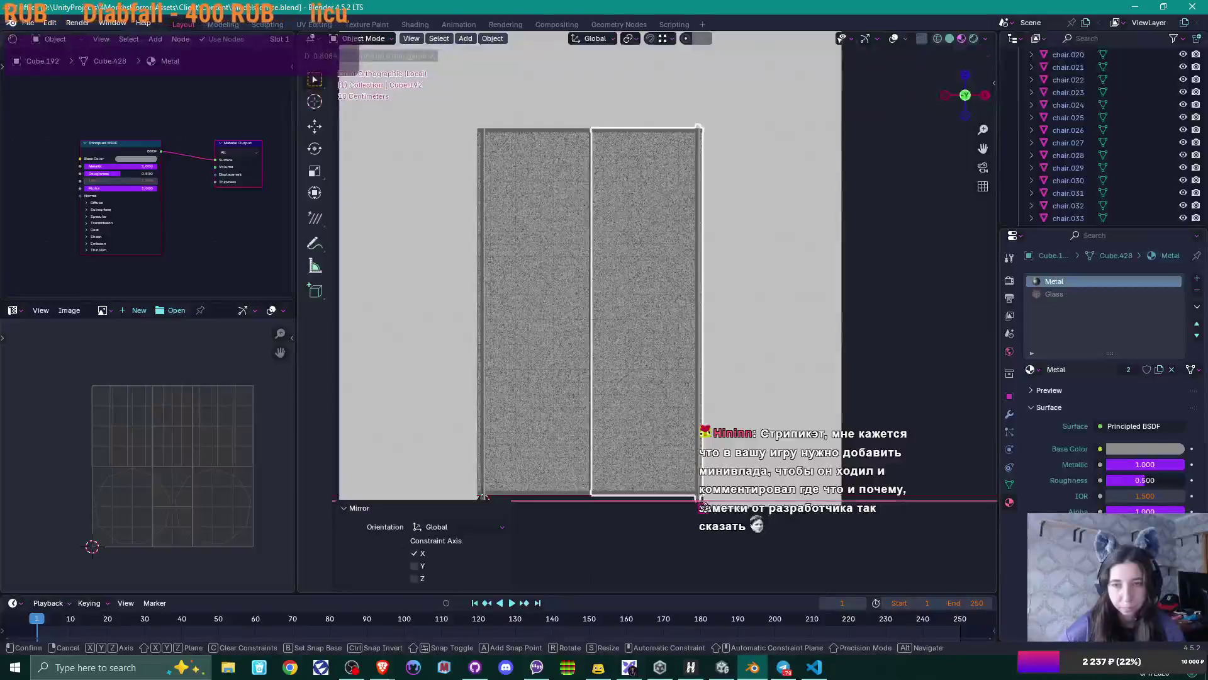
click(705, 506)
scroll(708, 403, up, 3)
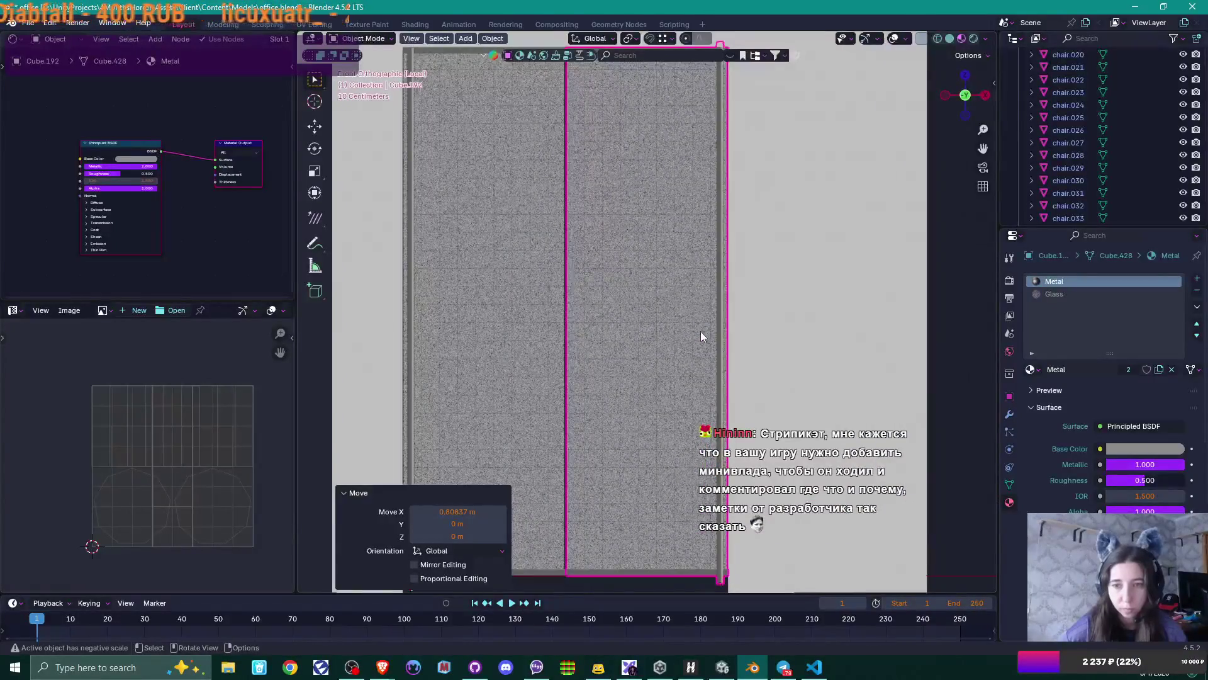
mouse_move(700, 332)
middle_down()
mouse_move(694, 398)
mouse_move(707, 359)
middle_up()
scroll(717, 327, down, 2)
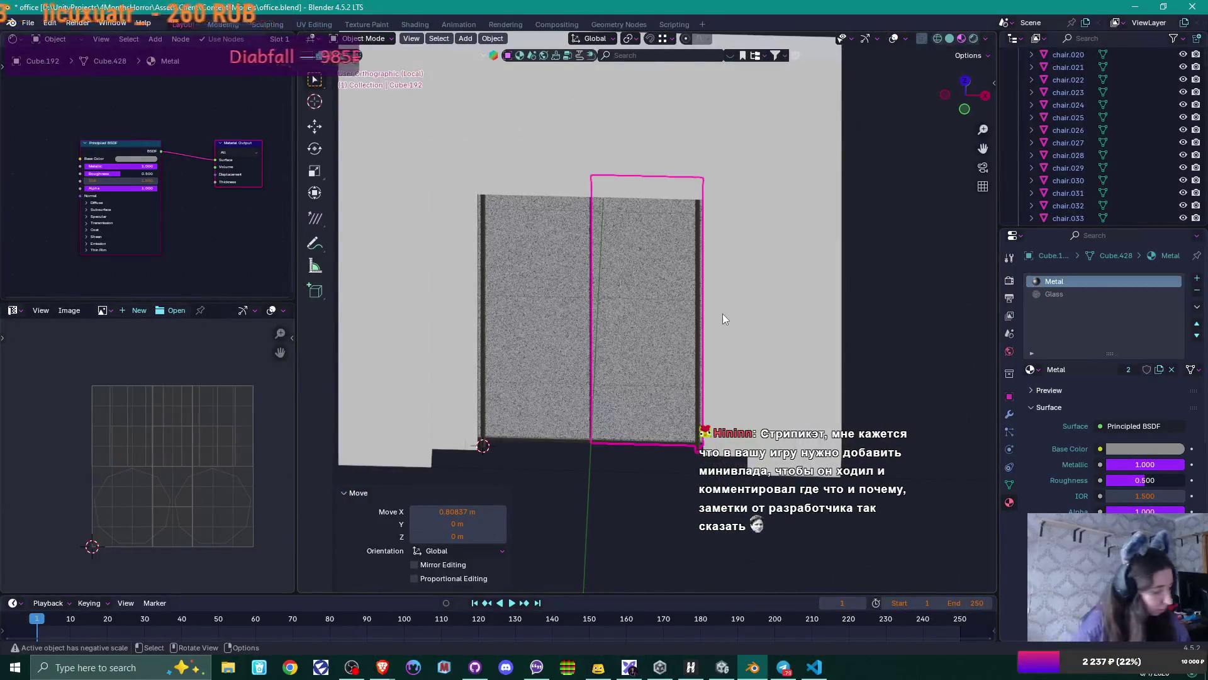
- Nudge the right-hand panel slightly along X, then deselect both panels
key(g)
key(x)
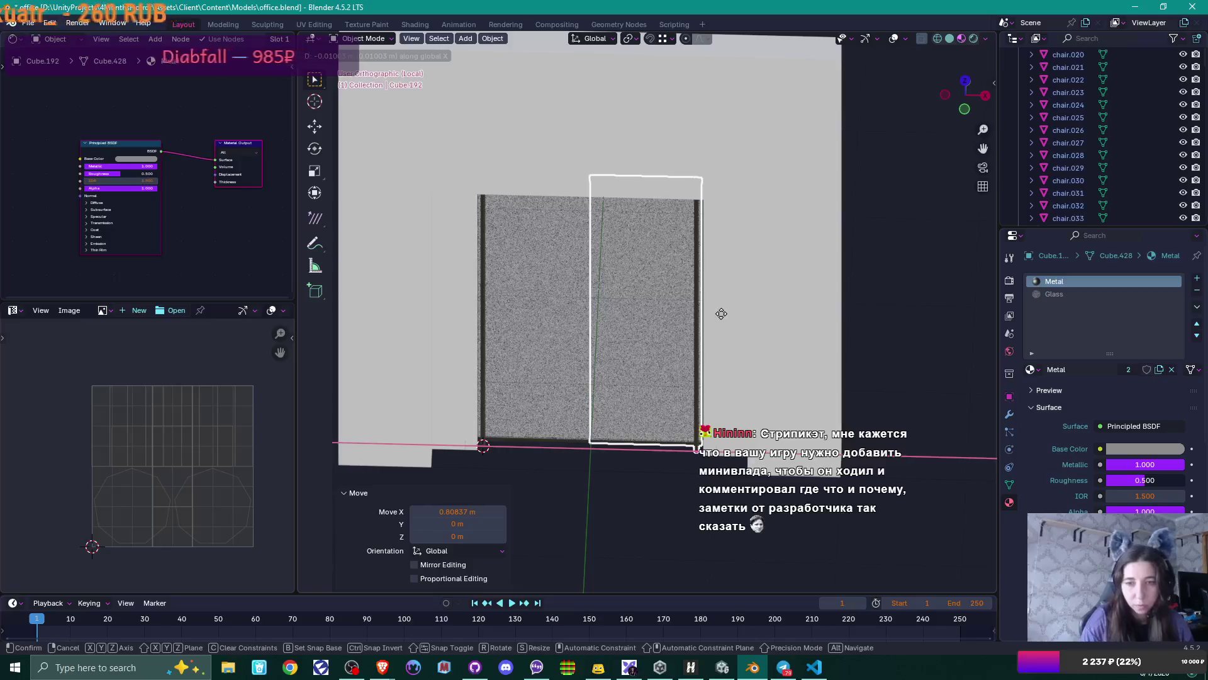
click(722, 313)
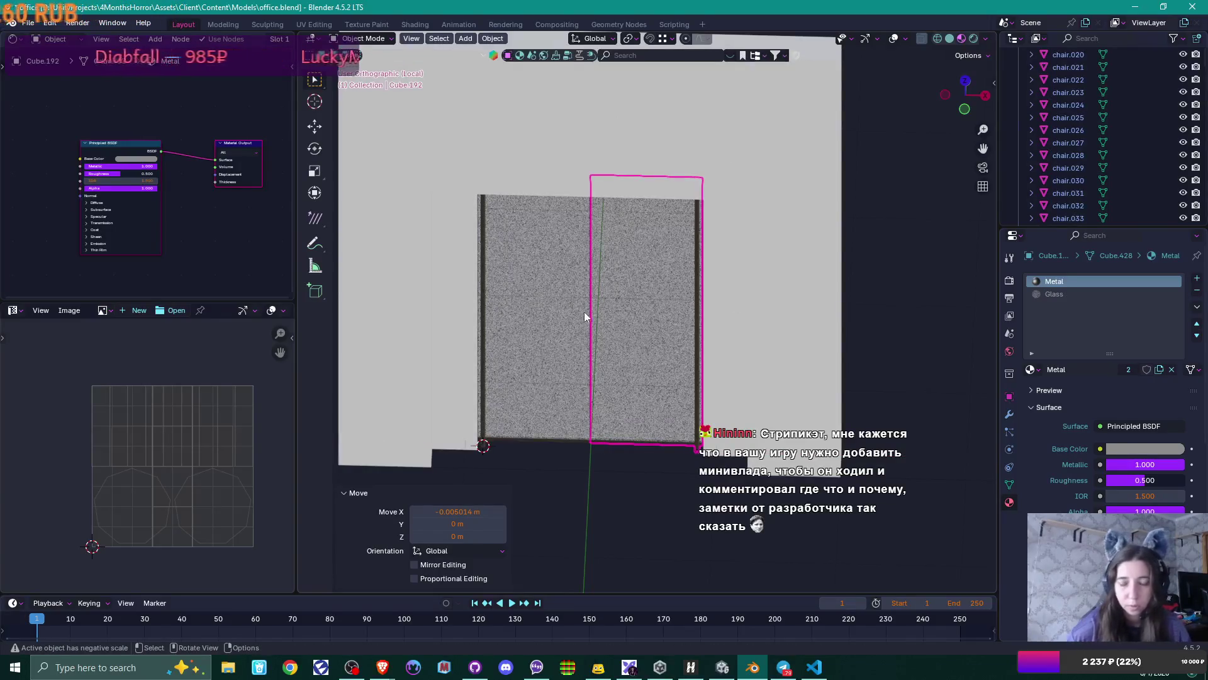
scroll(584, 311, up, 3)
click(583, 565)
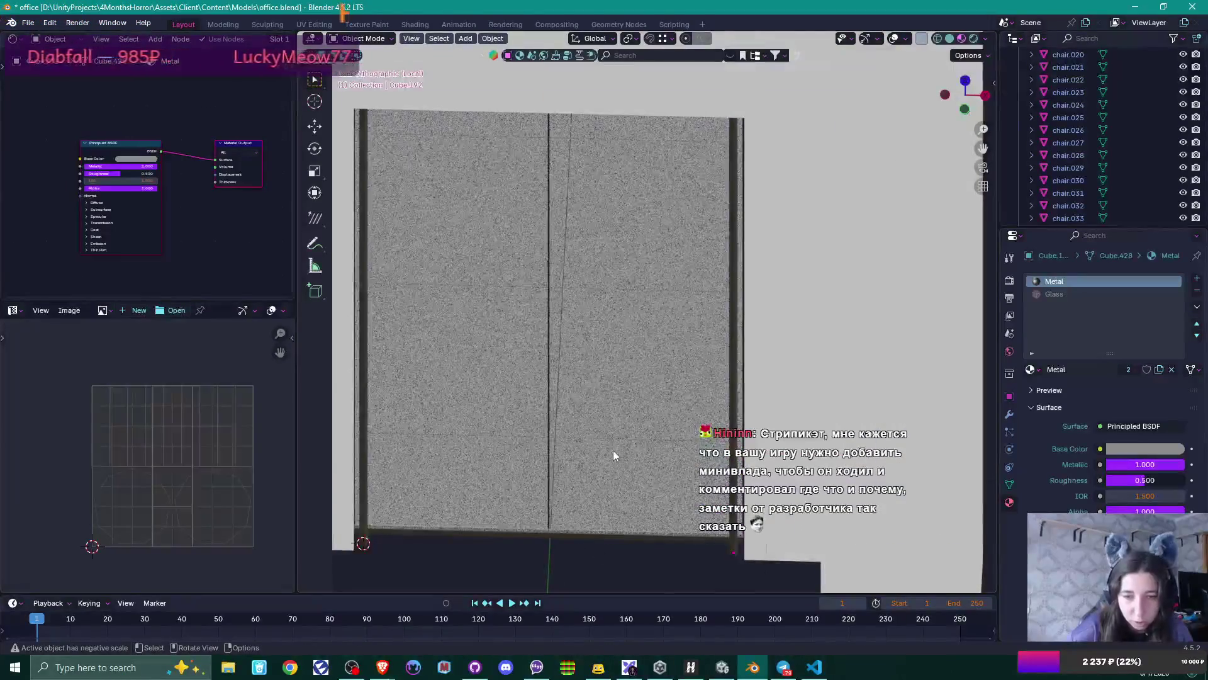
- Select the door panel at its bottom seam and enter Edit Mode
mouse_move(613, 450)
middle_down()
mouse_move(411, 363)
mouse_move(423, 380)
mouse_move(691, 432)
mouse_move(633, 334)
mouse_move(656, 401)
mouse_move(621, 248)
mouse_move(661, 275)
mouse_move(626, 289)
mouse_move(628, 351)
middle_up()
click(628, 351)
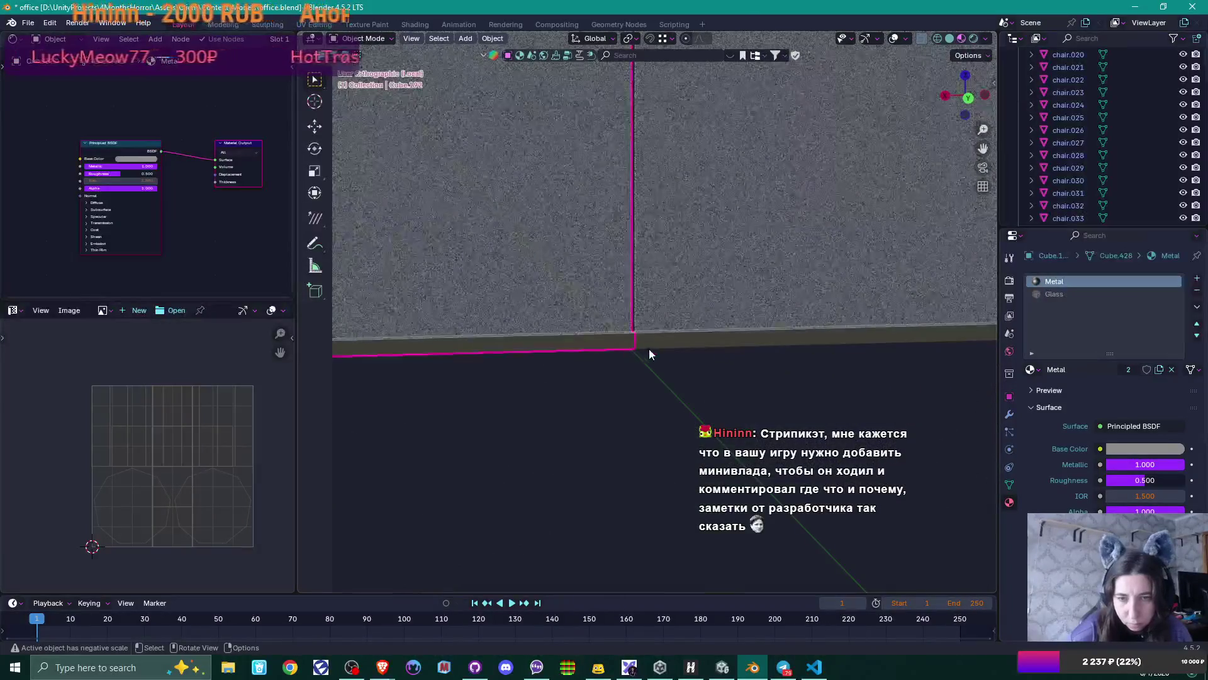
scroll(641, 387, up, 3)
scroll(640, 391, up, 2)
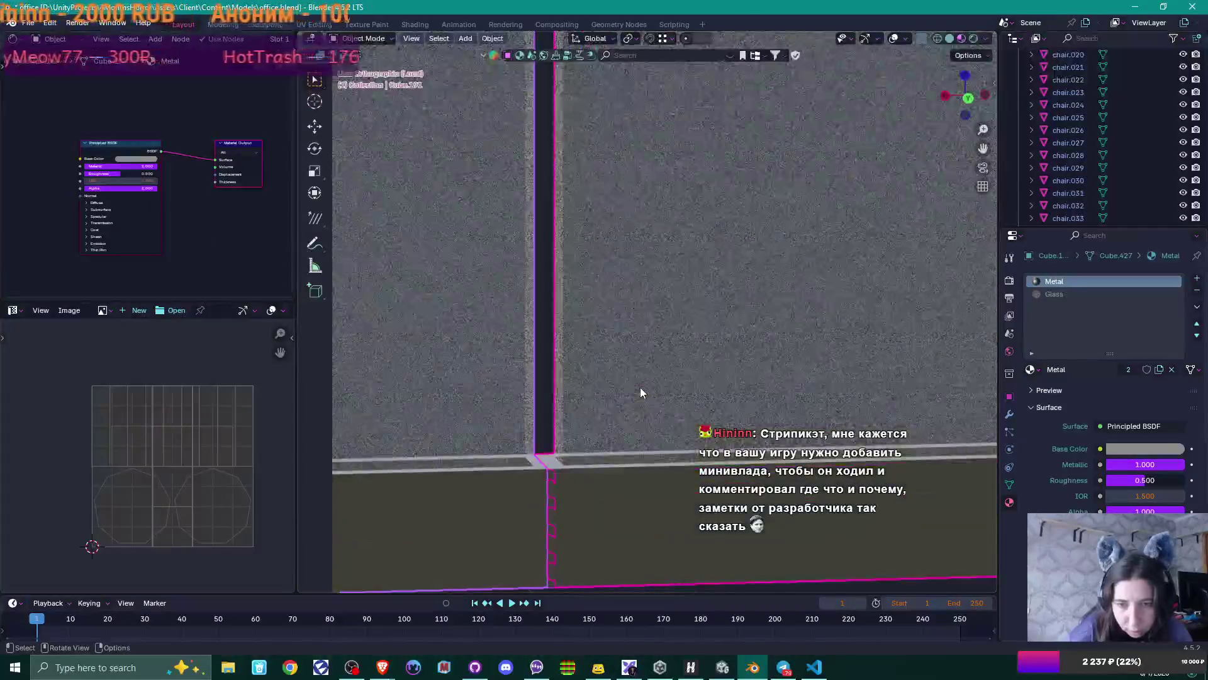
middle_drag(639, 396, 621, 410)
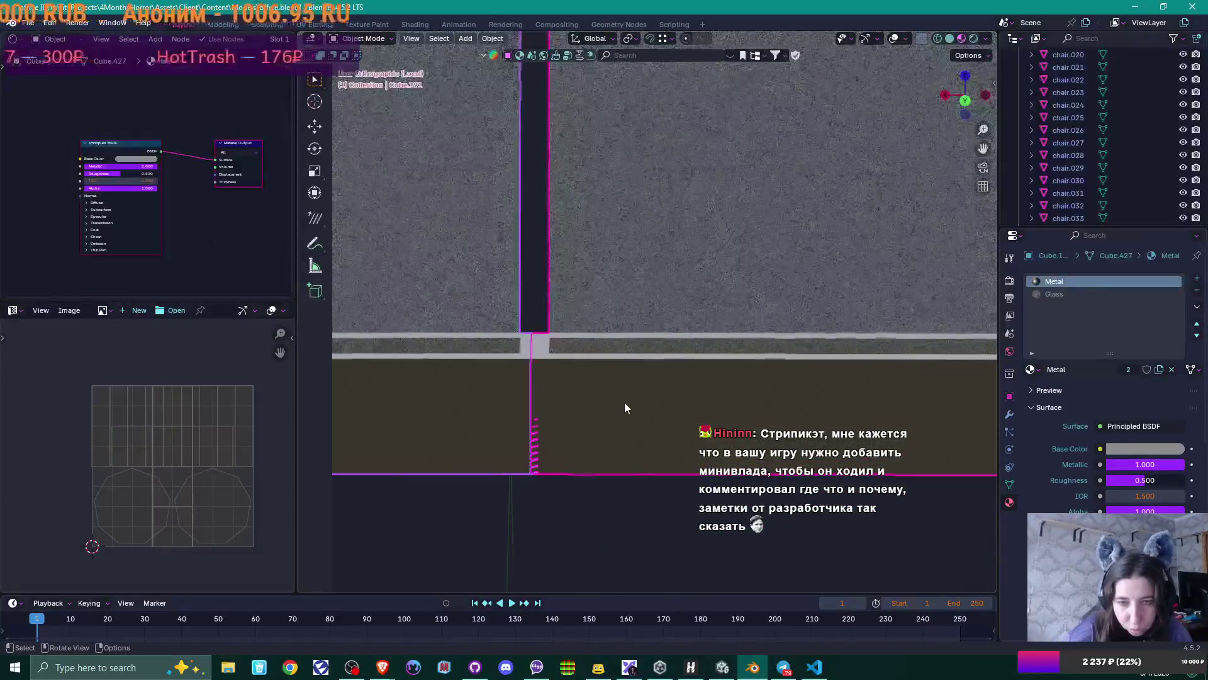
key(Tab)
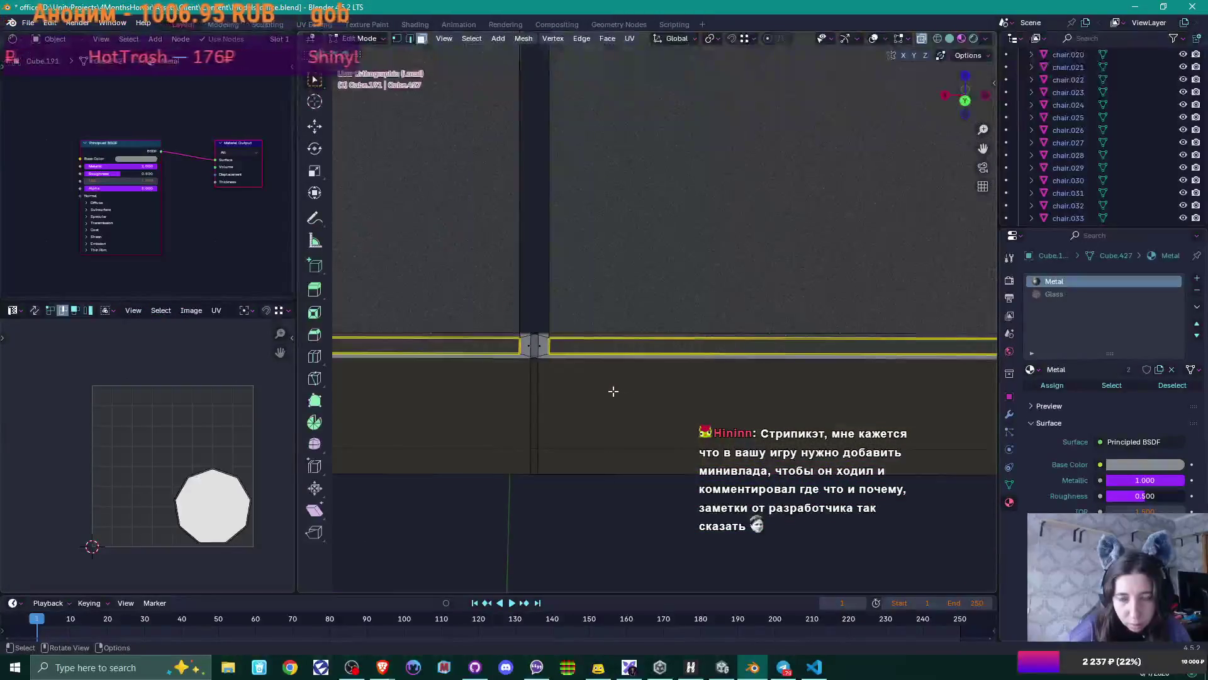
scroll(593, 390, down, 2)
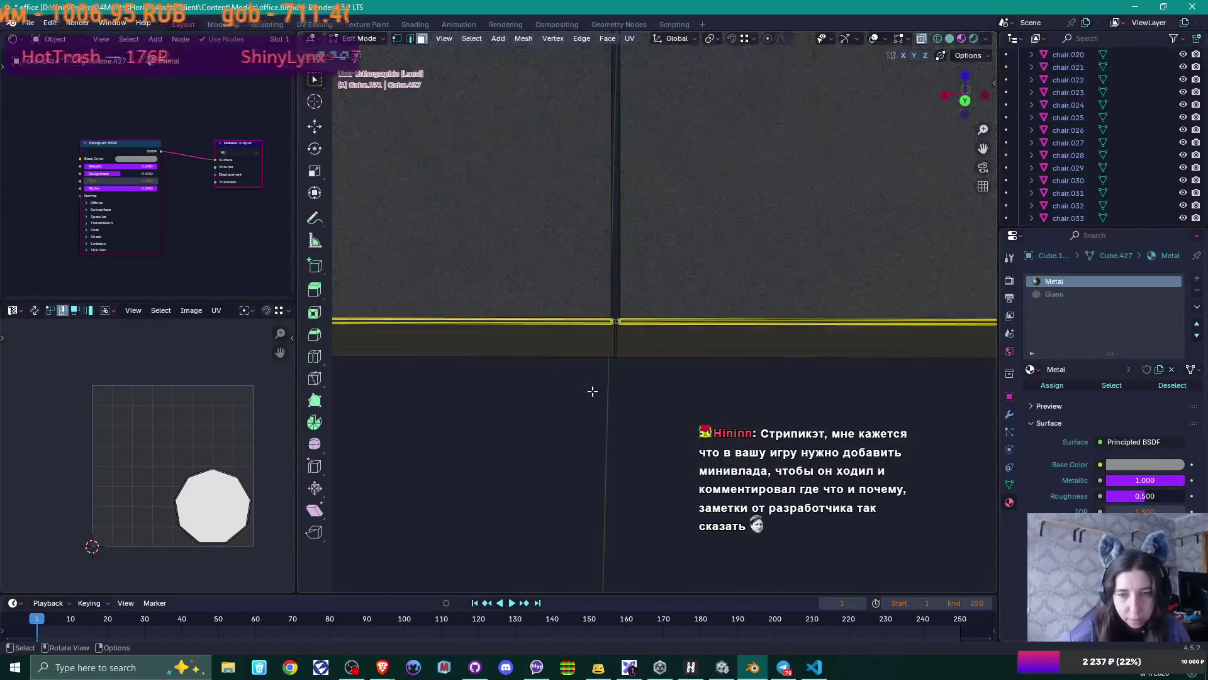
scroll(592, 391, up, 2)
mouse_move(584, 399)
middle_down()
mouse_move(489, 418)
mouse_move(526, 423)
mouse_move(523, 410)
middle_up()
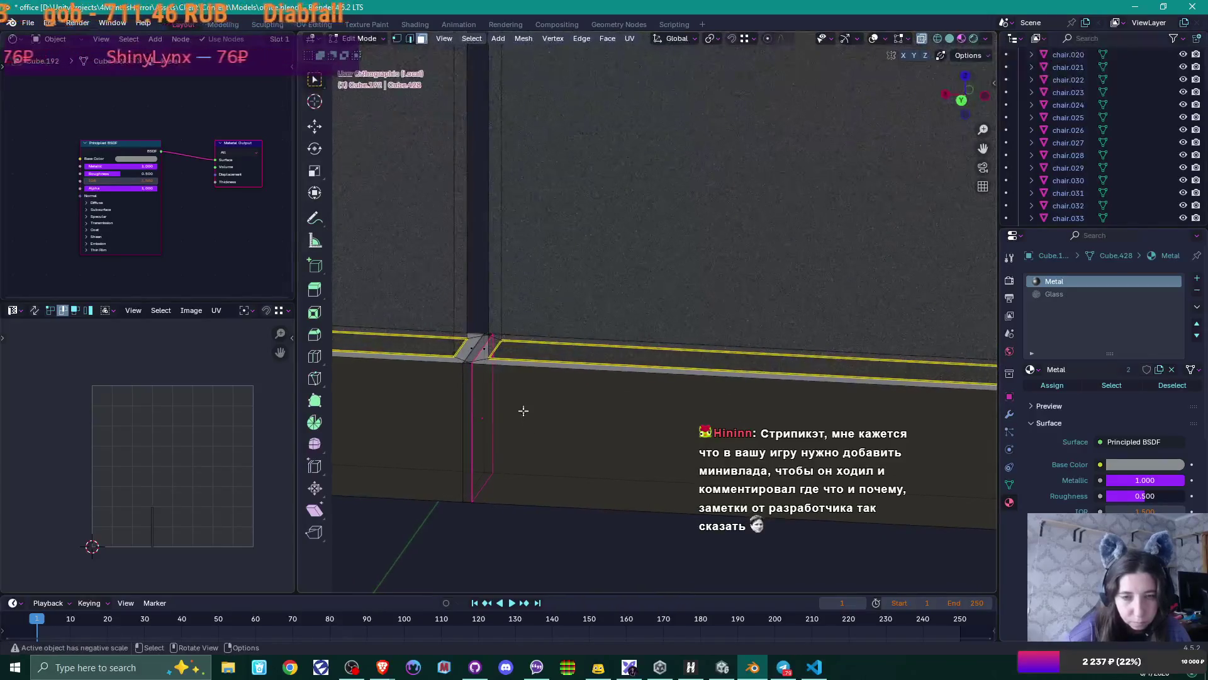
- Shift the seam edges of both door panels slightly along X
key(g)
key(x)
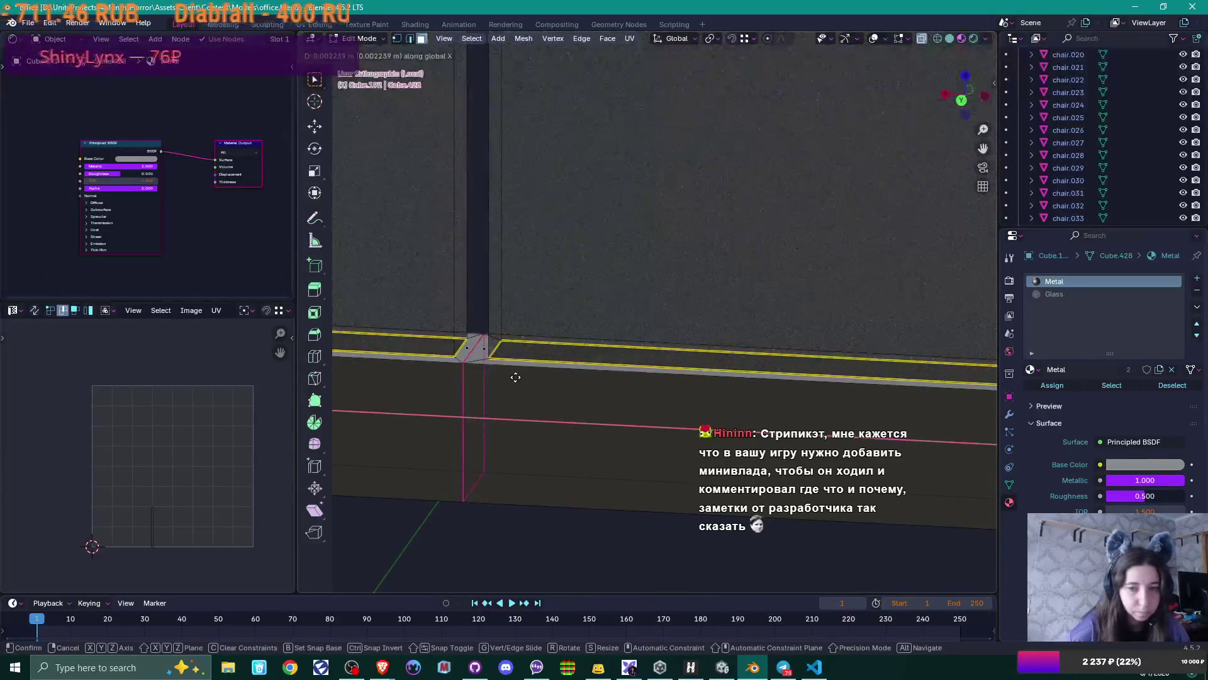
click(516, 377)
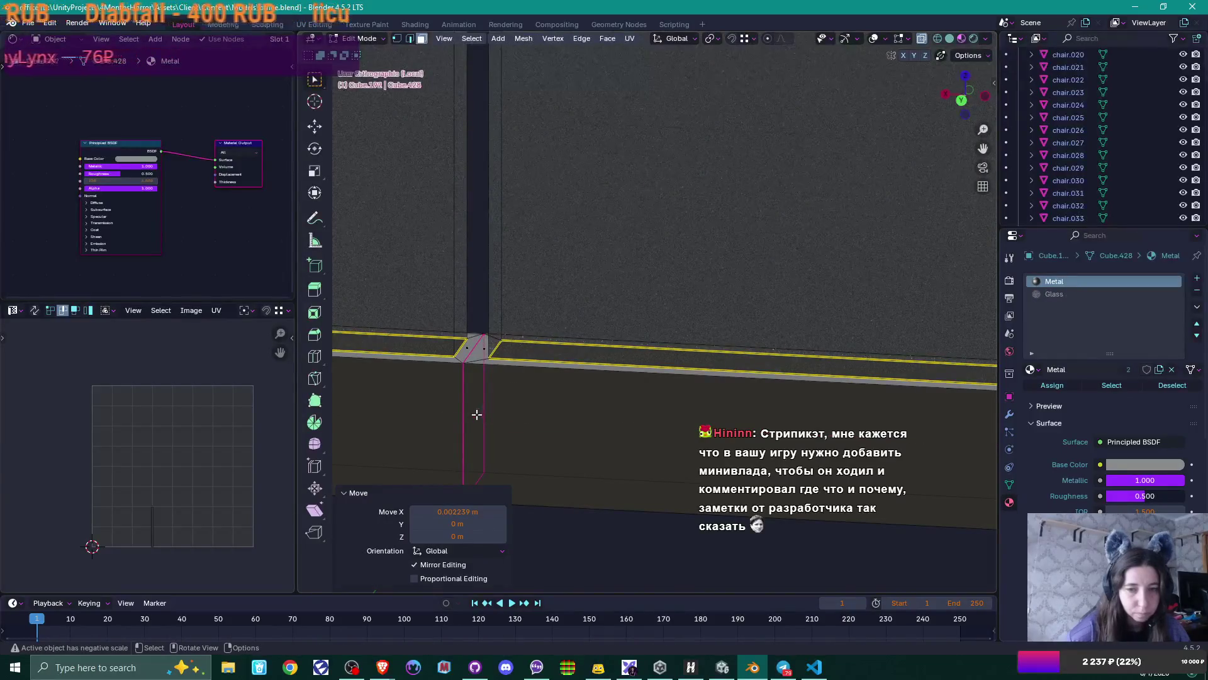
mouse_move(499, 418)
middle_down()
mouse_move(526, 421)
mouse_move(510, 424)
middle_up()
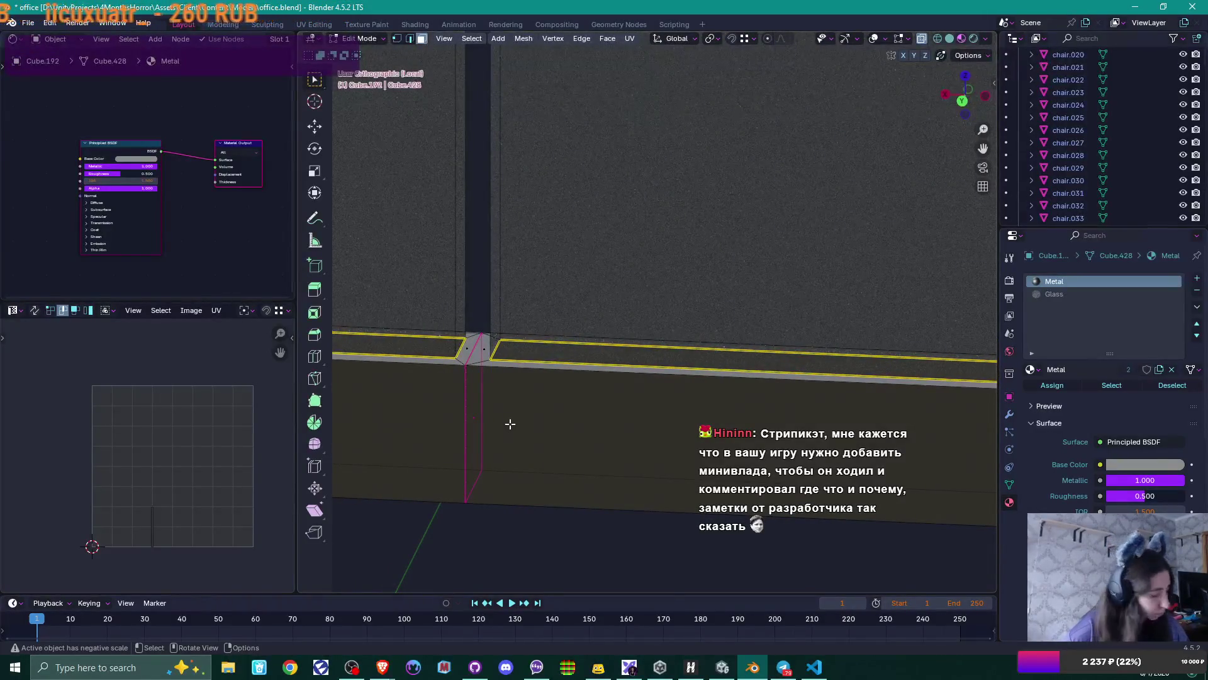
click(510, 424)
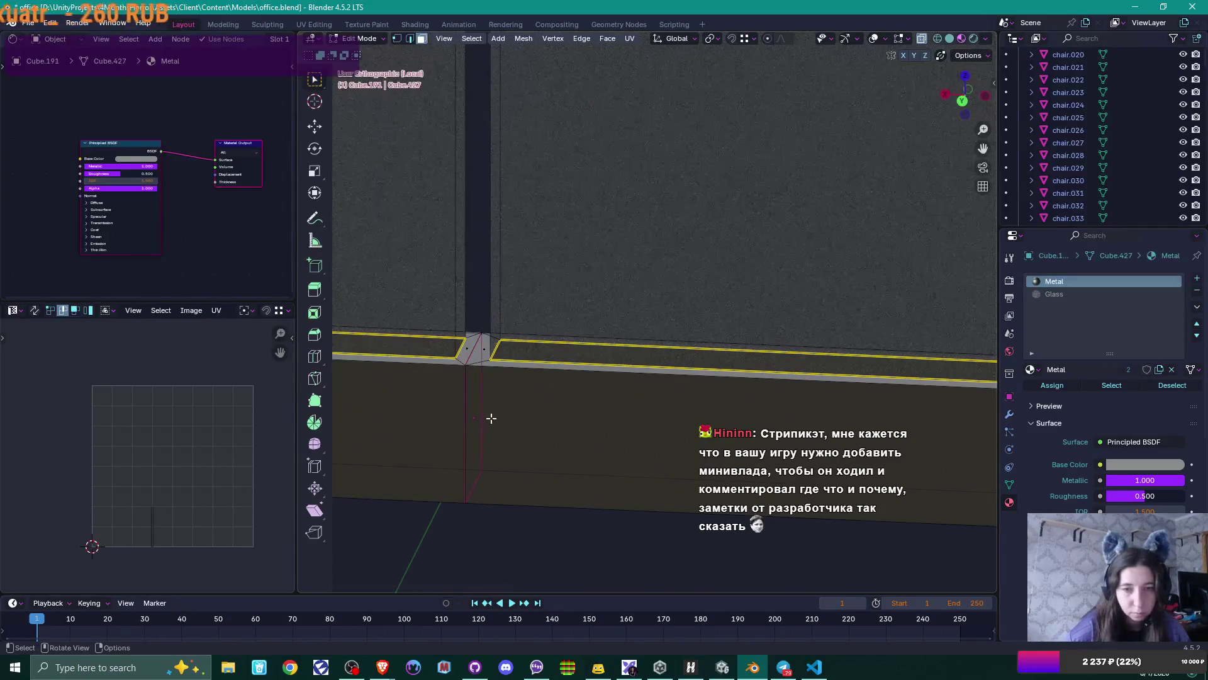
key(g)
key(x)
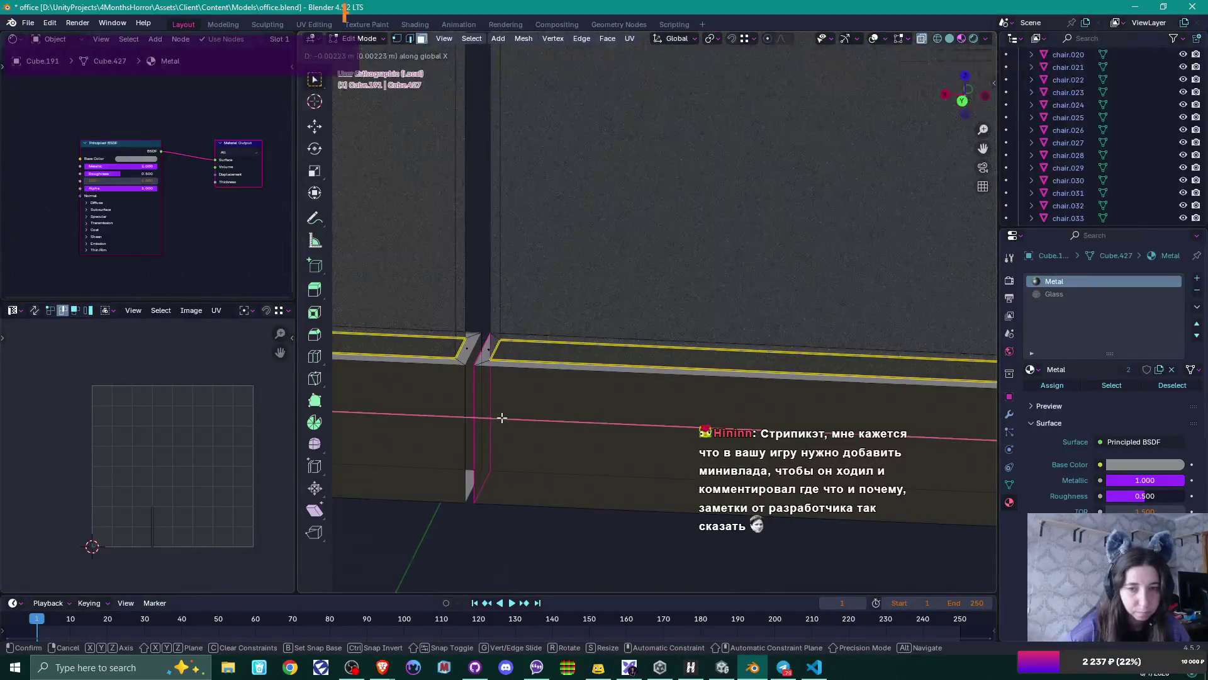
click(501, 417)
- Nudge the seam edge along X again, narrowing the gap by about 2 mm
middle_drag(501, 417, 530, 420)
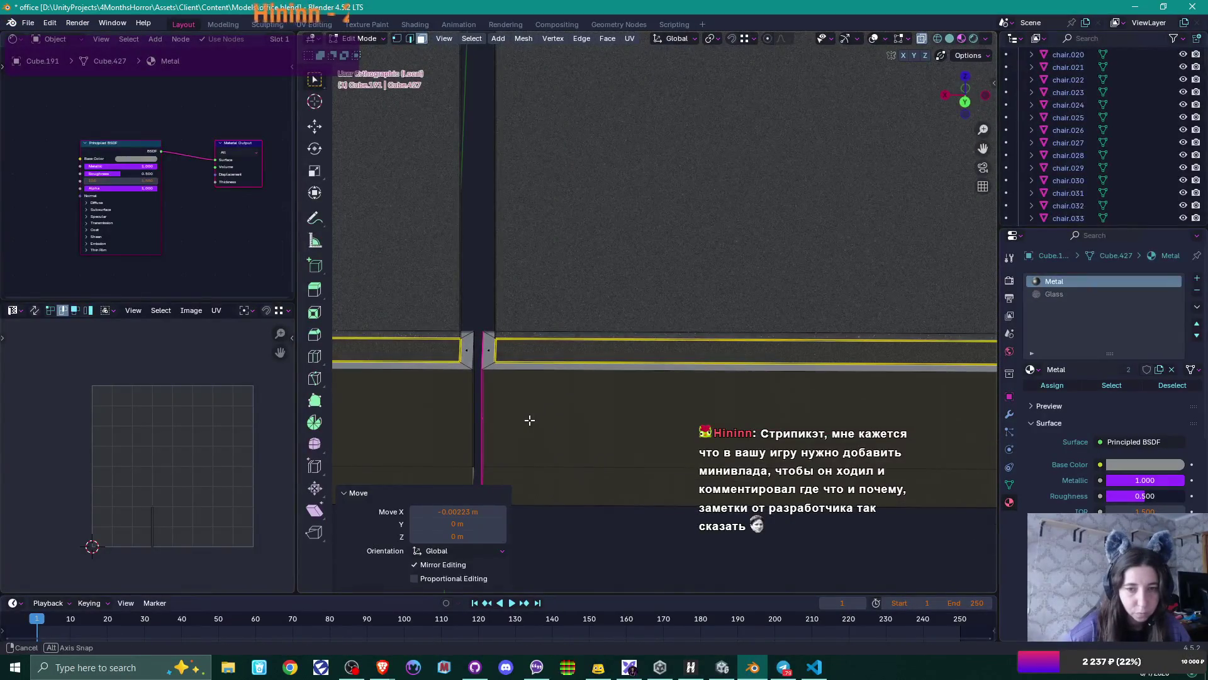
key(g)
key(x)
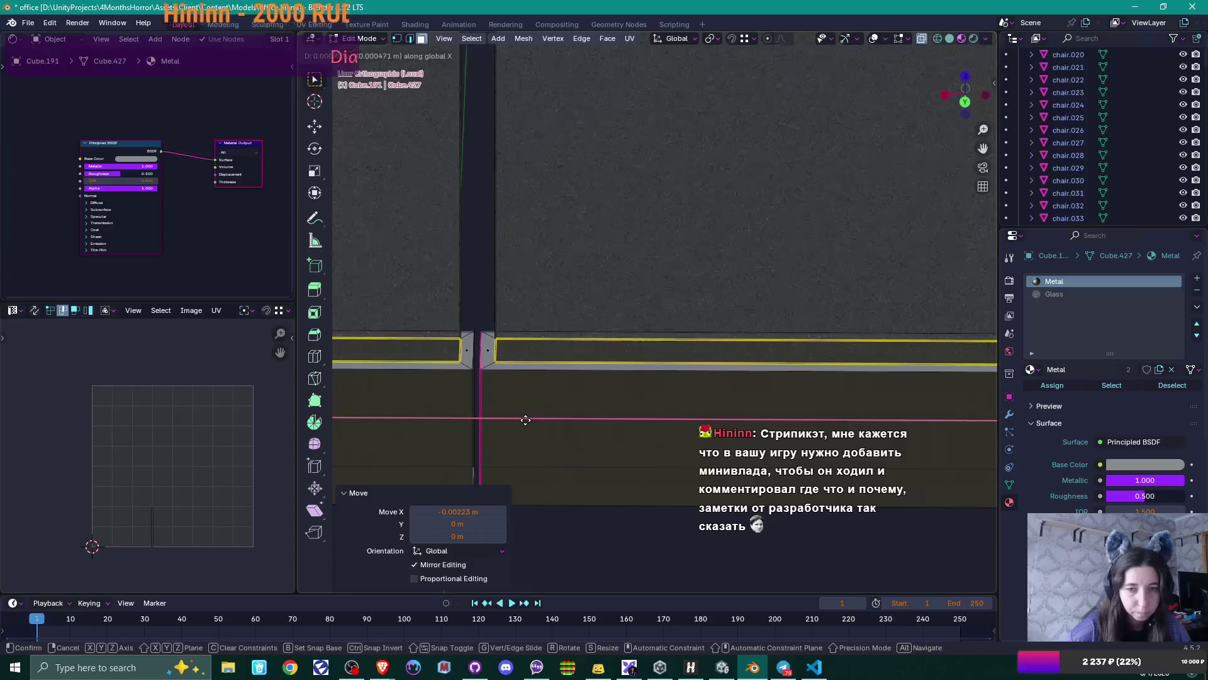
click(528, 419)
scroll(531, 402, up, 6)
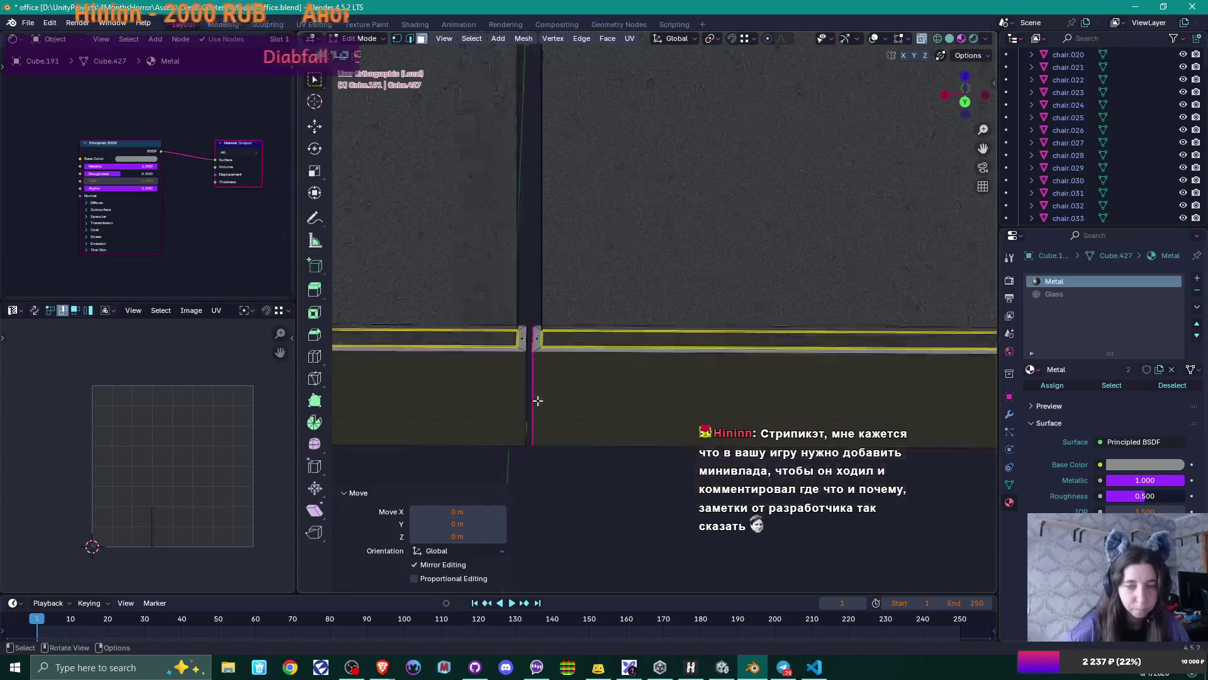
mouse_move(594, 492)
shift+middle_down()
mouse_move(572, 448)
mouse_move(553, 453)
mouse_move(551, 527)
mouse_move(566, 480)
mouse_move(566, 375)
mouse_move(577, 386)
mouse_move(598, 320)
mouse_move(599, 254)
mouse_move(578, 188)
mouse_move(590, 194)
mouse_move(560, 229)
mouse_move(588, 229)
shift+middle_up()
- Select the neighbouring panel's seam edge and slide it along X
scroll(588, 229, down, 5)
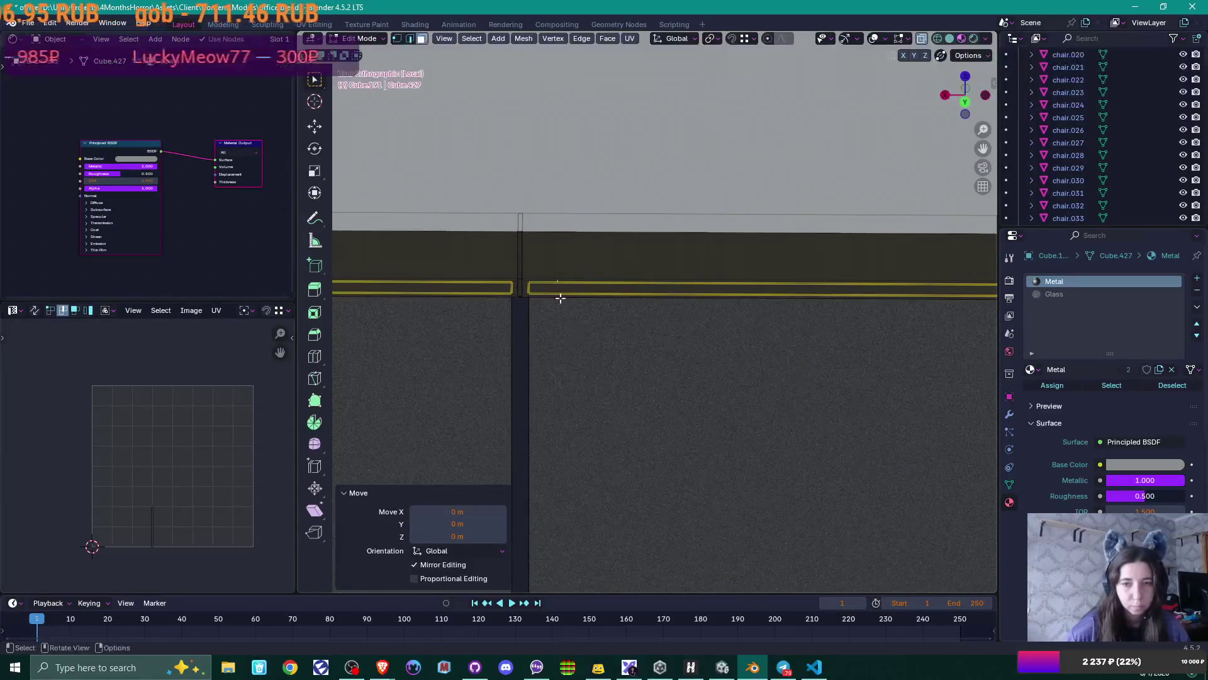
middle_drag(545, 262, 550, 285)
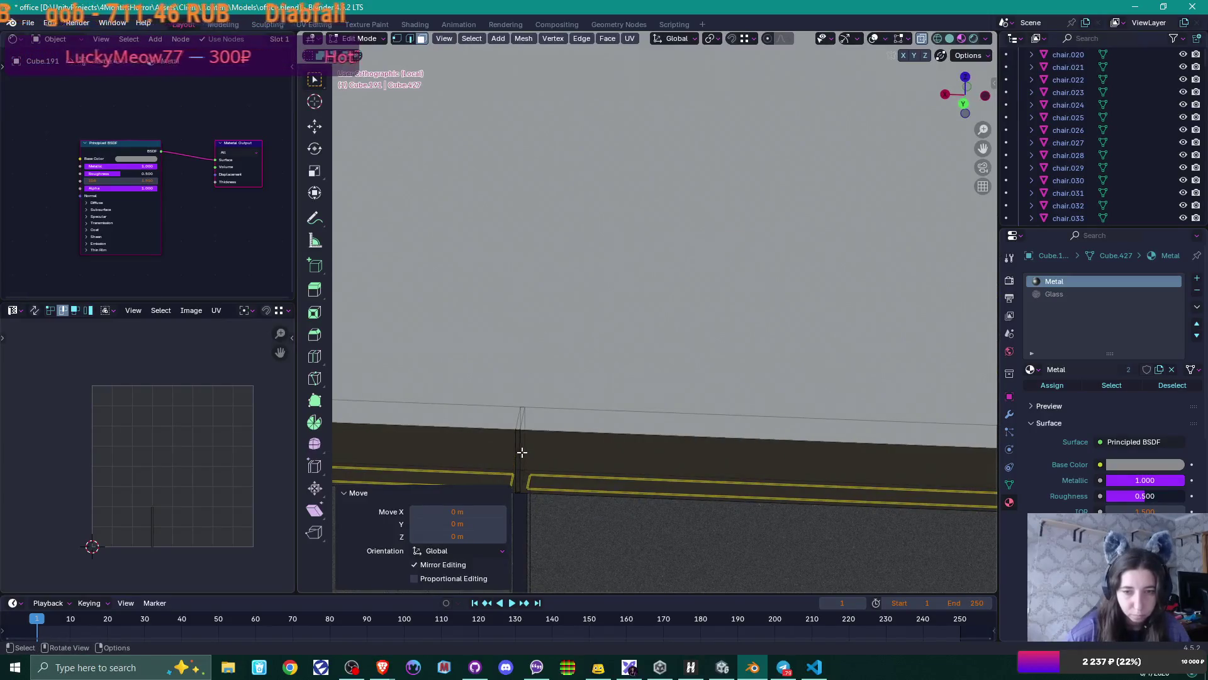
click(522, 452)
scroll(543, 497, up, 2)
shift+middle_drag(539, 504, 644, 346)
scroll(645, 346, up, 2)
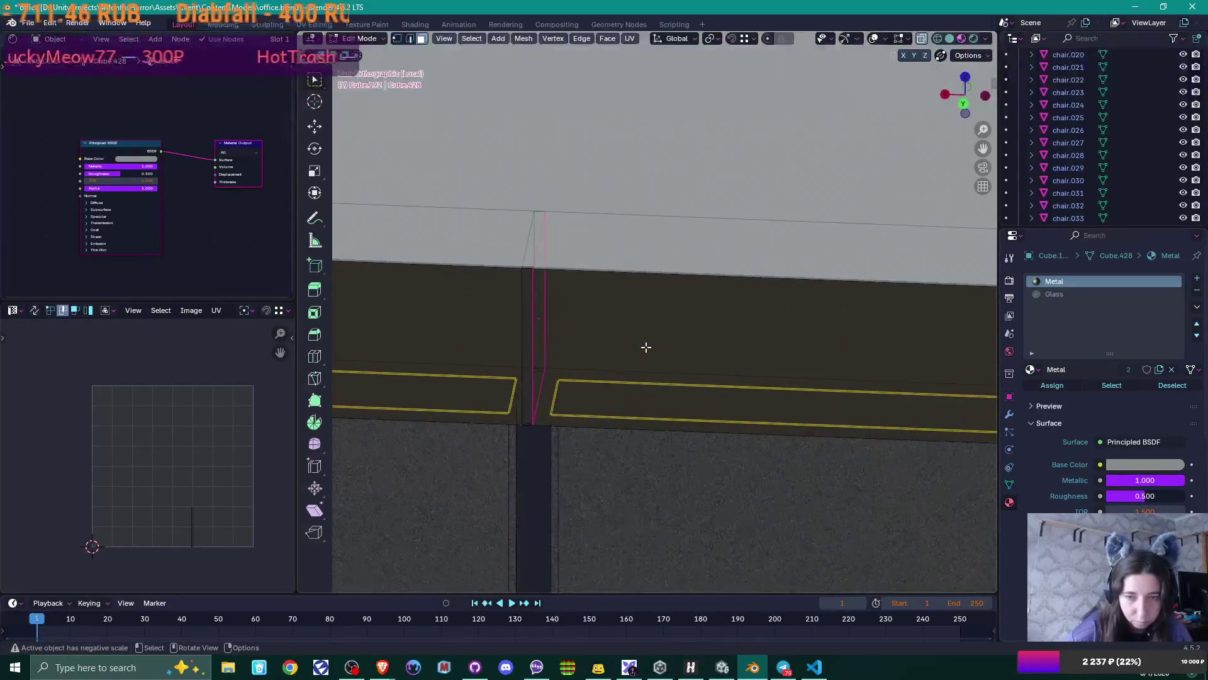
key(g)
key(x)
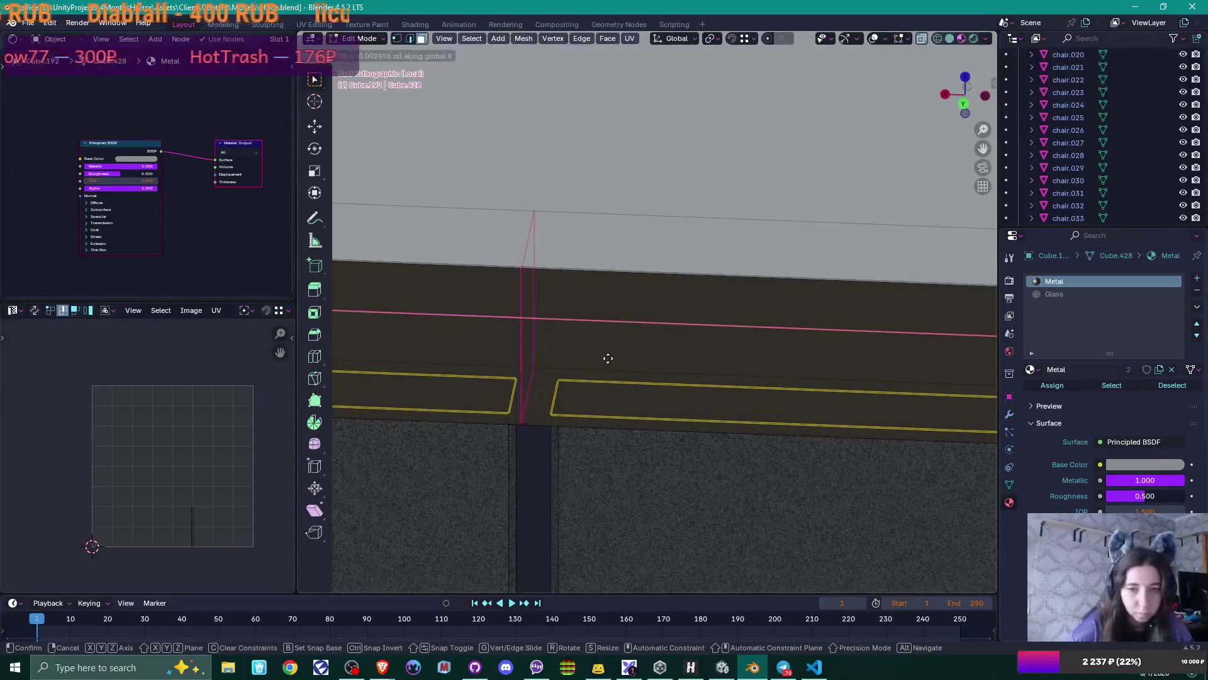
click(598, 357)
- Slide the other panel's seam edge along X
click(529, 315)
middle_drag(529, 315, 564, 331)
key(g)
key(x)
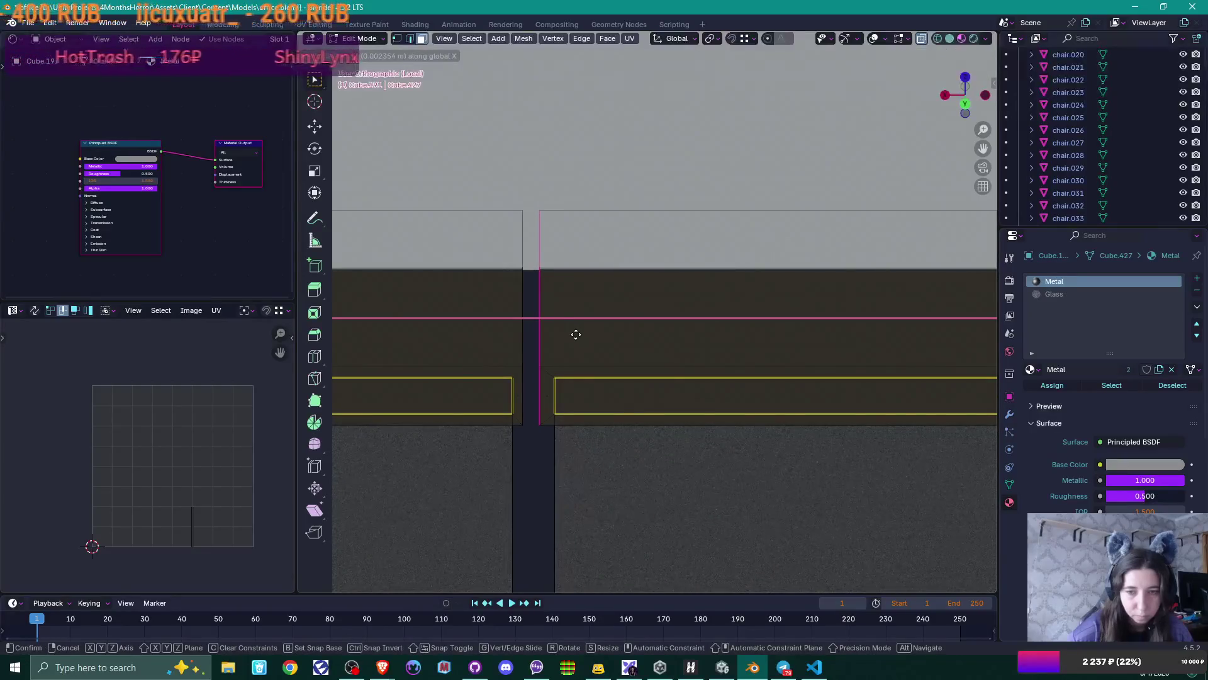
click(575, 334)
- Give the neighbouring panel's seam edge two more small X nudges
mouse_move(575, 334)
middle_down()
mouse_move(555, 335)
mouse_move(598, 332)
middle_up()
click(526, 320)
key(g)
key(x)
click(574, 333)
key(g)
key(x)
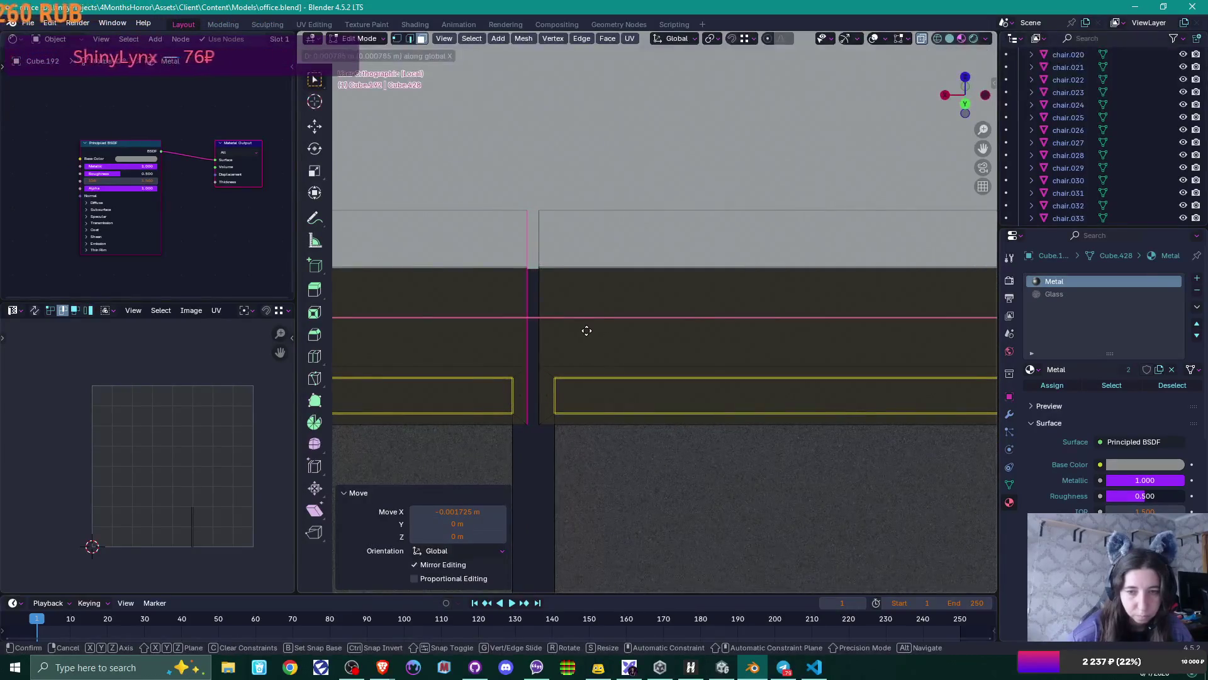
click(587, 330)
- Return to Object Mode and recentre the view on the door
scroll(711, 400, down, 6)
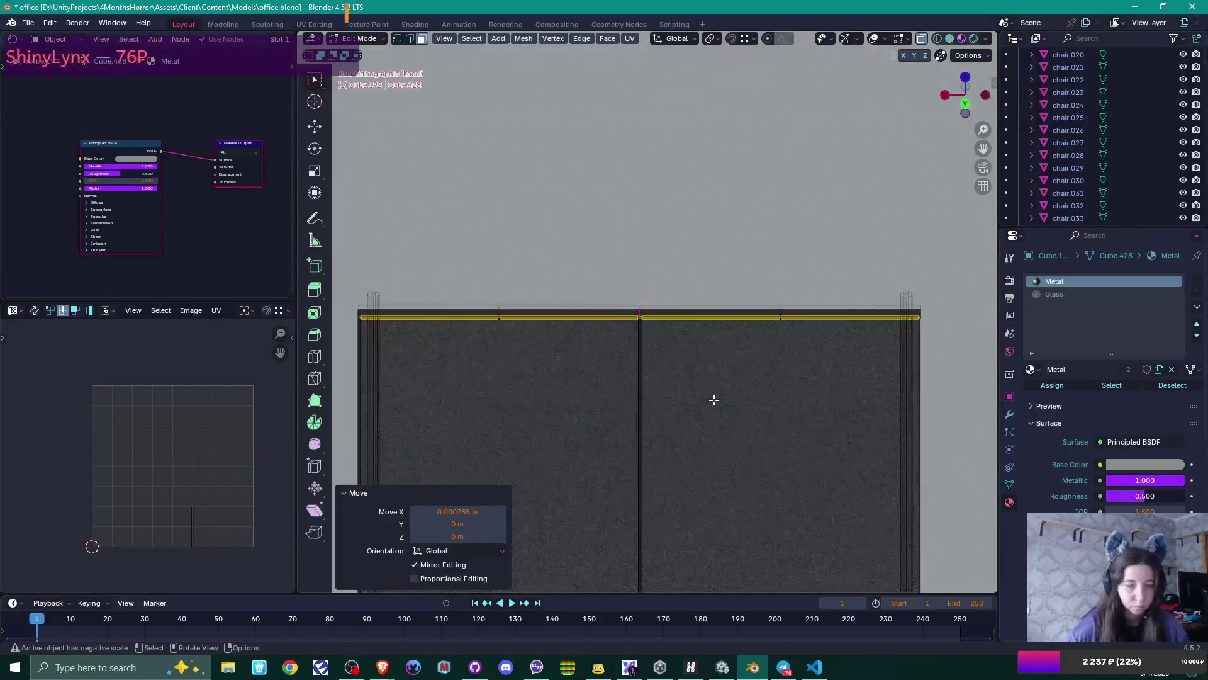
key(Tab)
scroll(713, 399, down, 4)
shift+middle_drag(708, 470, 708, 210)
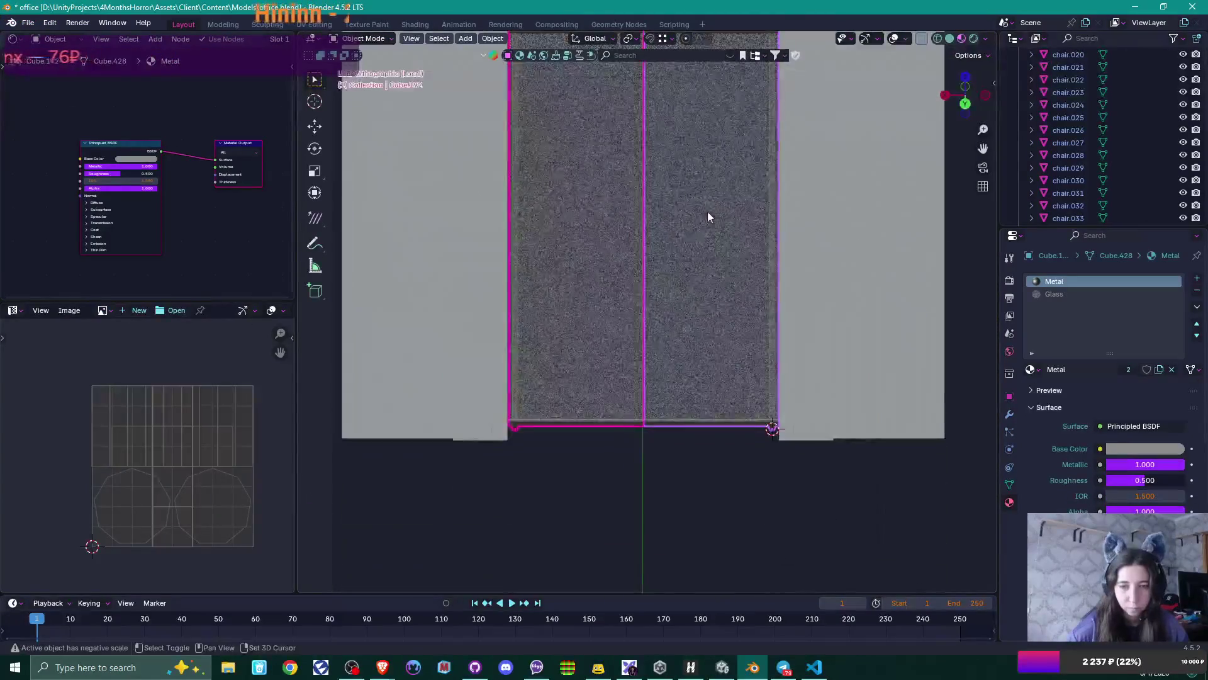
- Apply the left panel's scale so X reads 1 and recalculate its normals outward
scroll(651, 538, up, 2)
click(533, 387)
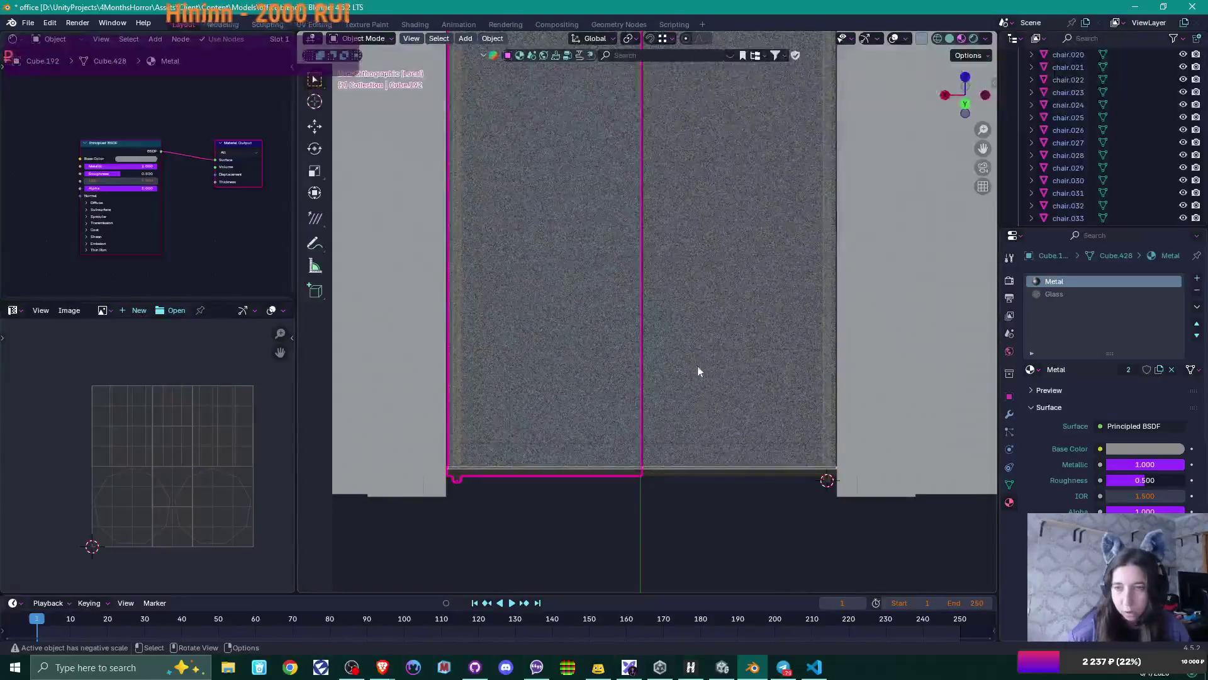
key(n)
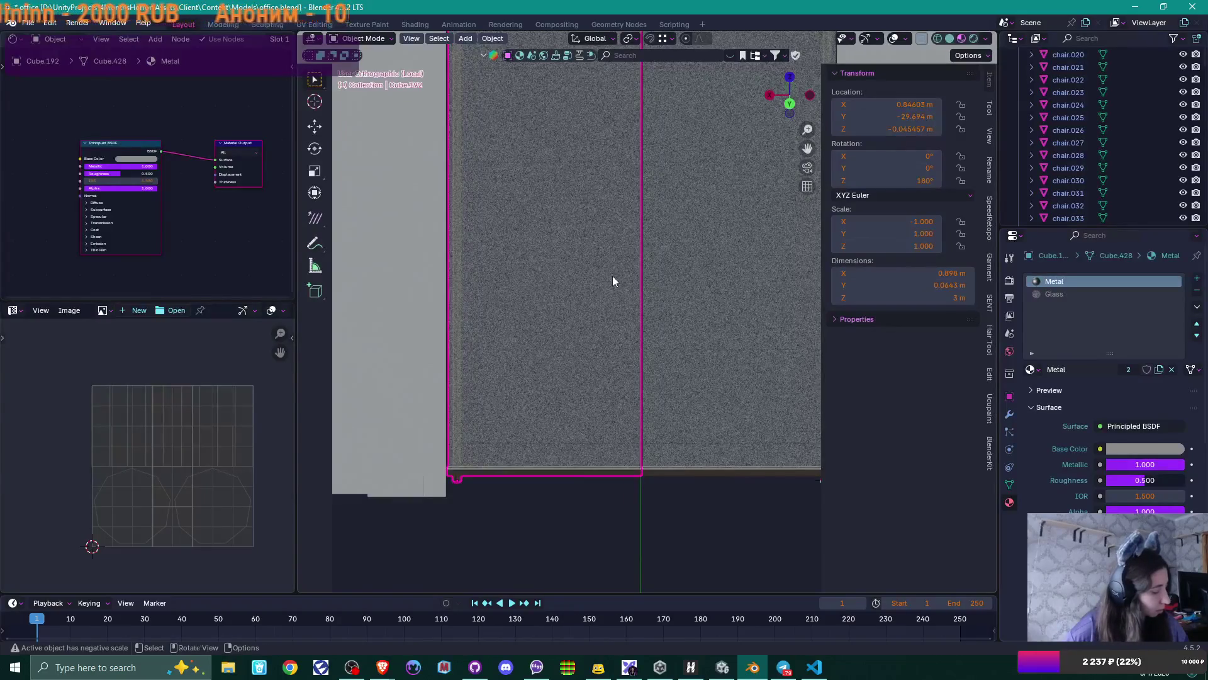
key(ctrl+a)
click(604, 291)
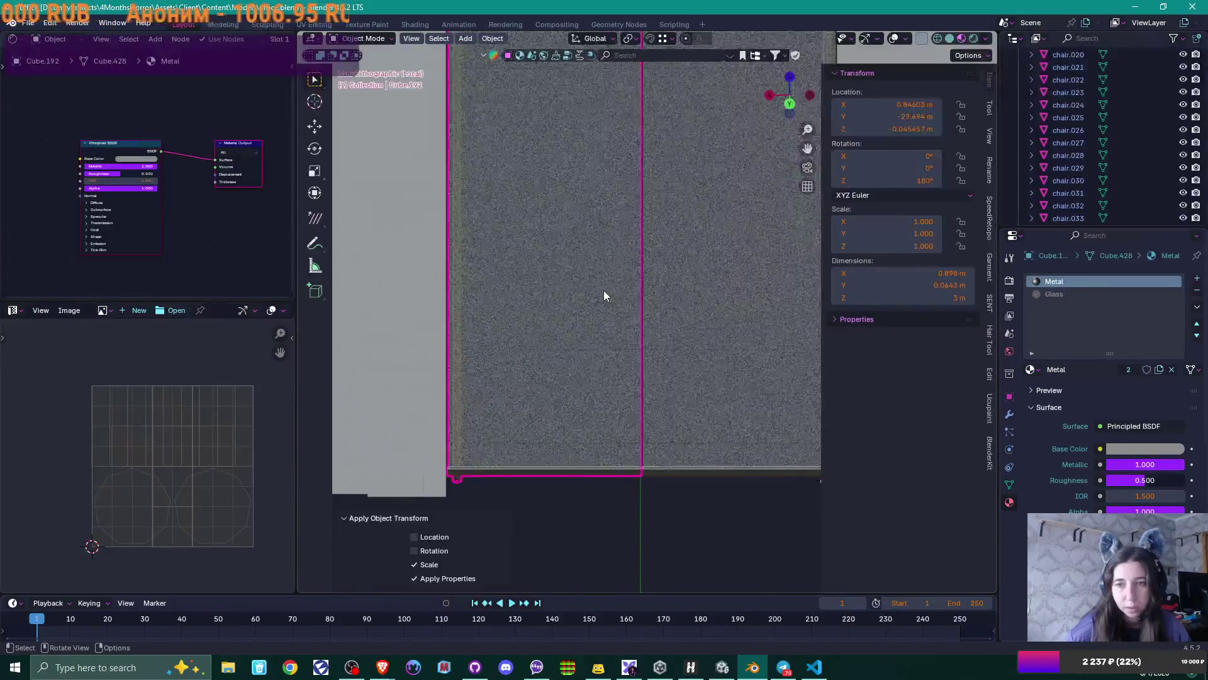
key(Tab)
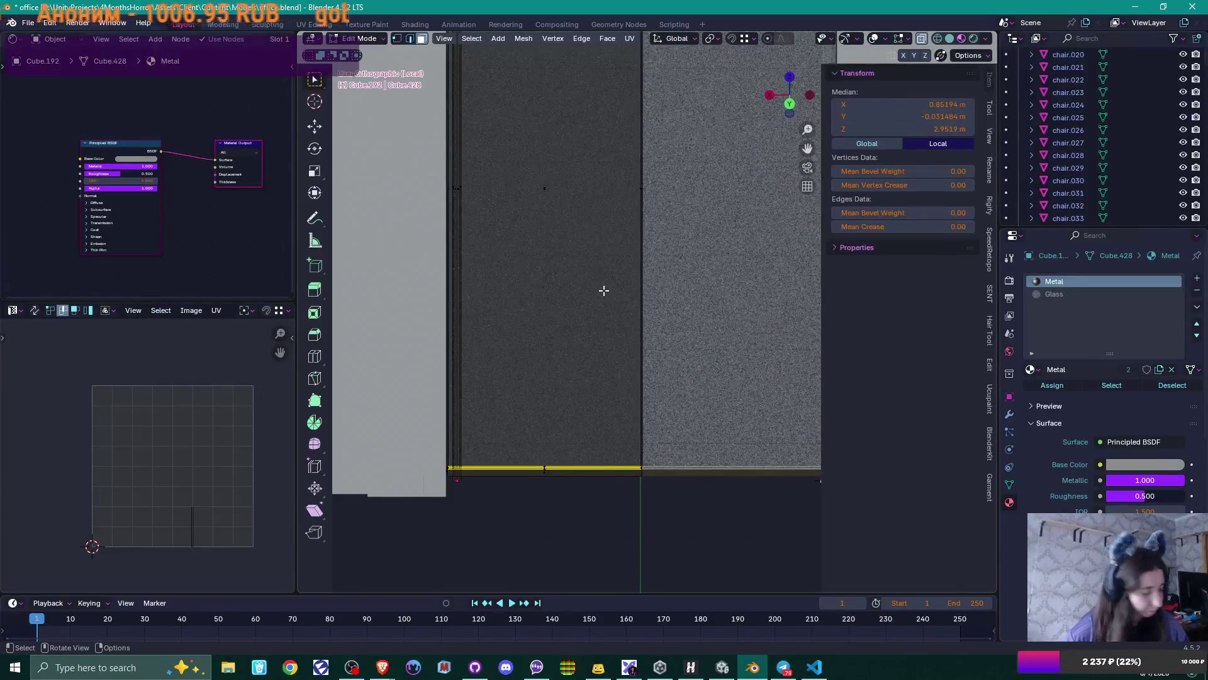
key(a)
key(alt+n)
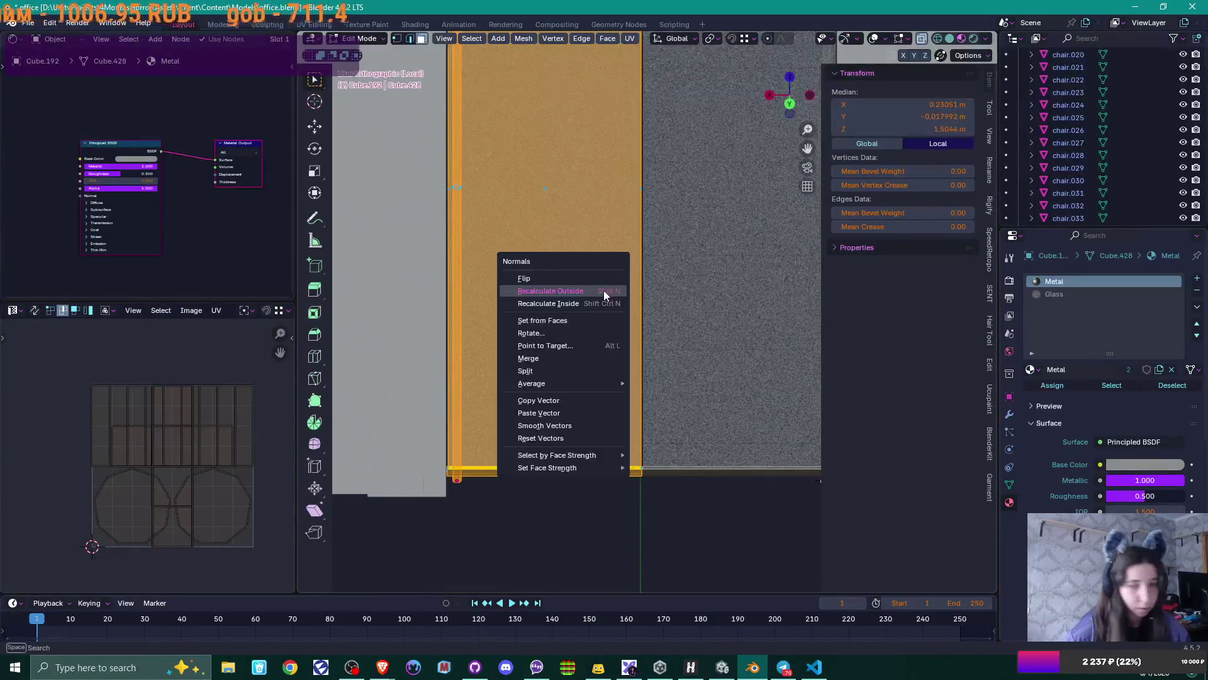
click(603, 289)
key(Tab)
- Apply rotation on both door panels so they read 0°
scroll(635, 288, down, 5)
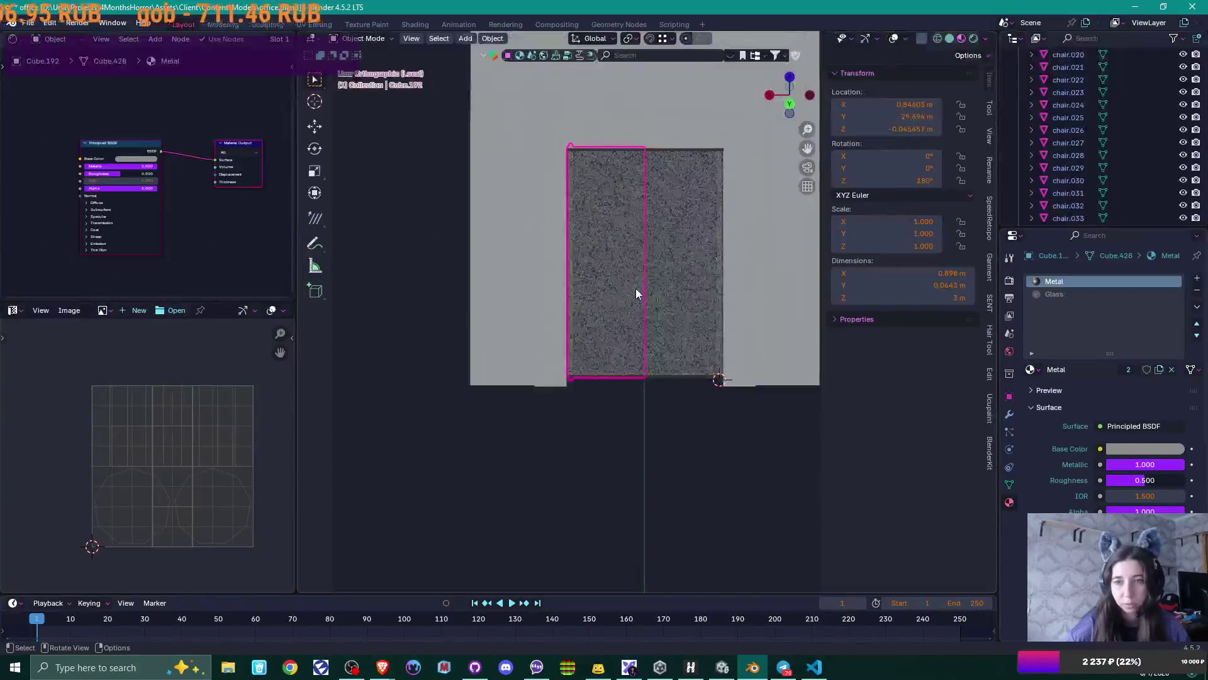
middle_drag(594, 326, 643, 338)
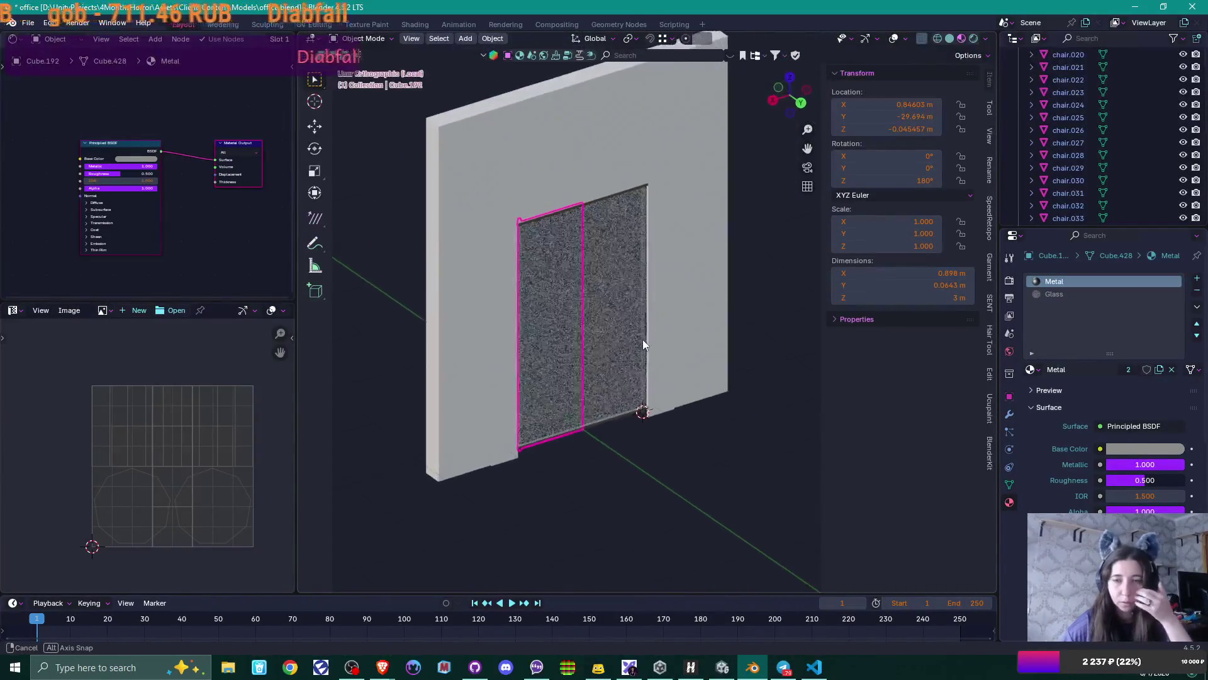
scroll(642, 343, up, 2)
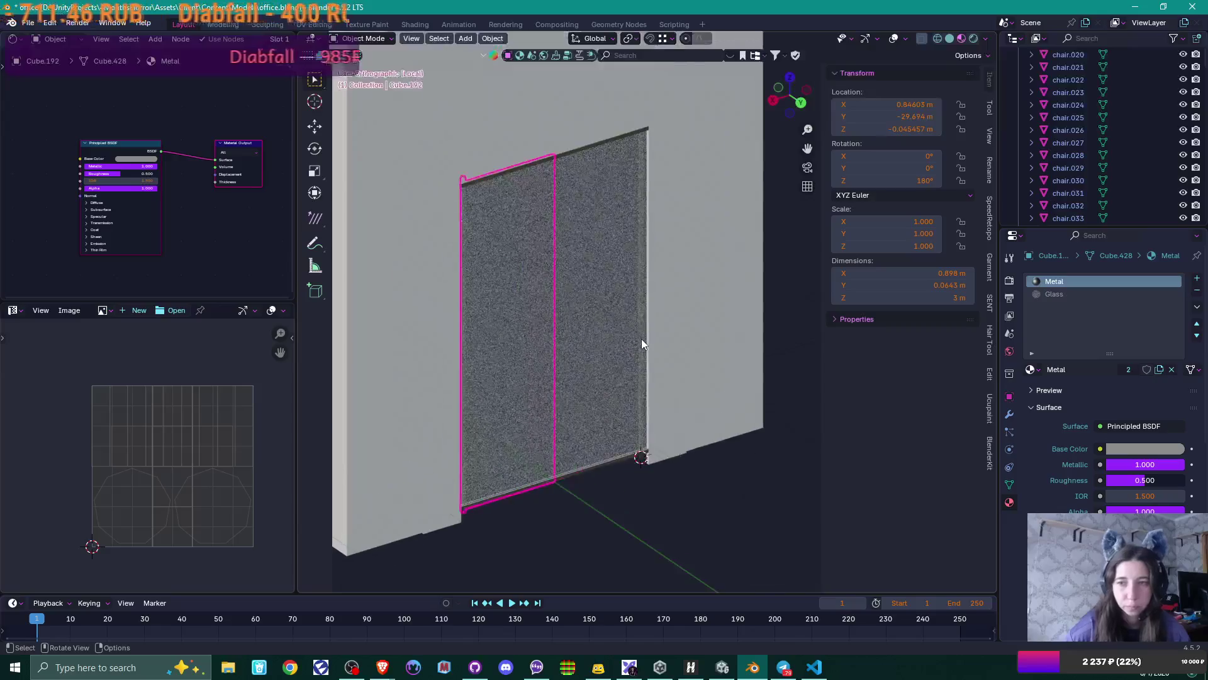
key(ctrl+a)
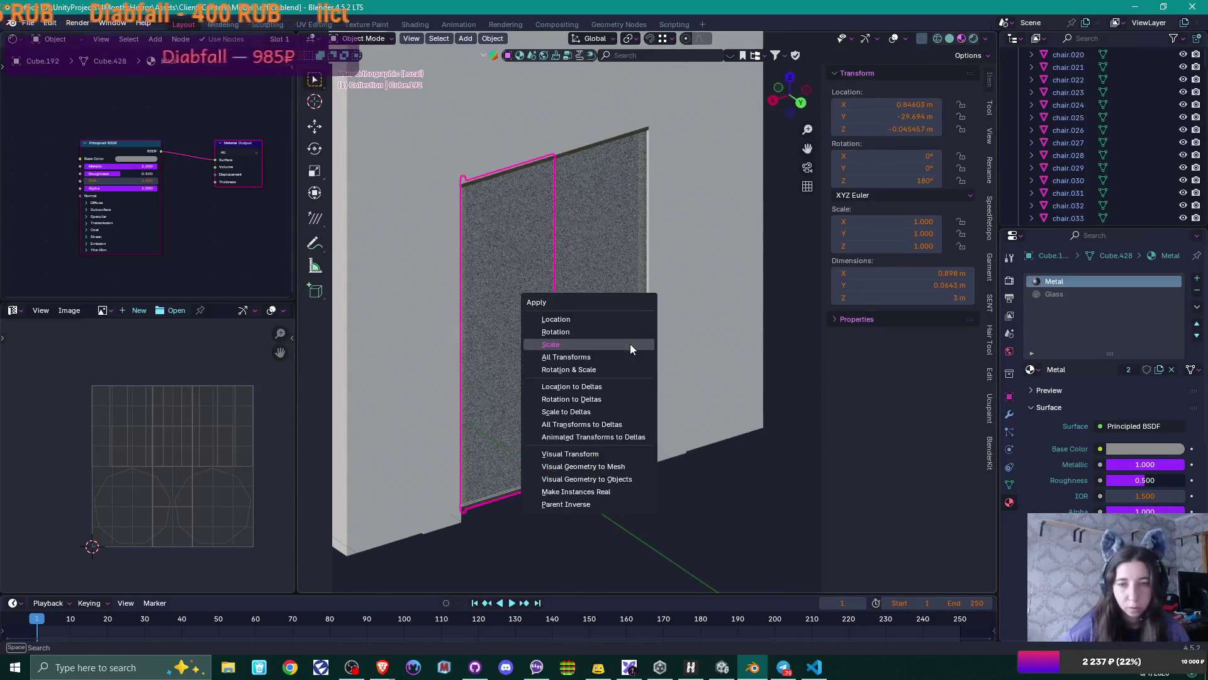
click(622, 335)
click(600, 304)
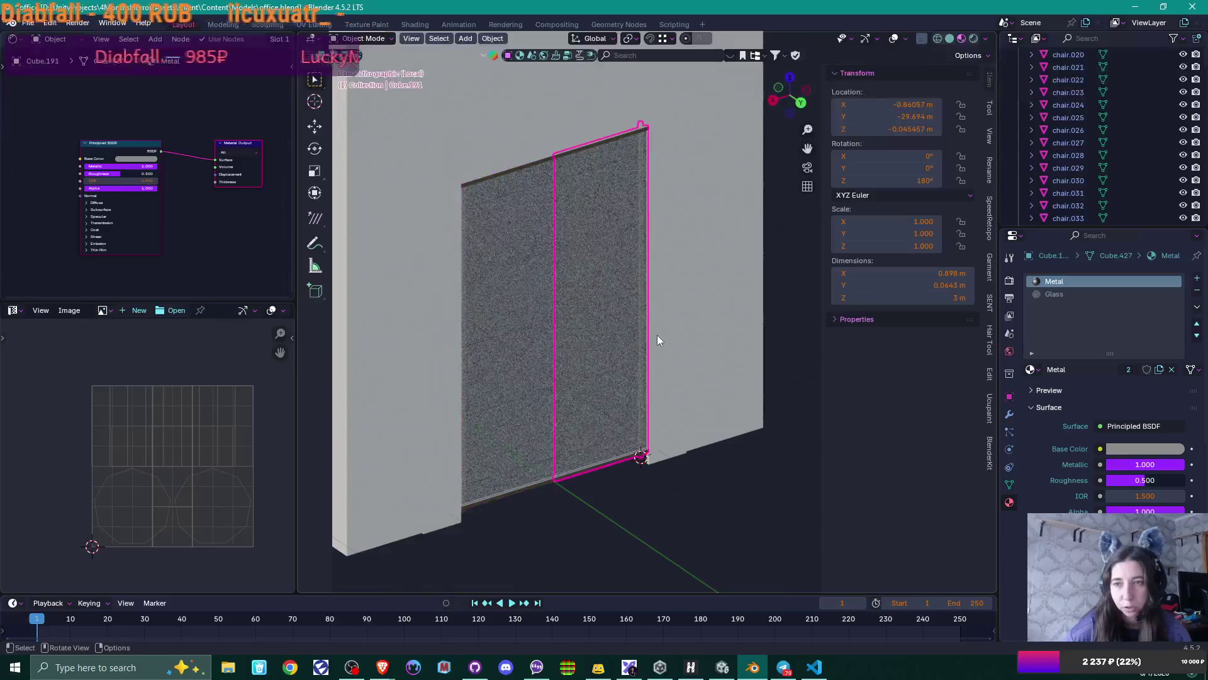
key(ctrl+a)
click(657, 335)
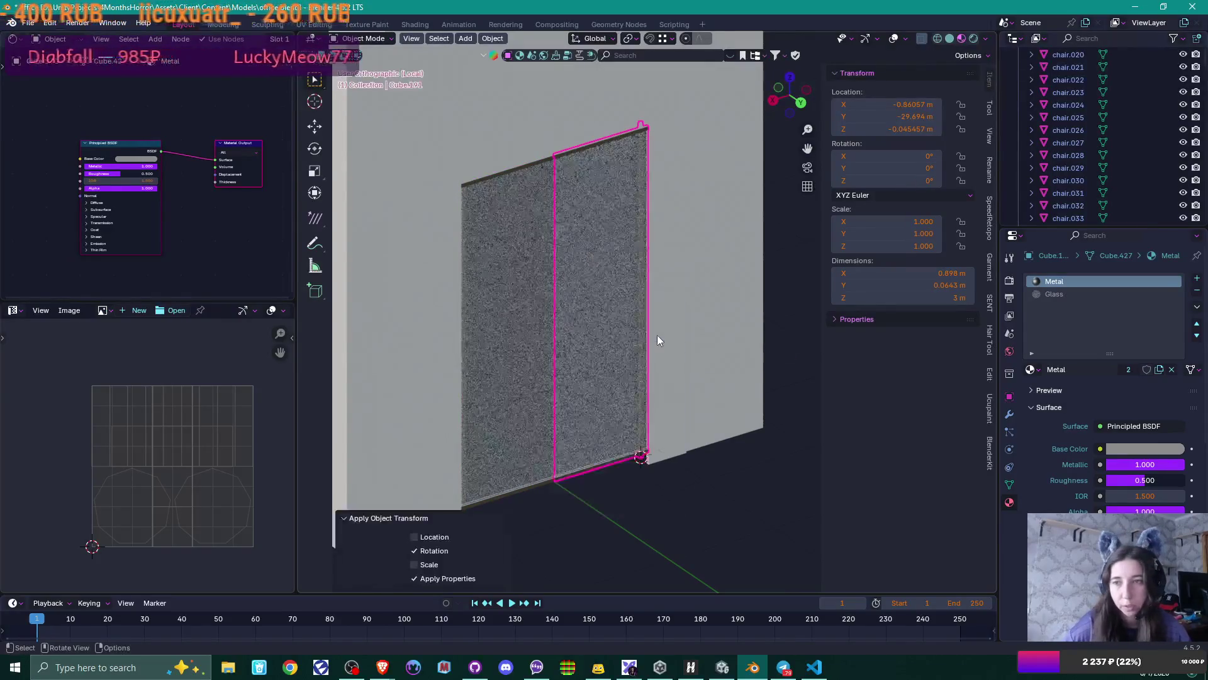
- Face the door wall head-on and select the right door panel
mouse_move(657, 334)
middle_down()
mouse_move(590, 339)
mouse_move(656, 340)
middle_up()
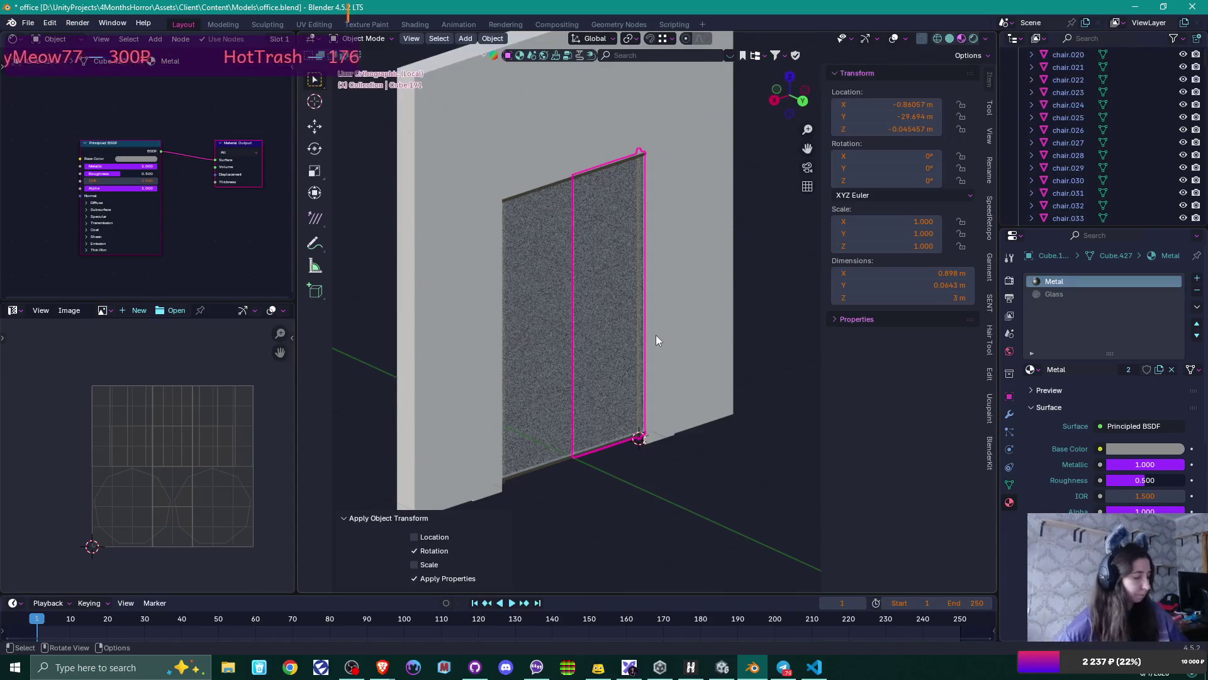
mouse_move(521, 324)
middle_down()
mouse_move(736, 325)
mouse_move(739, 305)
mouse_move(672, 182)
mouse_move(669, 254)
mouse_move(644, 262)
mouse_move(672, 283)
middle_up()
scroll(728, 300, up, 3)
click(681, 300)
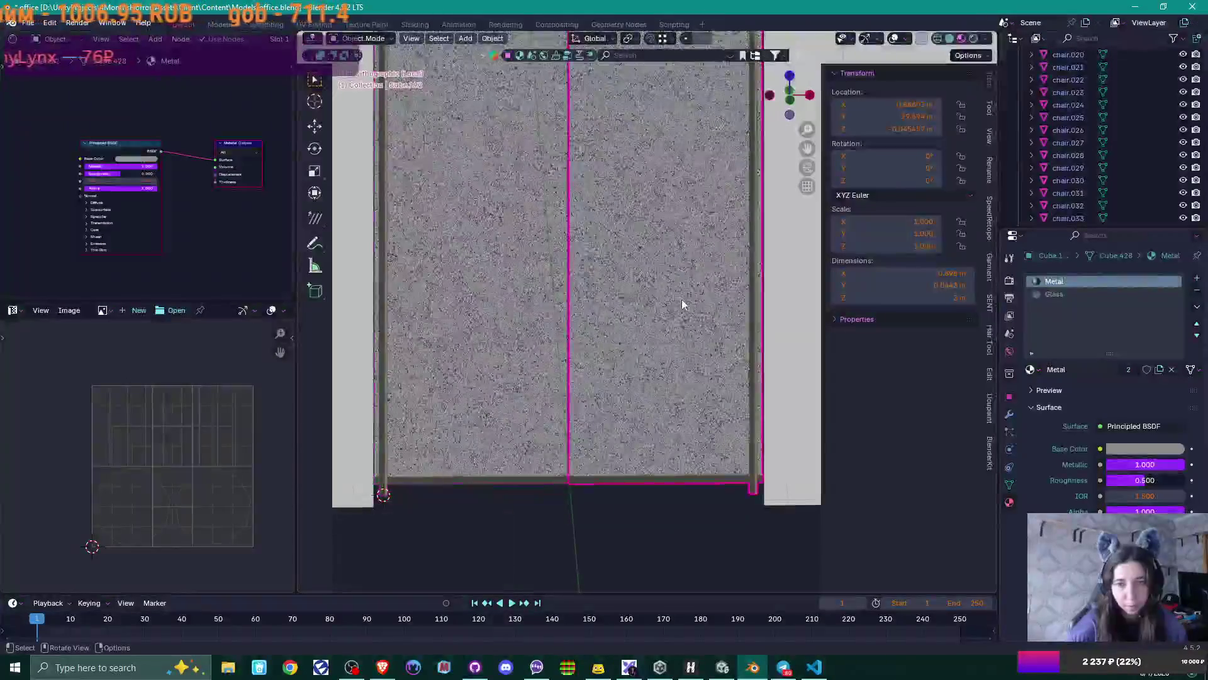
- Delete the right door panel and select the remaining left panel
key(Delete)
click(503, 292)
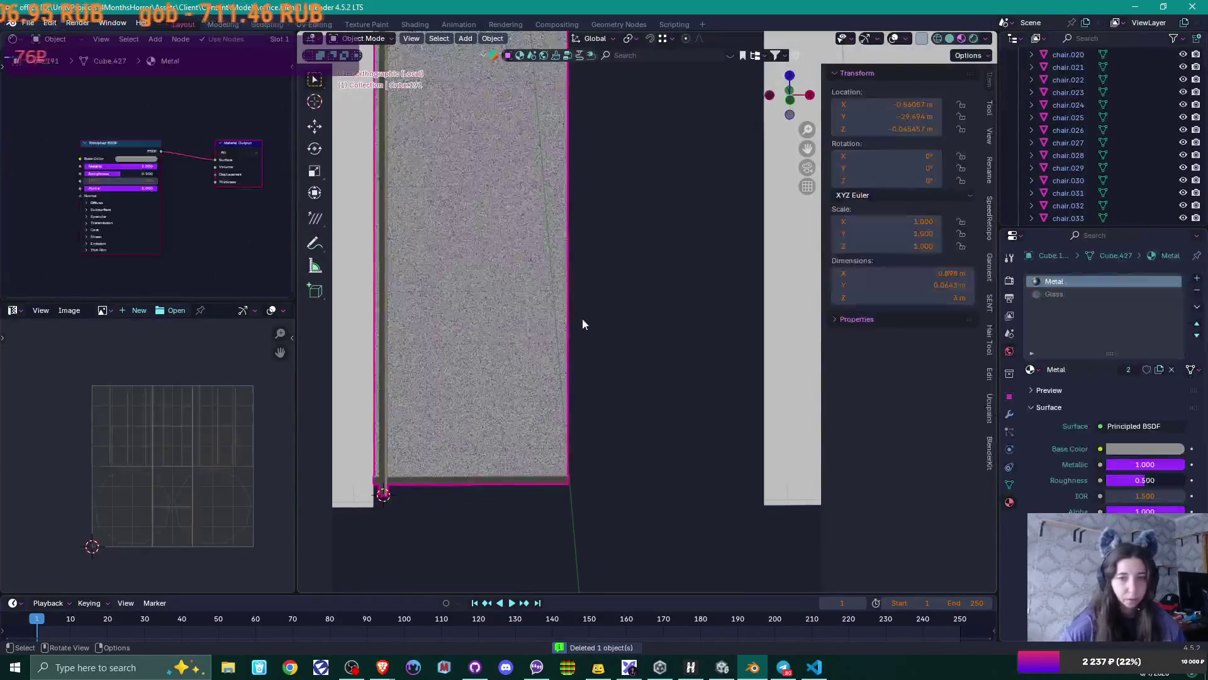
key(Tab)
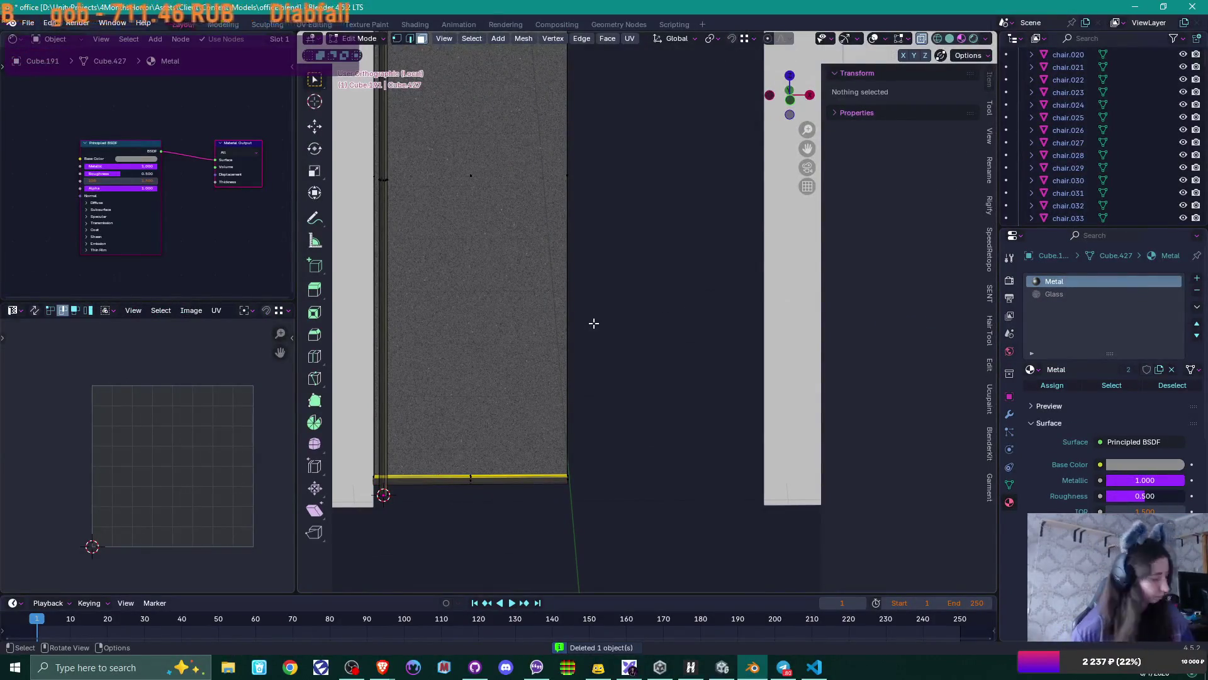
key(Tab)
- Rename the remaining door object 'Glass Door'
key(F2)
text(Glass Door)
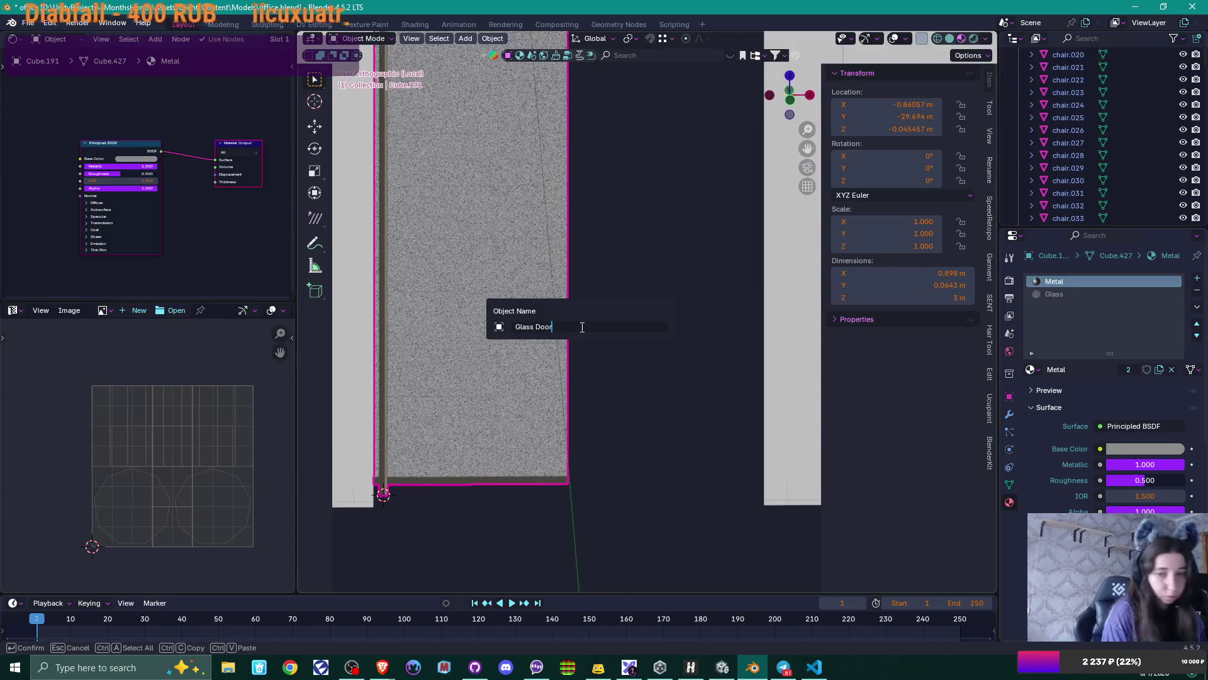
key(Return)
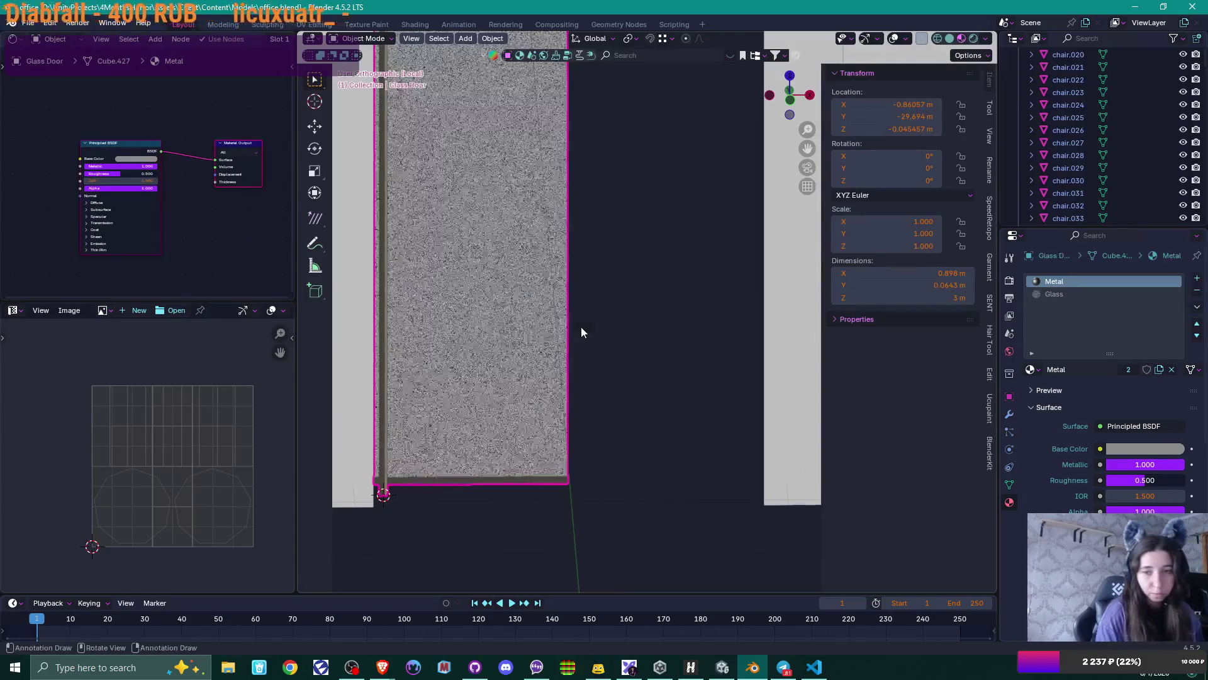
scroll(595, 255, down, 2)
mouse_move(595, 255)
shift+middle_down()
mouse_move(583, 384)
mouse_move(591, 316)
shift+middle_up()
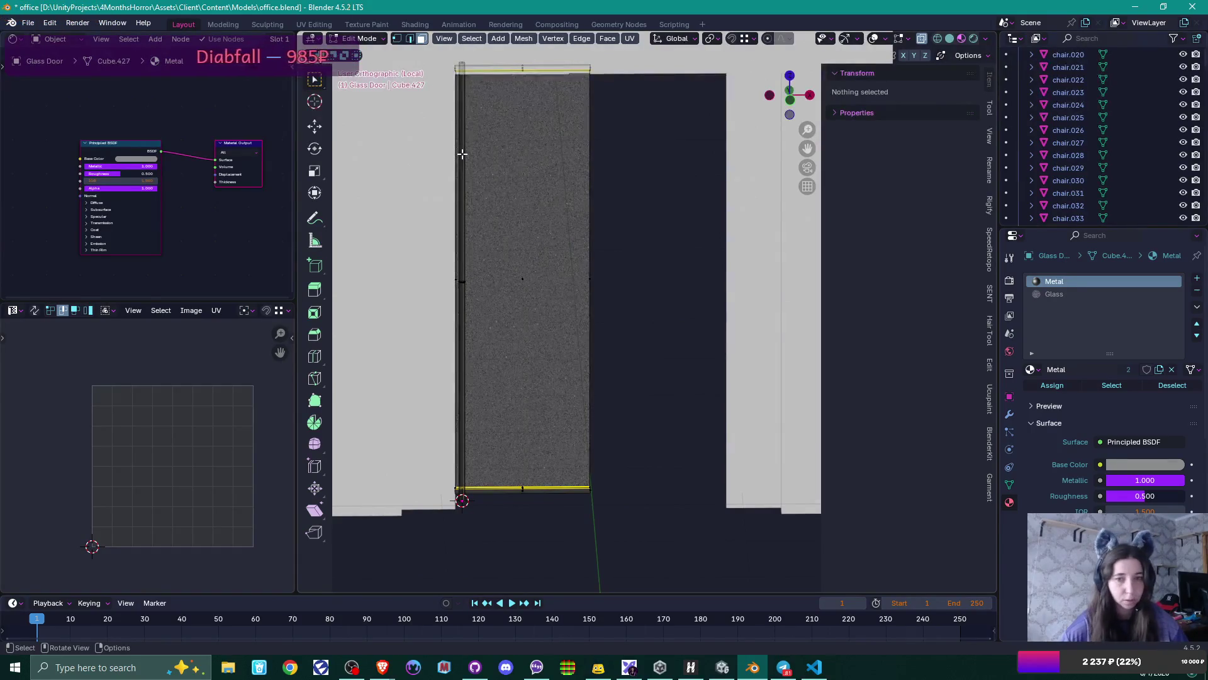
- Copy the door's edge strip along X and shrink it on Z to 0.138 as a handle
key(l)
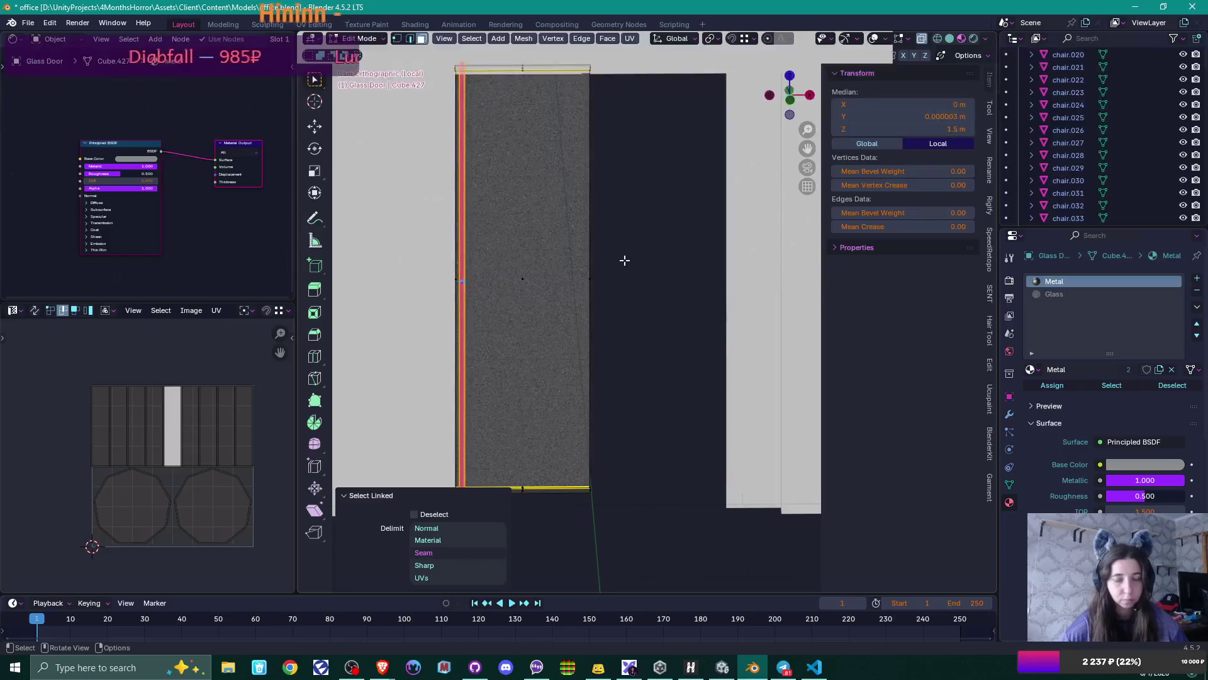
key(KP_1)
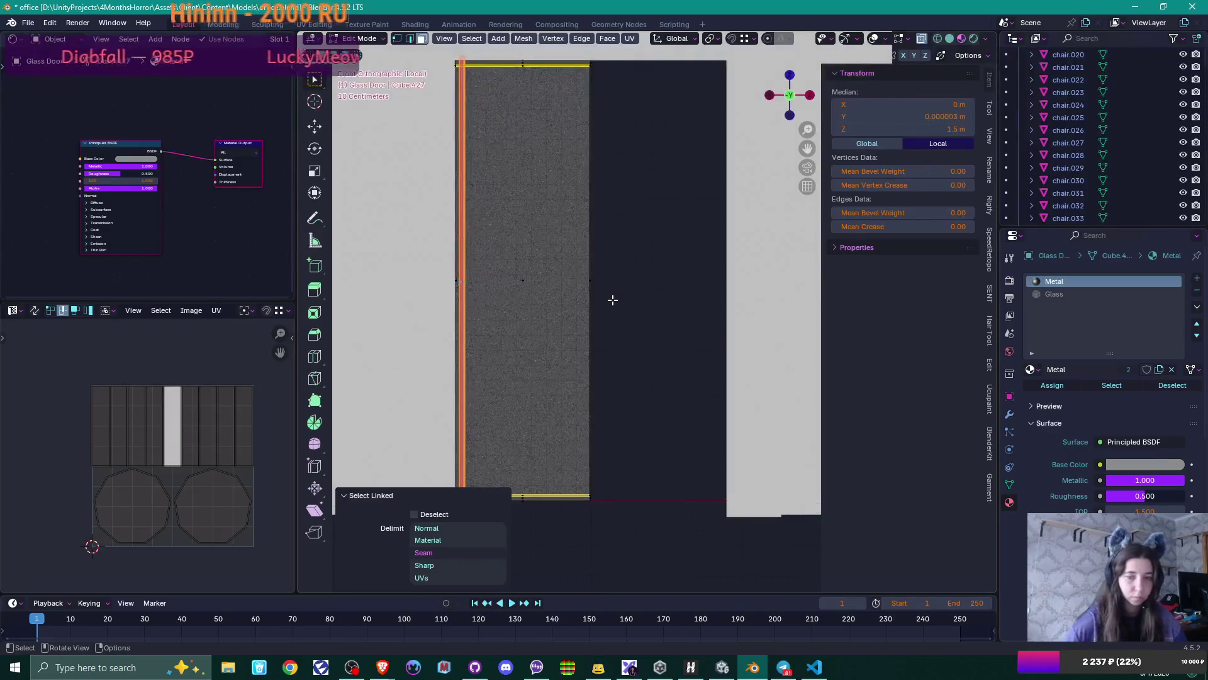
key(g)
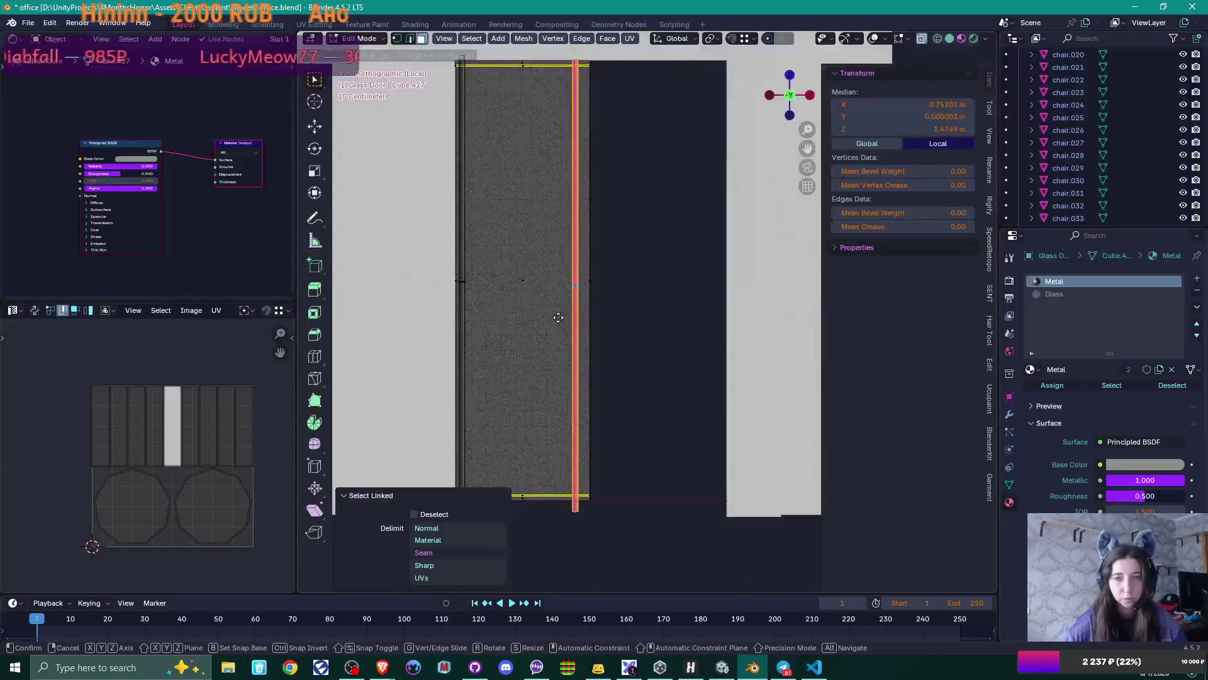
key(x)
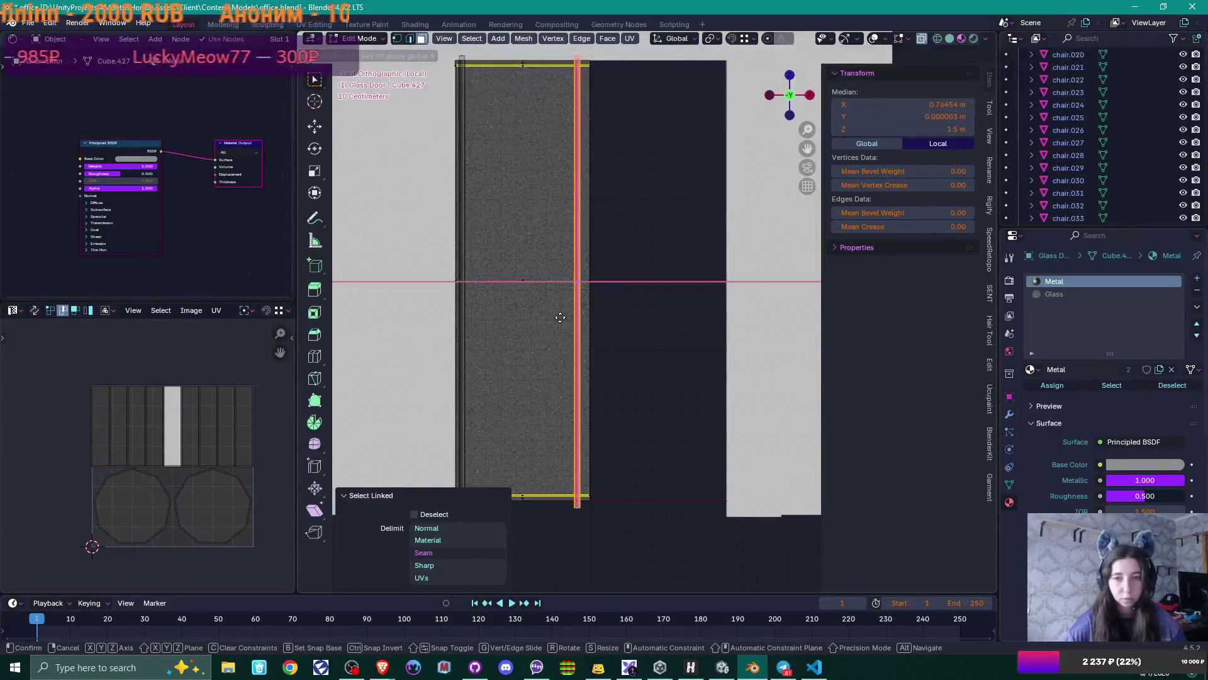
click(560, 317)
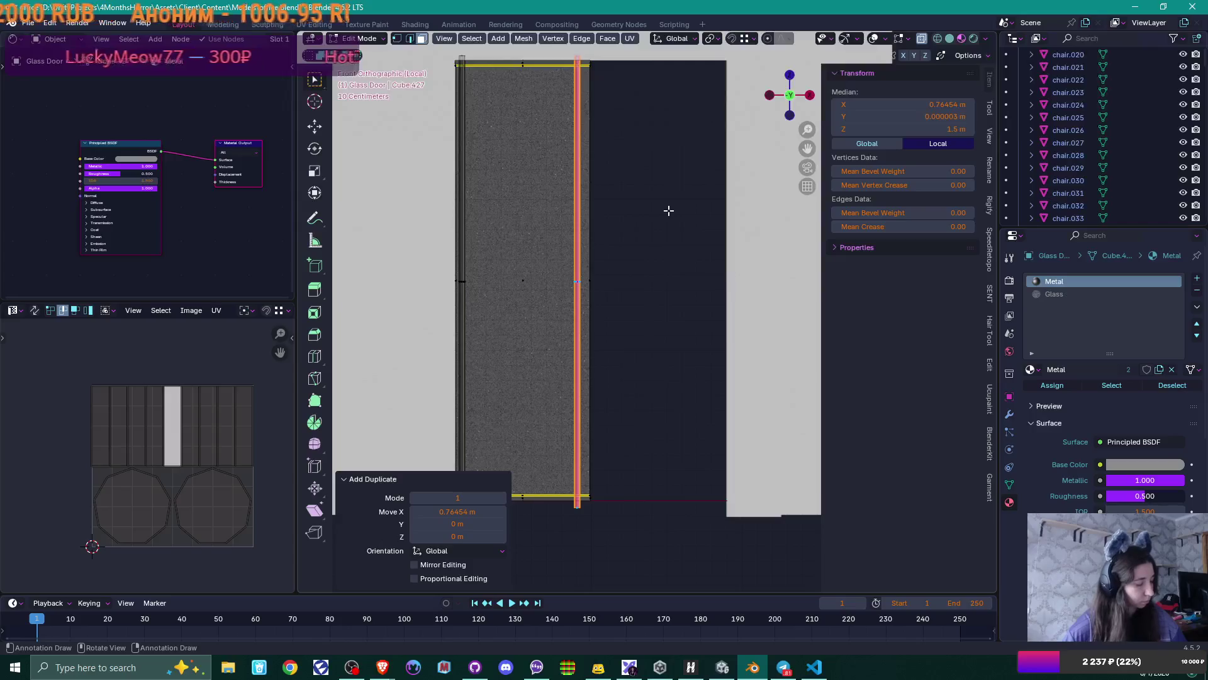
key(s)
key(z)
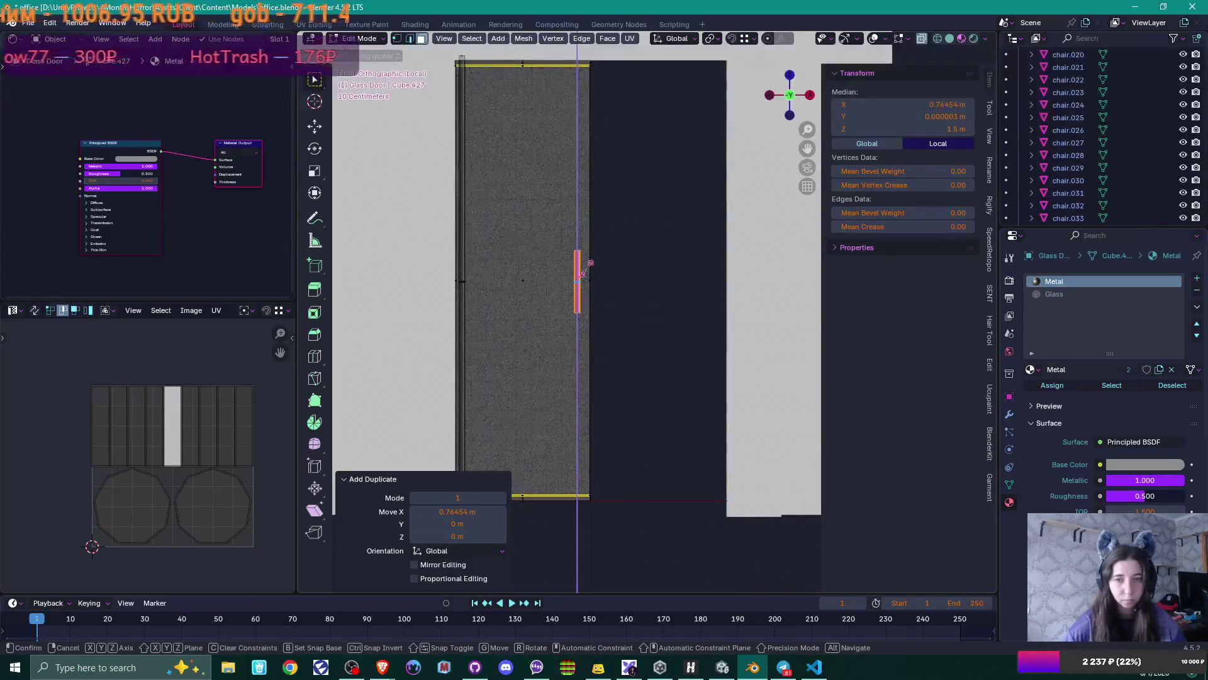
click(588, 266)
- Offset the handle off the door surface along Y
mouse_move(631, 273)
middle_down()
mouse_move(596, 297)
mouse_move(668, 297)
mouse_move(485, 304)
mouse_move(515, 310)
mouse_move(553, 371)
mouse_move(661, 369)
mouse_move(629, 396)
mouse_move(689, 426)
middle_up()
scroll(616, 301, up, 3)
scroll(616, 301, down, 3)
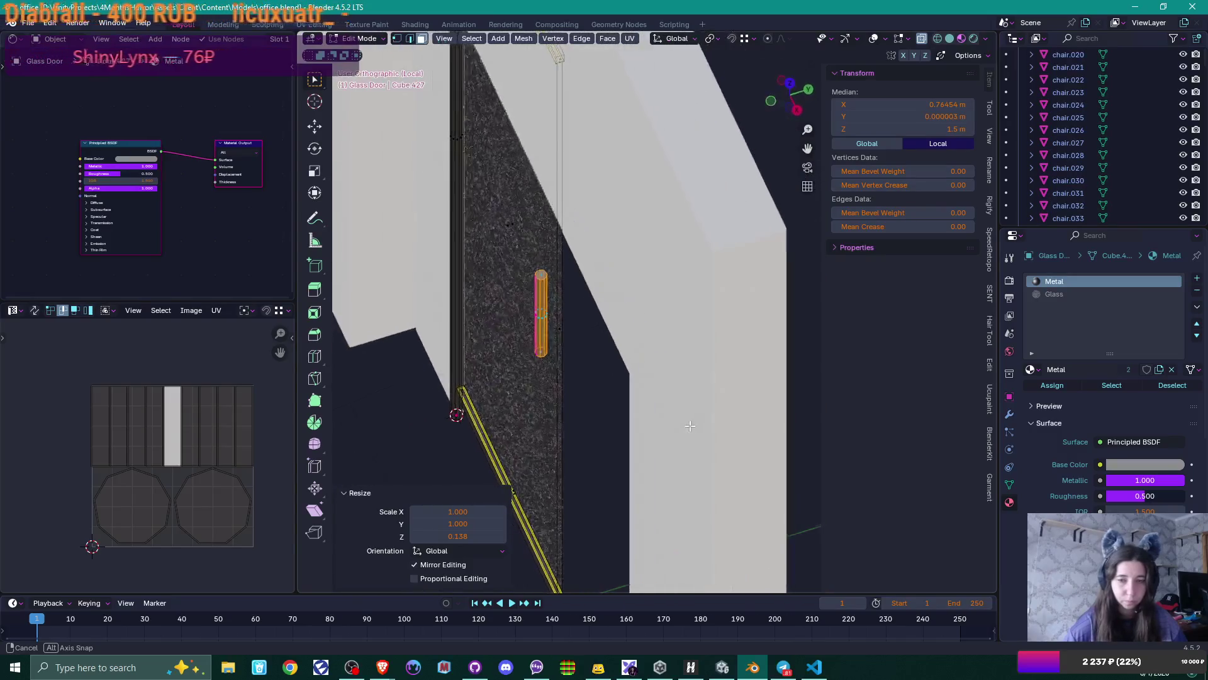
middle_drag(620, 367, 591, 386)
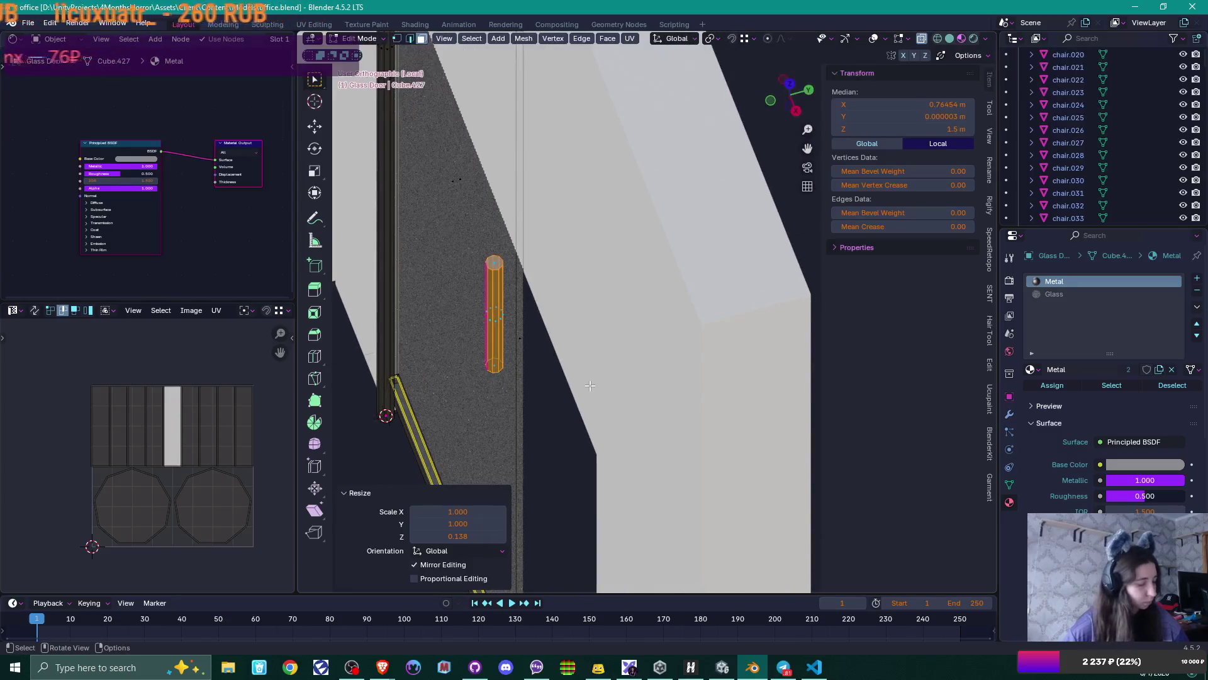
key(g)
key(y)
click(574, 386)
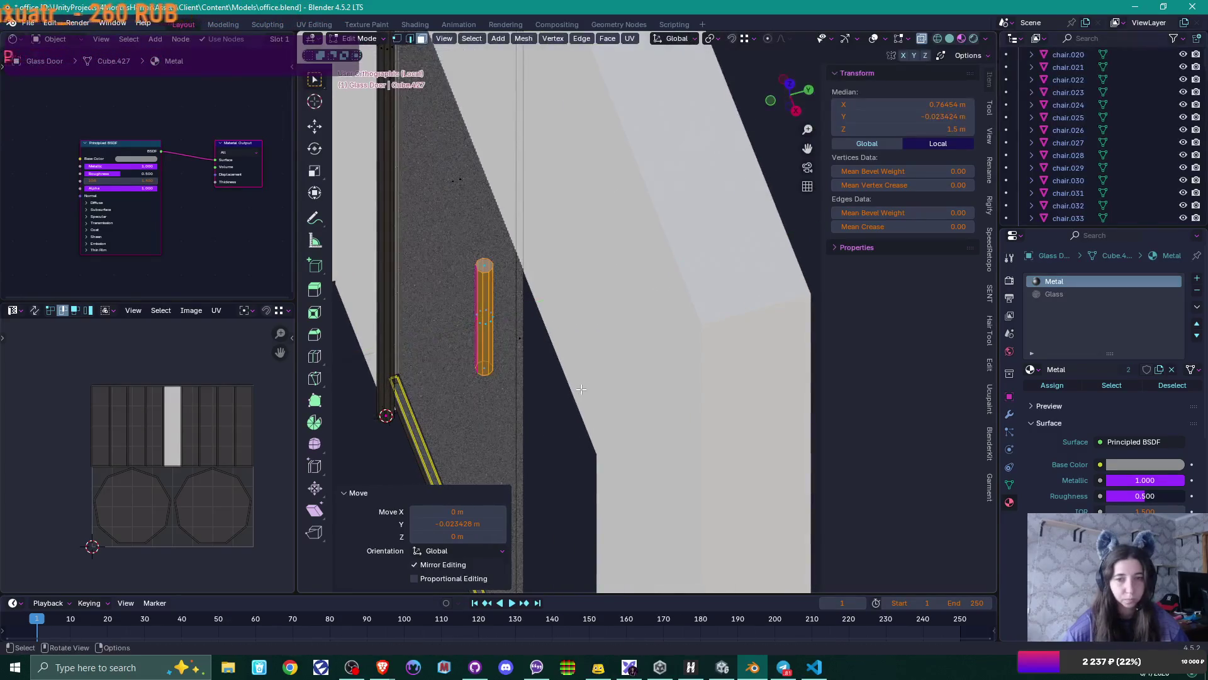
- Duplicate the handle about 0.10 m along Y onto the opposite door face
mouse_move(575, 386)
middle_down()
mouse_move(566, 397)
mouse_move(546, 378)
middle_up()
key(g)
key(y)
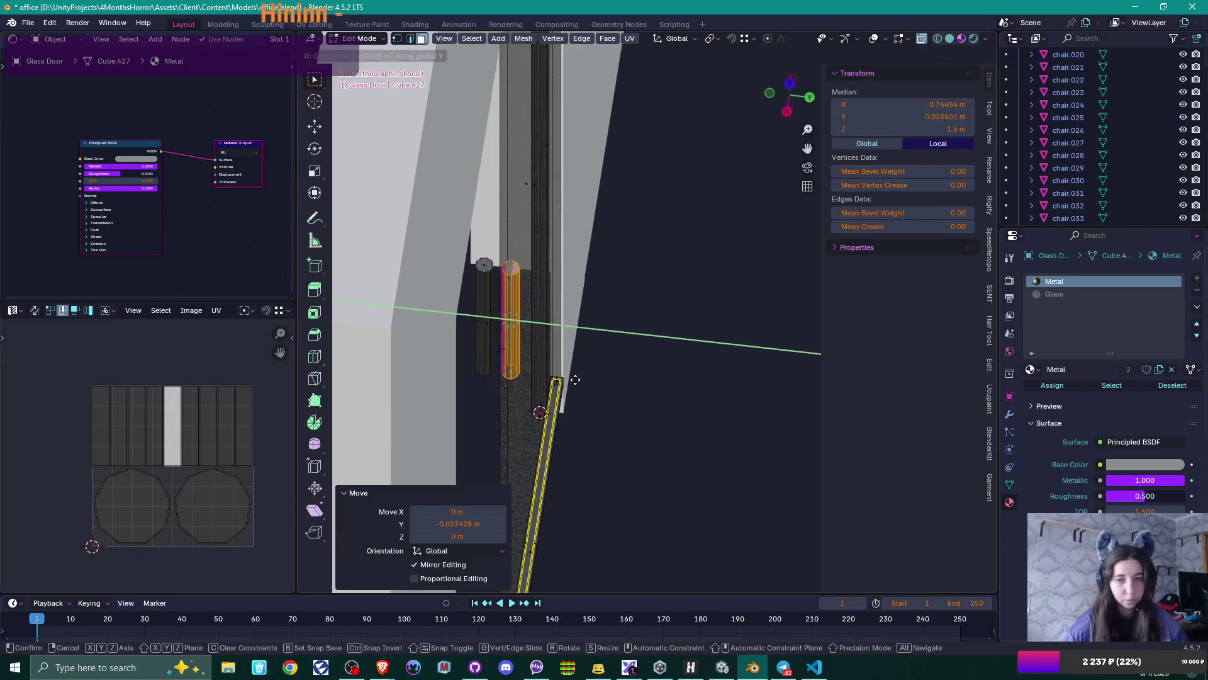
click(594, 379)
mouse_move(595, 380)
middle_down()
mouse_move(606, 329)
mouse_move(590, 329)
mouse_move(607, 336)
middle_up()
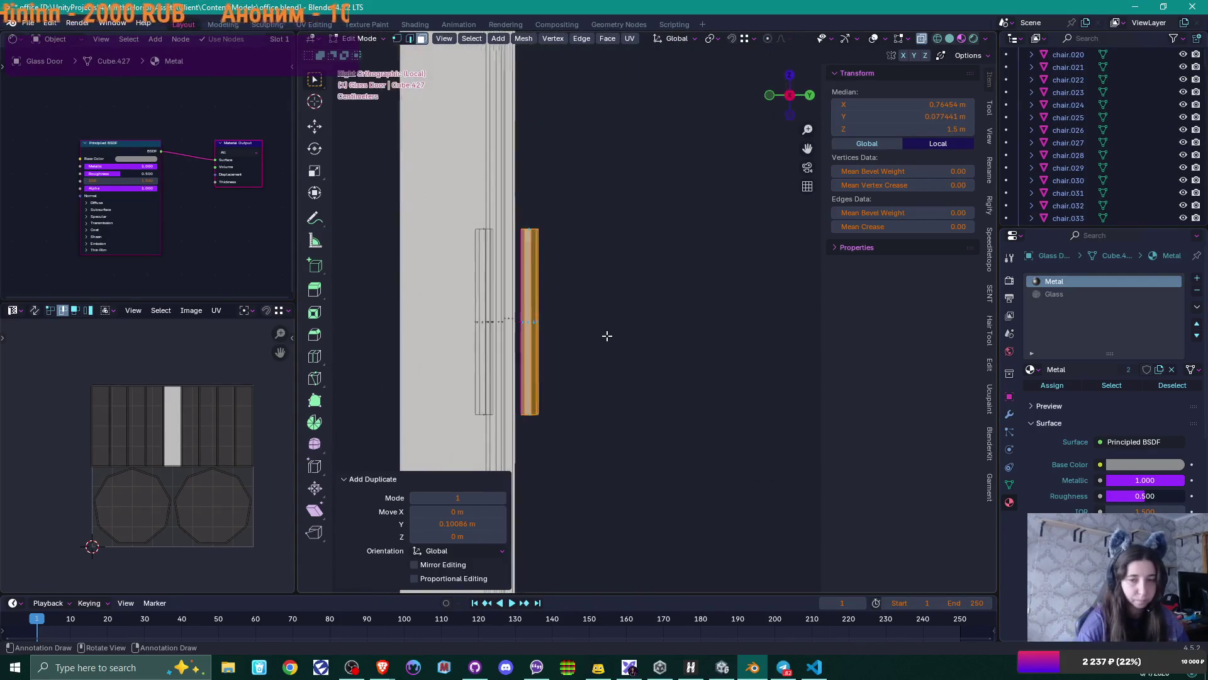
key(KP_3)
ctrl+scroll(606, 336, up, 2)
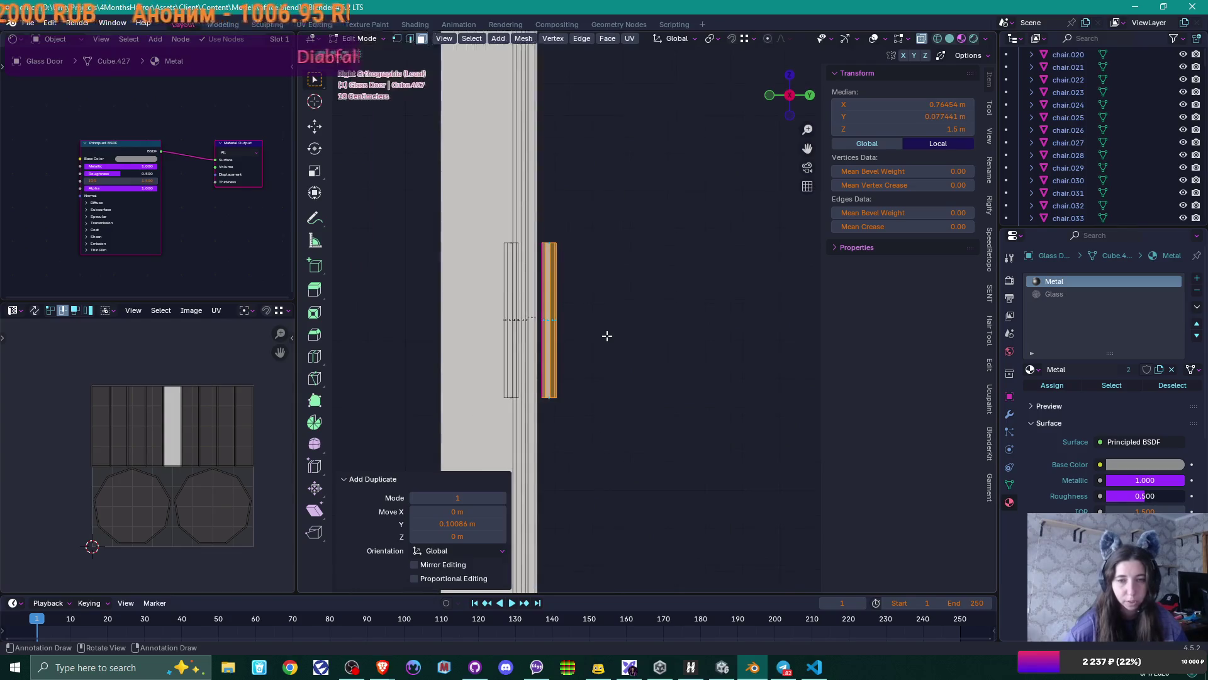
- Leave Edit Mode and check the isolated door edge-on from the right
key(Tab)
scroll(622, 277, down, 2)
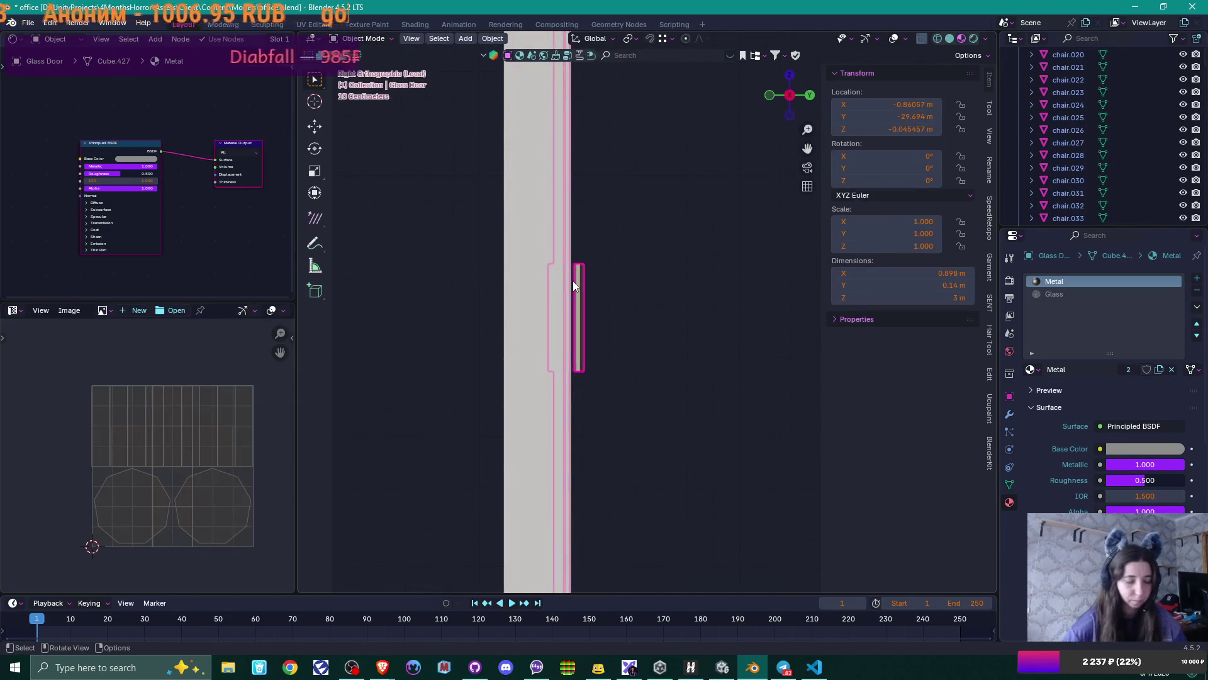
key(KP_Divide)
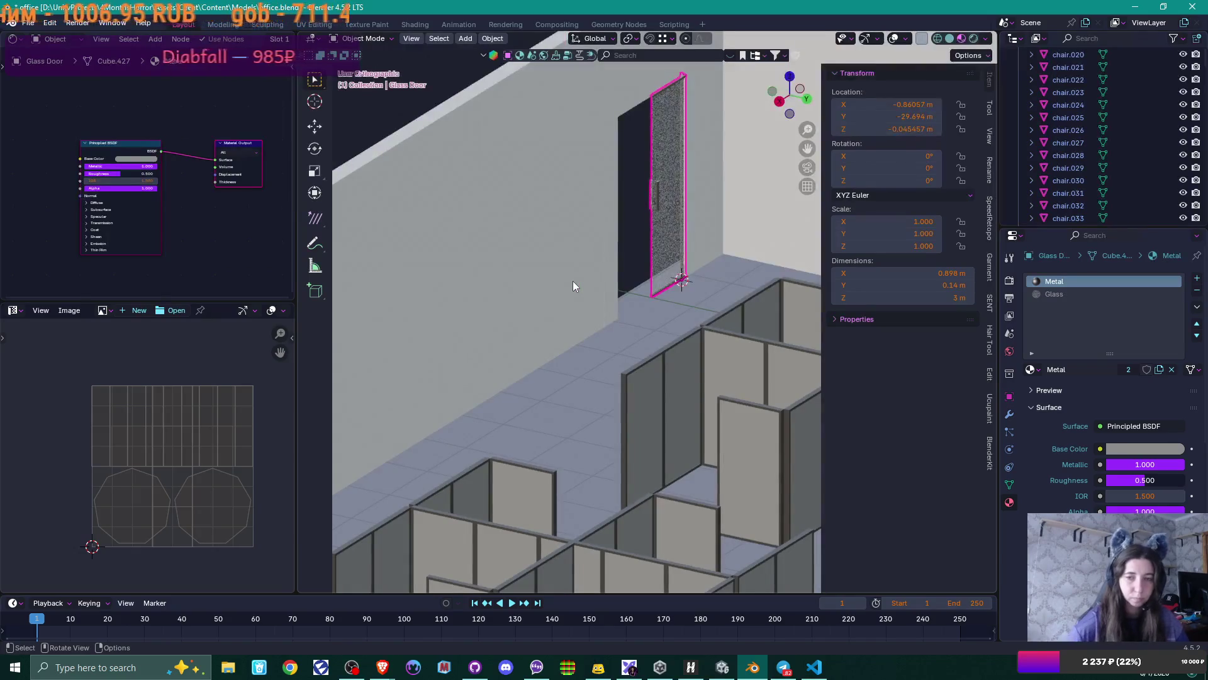
key(KP_Divide)
key(KP_3)
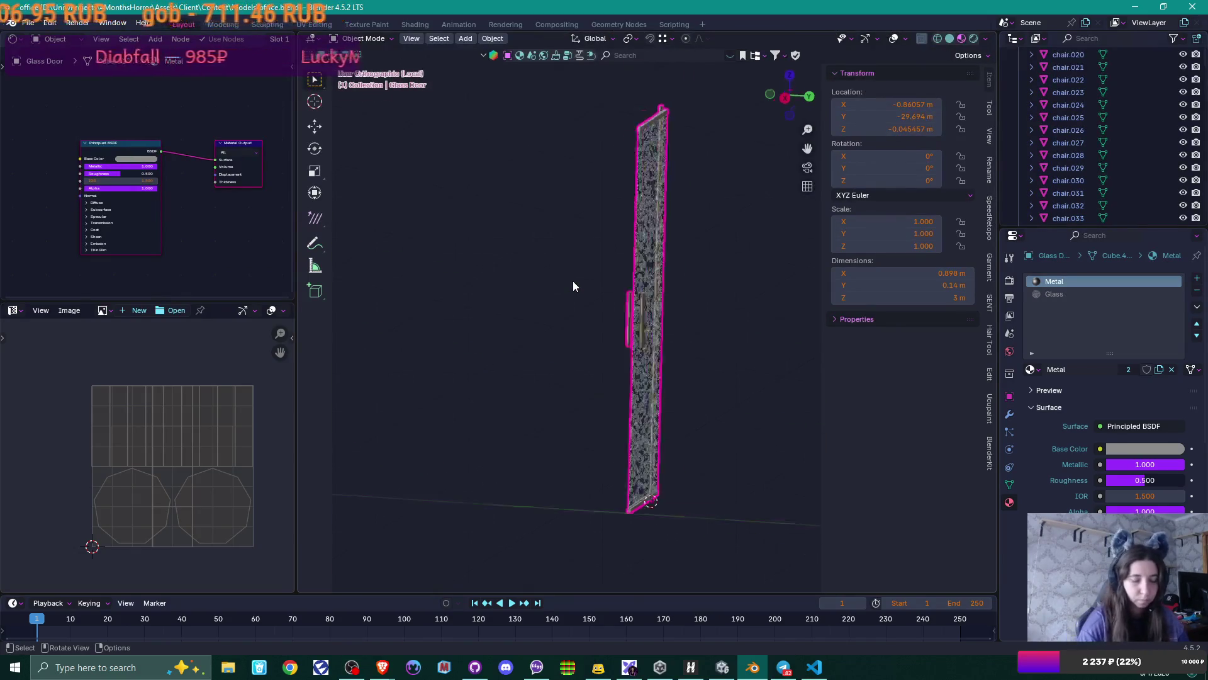
scroll(724, 310, up, 8)
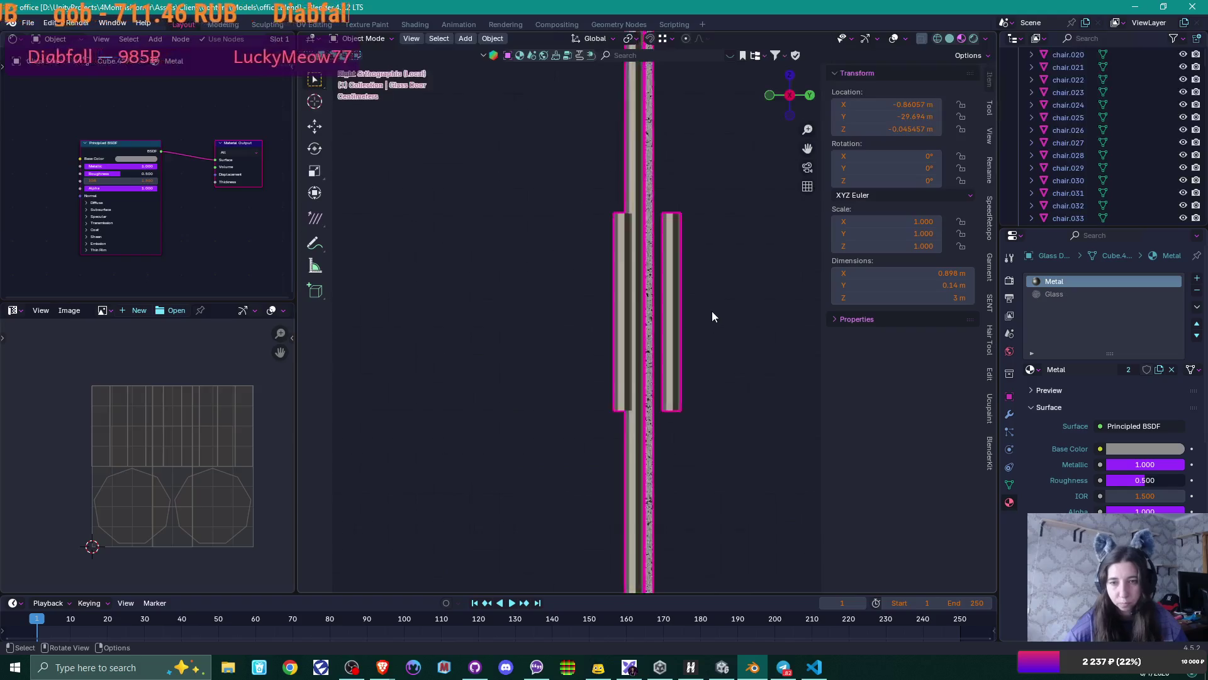
- In Edit Mode, shift the door's handle piece sideways along Y
key(Tab)
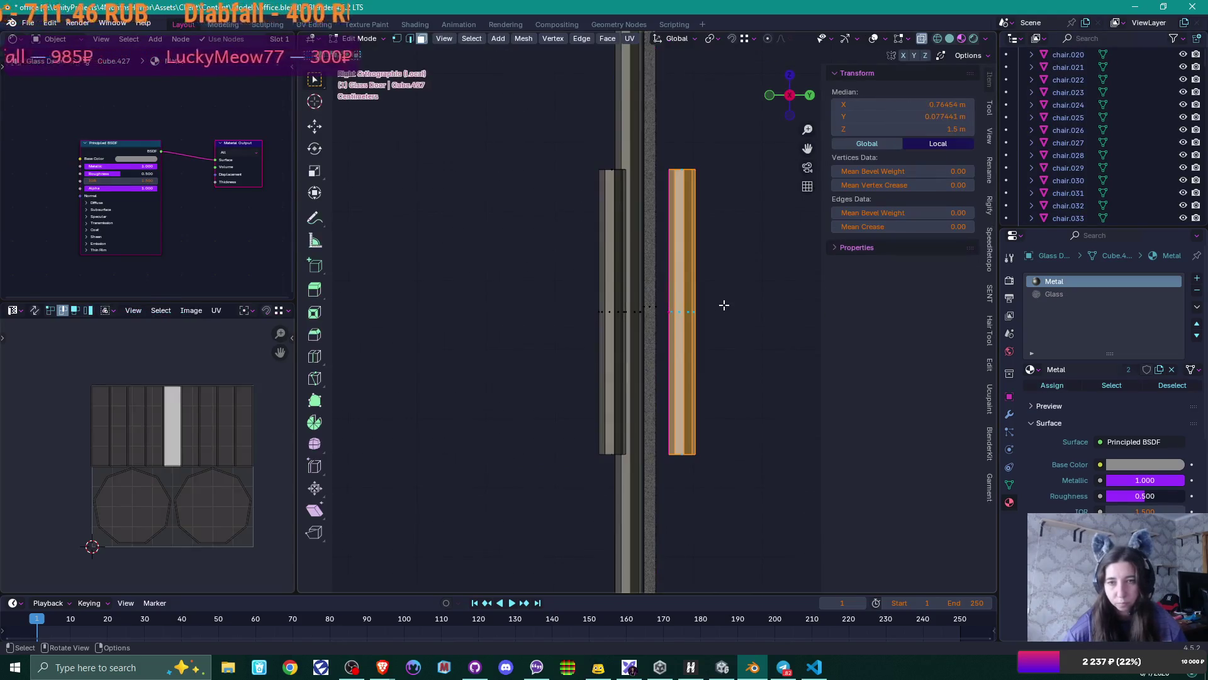
scroll(682, 280, up, 4)
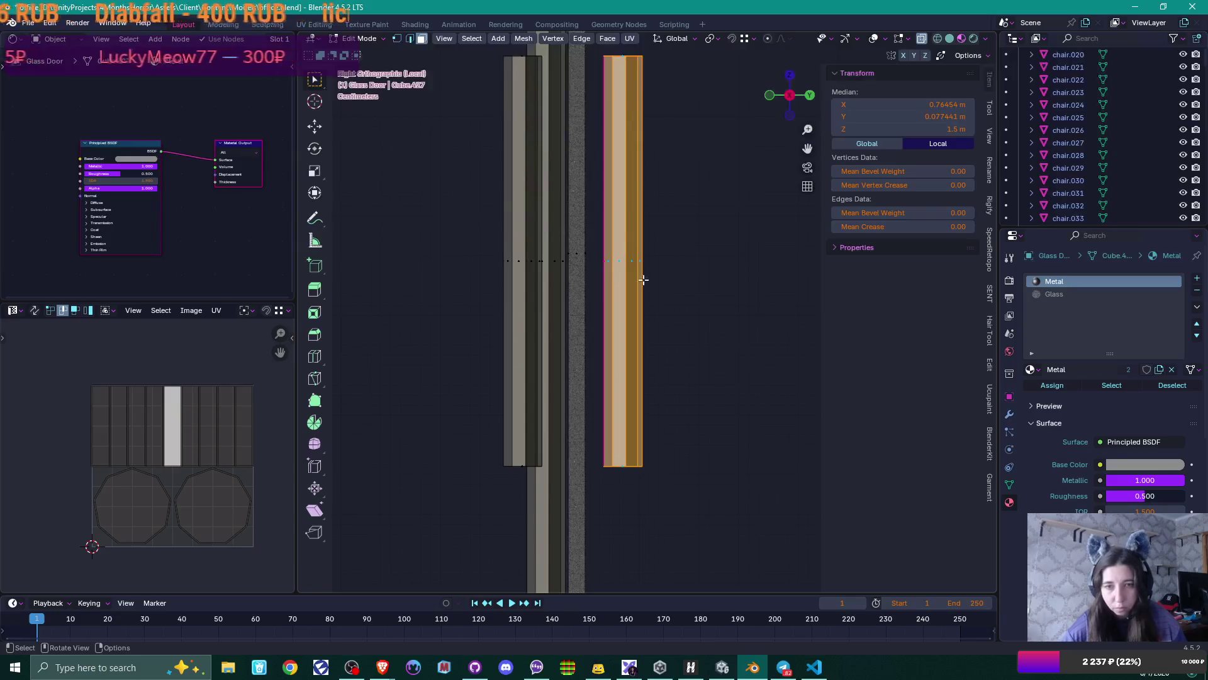
key(g)
key(y)
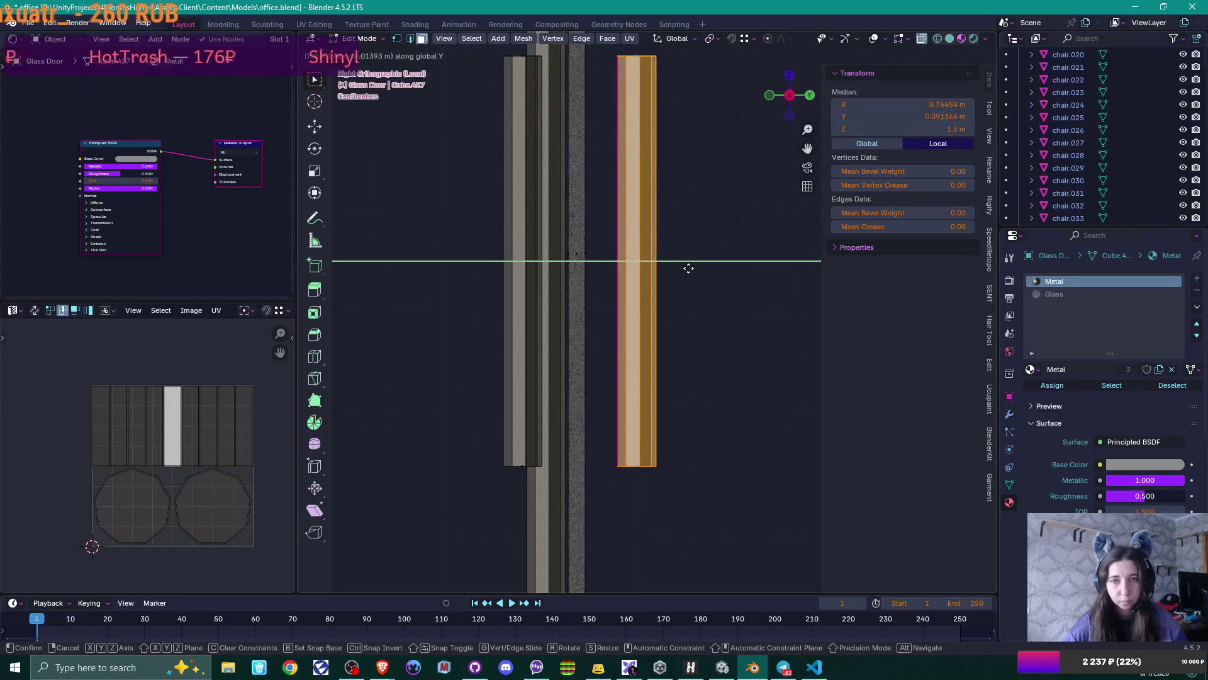
click(691, 269)
- Duplicate a handle piece, rotate it 90° and shorten it along Y to 0.359 as a crossbar
key(shift+d)
click(635, 287)
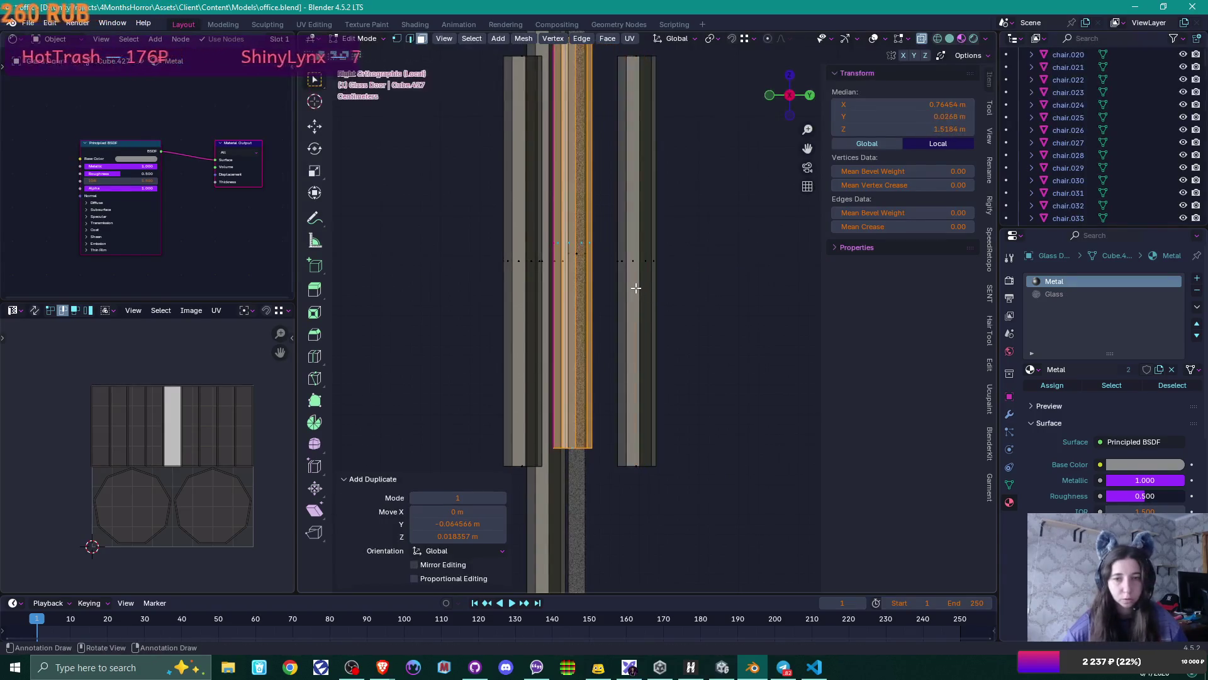
text(r90)
key(Return)
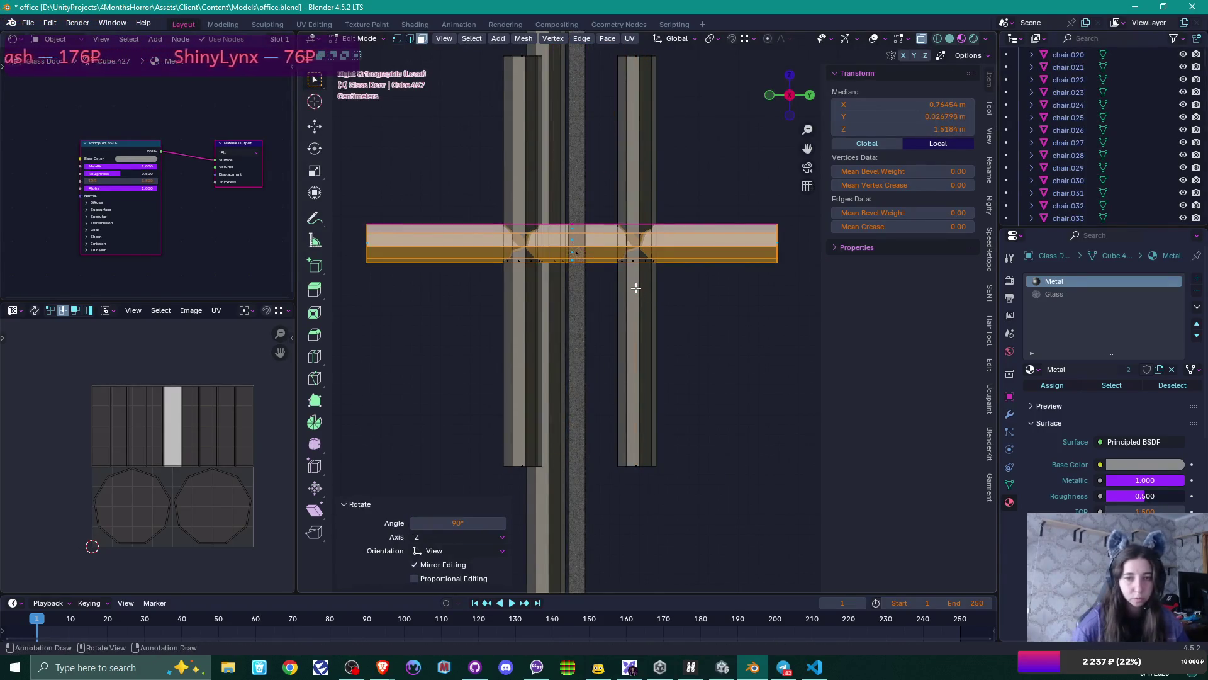
key(s)
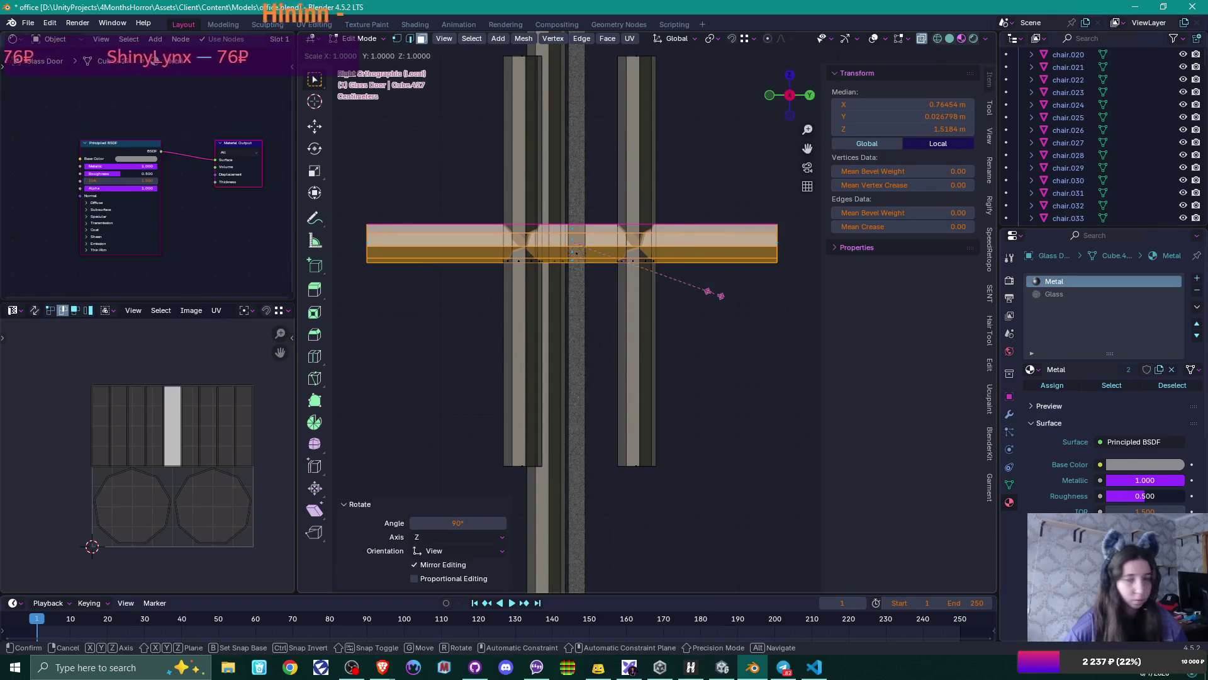
key(y)
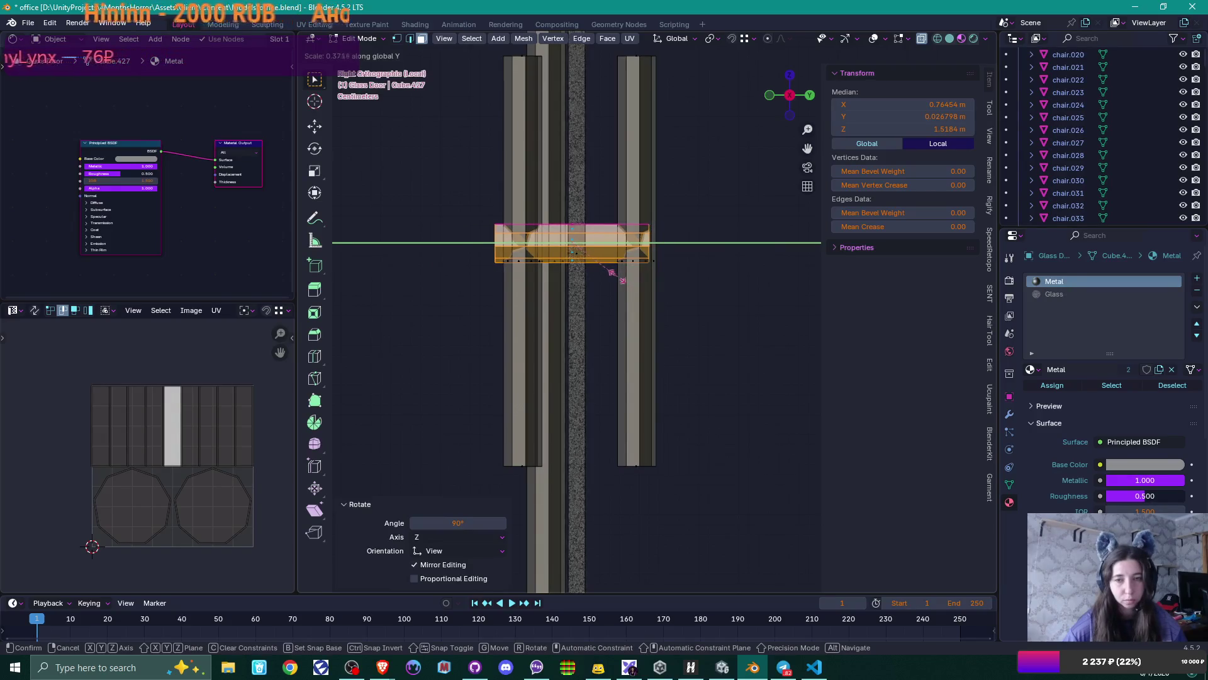
click(621, 279)
- Move the crossbar up near the handles' top and scale it down to 0.796
key(g)
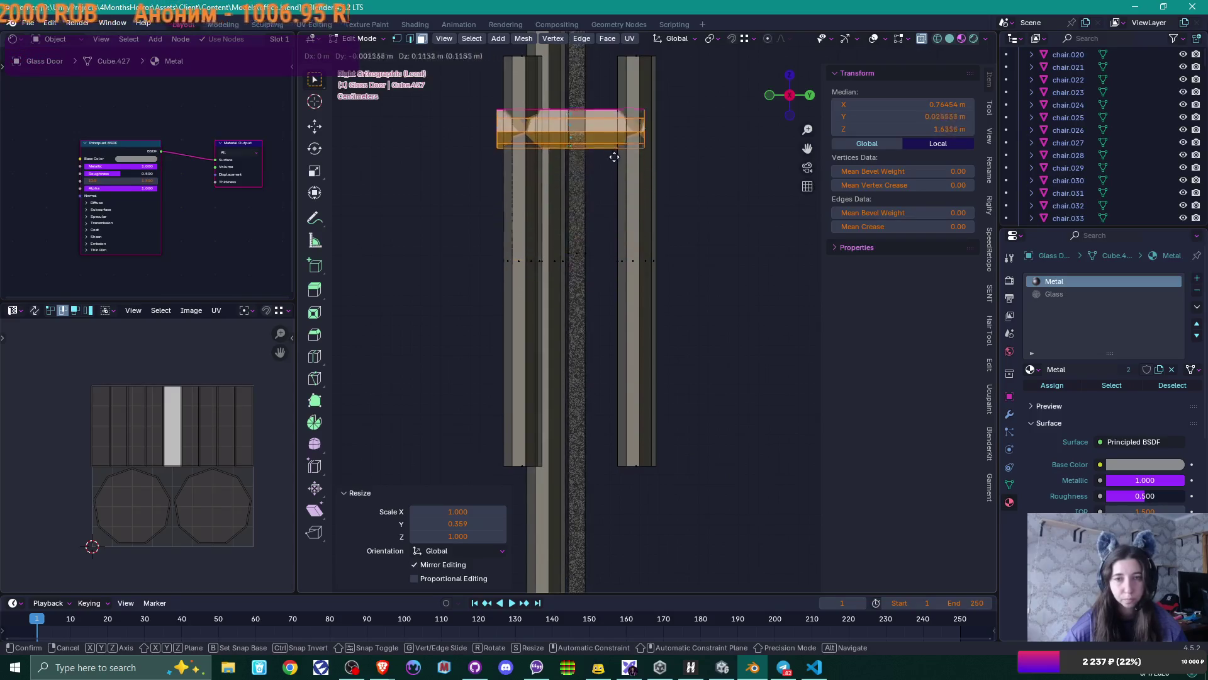
click(623, 154)
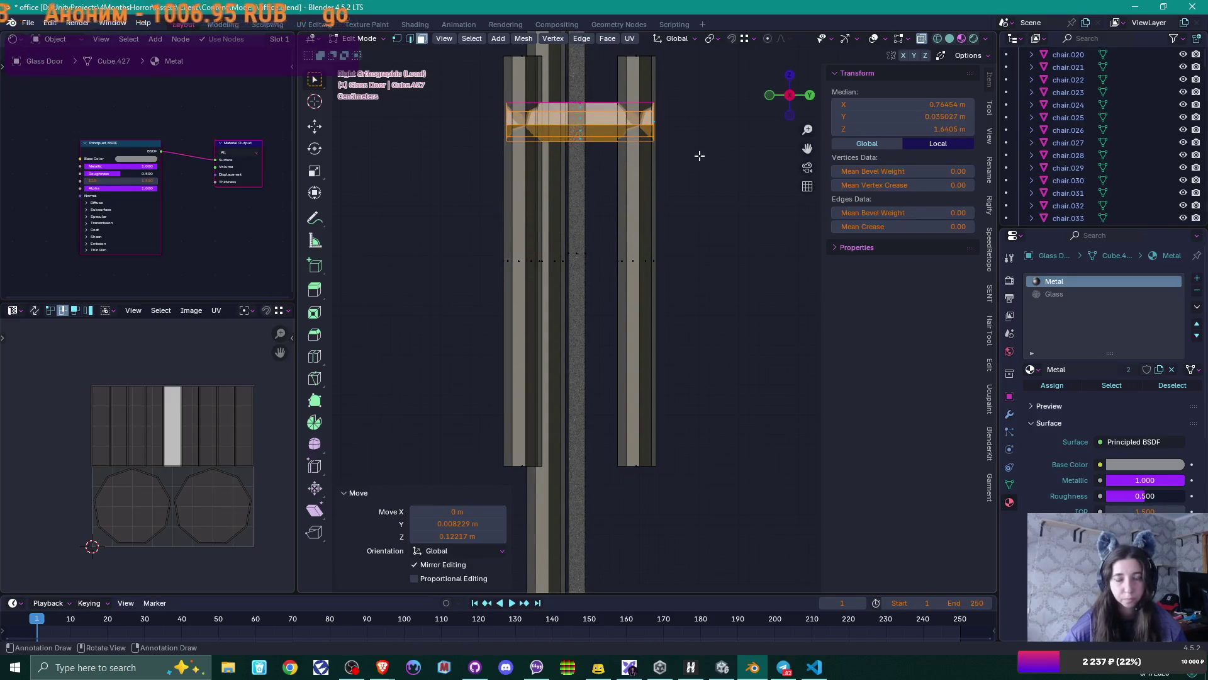
shift+middle_drag(696, 153, 691, 275)
key(s)
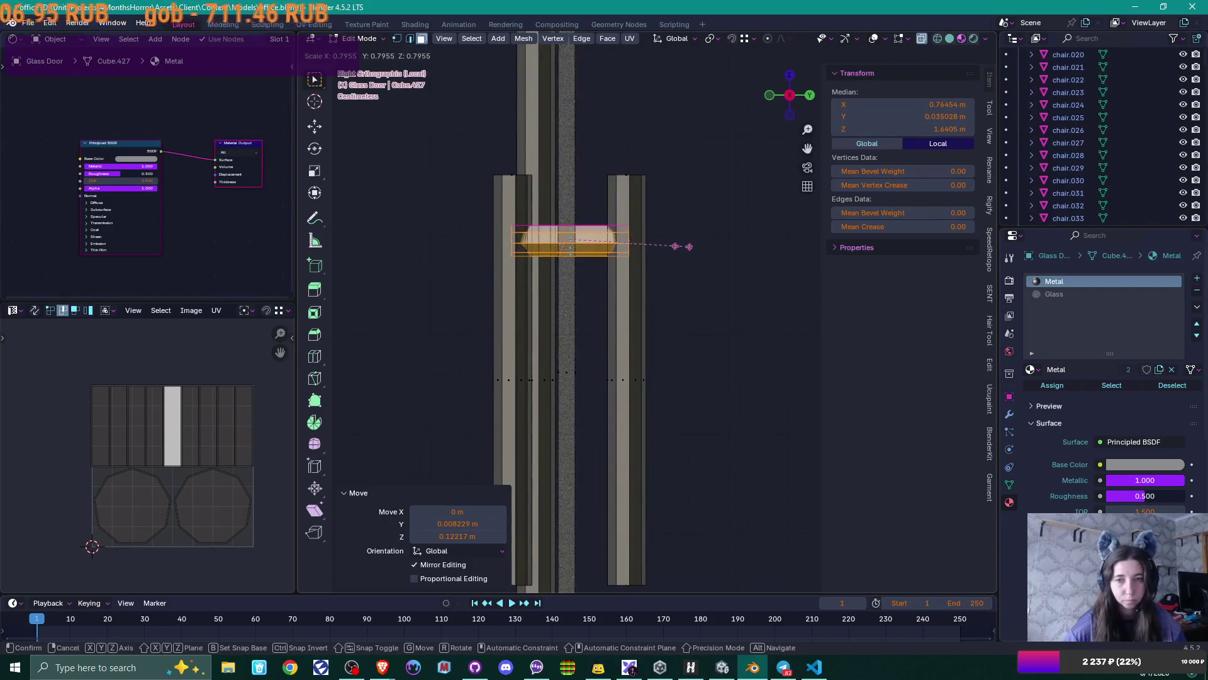
click(689, 246)
- Copy the crossbar about 0.28 m lower along Z and return to Object Mode
mouse_move(687, 248)
middle_down()
mouse_move(593, 292)
mouse_move(523, 304)
mouse_move(545, 312)
mouse_move(640, 267)
middle_up()
scroll(641, 268, down, 1)
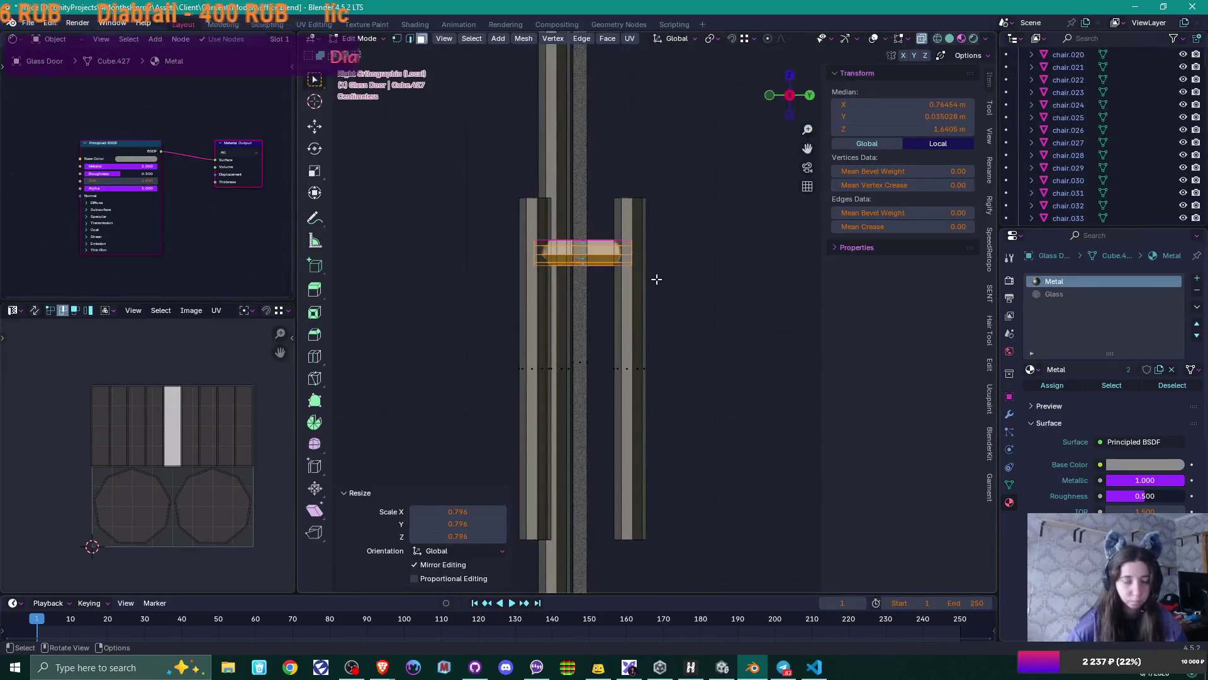
key(g)
key(z)
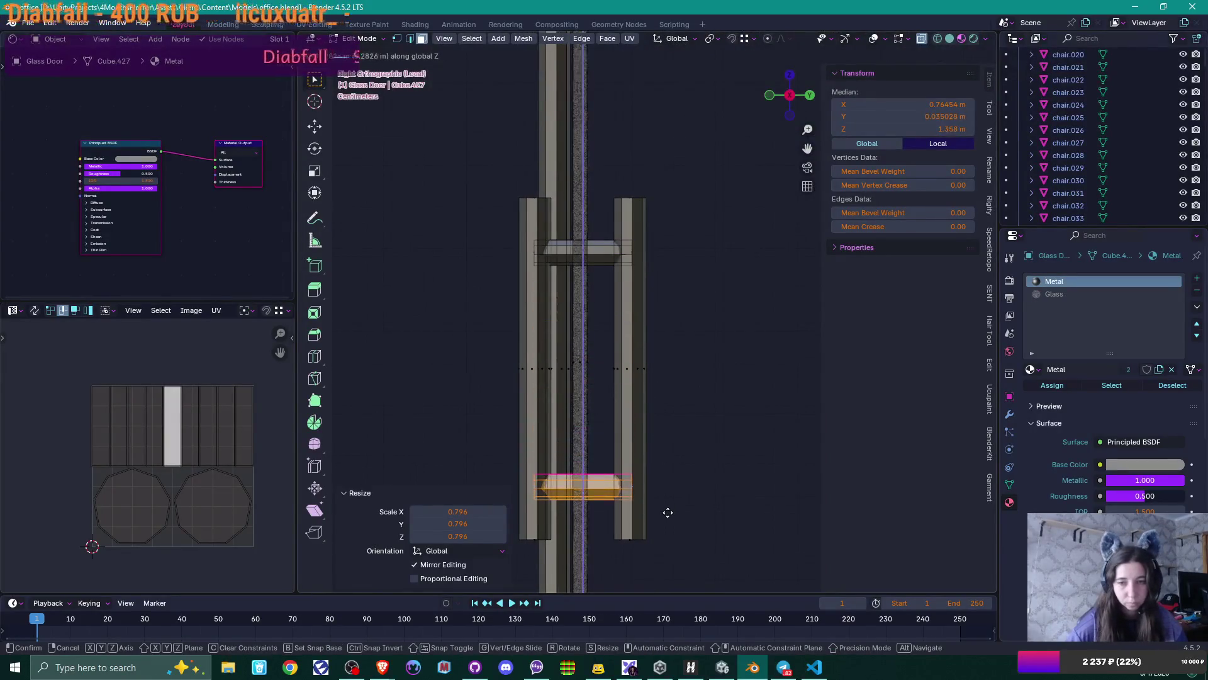
click(667, 509)
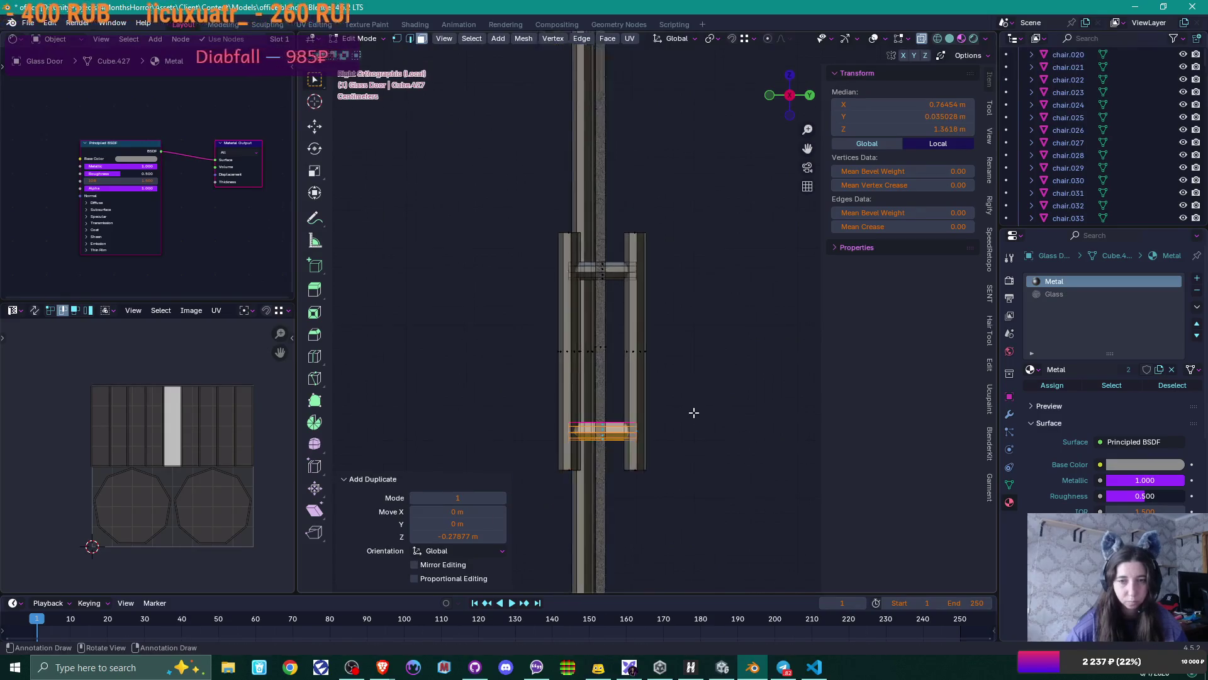
key(Tab)
mouse_move(735, 390)
middle_down()
mouse_move(592, 447)
mouse_move(642, 381)
mouse_move(690, 417)
mouse_move(741, 383)
middle_up()
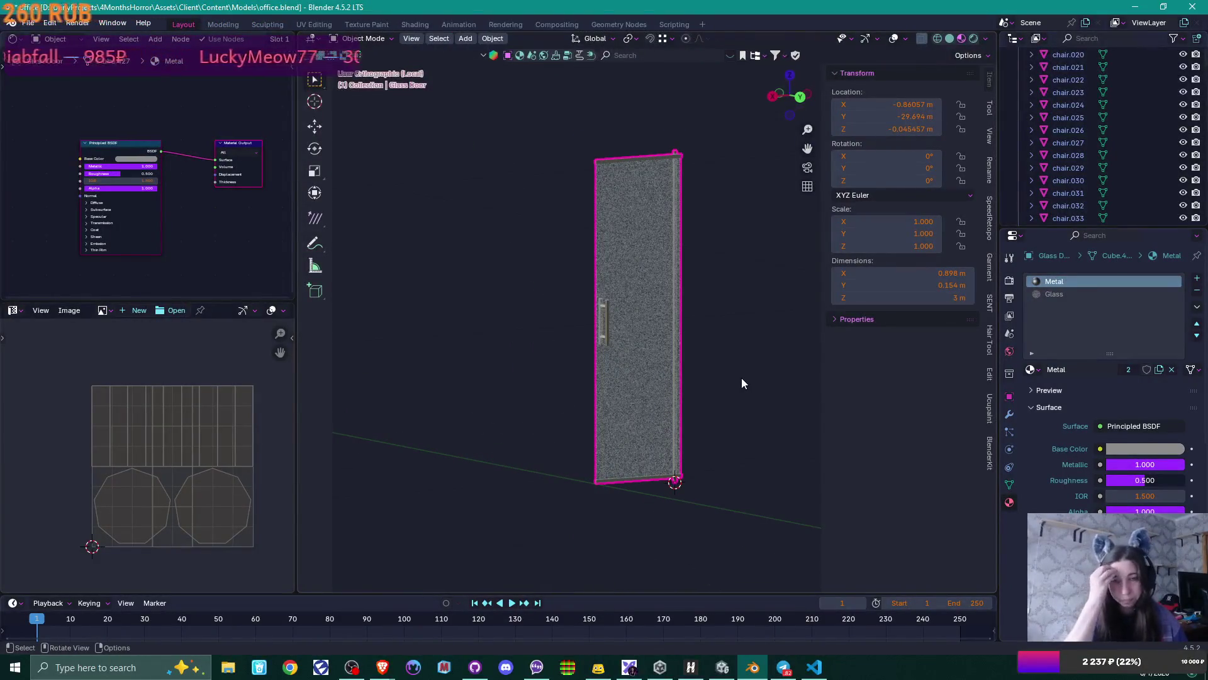
- Show the whole office and duplicate the glass door along the X axis
key(KP_Divide)
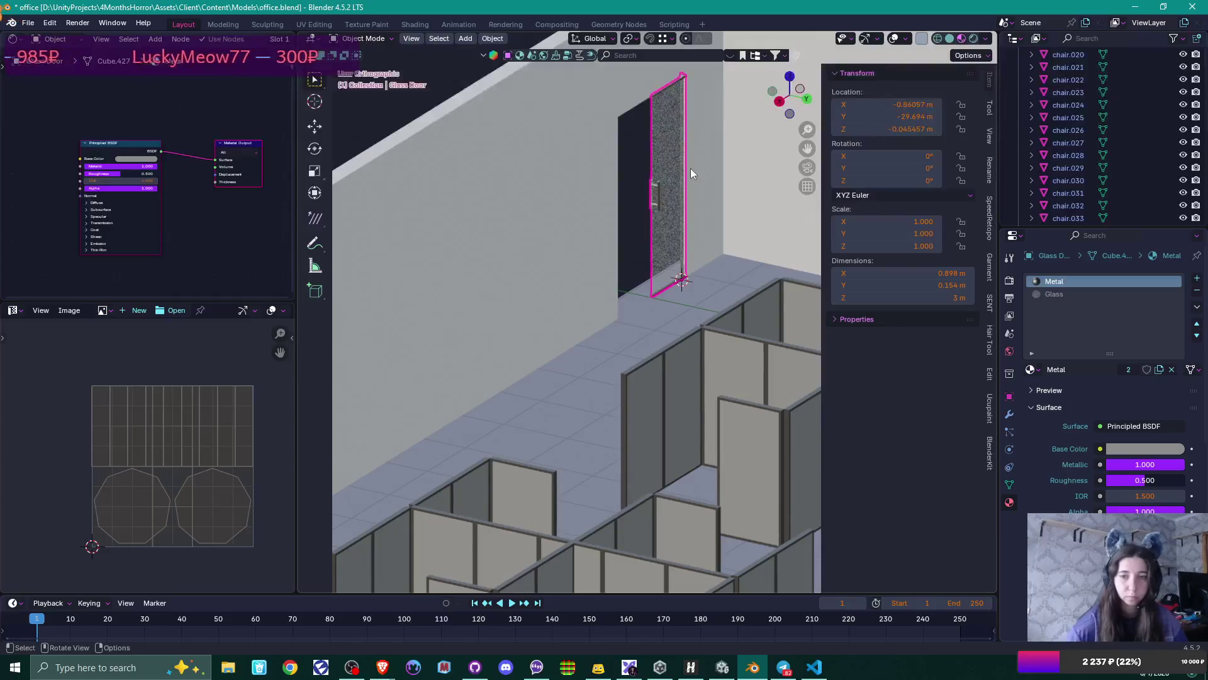
mouse_move(690, 168)
shift+middle_down()
mouse_move(621, 375)
mouse_move(580, 381)
shift+middle_up()
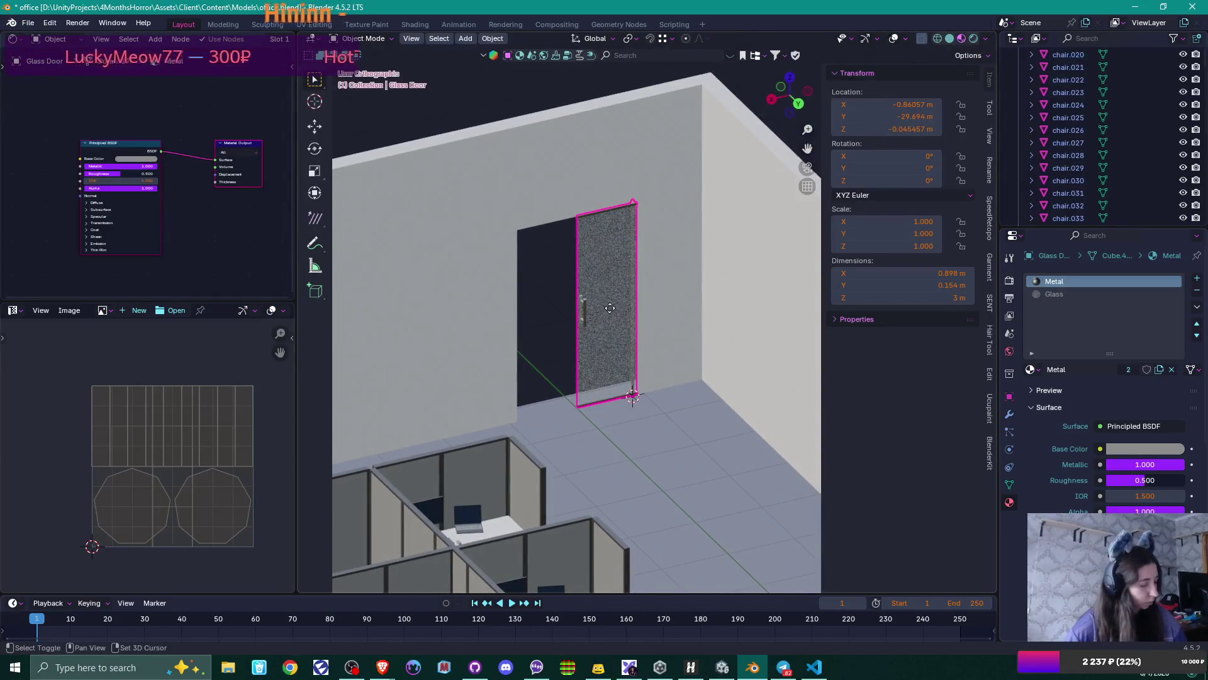
key(shift+d)
key(x)
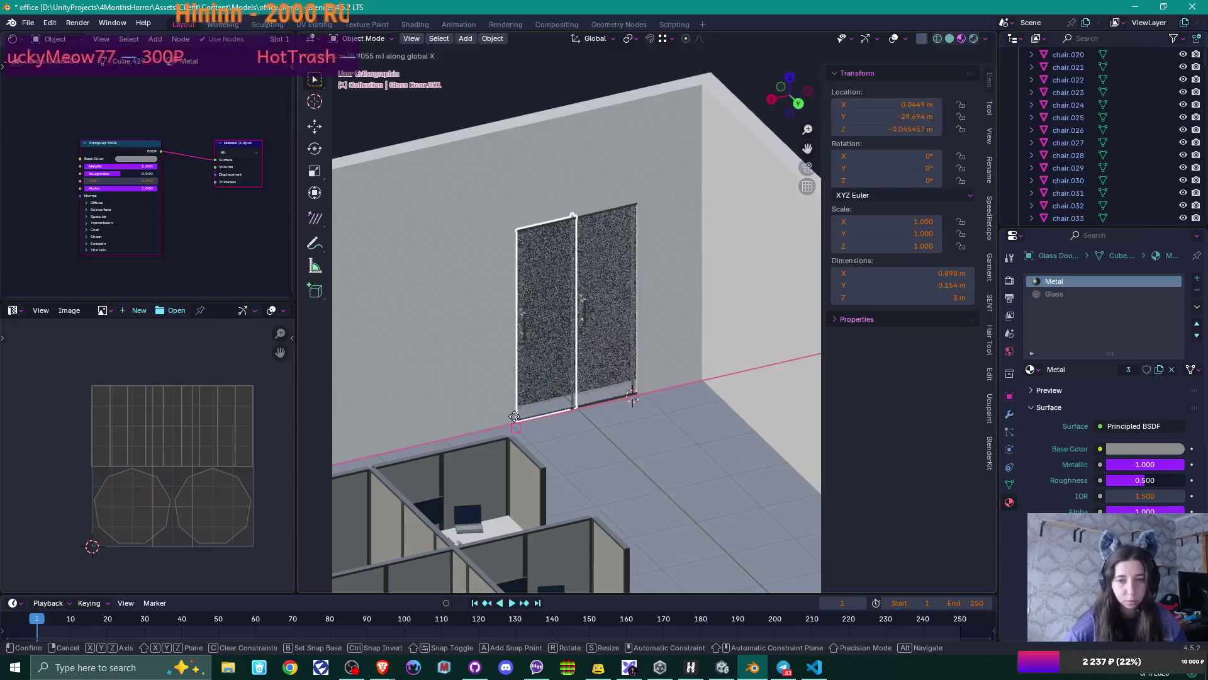
click(521, 418)
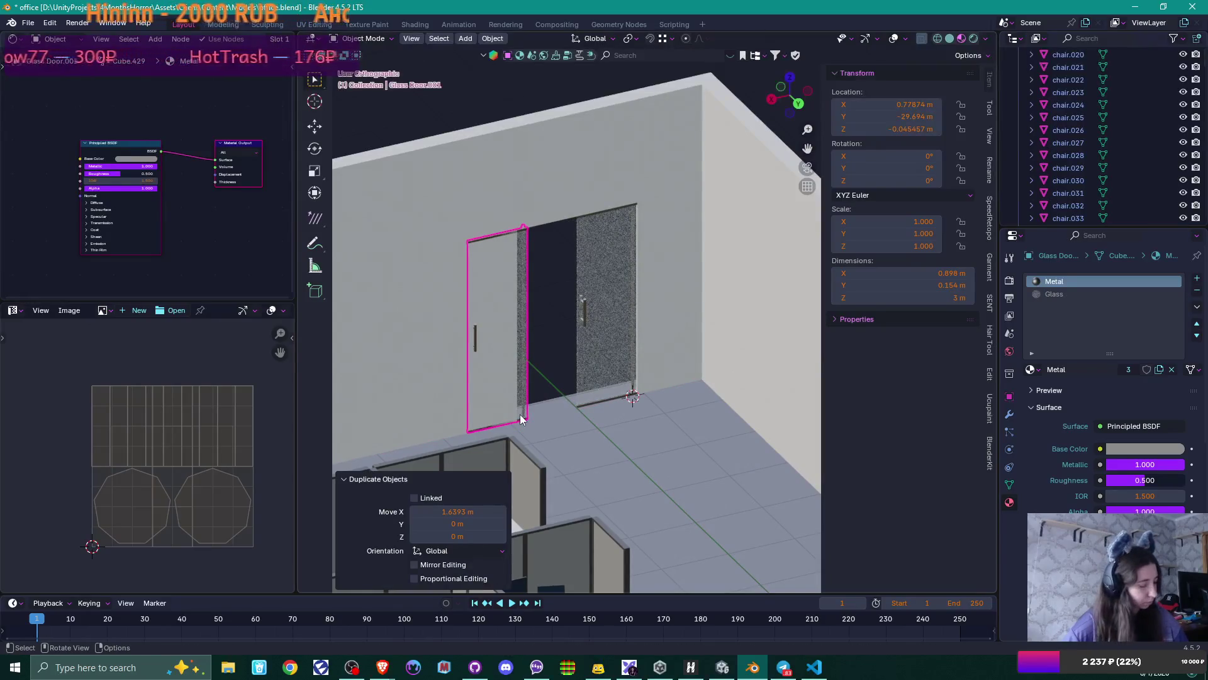
key(g)
key(x)
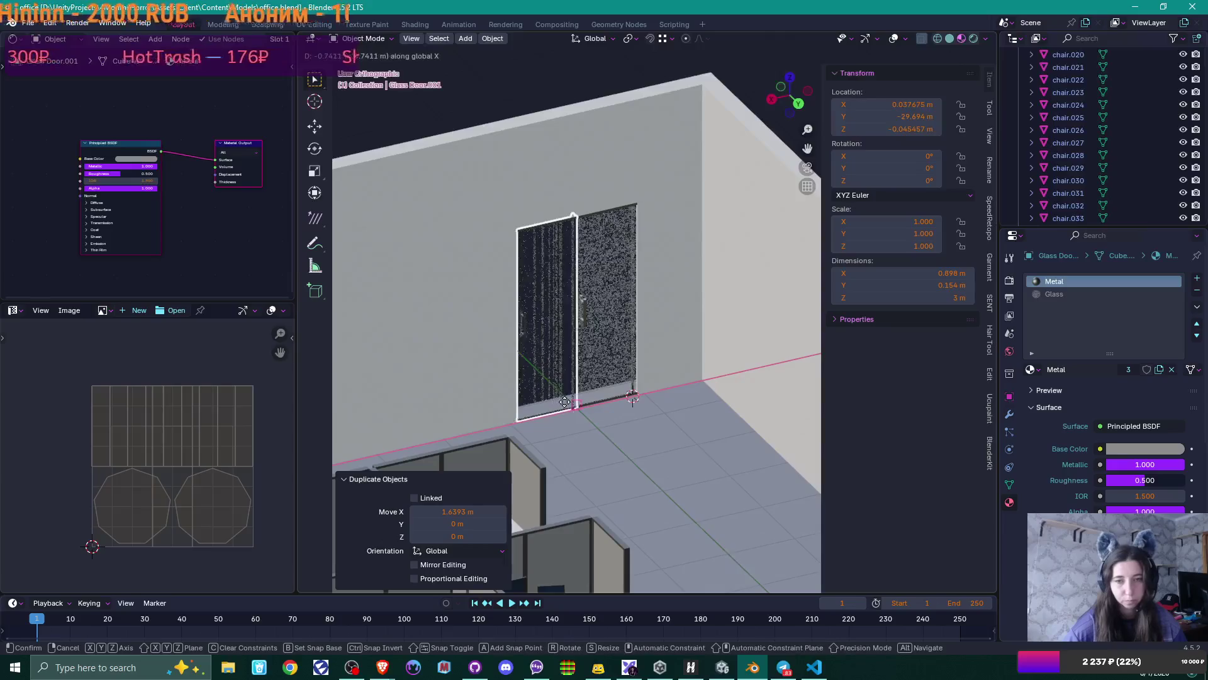
click(608, 389)
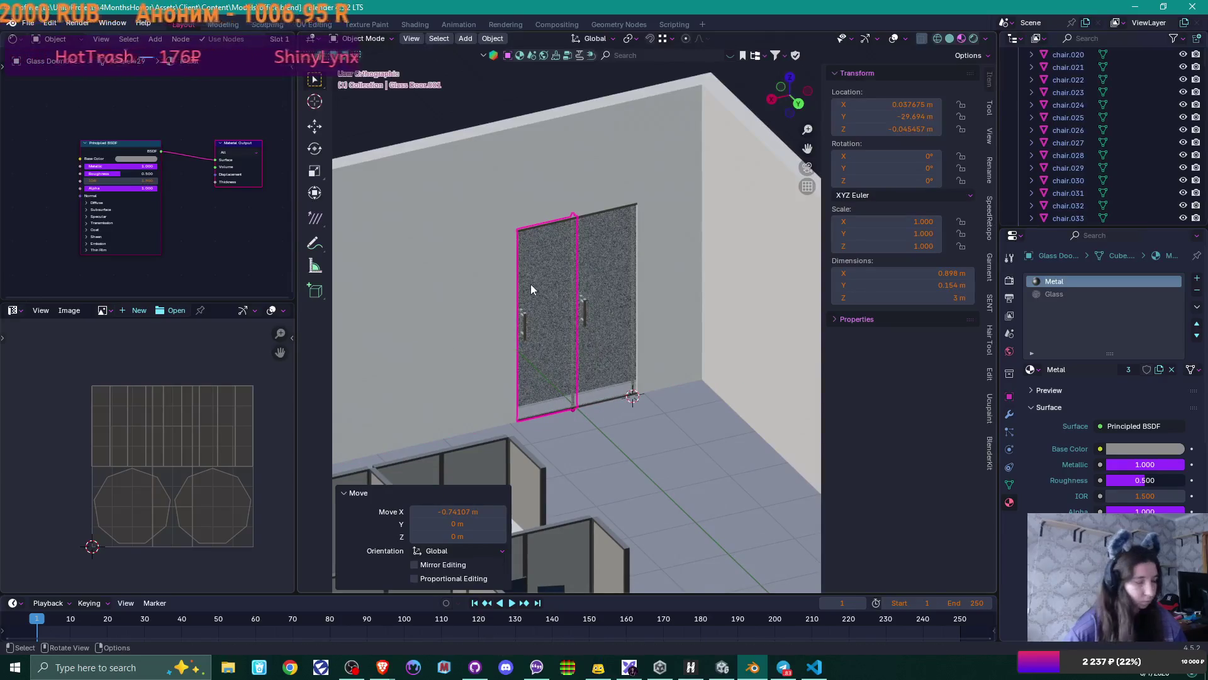
- Mirror the copied door along X and set it beside the original door
right_click(549, 299)
mouse_move(546, 300)
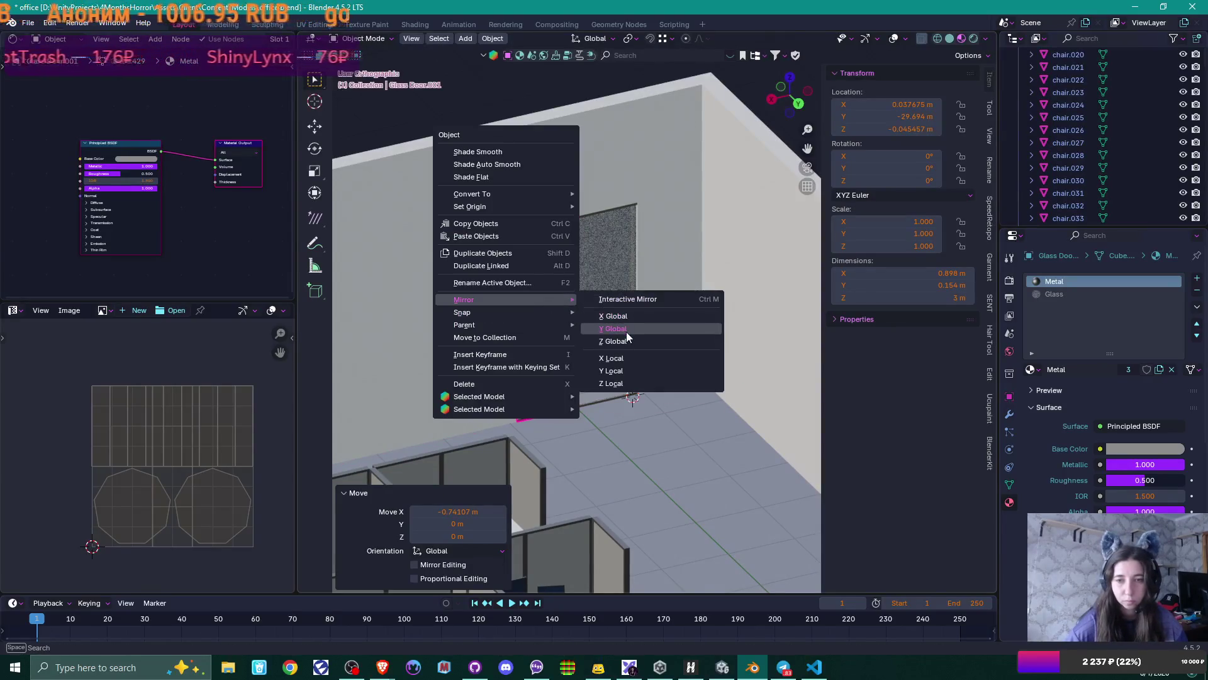
click(629, 360)
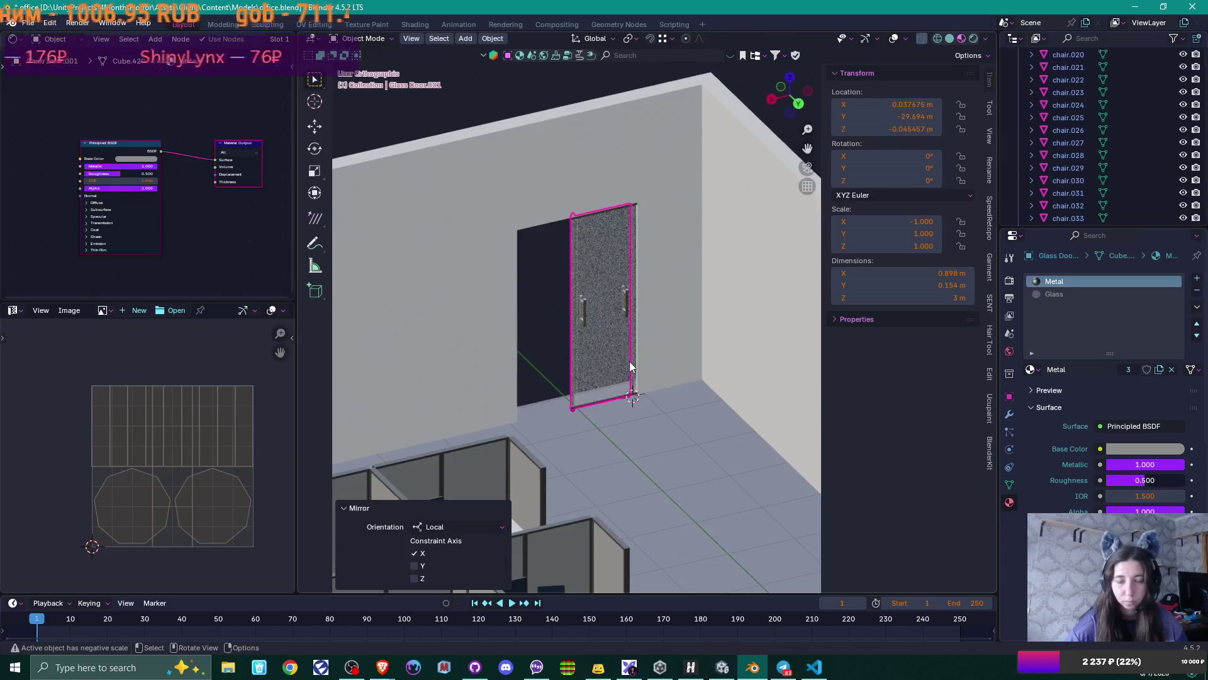
key(g)
key(x)
click(484, 415)
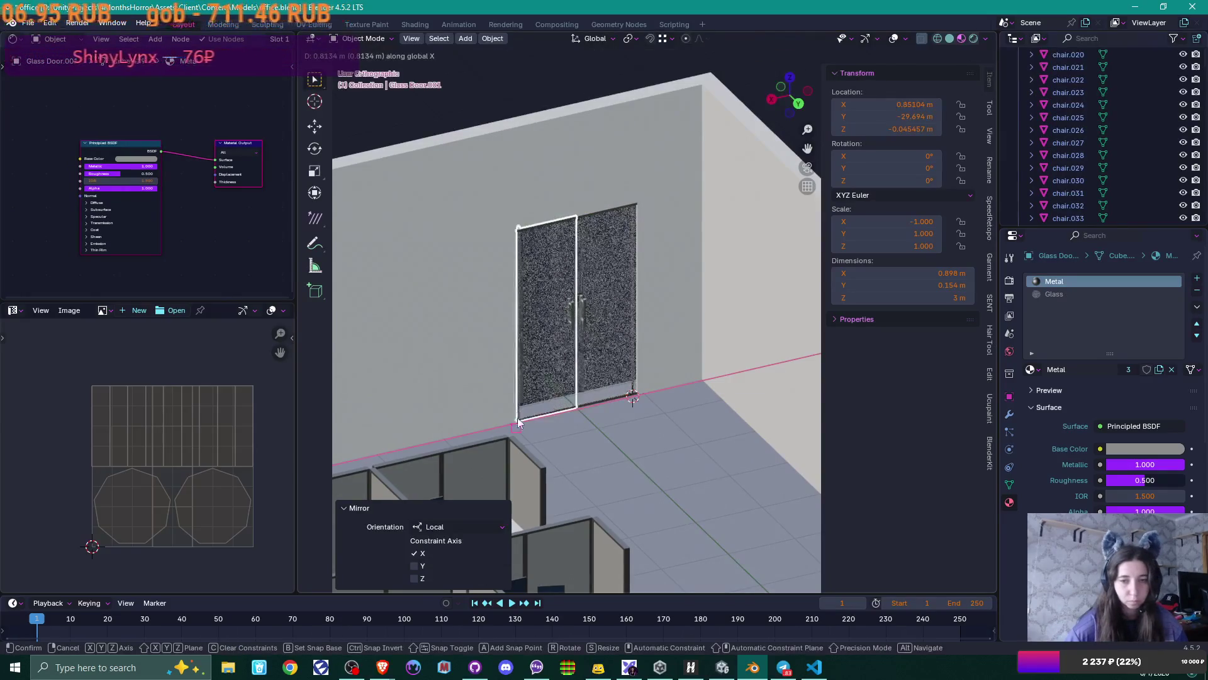
- Apply the mirrored door's scale and recalculate its normals to face outside
mouse_move(484, 416)
middle_down()
mouse_move(634, 391)
mouse_move(614, 382)
middle_up()
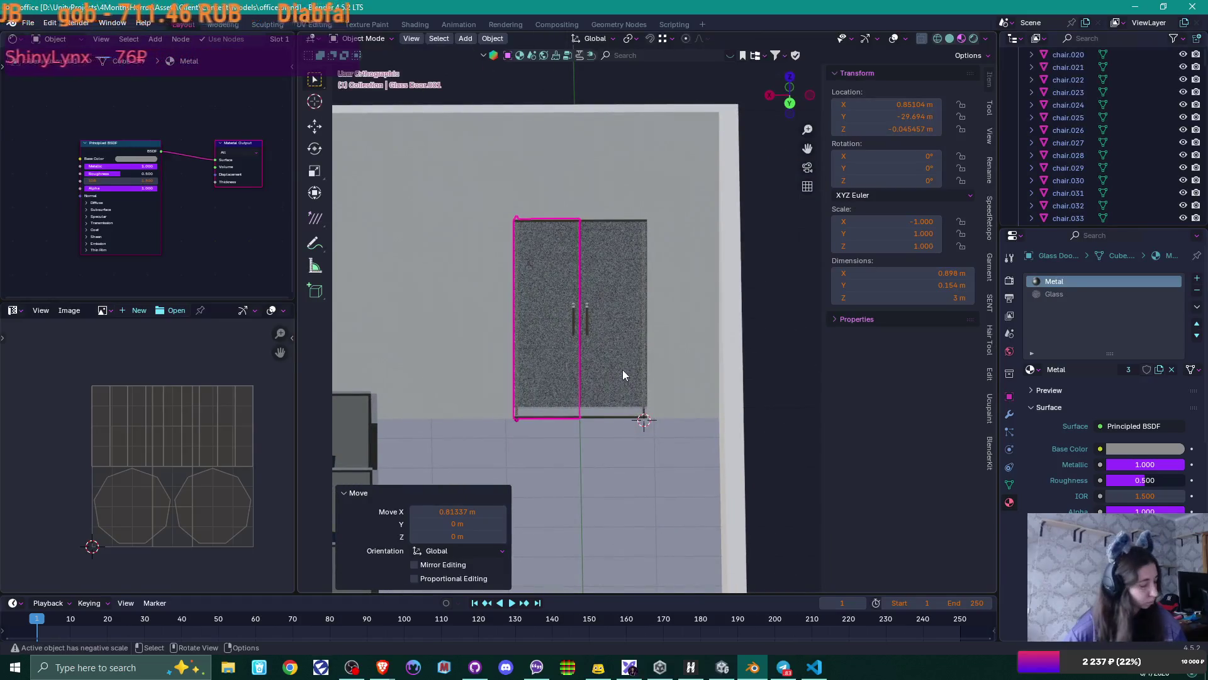
key(ctrl+a)
click(614, 381)
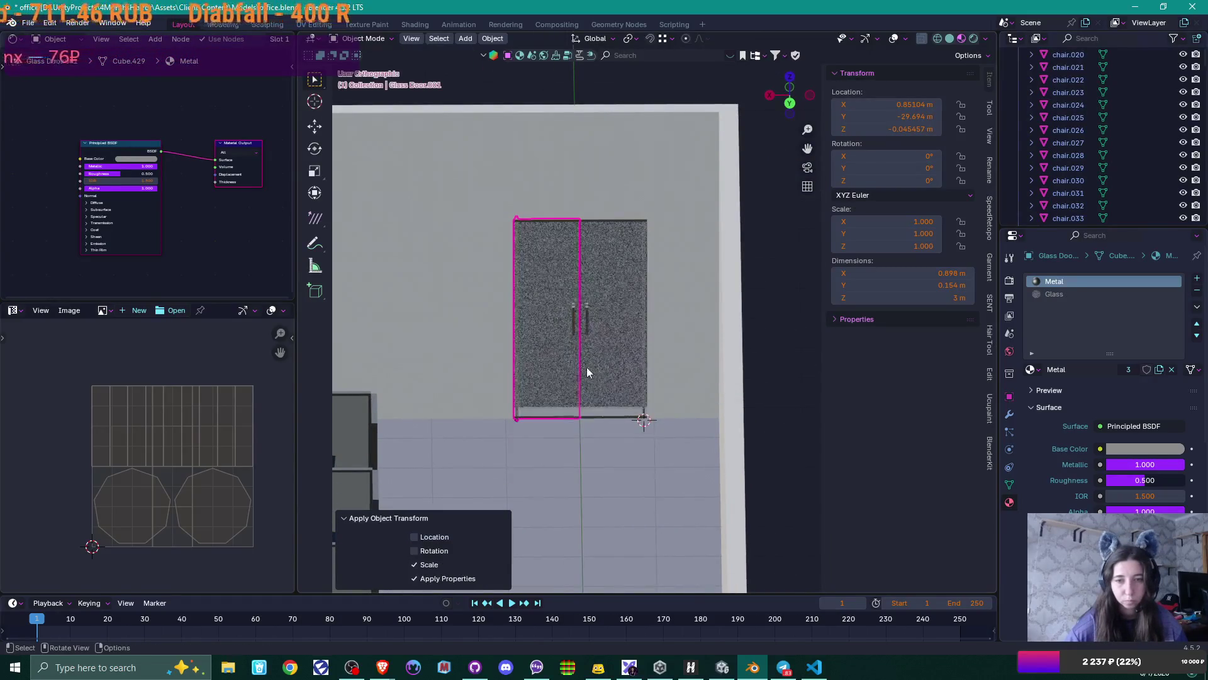
key(Tab)
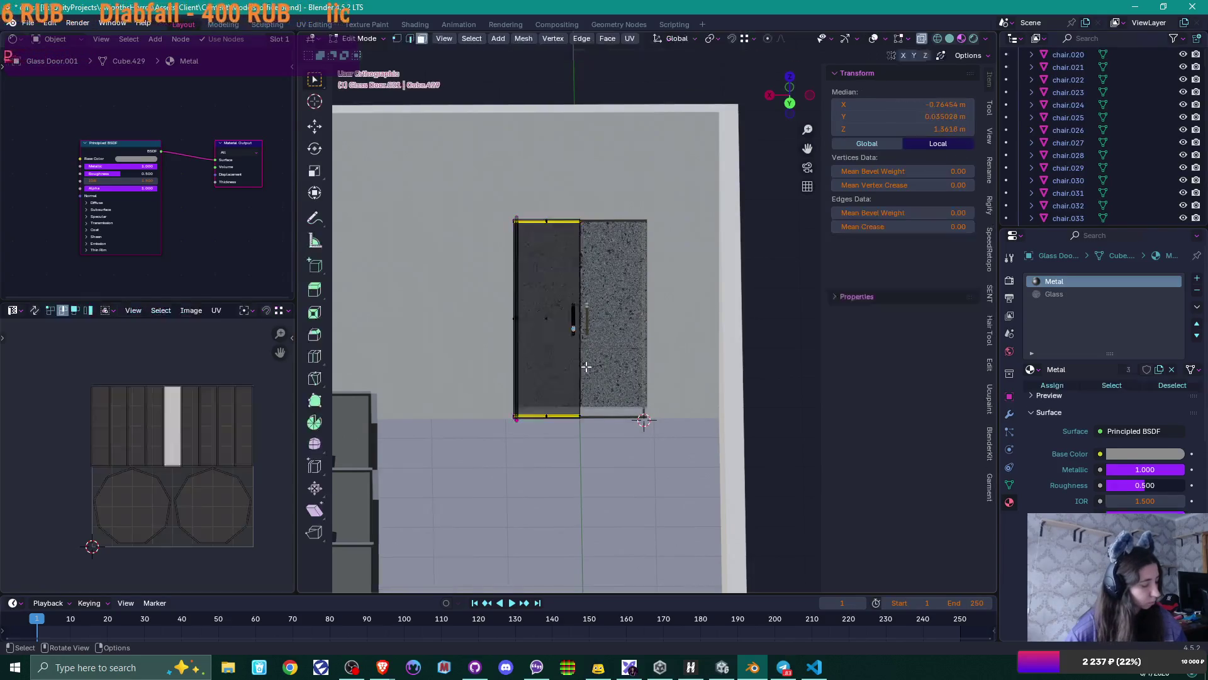
key(a)
right_click(587, 366)
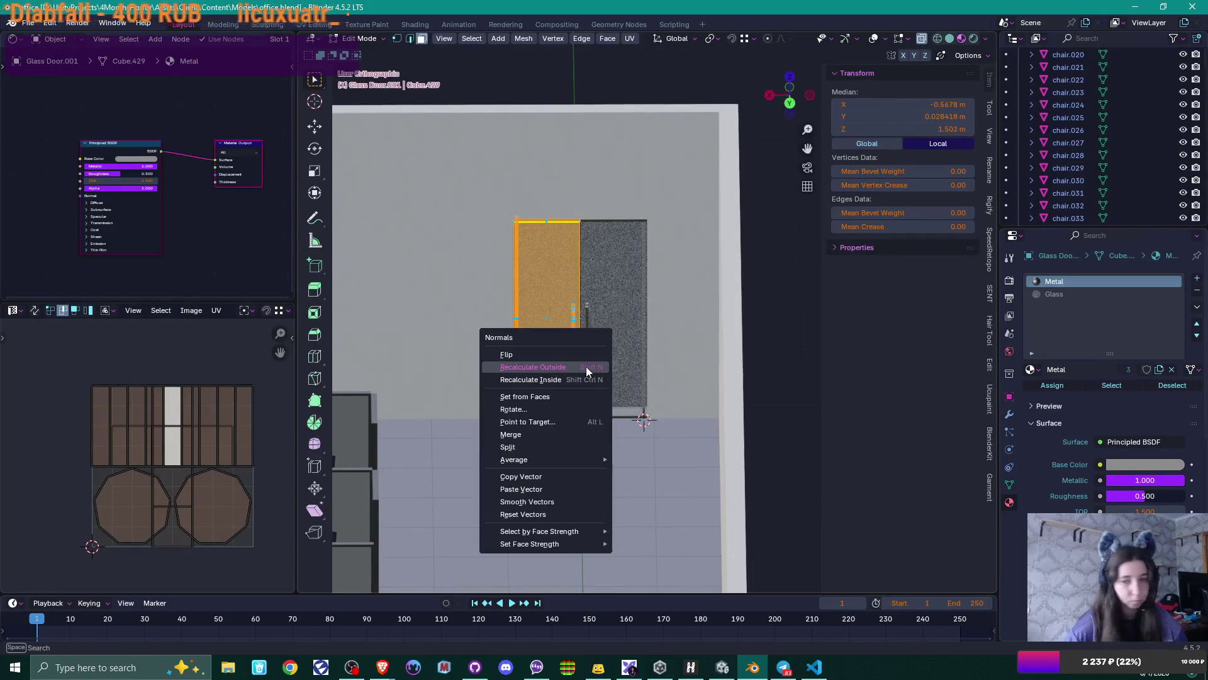
click(638, 374)
key(Tab)
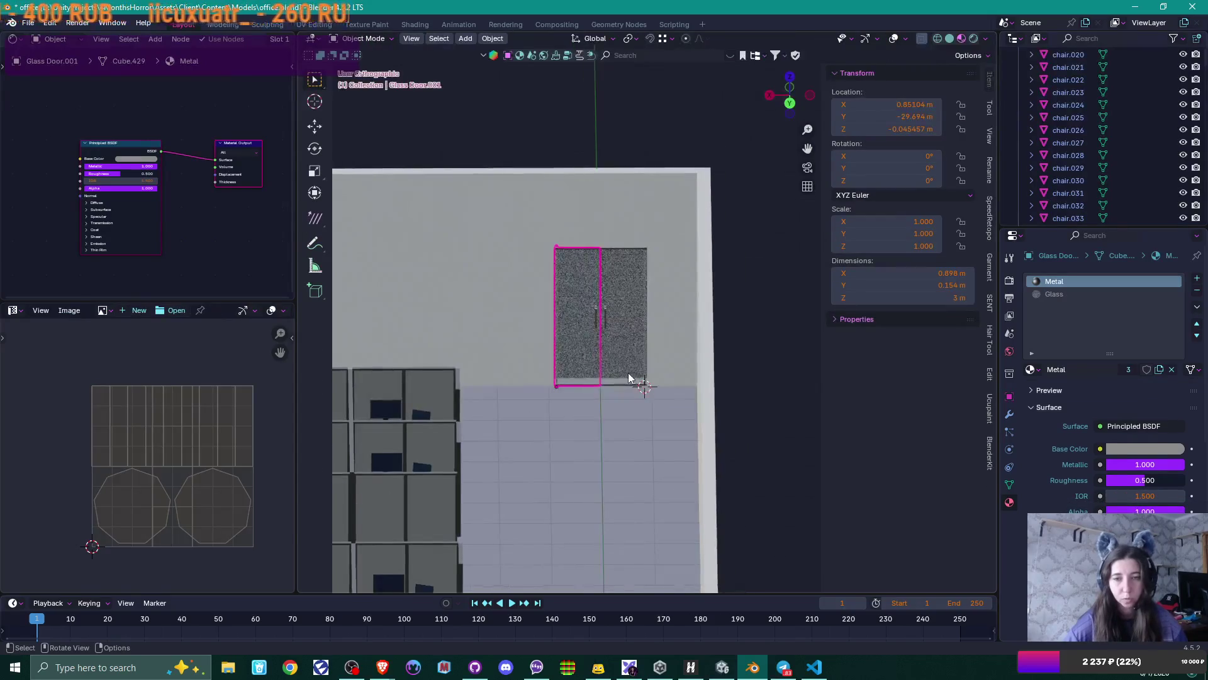
- Save office.blend with the new double door and return to Unity
mouse_move(638, 374)
middle_down()
mouse_move(666, 375)
mouse_move(588, 377)
mouse_move(552, 401)
mouse_move(558, 386)
middle_up()
scroll(666, 375, up, 4)
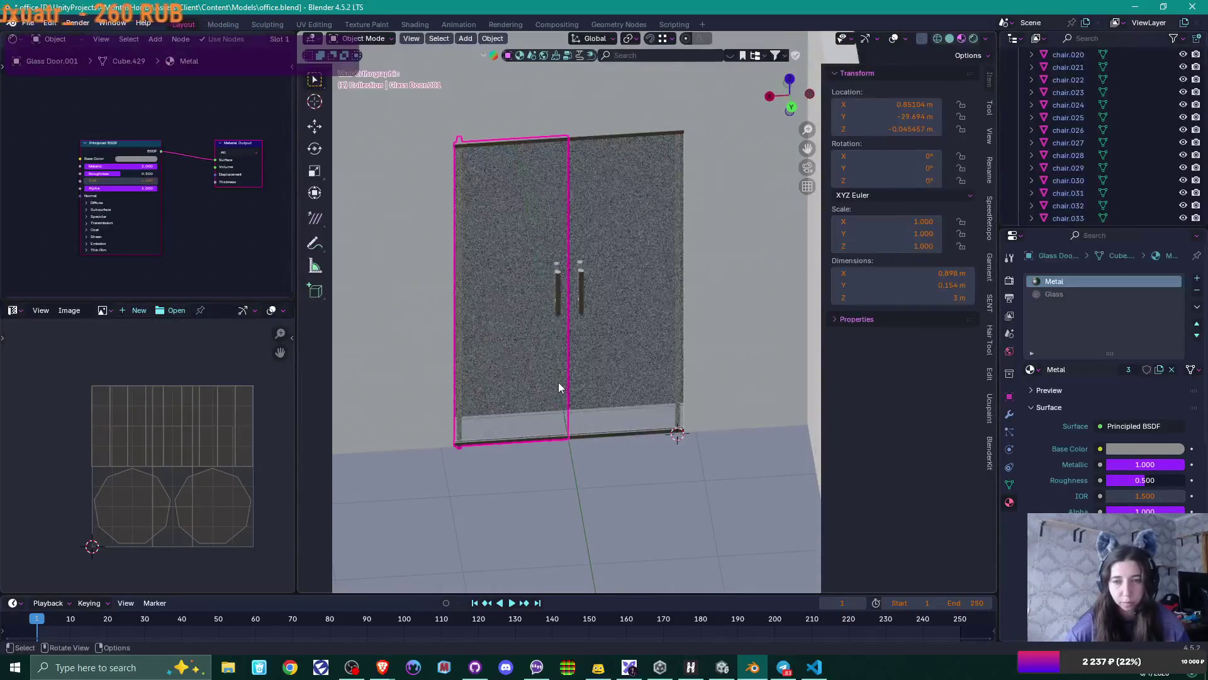
scroll(558, 385, up, 5)
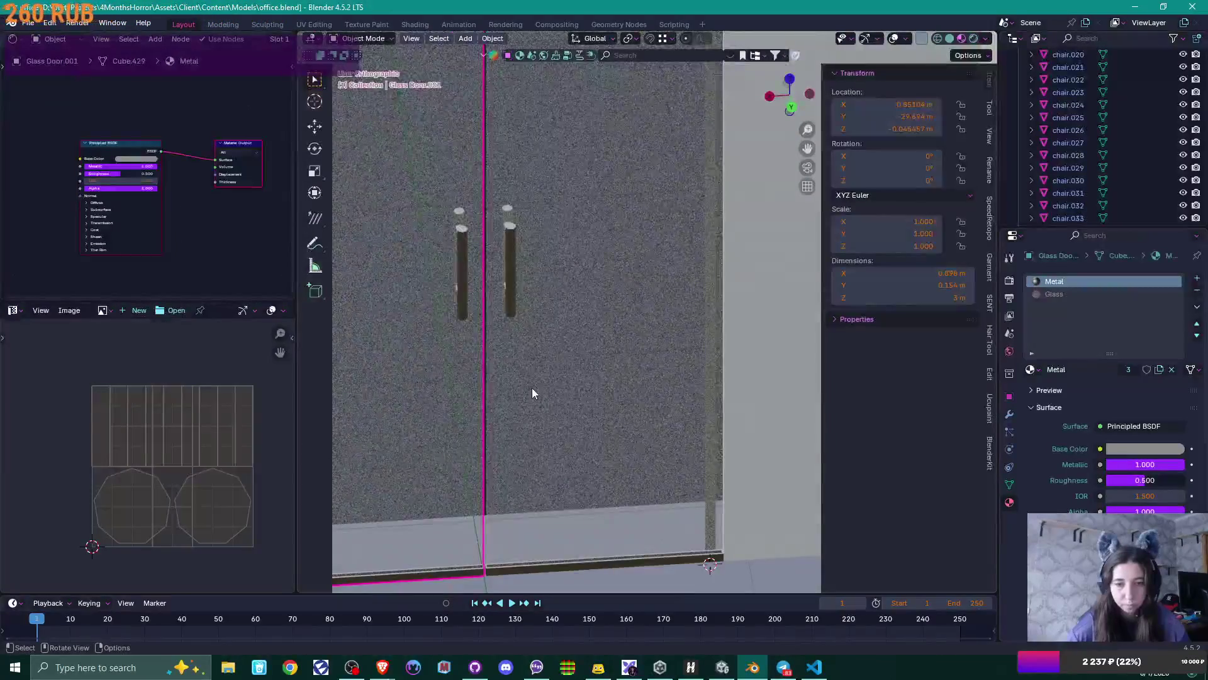
scroll(532, 393, down, 6)
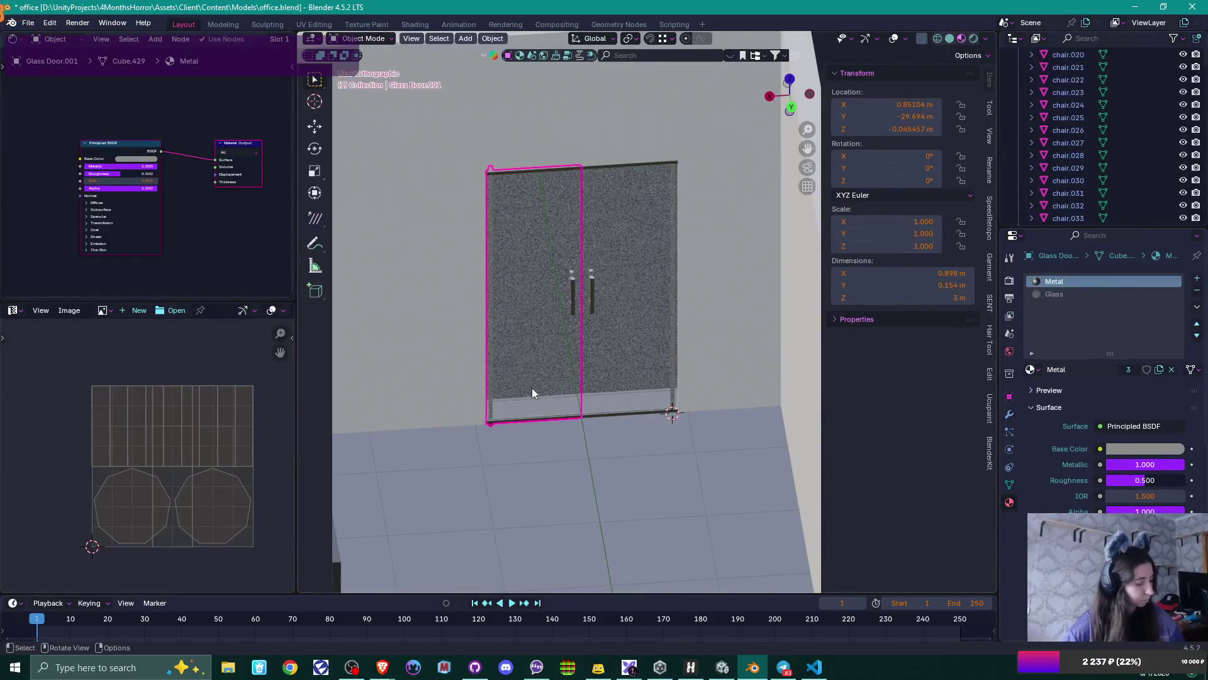
key(ctrl+s)
scroll(531, 388, down, 5)
mouse_move(531, 388)
middle_down()
mouse_move(517, 417)
mouse_move(674, 414)
mouse_move(493, 344)
mouse_move(607, 367)
mouse_move(551, 356)
mouse_move(588, 379)
mouse_move(448, 406)
mouse_move(476, 409)
middle_up()
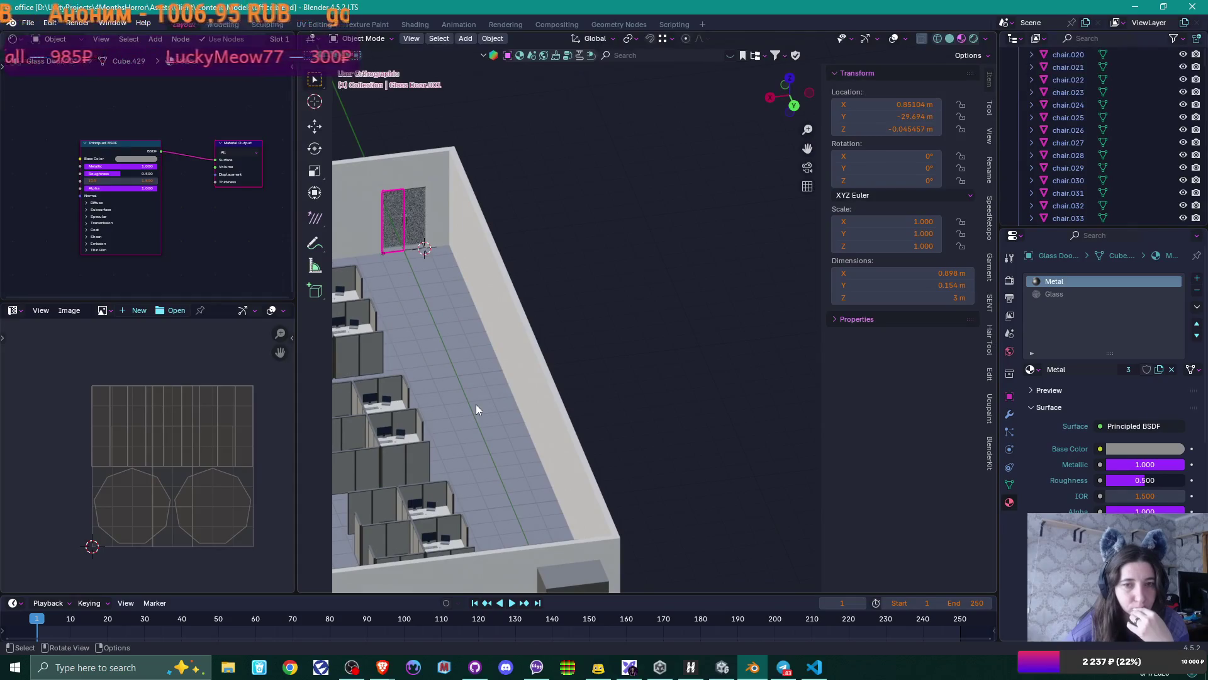
click(722, 667)
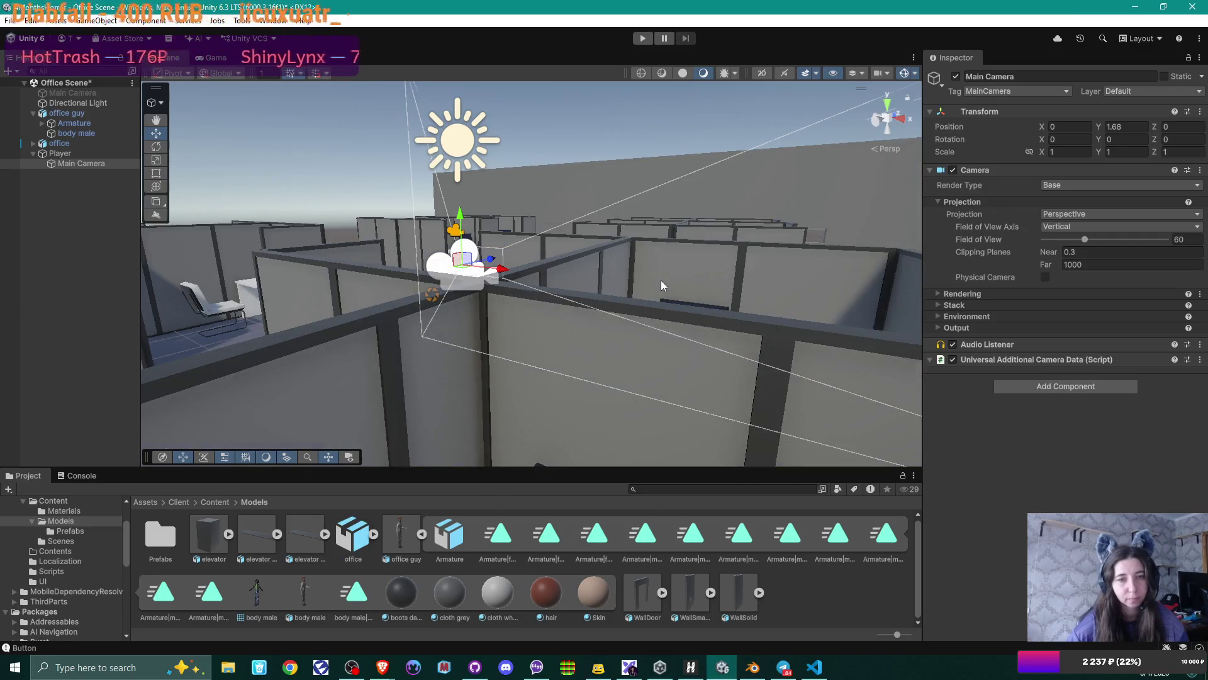
- Navigate the Scene view to a low side view and select the reimported office model
scroll(660, 280, down, 10)
scroll(648, 277, up, 5)
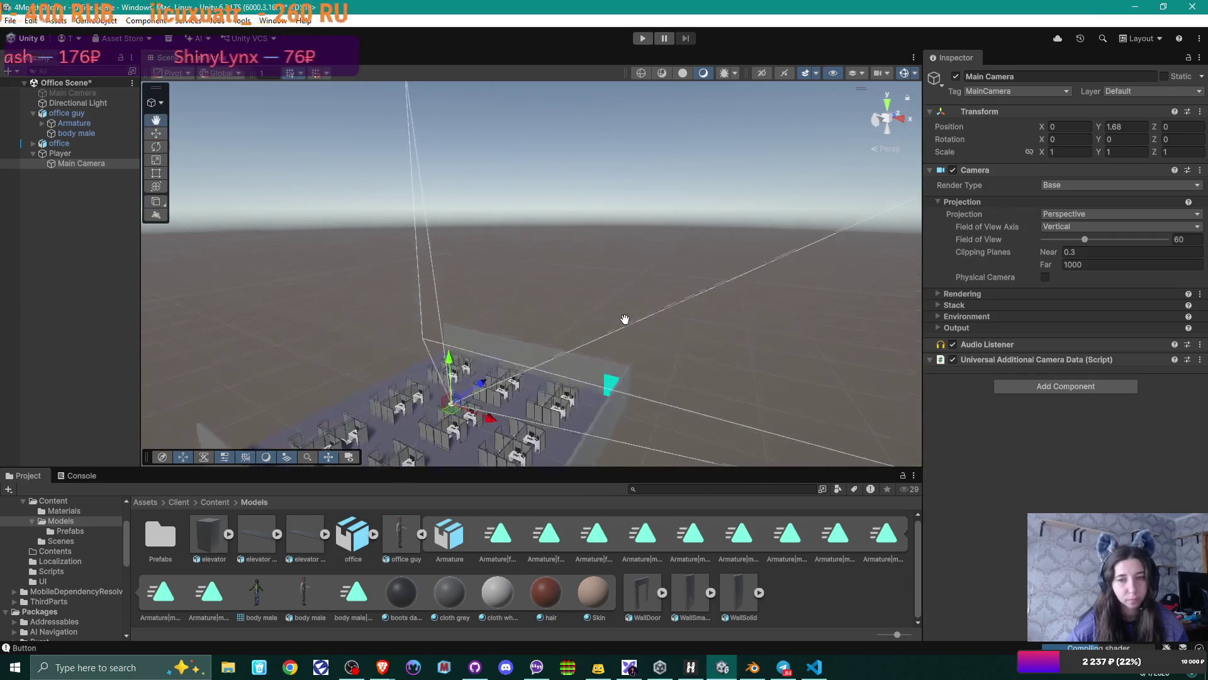
scroll(685, 312, up, 8)
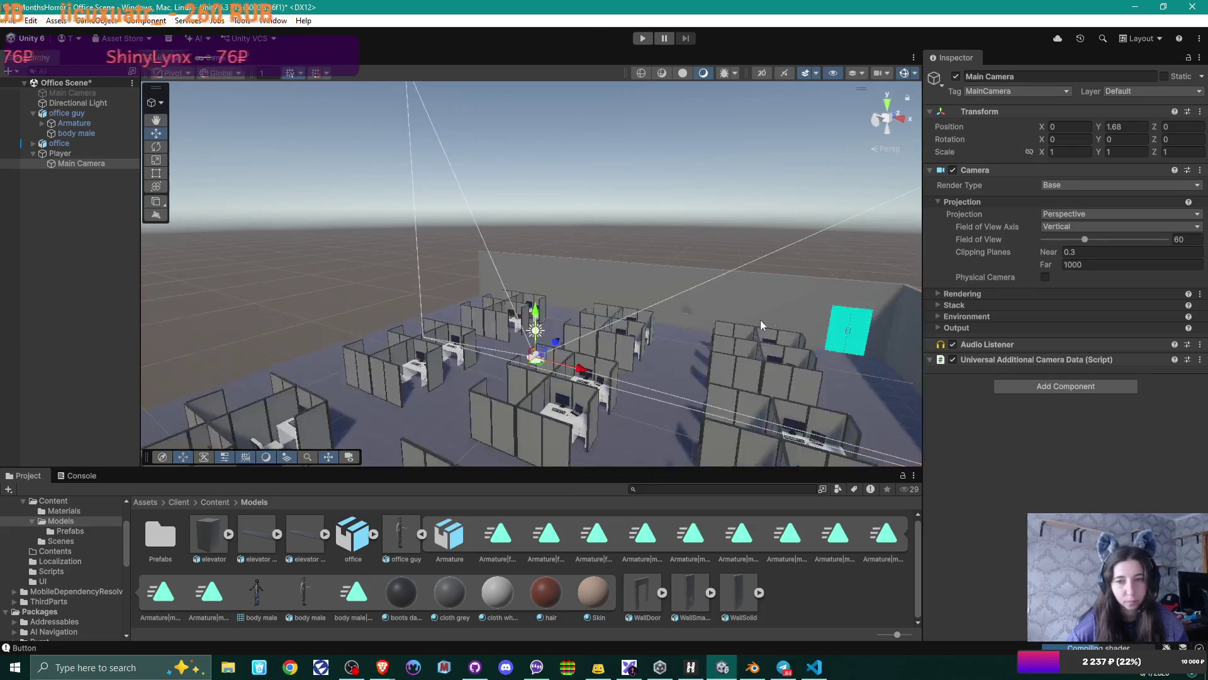
mouse_move(649, 276)
mouse_down()
mouse_move(690, 297)
mouse_move(628, 289)
mouse_move(607, 304)
mouse_move(672, 323)
mouse_up()
key(w)
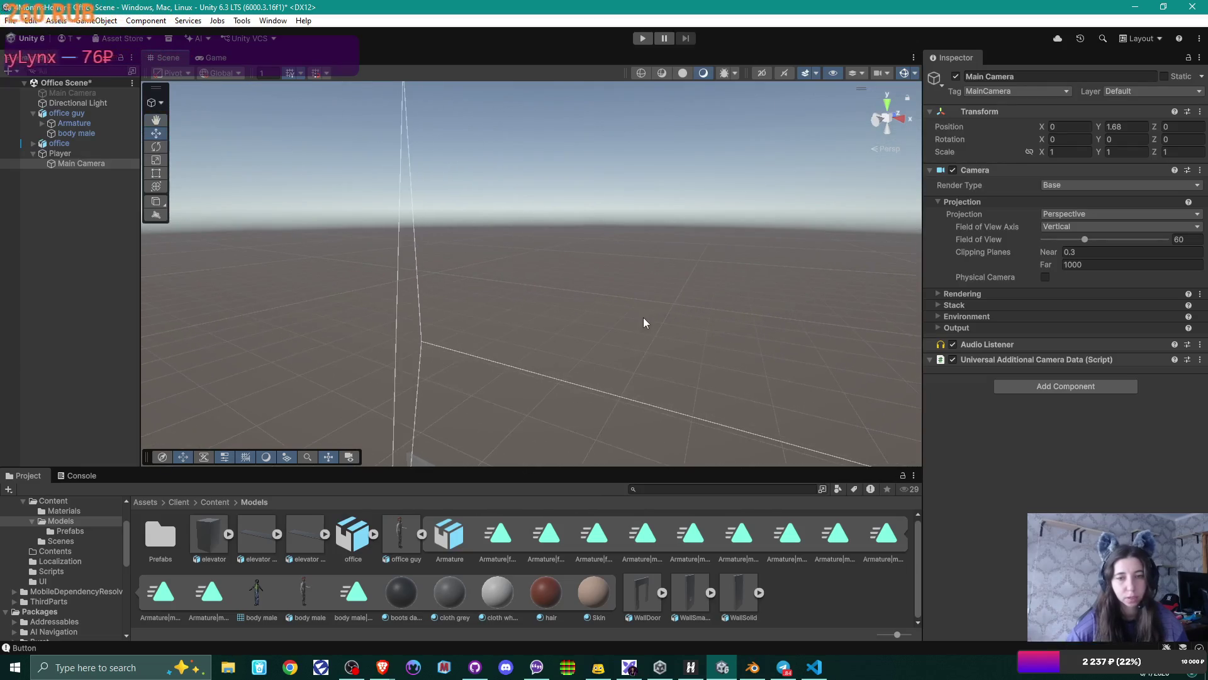
scroll(647, 316, down, 5)
click(586, 382)
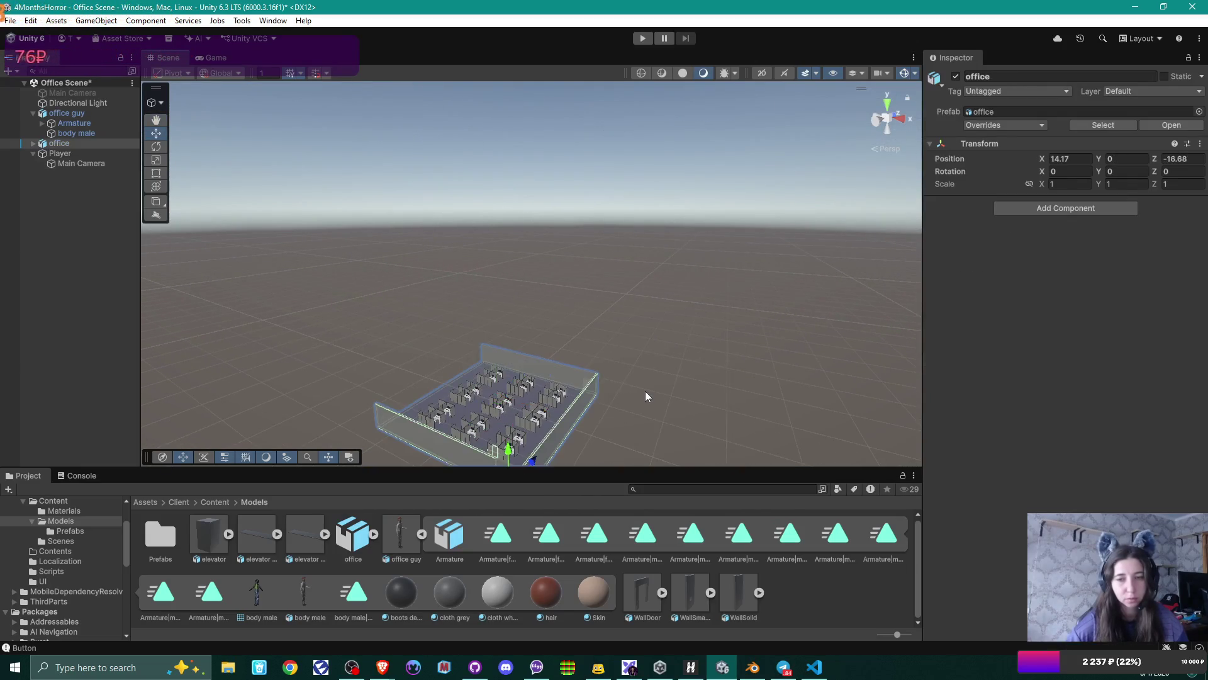
mouse_move(647, 400)
alt+mouse_down()
mouse_move(685, 404)
mouse_move(679, 297)
mouse_move(696, 342)
mouse_move(734, 342)
mouse_move(663, 258)
mouse_move(749, 296)
alt+mouse_up()
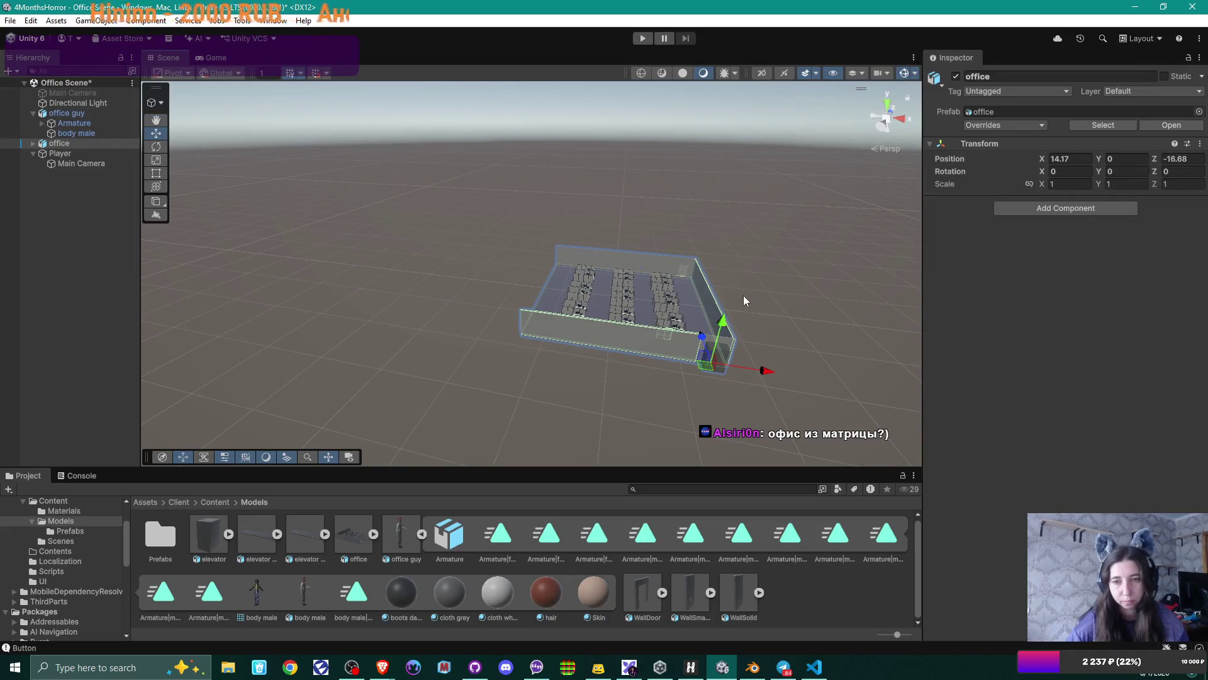
- Select the Glass Door, then the office prefab root and the wall piece Cube.190 beside it
scroll(696, 301, up, 5)
scroll(696, 301, down, 3)
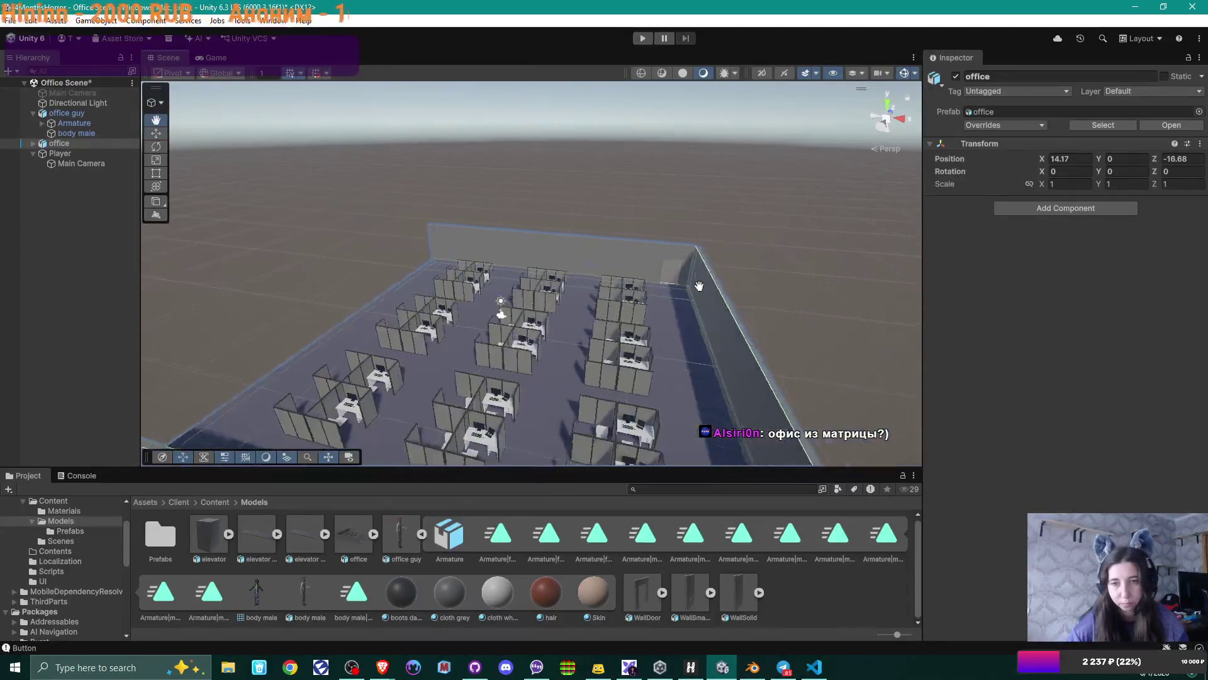
scroll(689, 281, up, 10)
scroll(729, 261, up, 5)
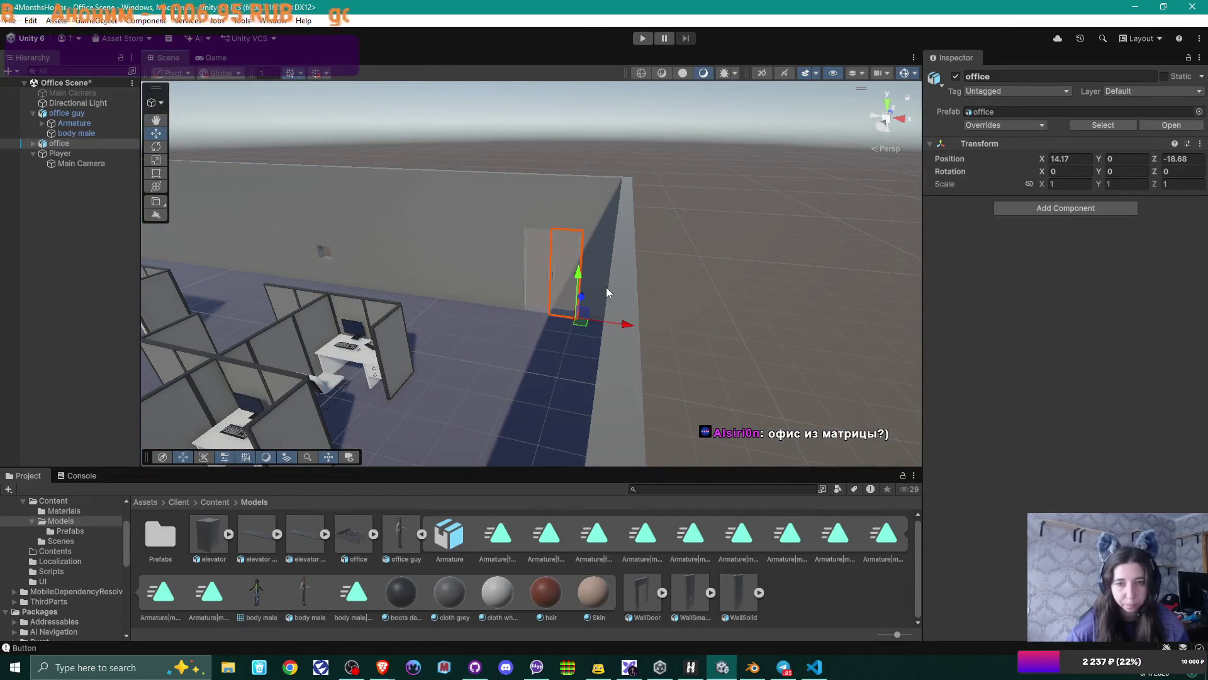
click(578, 299)
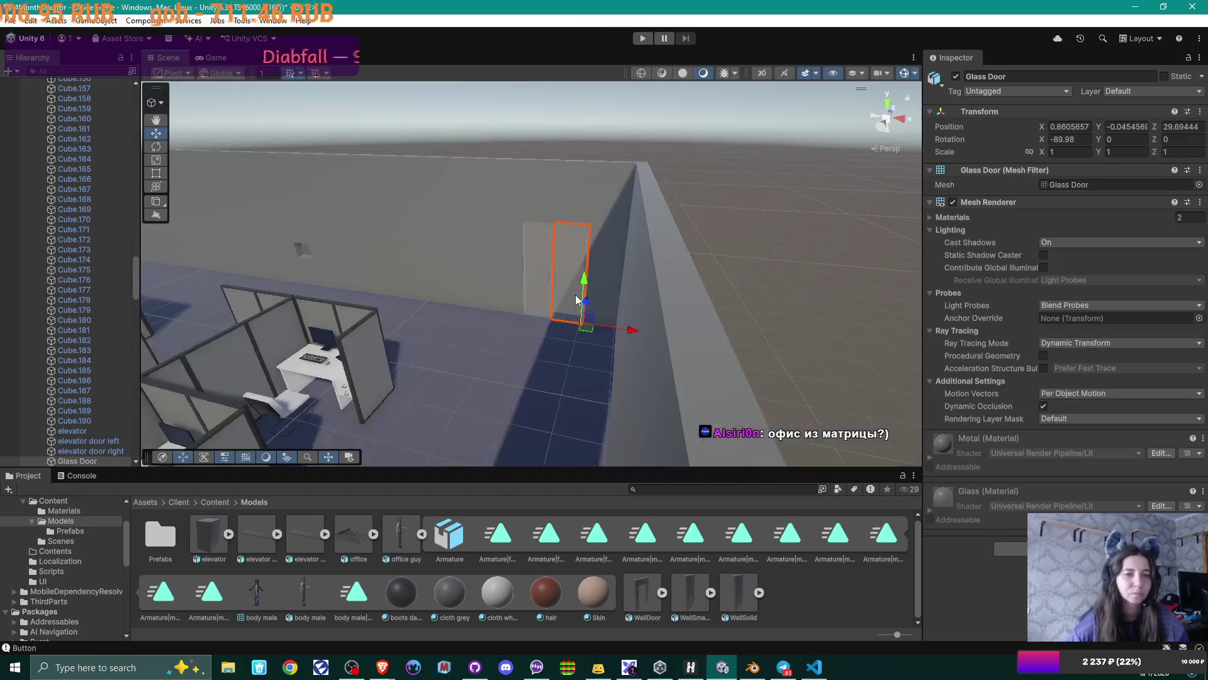
scroll(575, 300, down, 3)
scroll(575, 300, up, 6)
scroll(575, 300, down, 3)
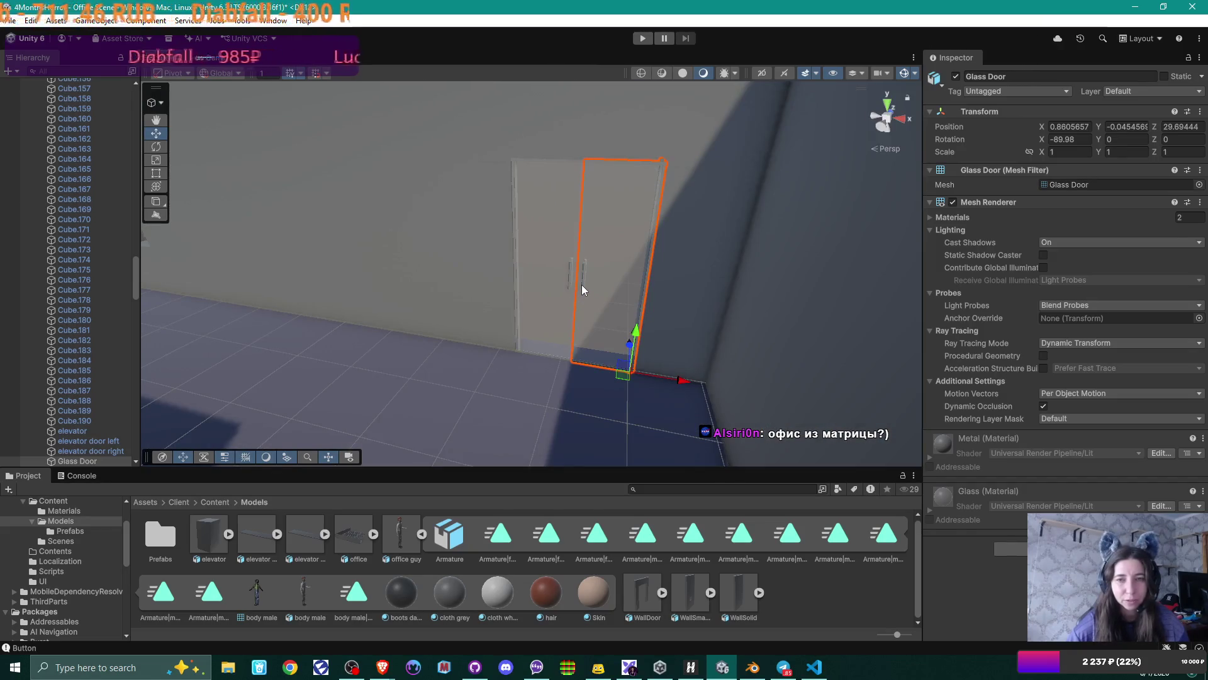
scroll(582, 286, up, 3)
scroll(582, 286, down, 3)
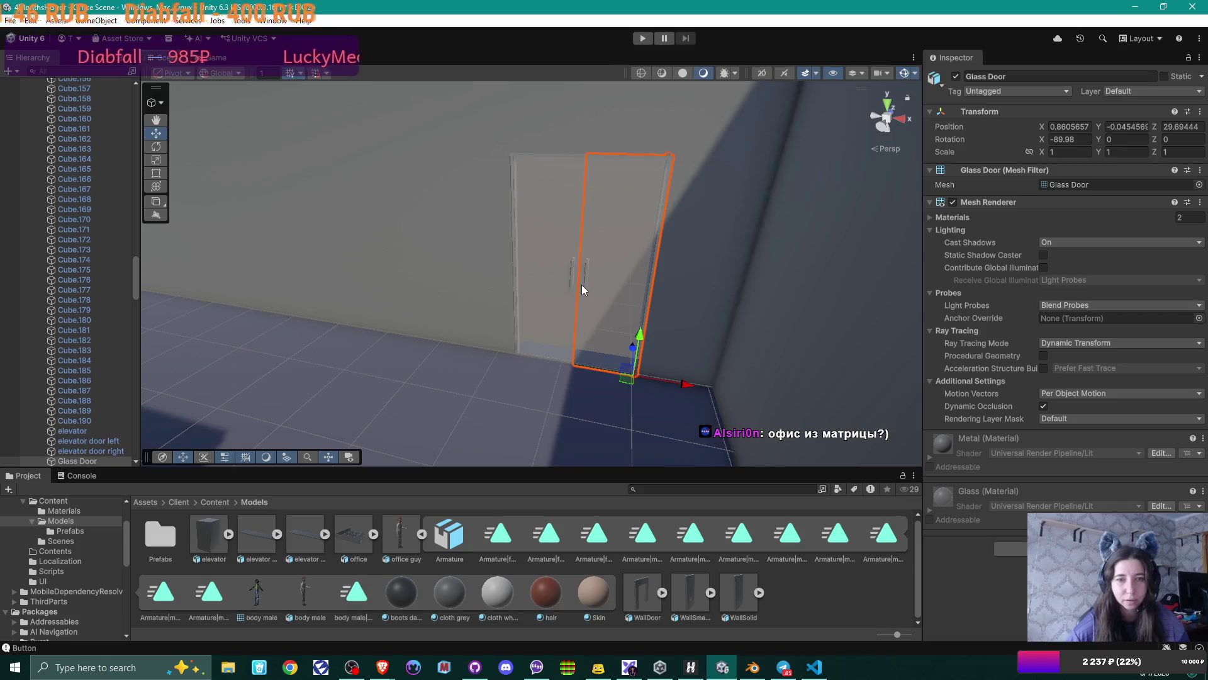
click(514, 271)
click(509, 295)
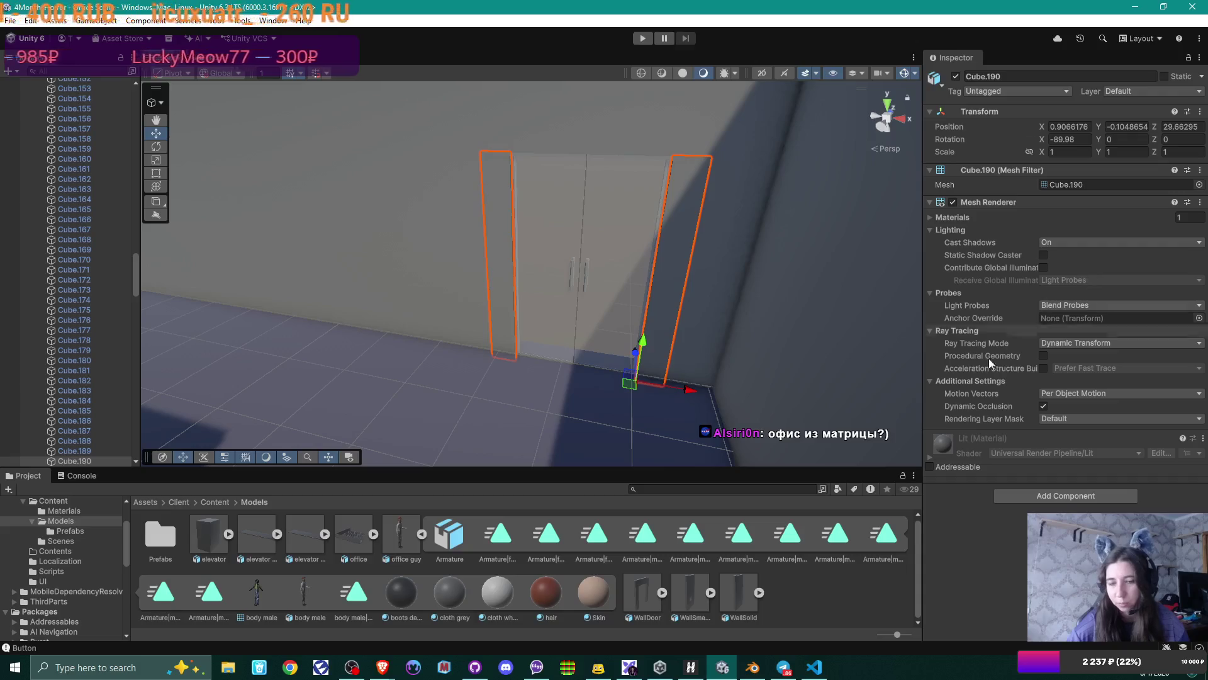
- In Blender, assign the Glass material to the frame pieces Cube.190 beside the door
click(753, 666)
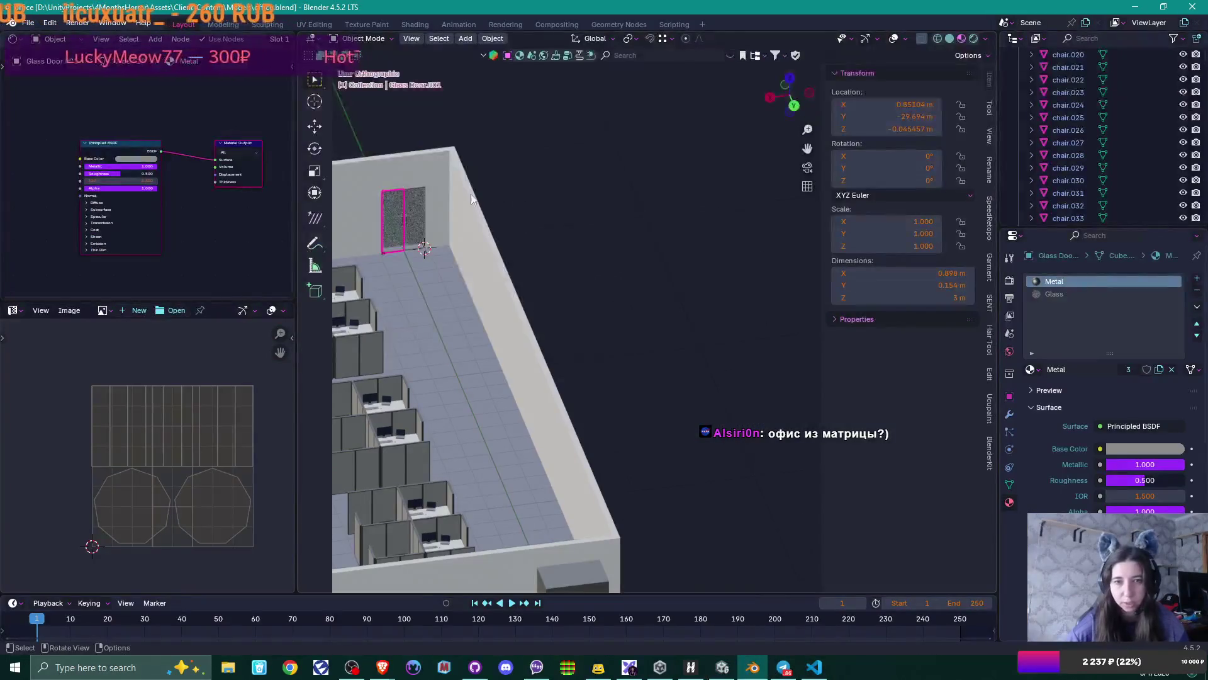
click(431, 209)
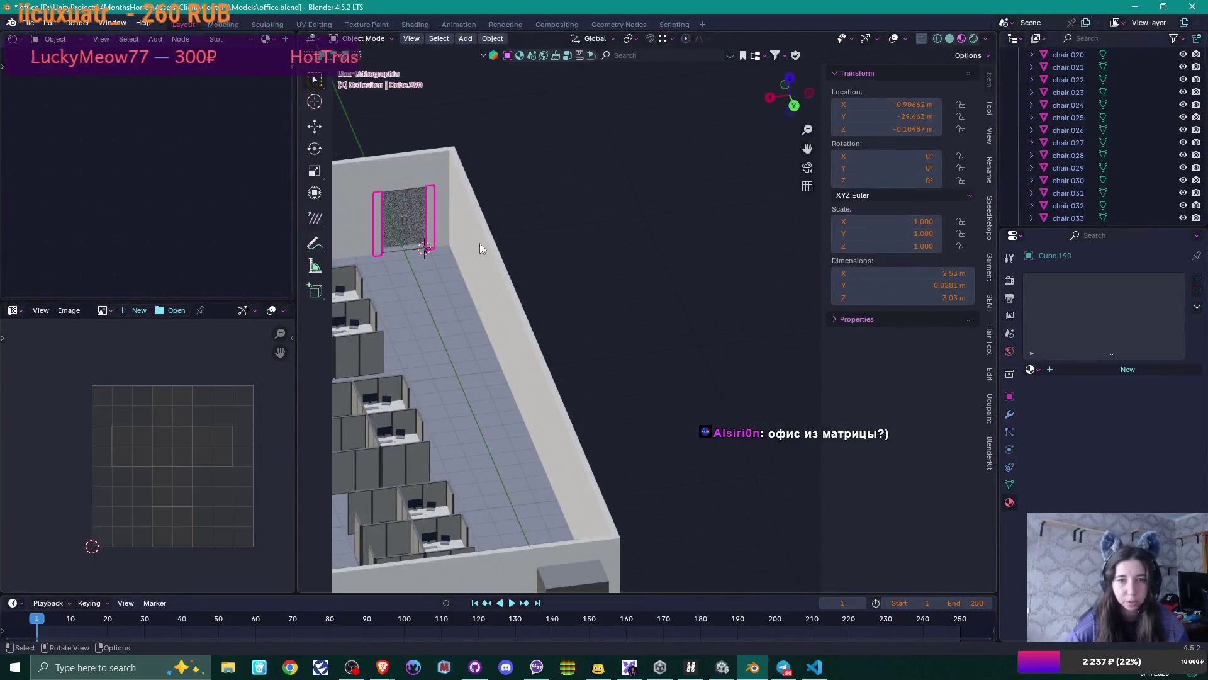
click(1035, 370)
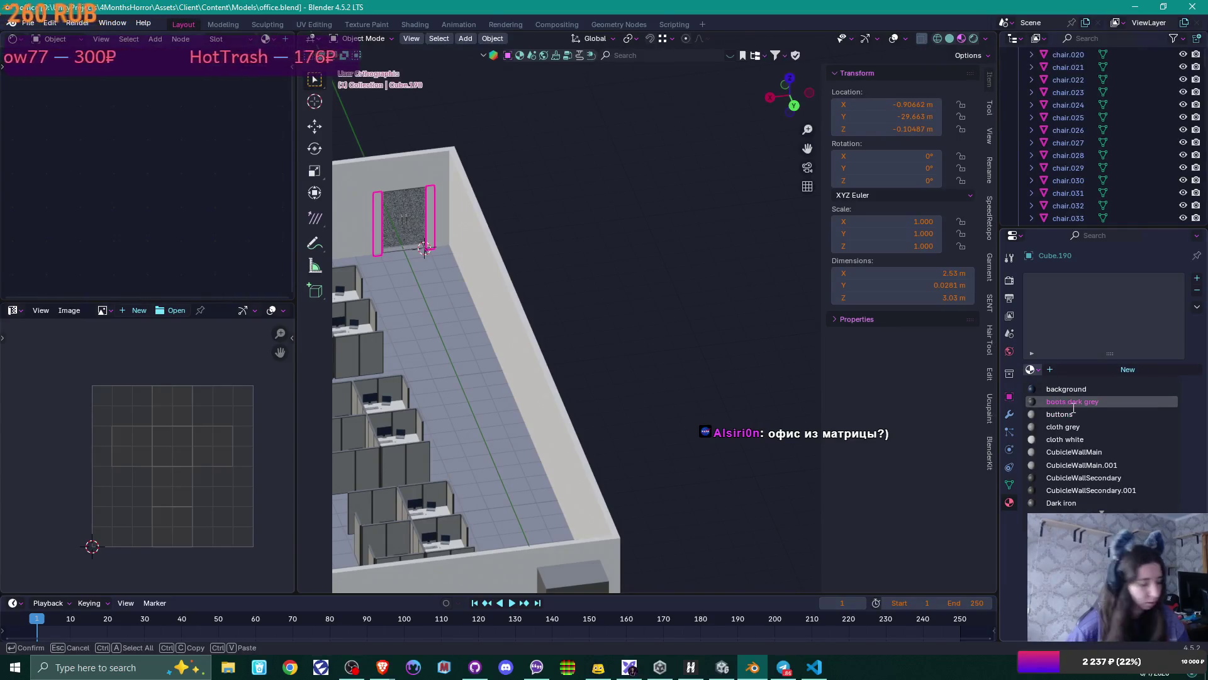
text(glass)
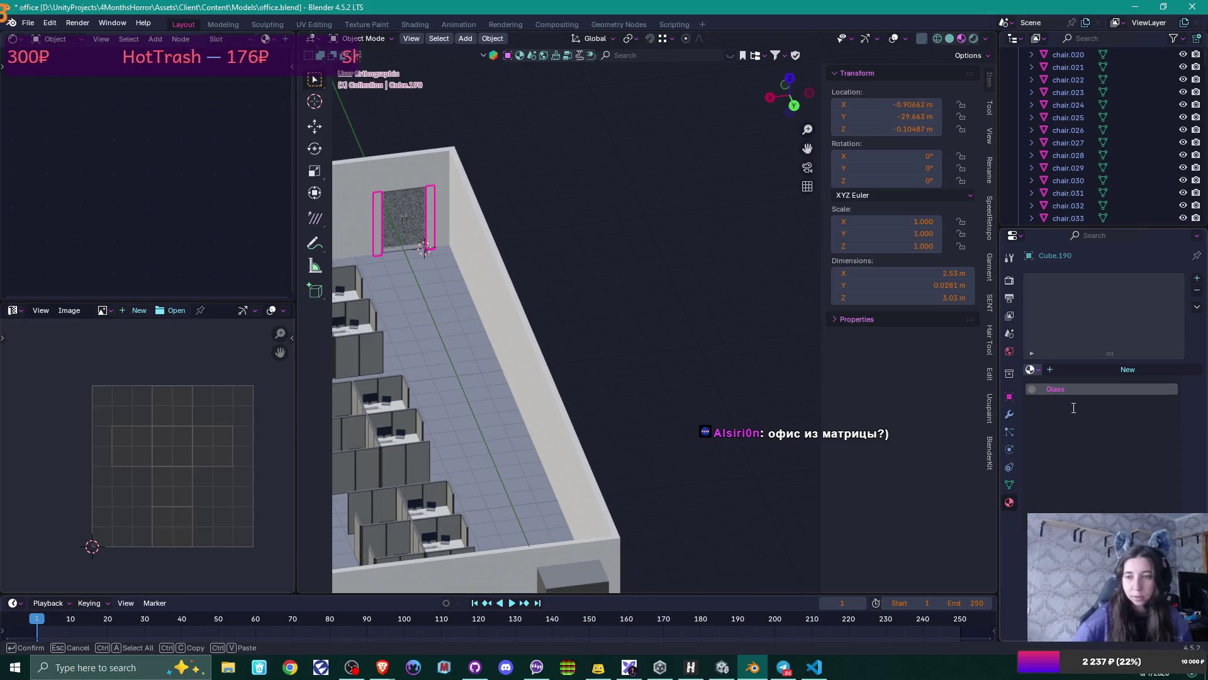
click(1057, 391)
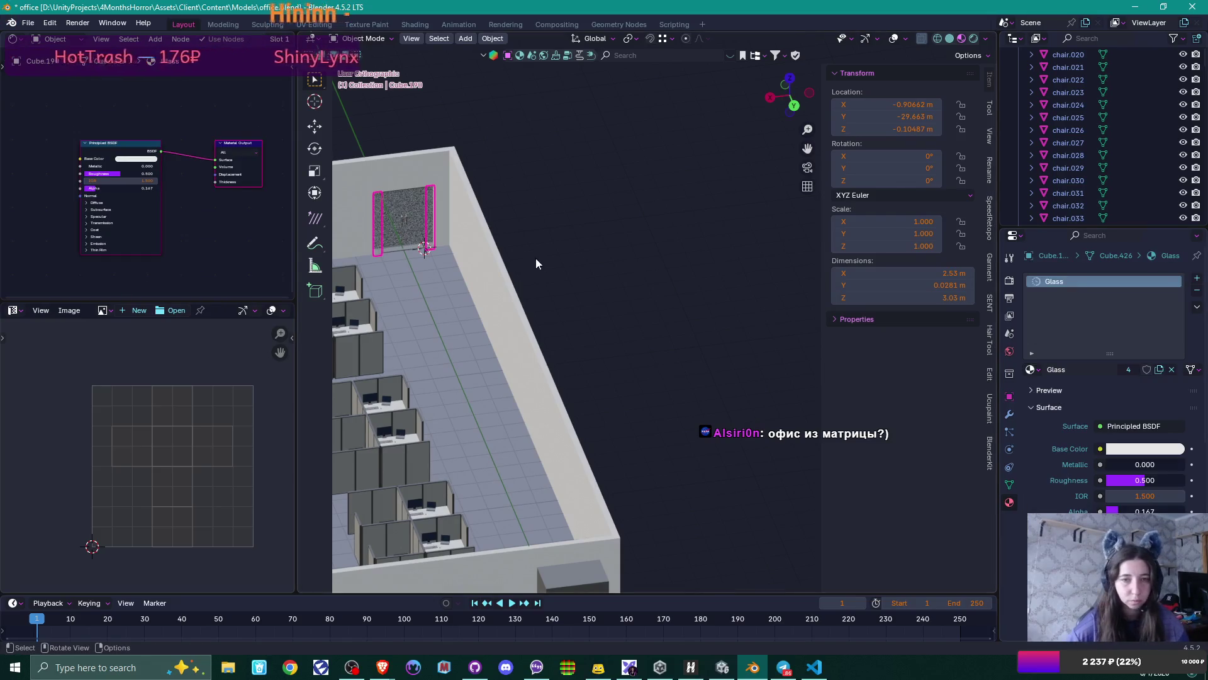
- Deselect the frame, save office.blend and head back to Unity
click(567, 266)
key(ctrl+s)
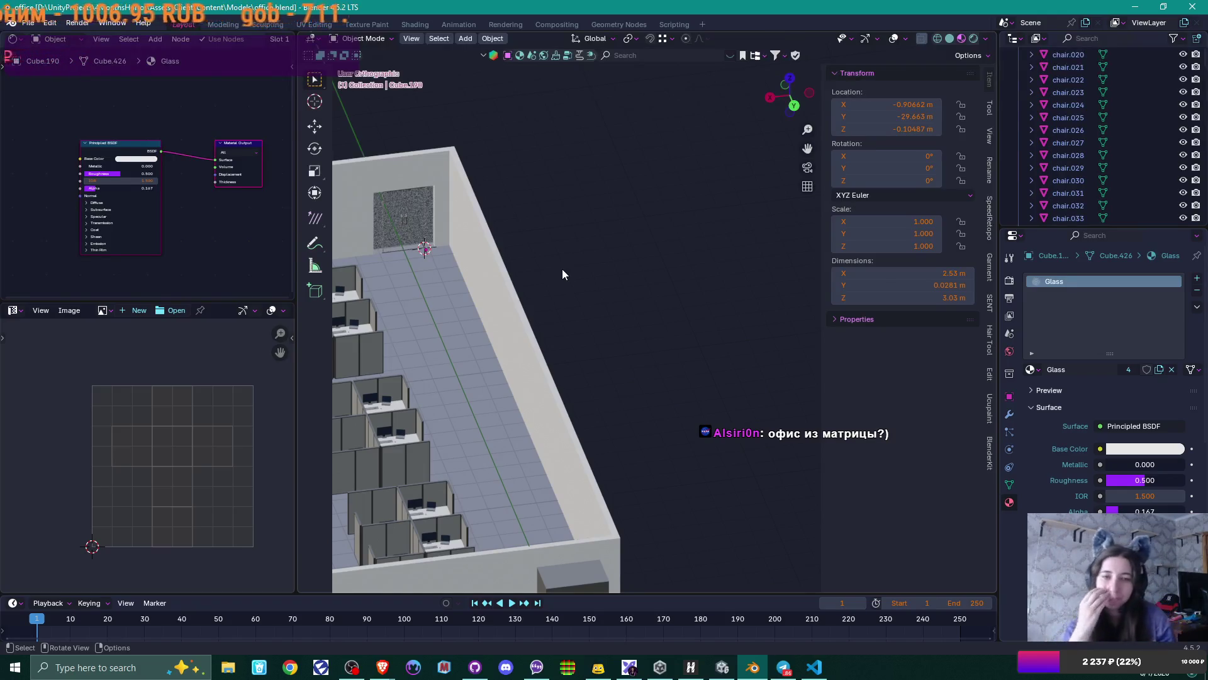
mouse_move(609, 241)
middle_down()
mouse_move(485, 296)
mouse_move(699, 194)
mouse_move(688, 212)
mouse_move(503, 288)
mouse_move(559, 288)
mouse_move(595, 175)
mouse_move(586, 277)
mouse_move(756, 156)
middle_up()
scroll(757, 156, down, 5)
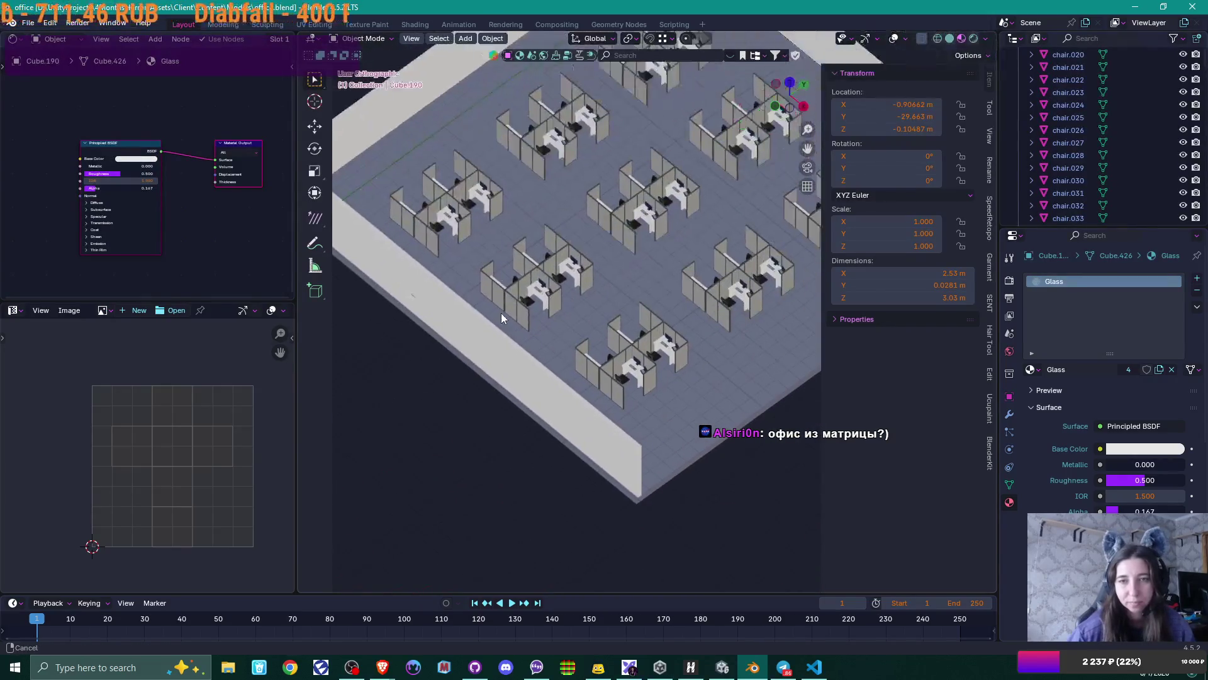
scroll(636, 255, up, 2)
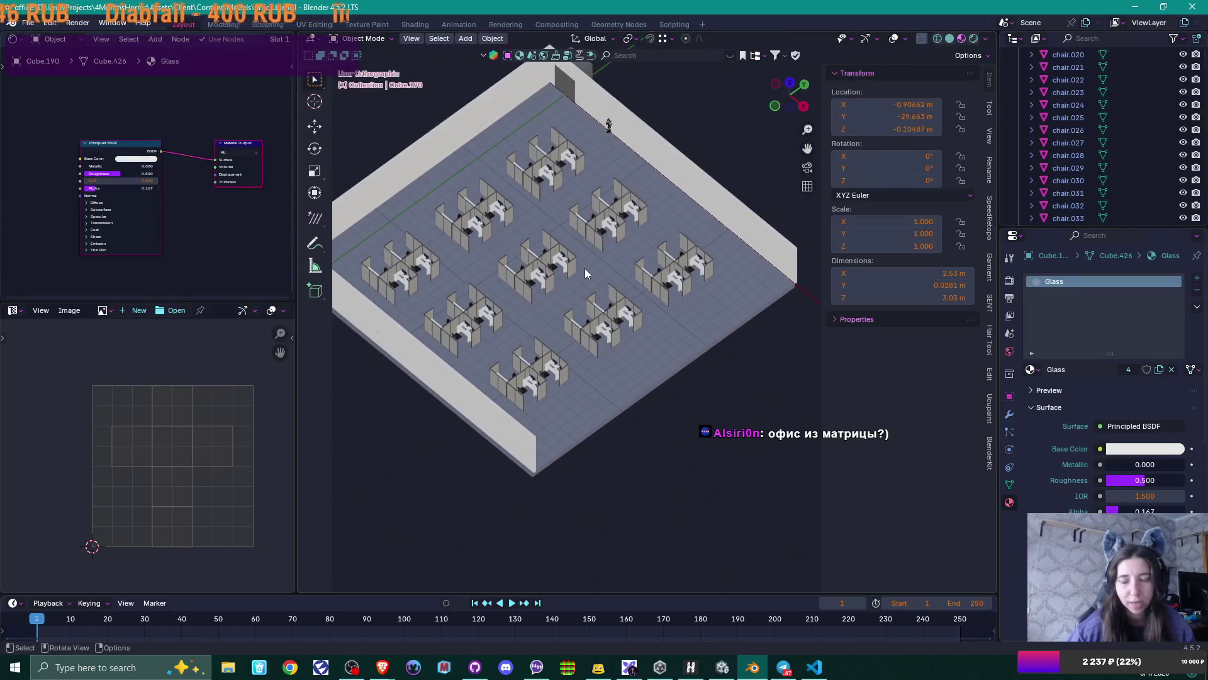
middle_drag(584, 268, 587, 263)
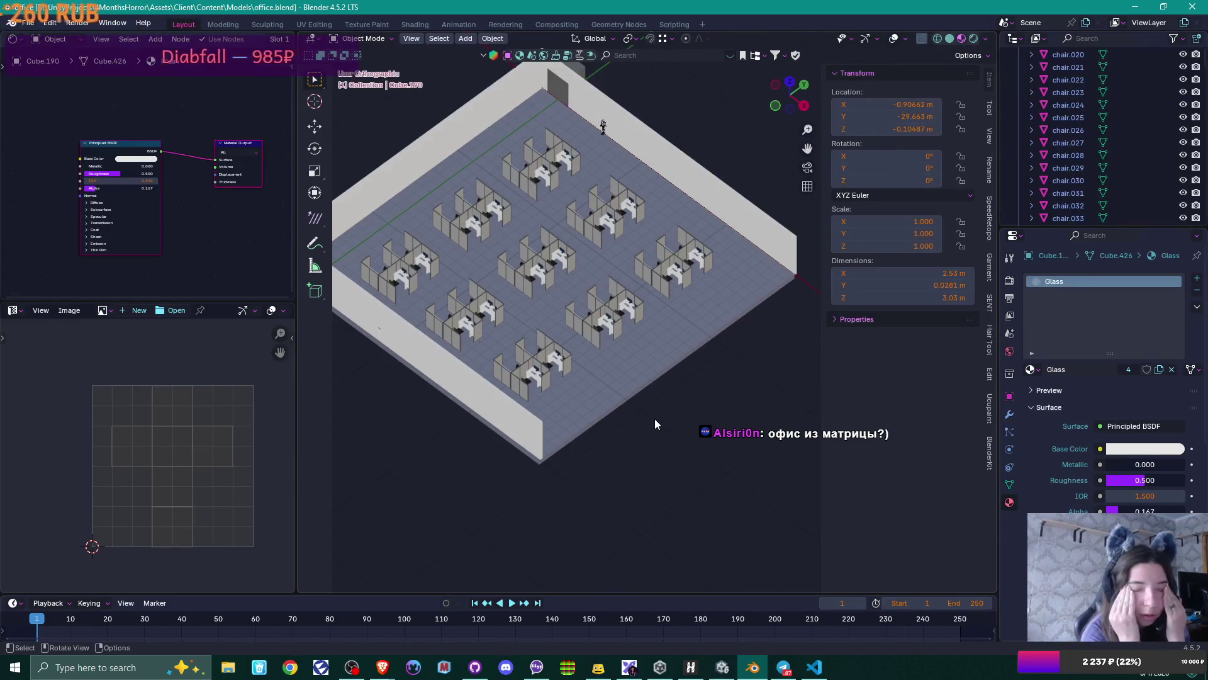
key(alt+Tab)
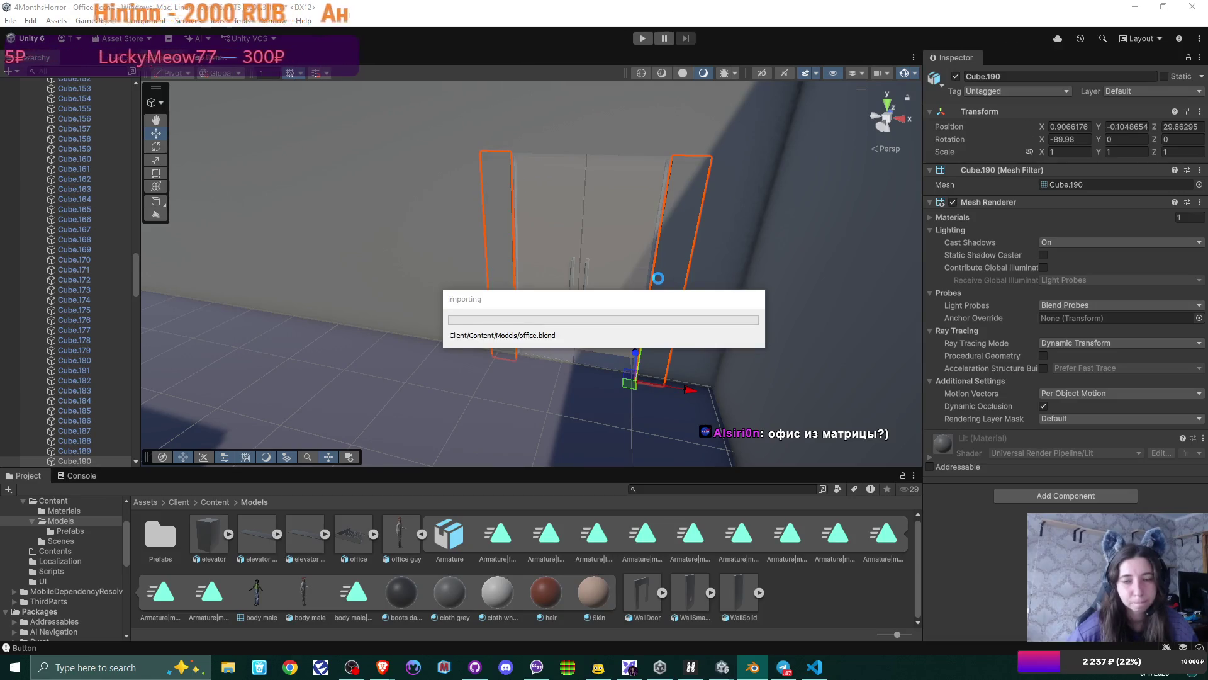
- Once office.blend reimports, refocus the Scene view on the door frame, then go to Visual Studio Code
mouse_move(644, 282)
middle_down()
mouse_move(569, 323)
mouse_move(633, 231)
mouse_move(595, 296)
middle_up()
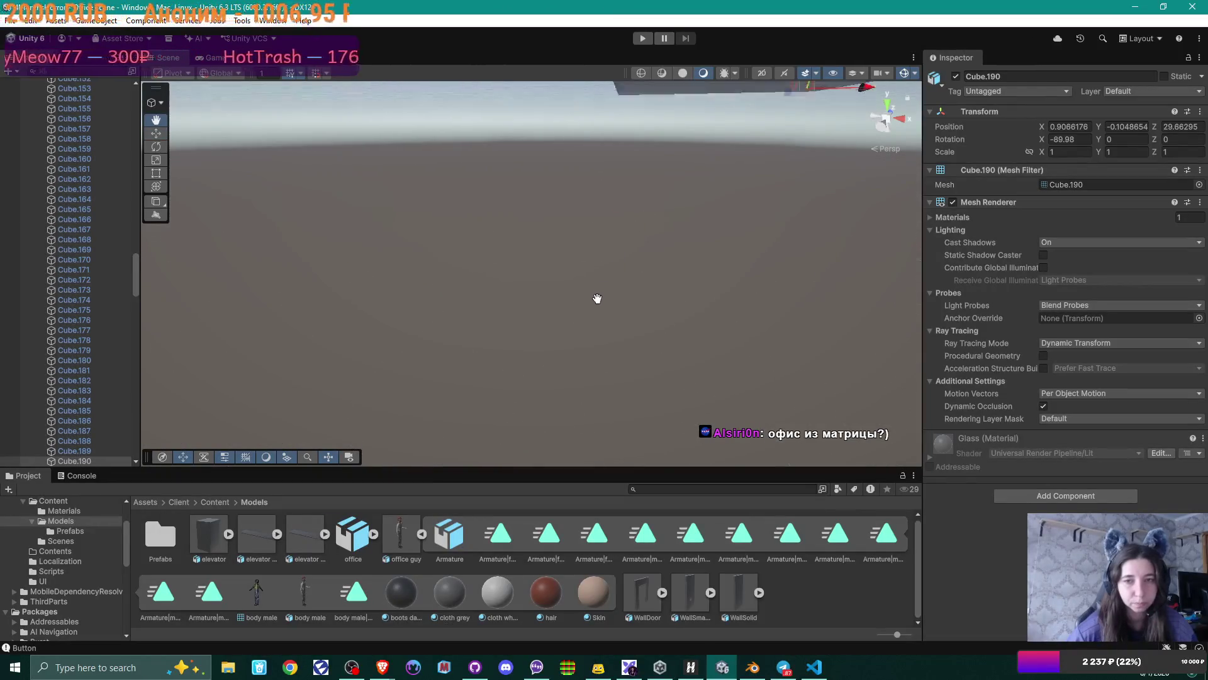
key(f)
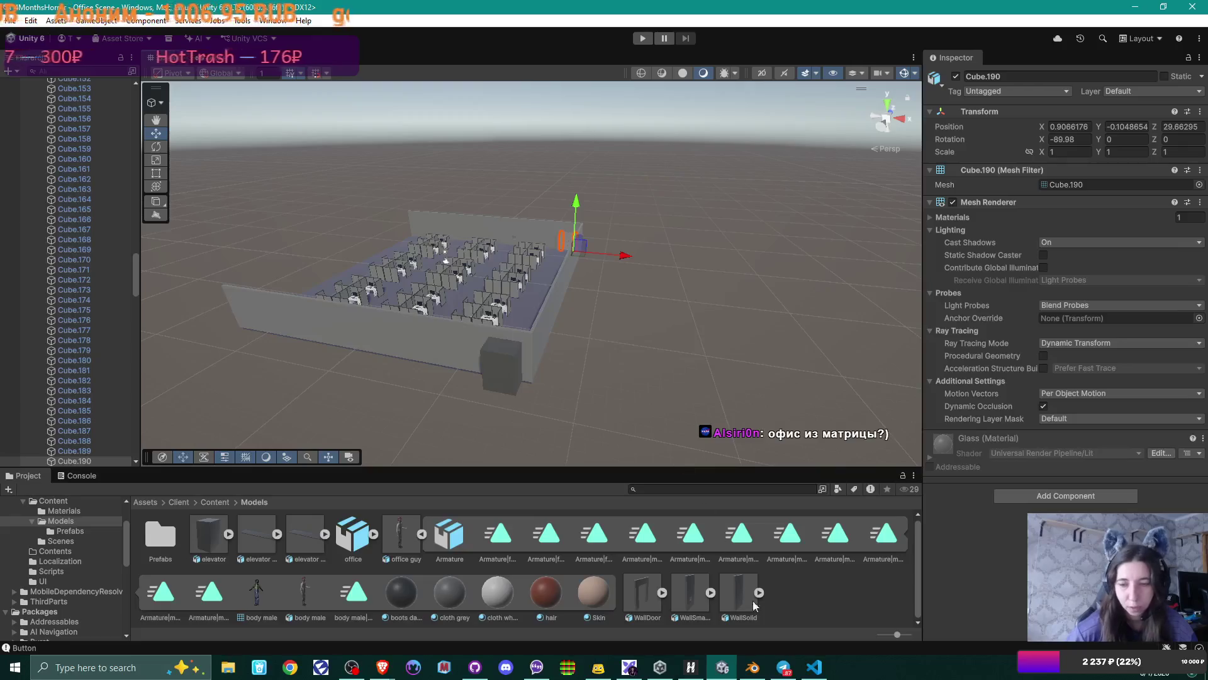
click(814, 667)
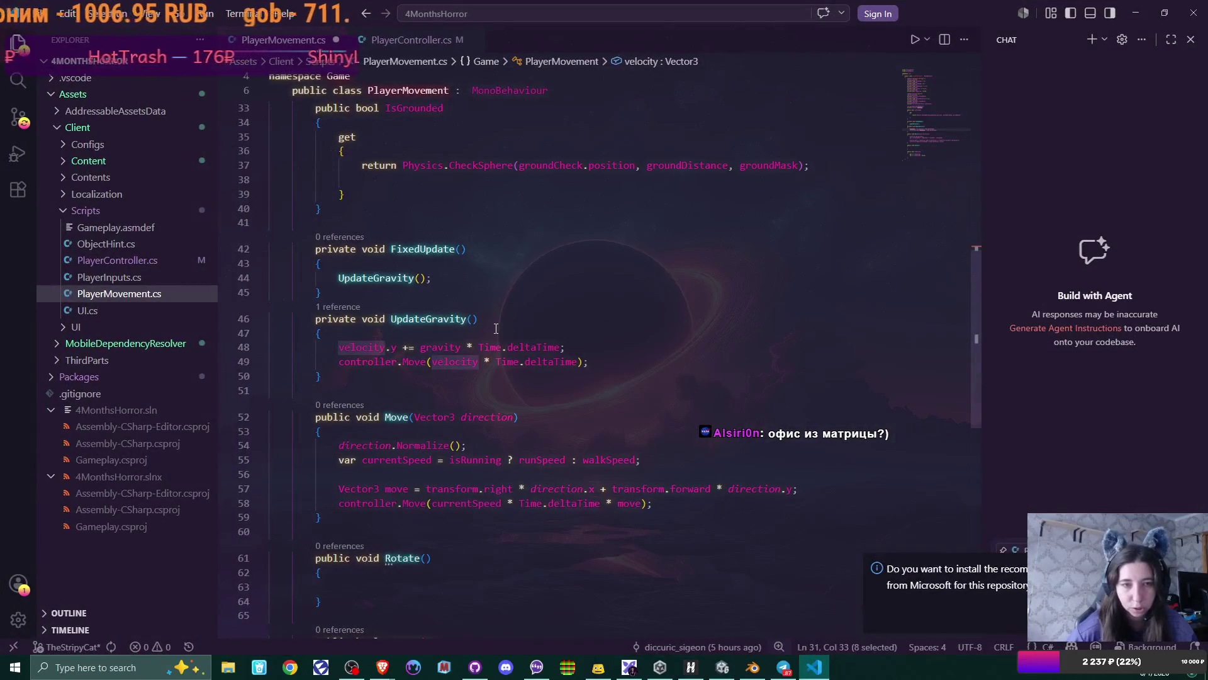
- Uncomment the UpdateHint() call on line 60 of PlayerController.cs and save the script
scroll(496, 328, down, 5)
scroll(496, 328, up, 10)
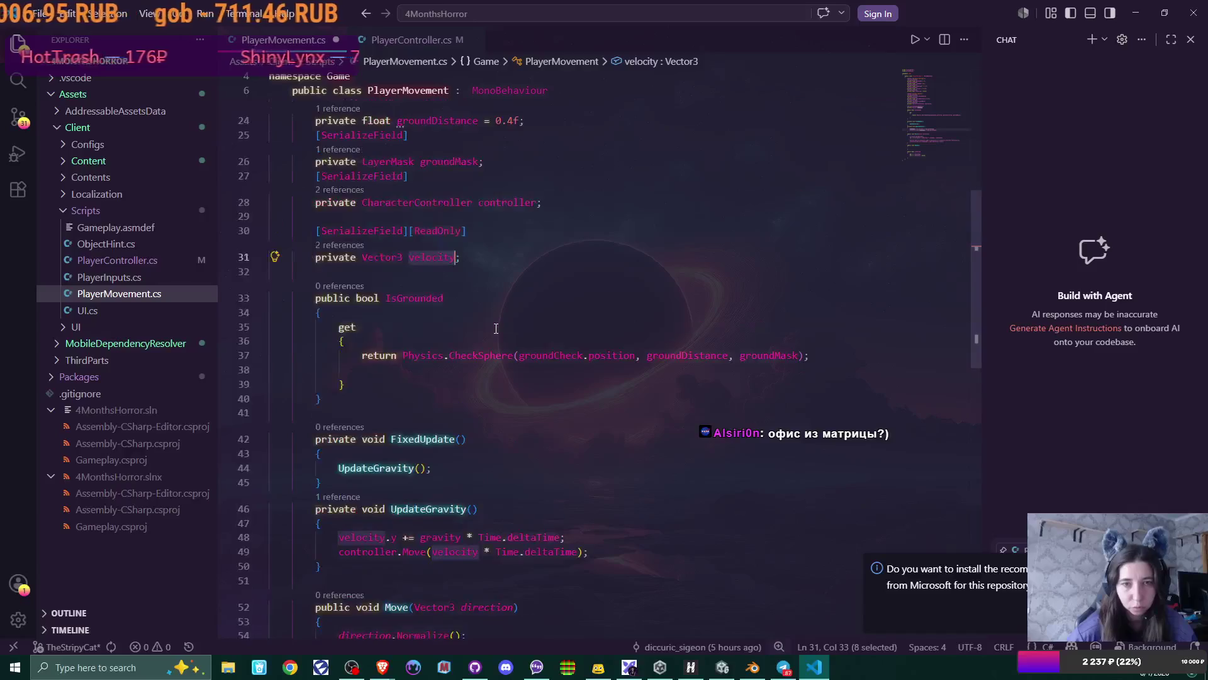
scroll(495, 327, up, 8)
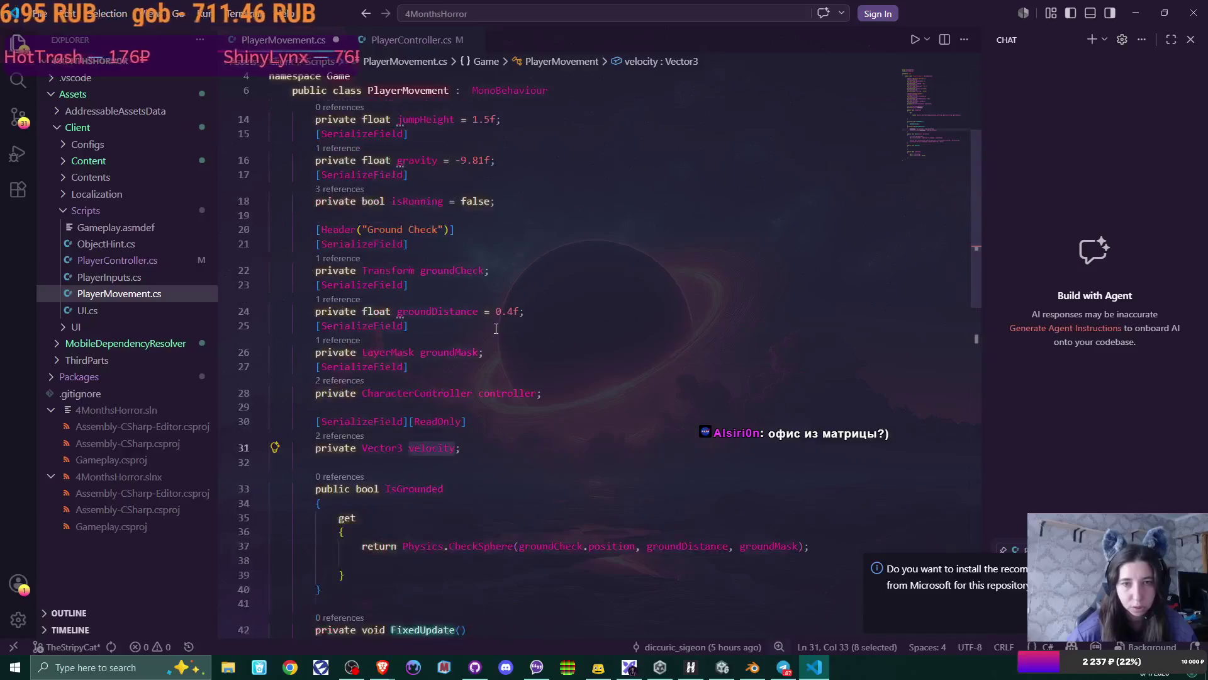
click(126, 260)
scroll(571, 305, down, 10)
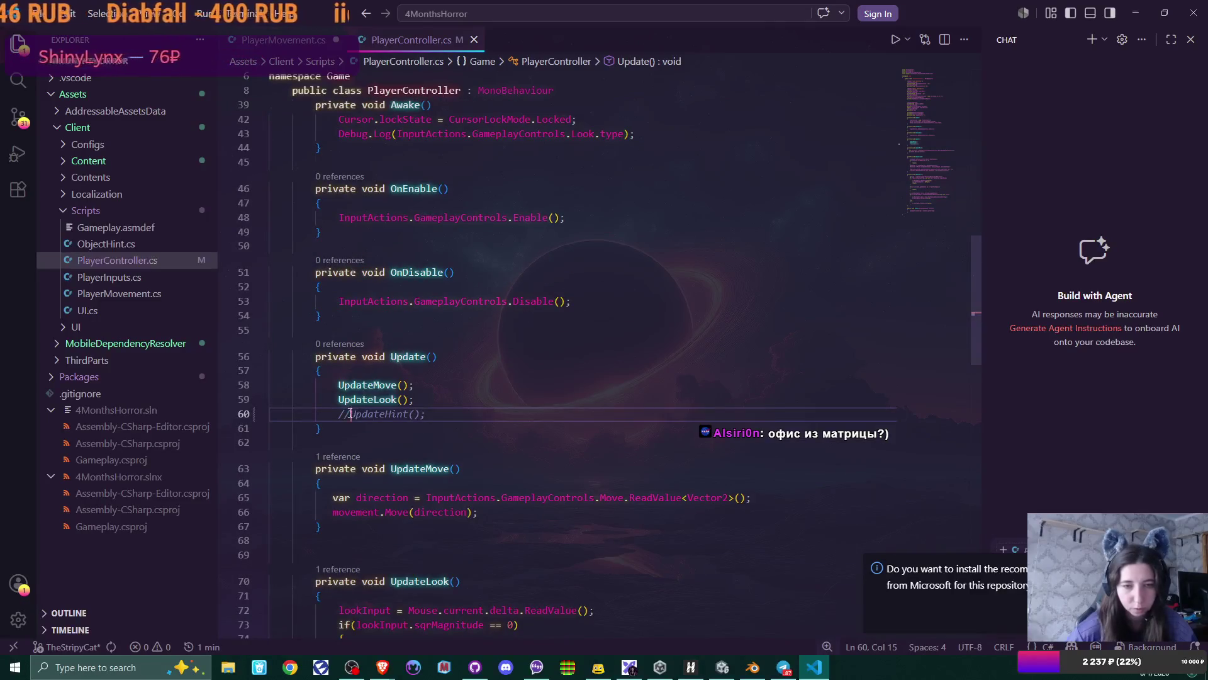
key(ctrl+slash)
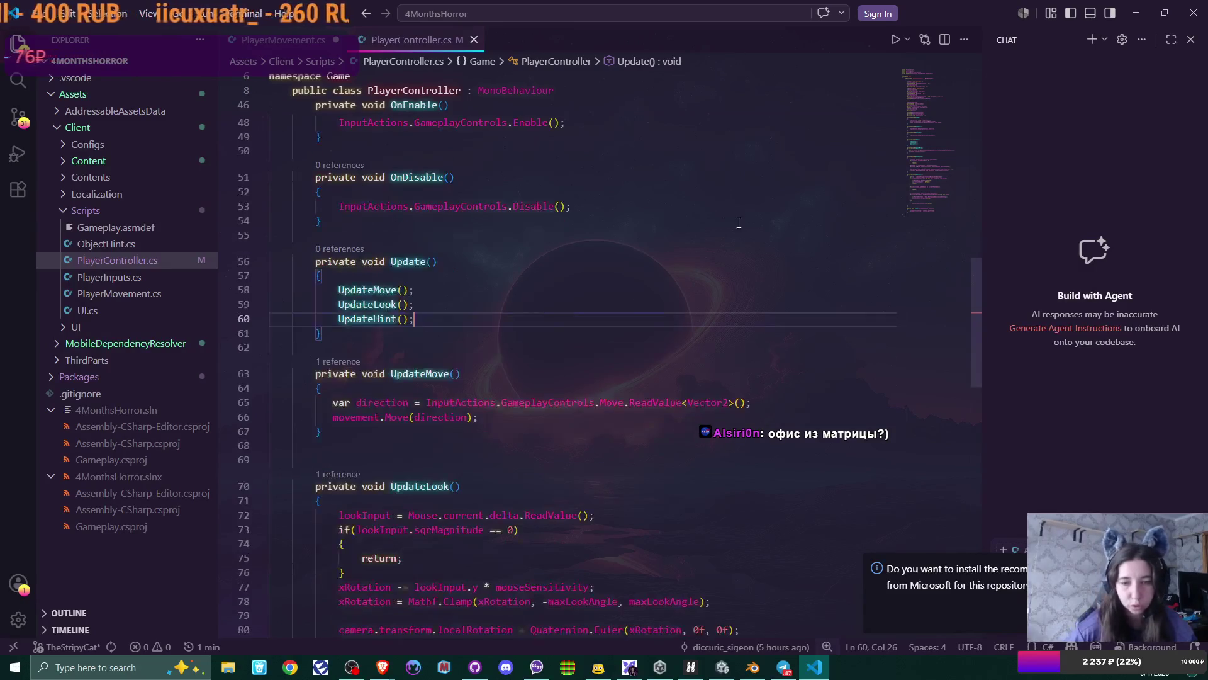
key(ctrl+s)
key(alt+Tab)
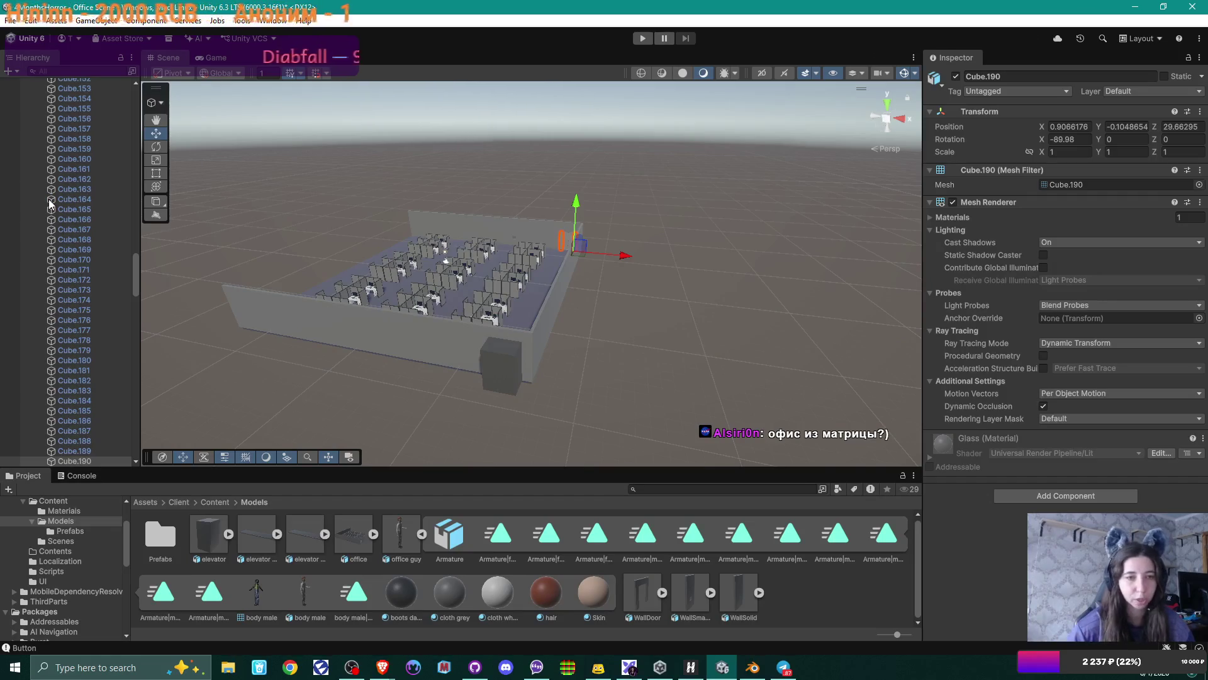
scroll(52, 198, up, 8)
scroll(52, 198, up, 6)
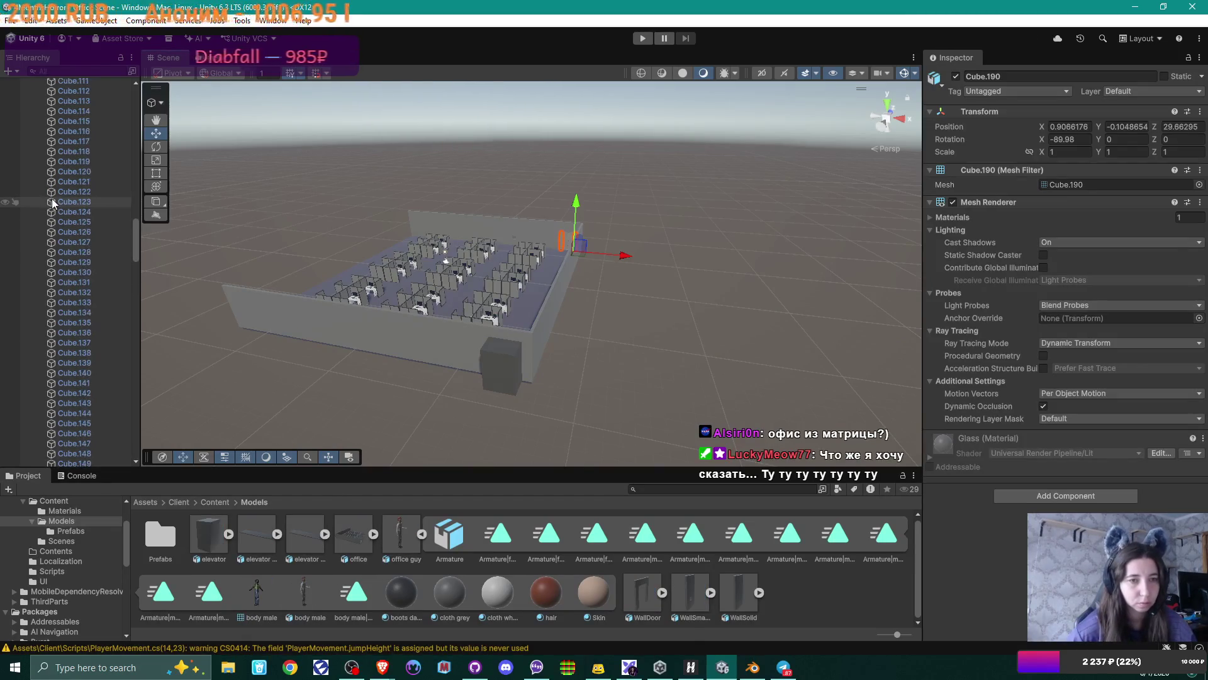
click(78, 174)
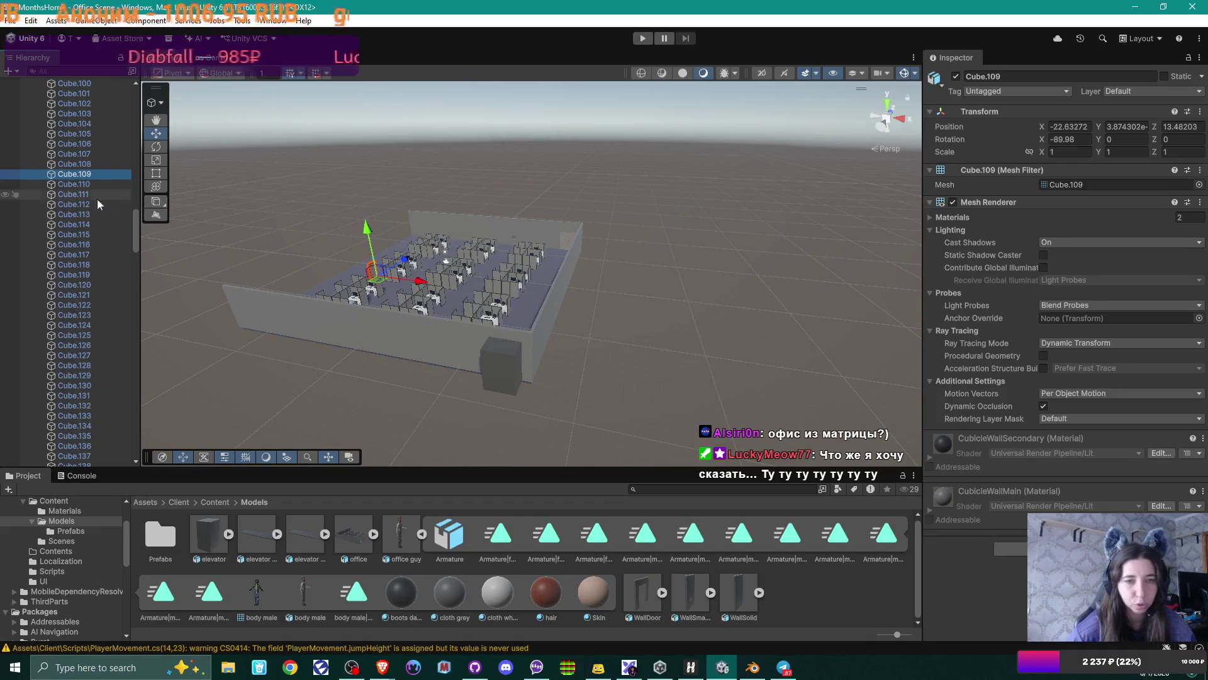
scroll(69, 202, up, 15)
scroll(69, 201, up, 10)
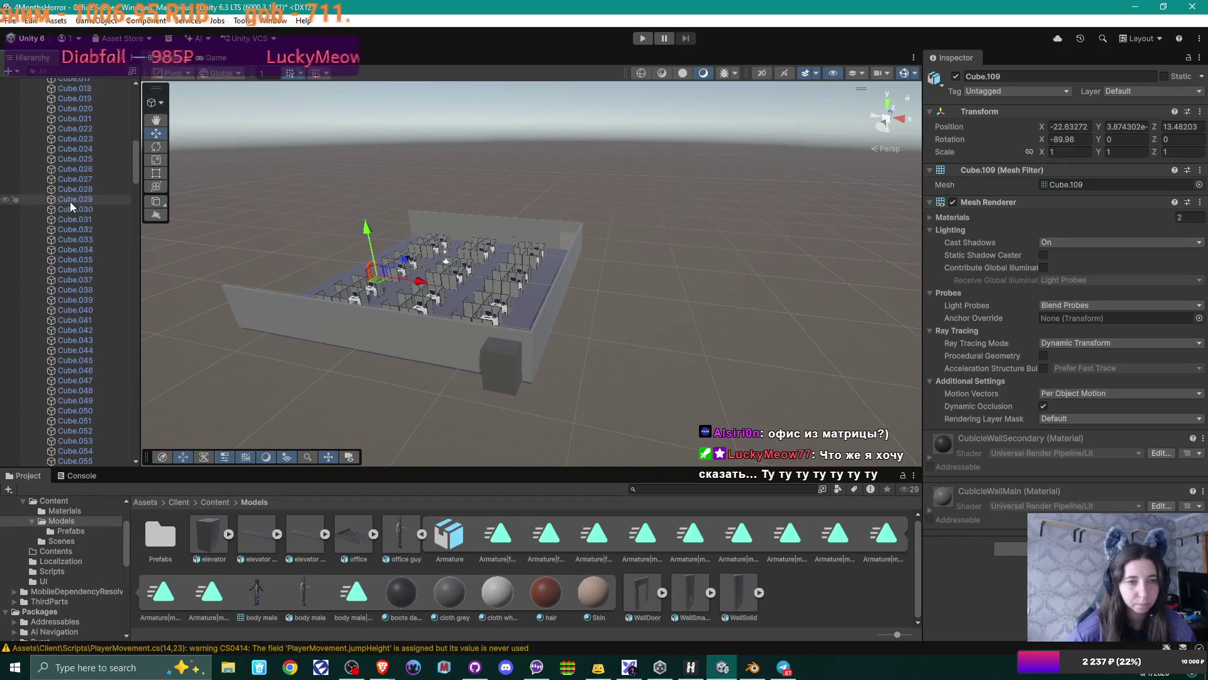
scroll(70, 202, up, 2)
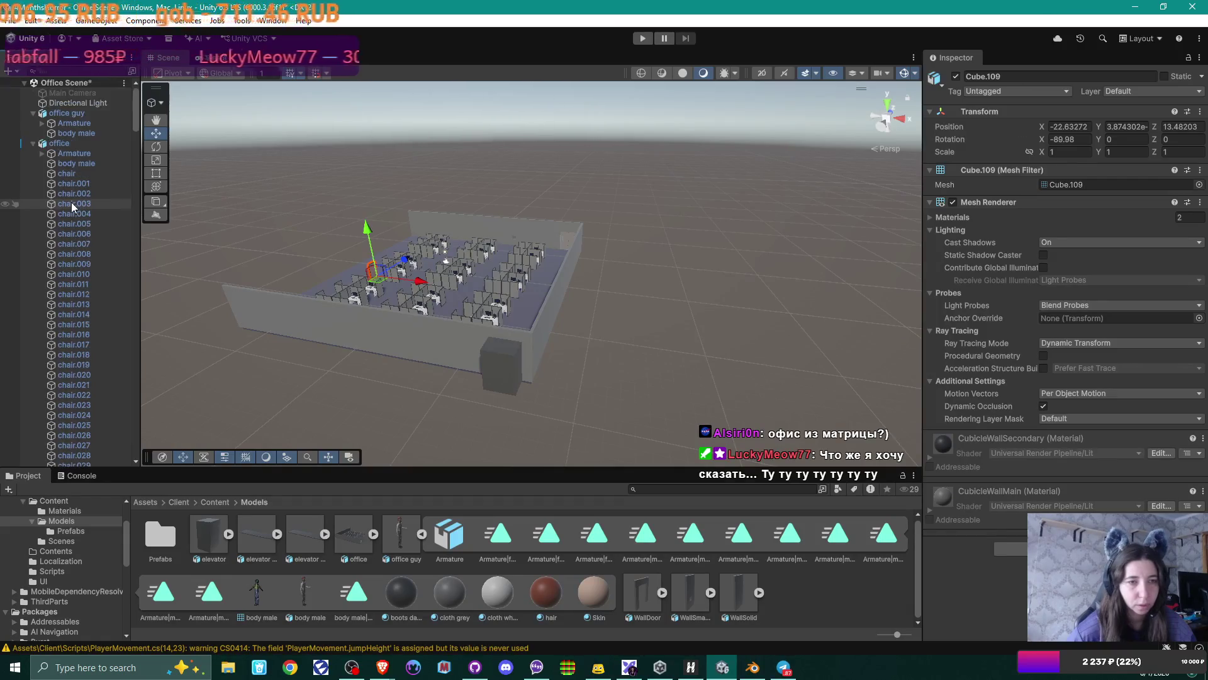
click(85, 153)
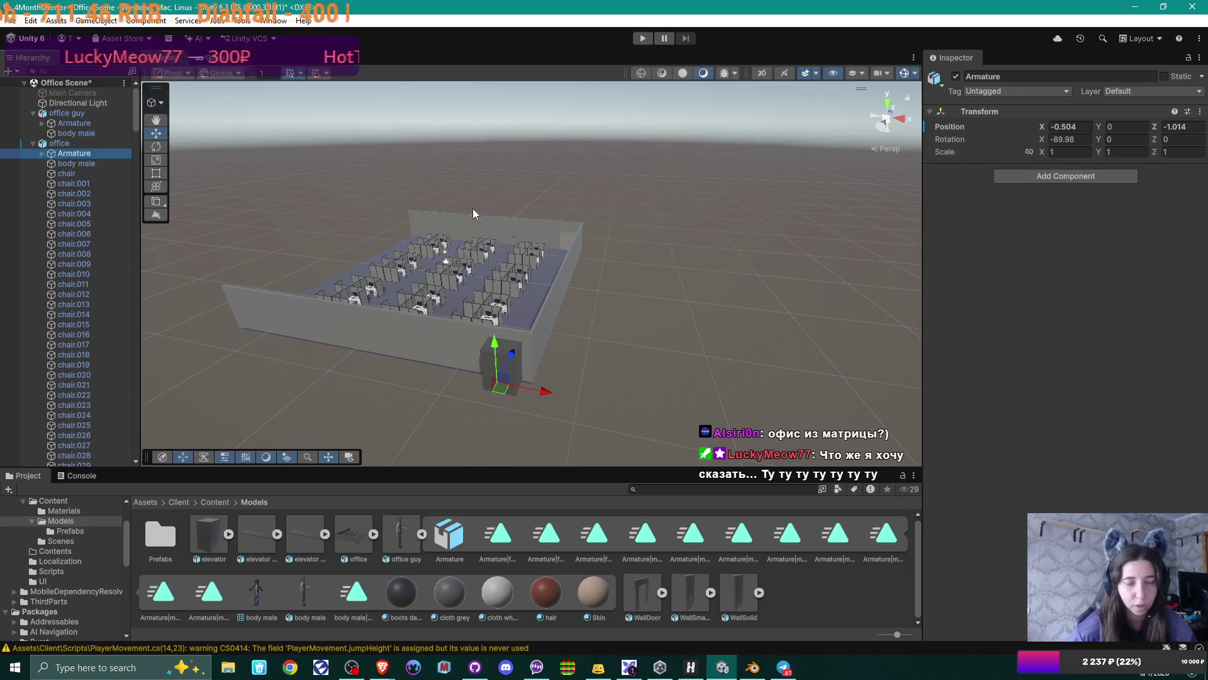
click(73, 174)
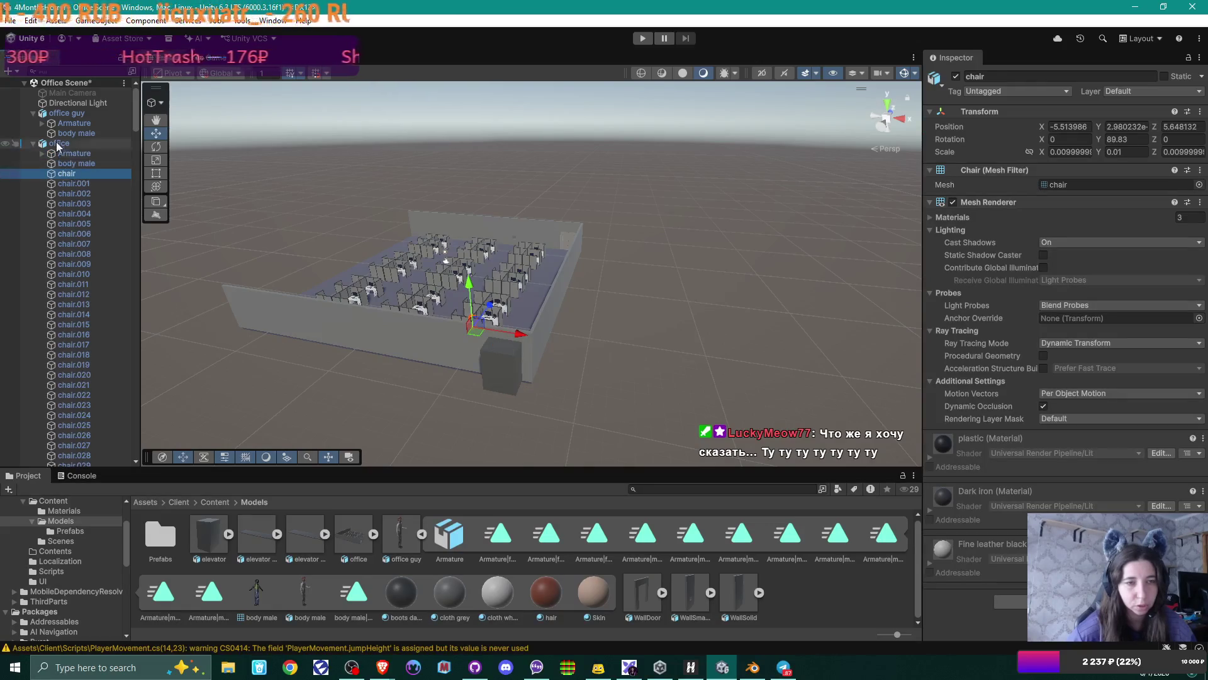
scroll(95, 229, down, 10)
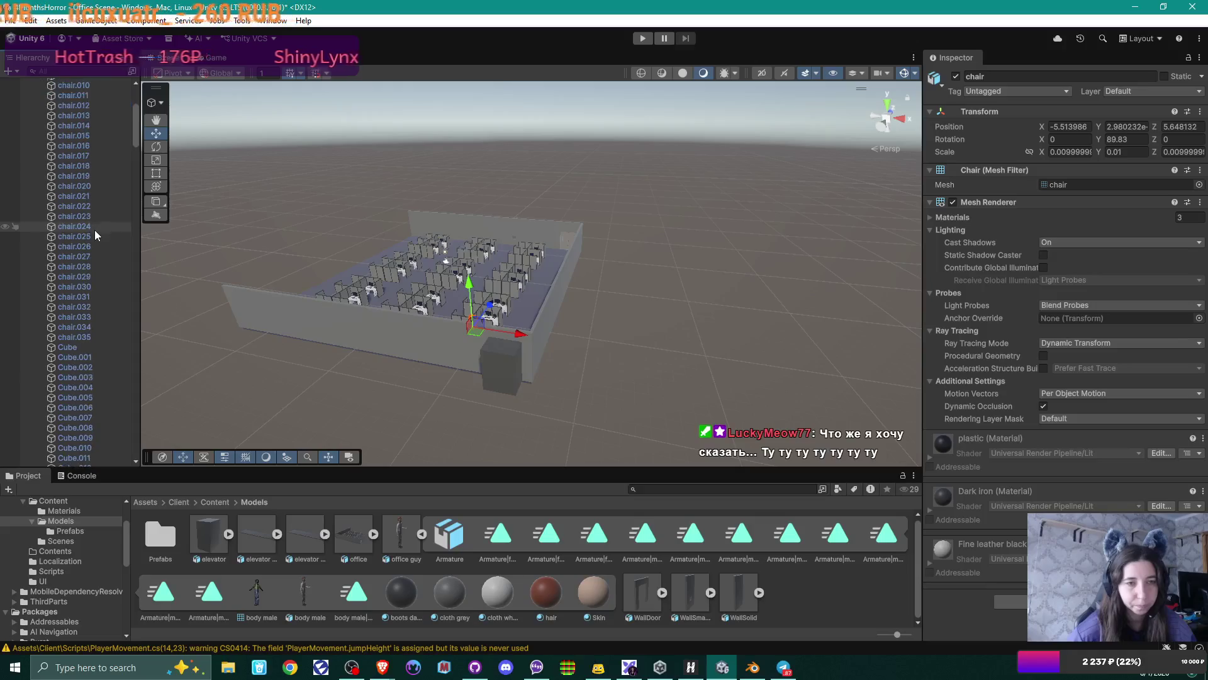
scroll(95, 231, down, 15)
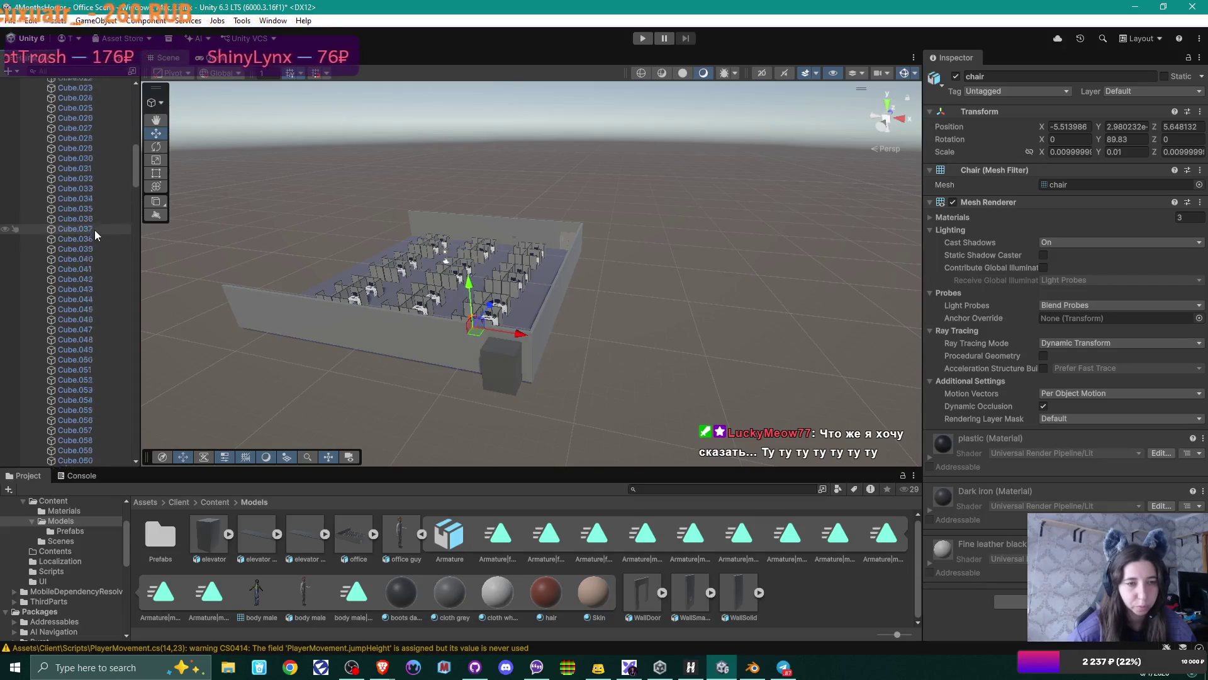
scroll(95, 234, down, 20)
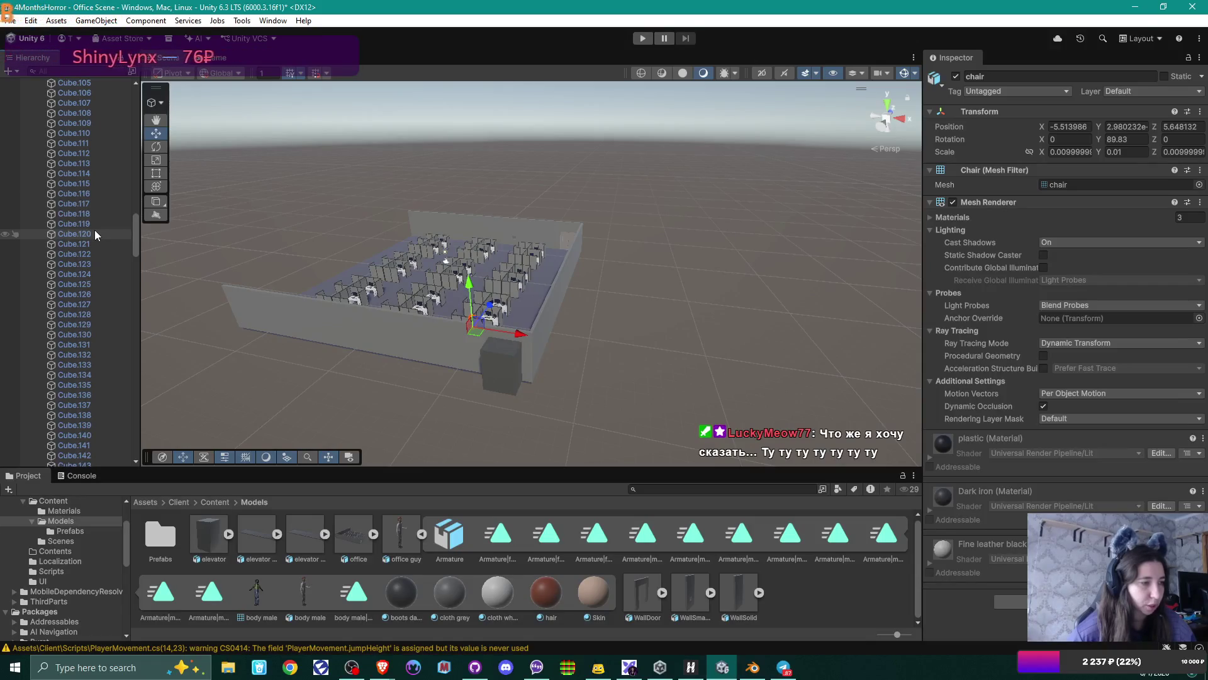
scroll(95, 233, down, 8)
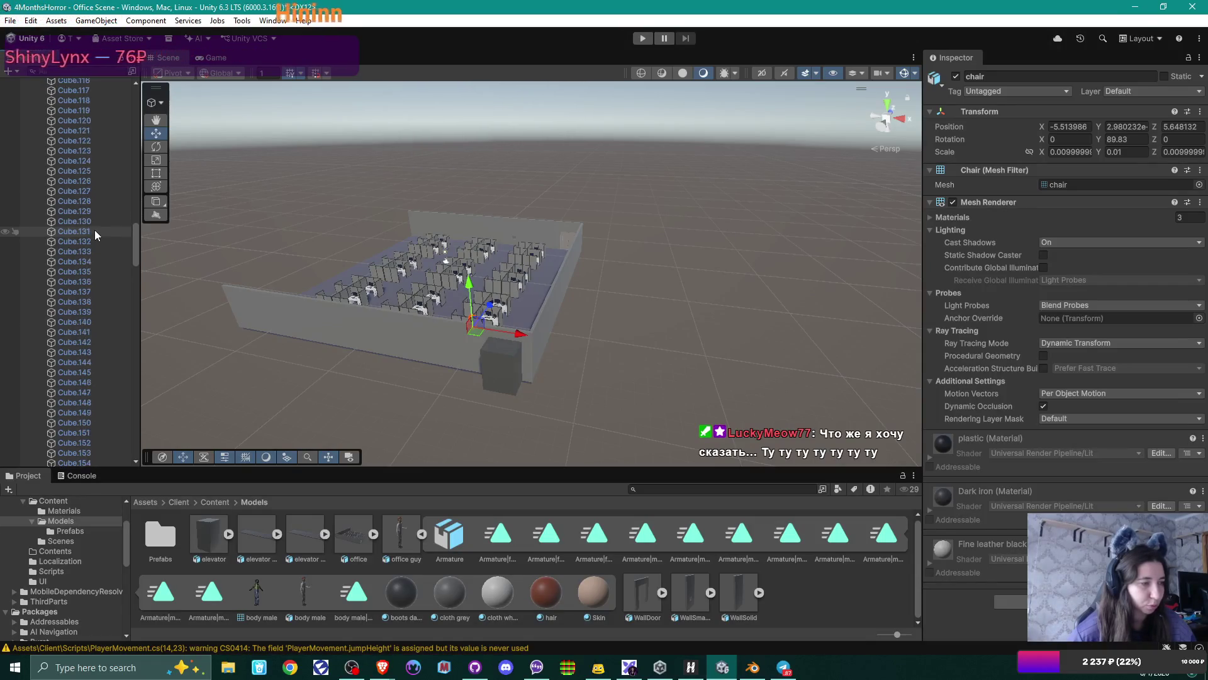
scroll(95, 233, down, 20)
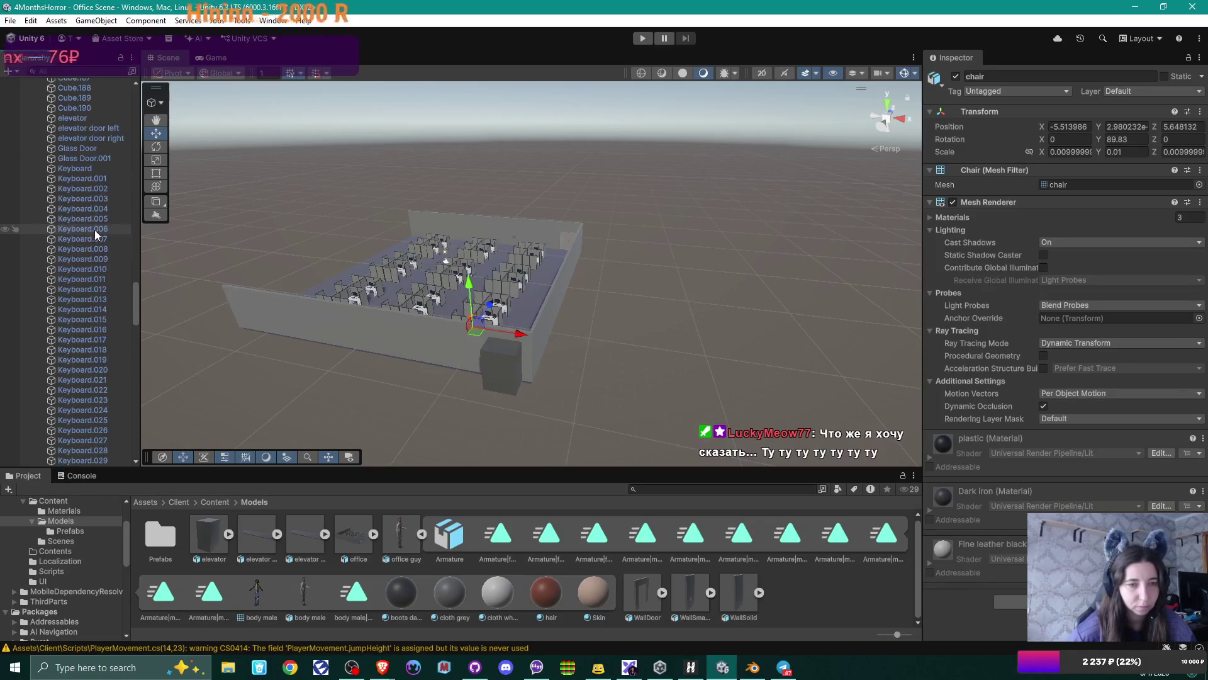
scroll(94, 229, down, 20)
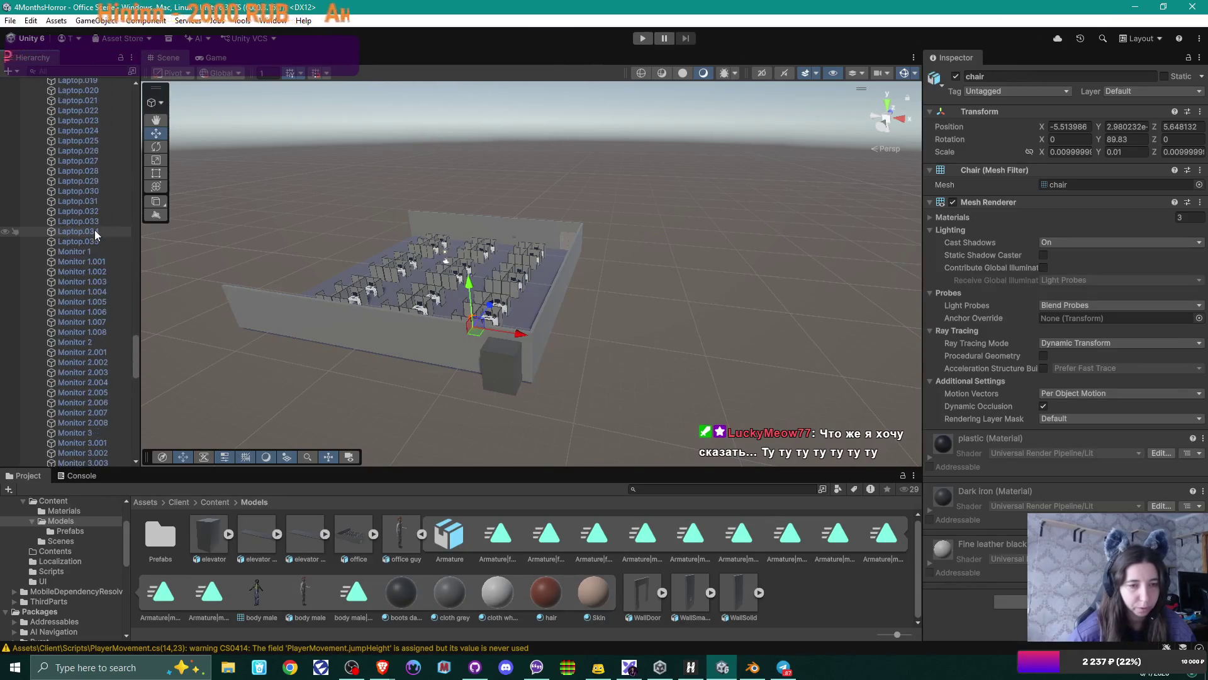
scroll(94, 229, down, 20)
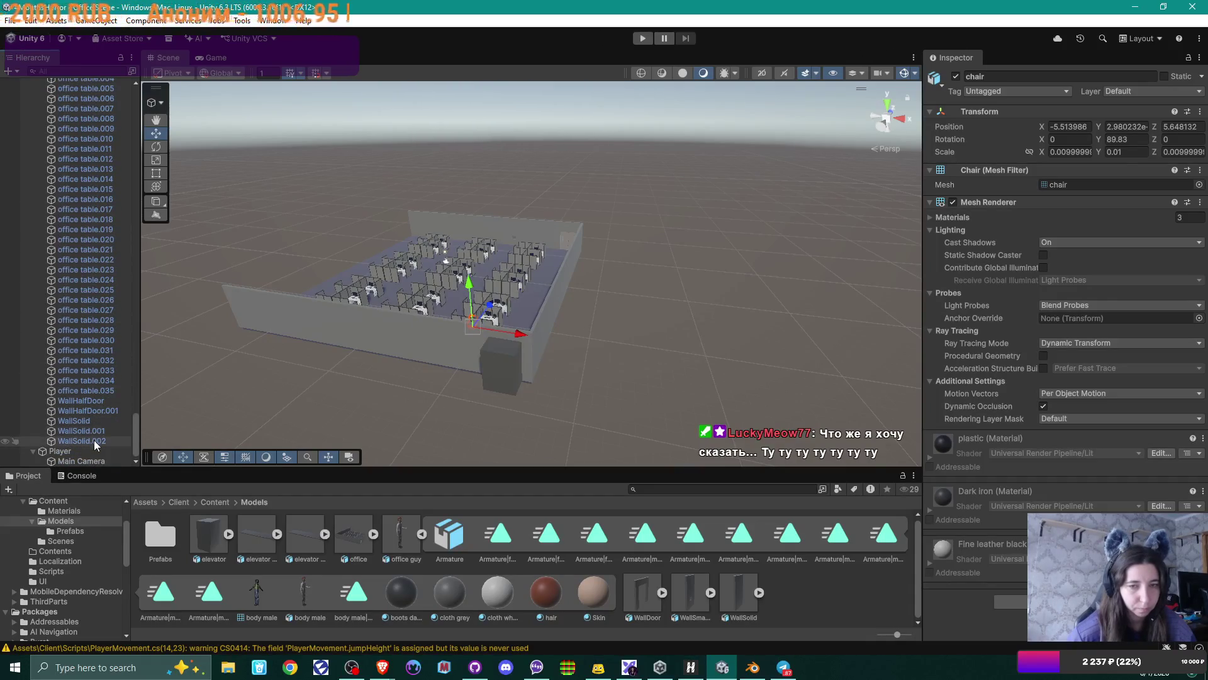
- Select the office objects except the walls and add a Mesh Collider to all 412
shift+click(93, 441)
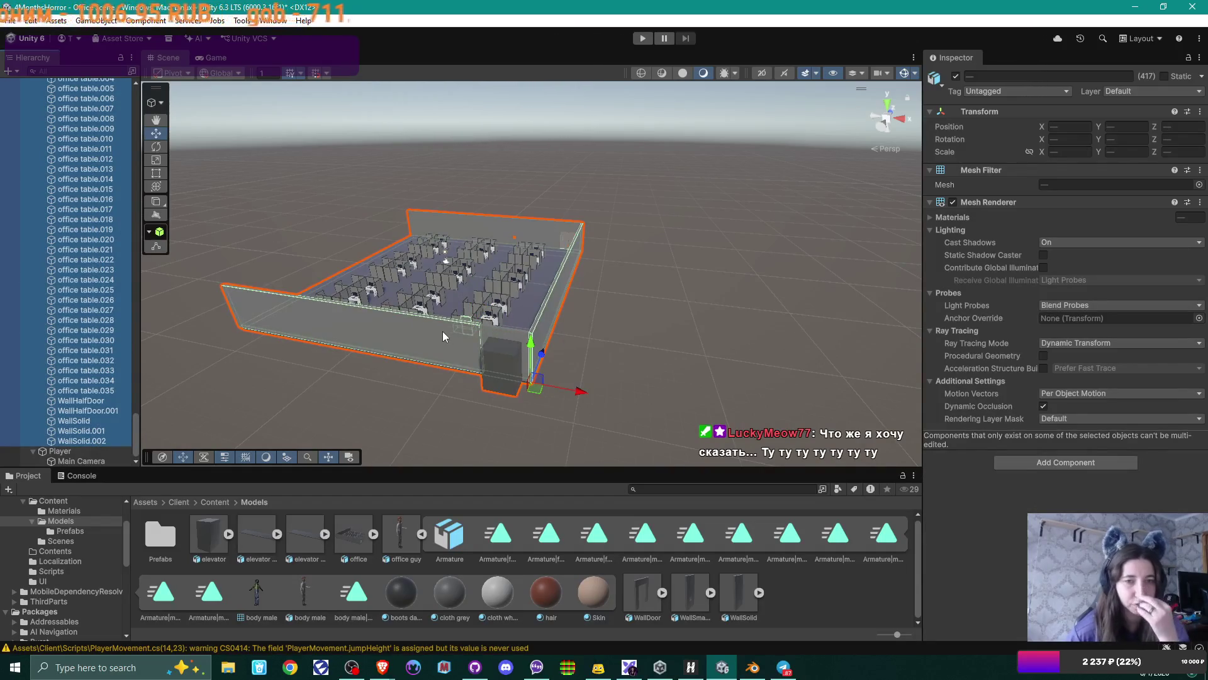
shift+click(100, 390)
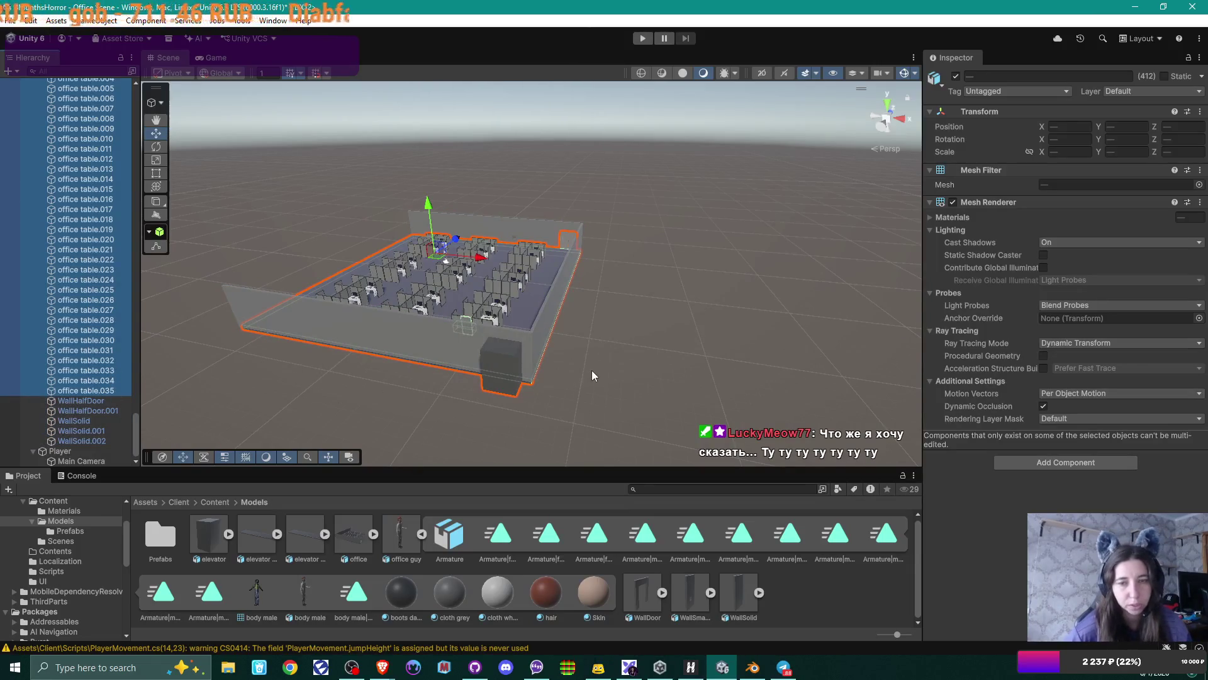
click(1046, 462)
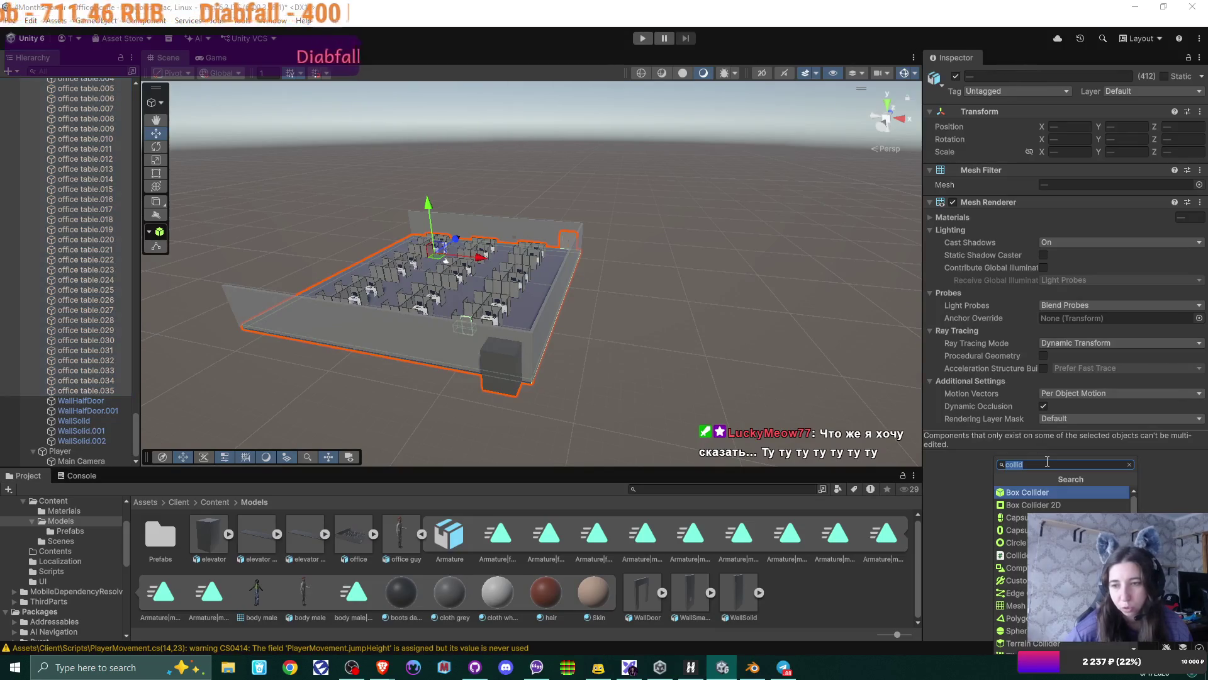
text(collid)
click(1038, 605)
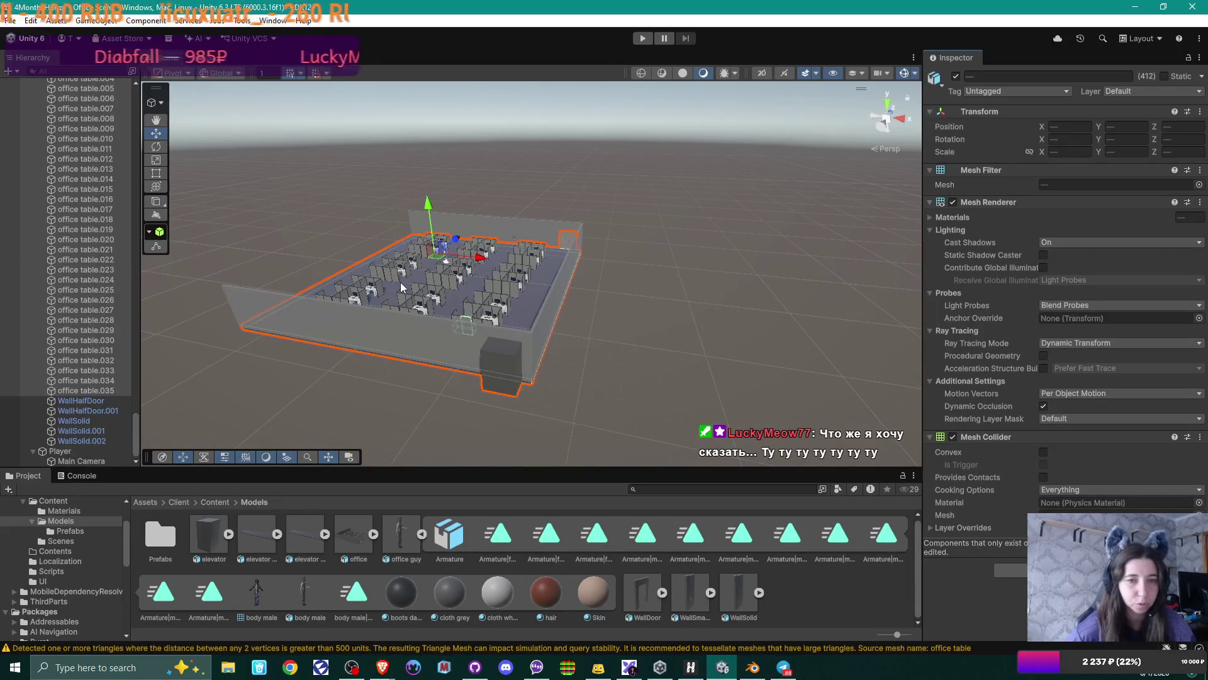
mouse_move(398, 269)
right_down()
mouse_move(460, 309)
mouse_move(409, 301)
mouse_move(474, 304)
mouse_move(432, 292)
right_up()
key(w)
key(w)
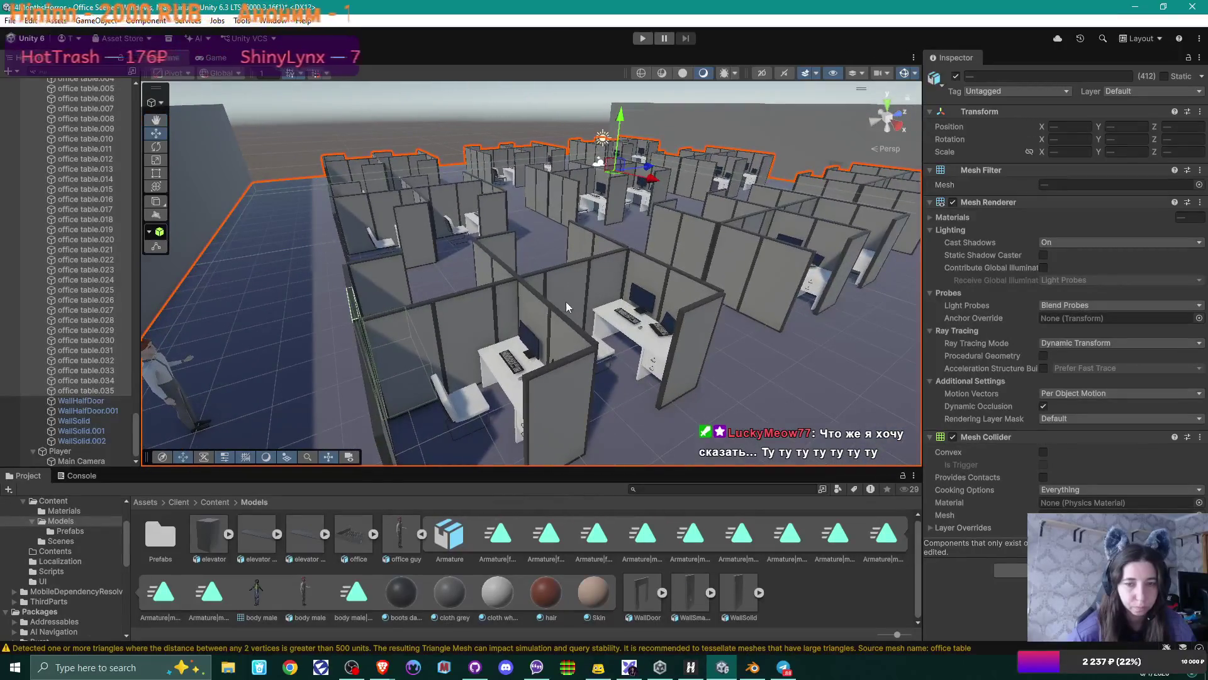
- Select the office prefab and inspect the cloth white material
mouse_move(567, 307)
right_down()
mouse_move(345, 325)
mouse_move(585, 297)
mouse_move(512, 332)
right_up()
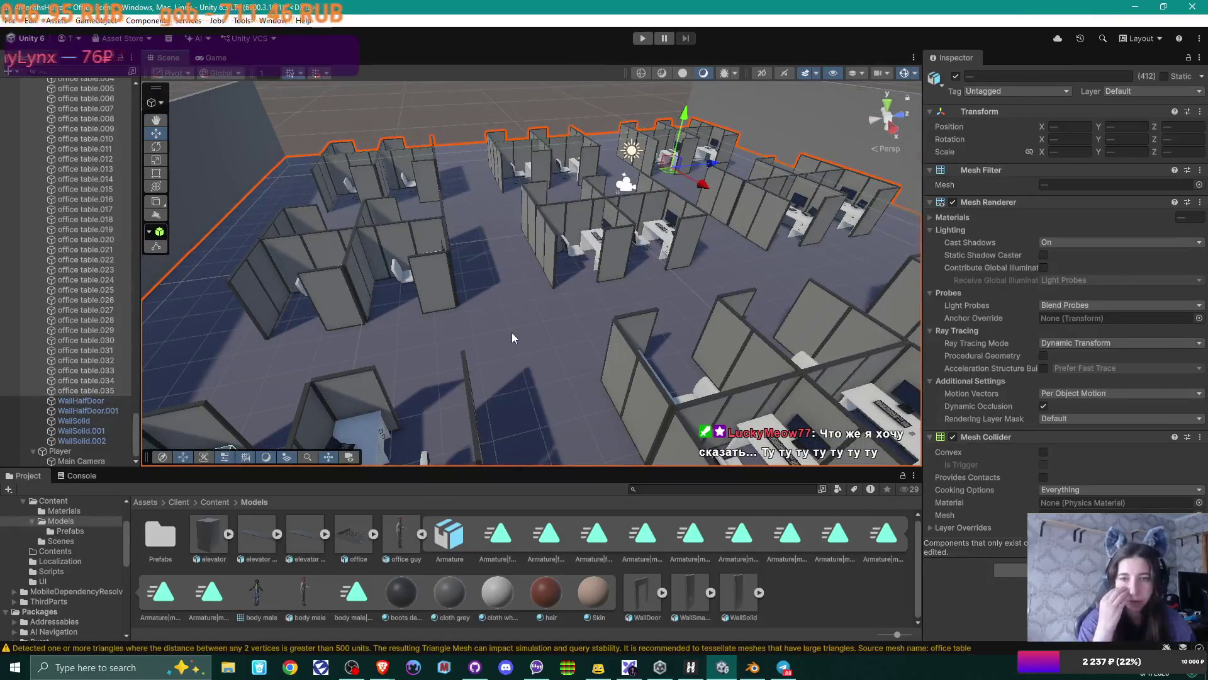
mouse_move(527, 313)
right_down()
mouse_move(707, 340)
mouse_move(603, 340)
right_up()
click(624, 374)
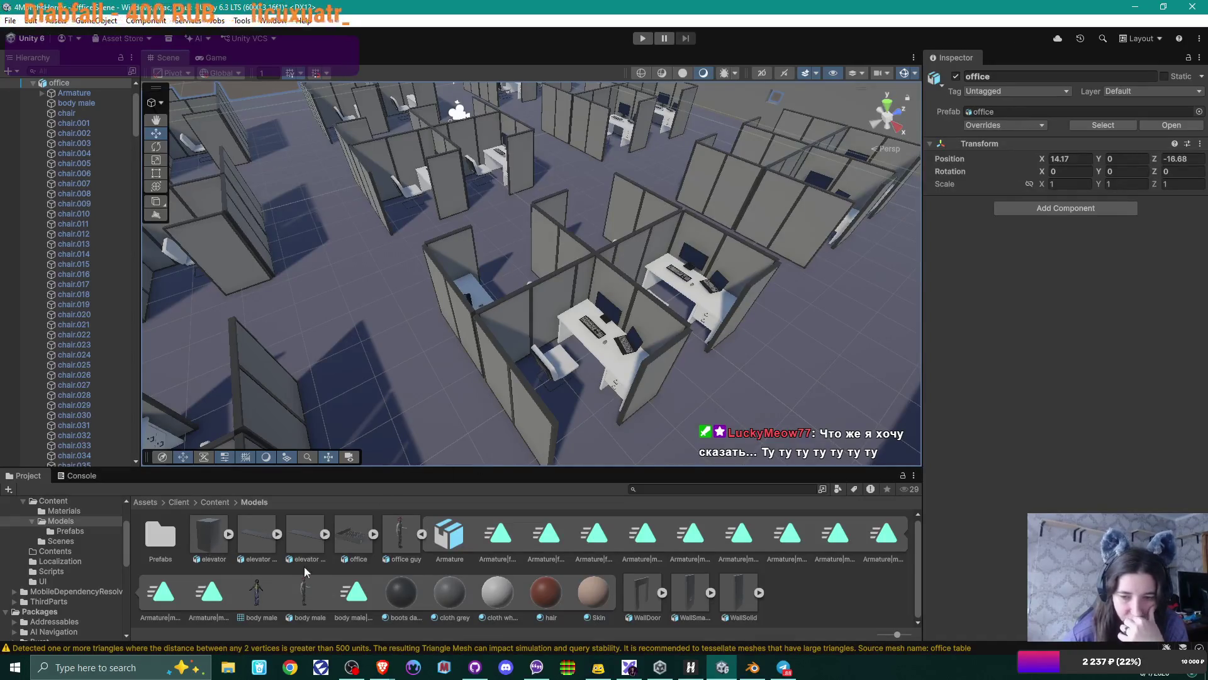
click(496, 594)
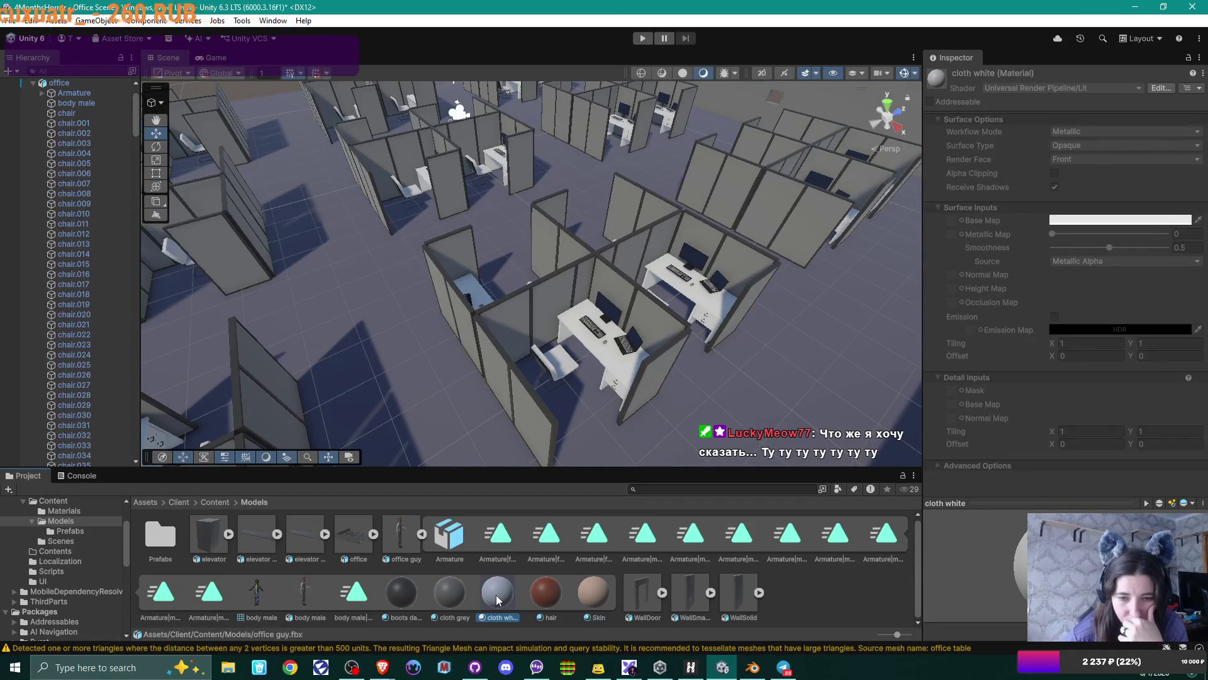
- Expand the office model asset, browse its sub-assets and inspect Fine leather black
click(421, 533)
click(371, 536)
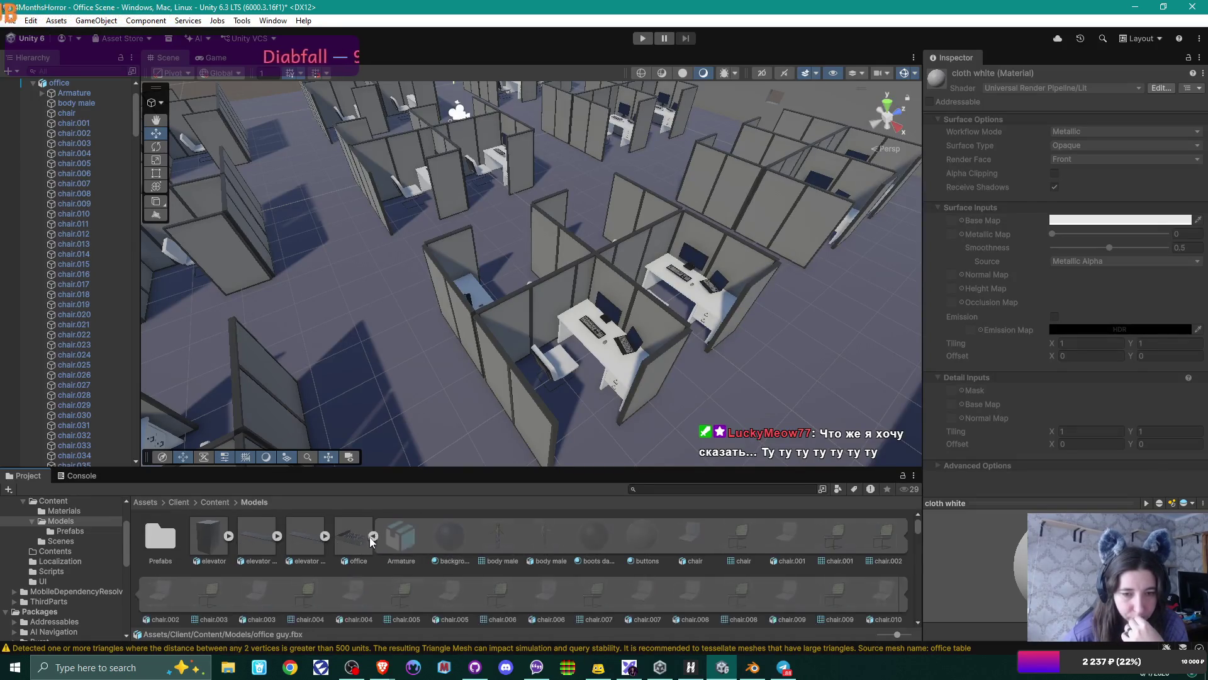
scroll(598, 588, down, 10)
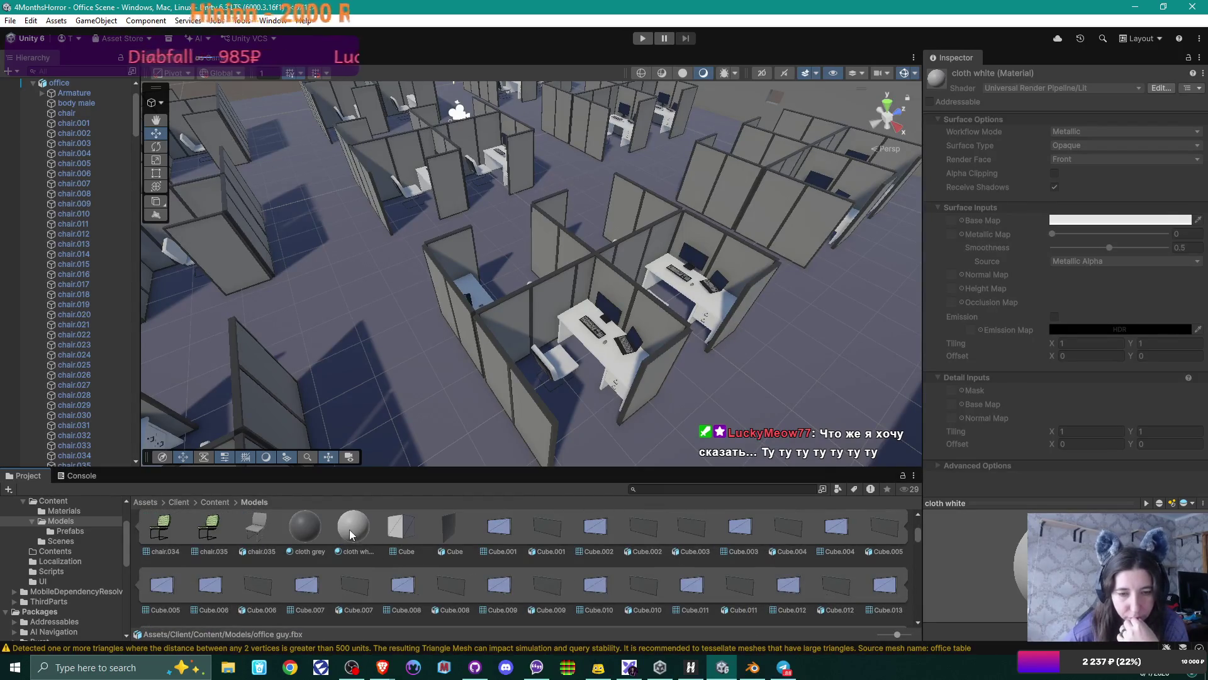
scroll(528, 568, down, 6)
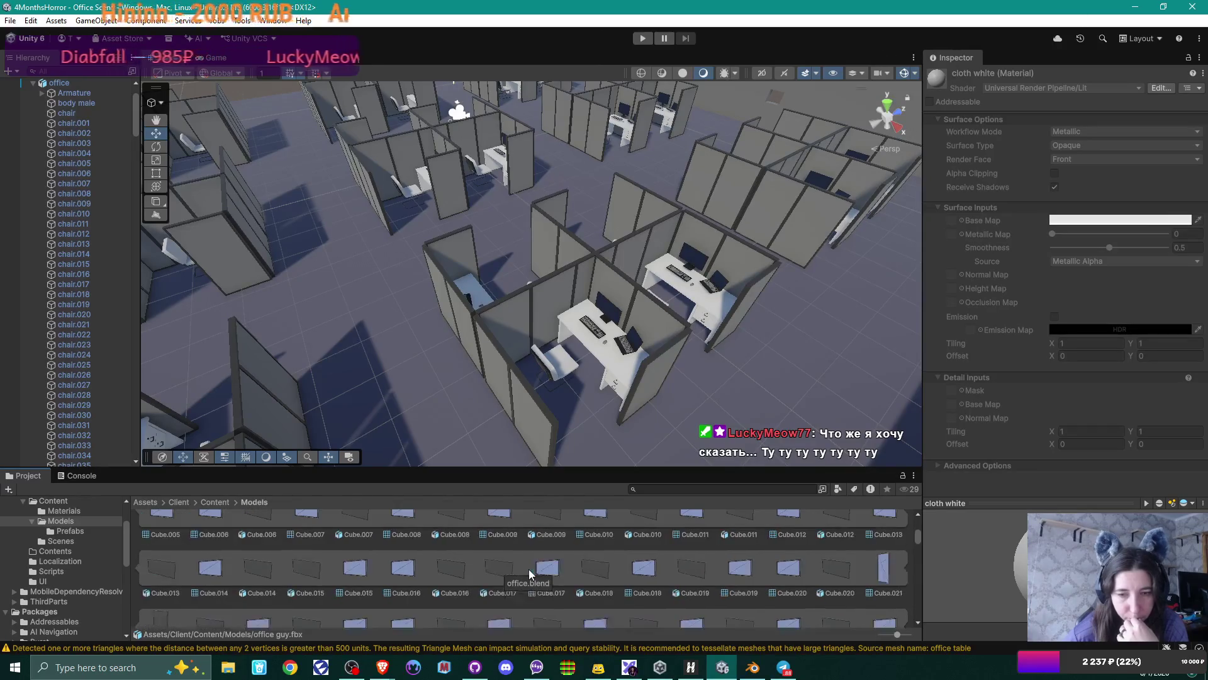
scroll(529, 569, down, 12)
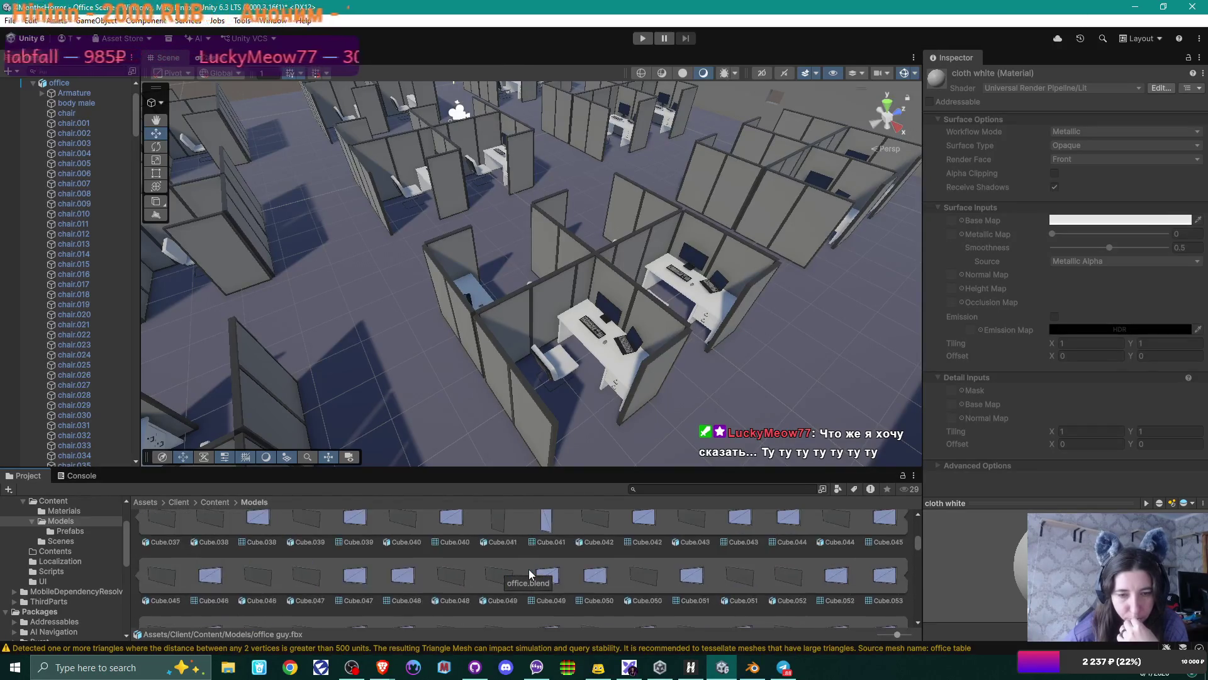
scroll(529, 569, down, 8)
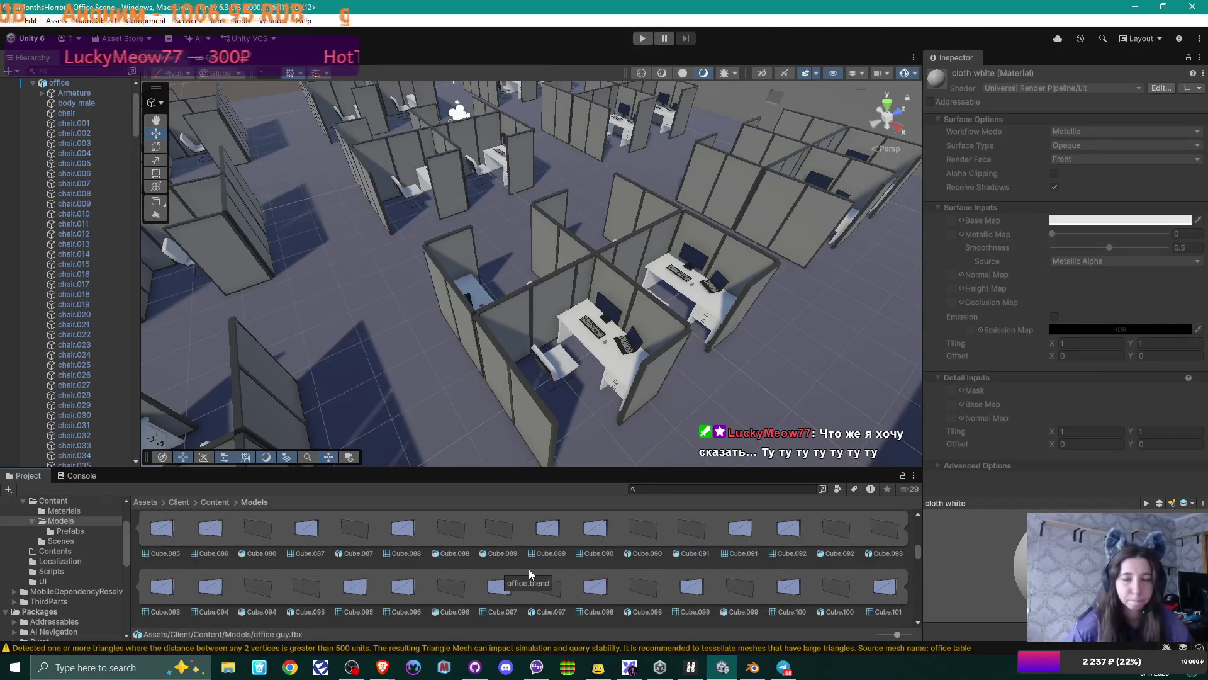
scroll(529, 568, down, 6)
scroll(529, 569, down, 10)
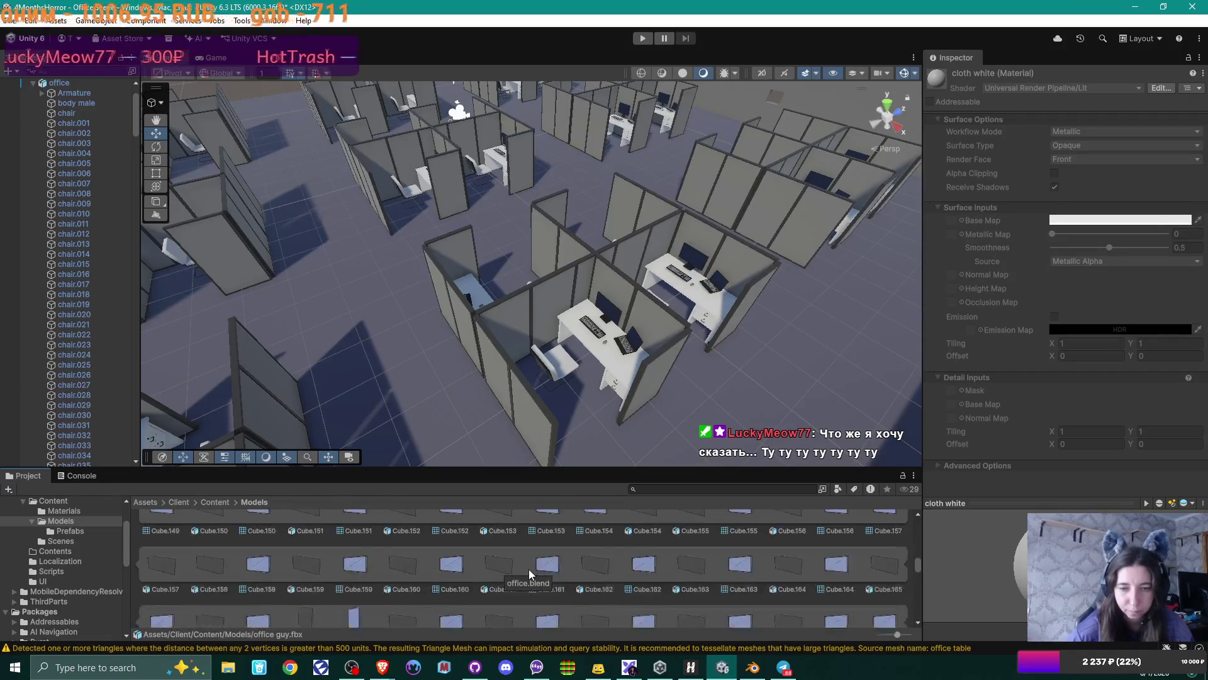
scroll(528, 569, up, 2)
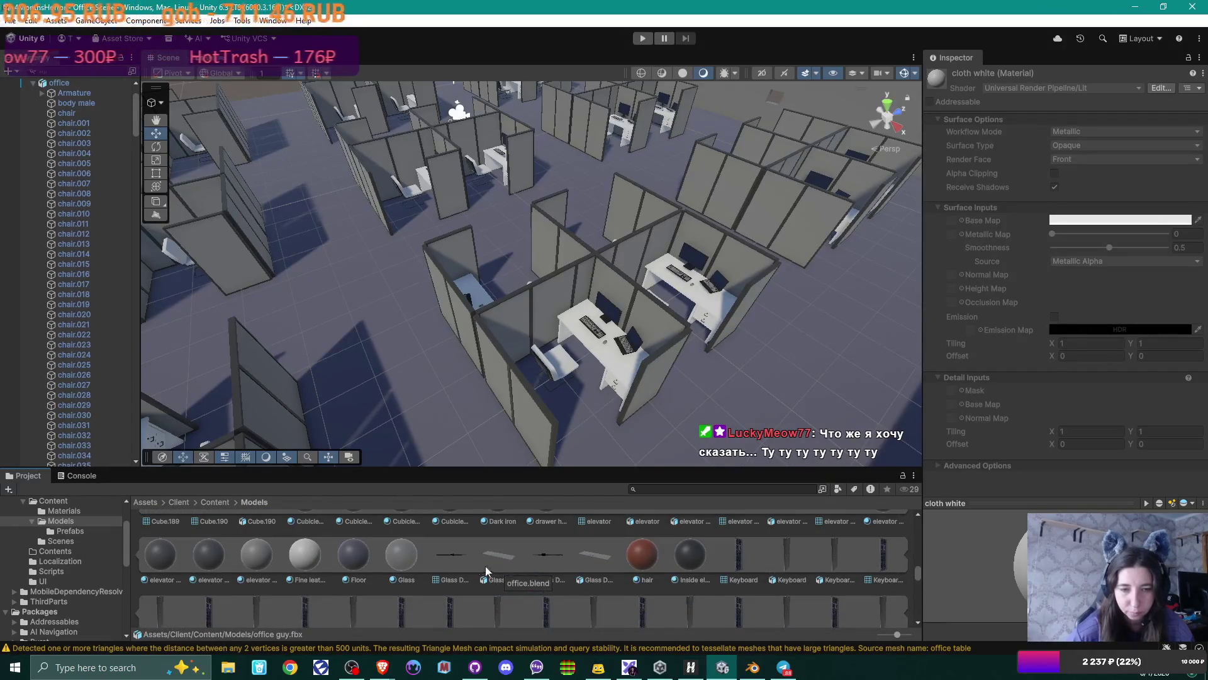
click(312, 553)
- Scroll further through the office model's materials and inspect White Painted Wood table
scroll(535, 570, down, 3)
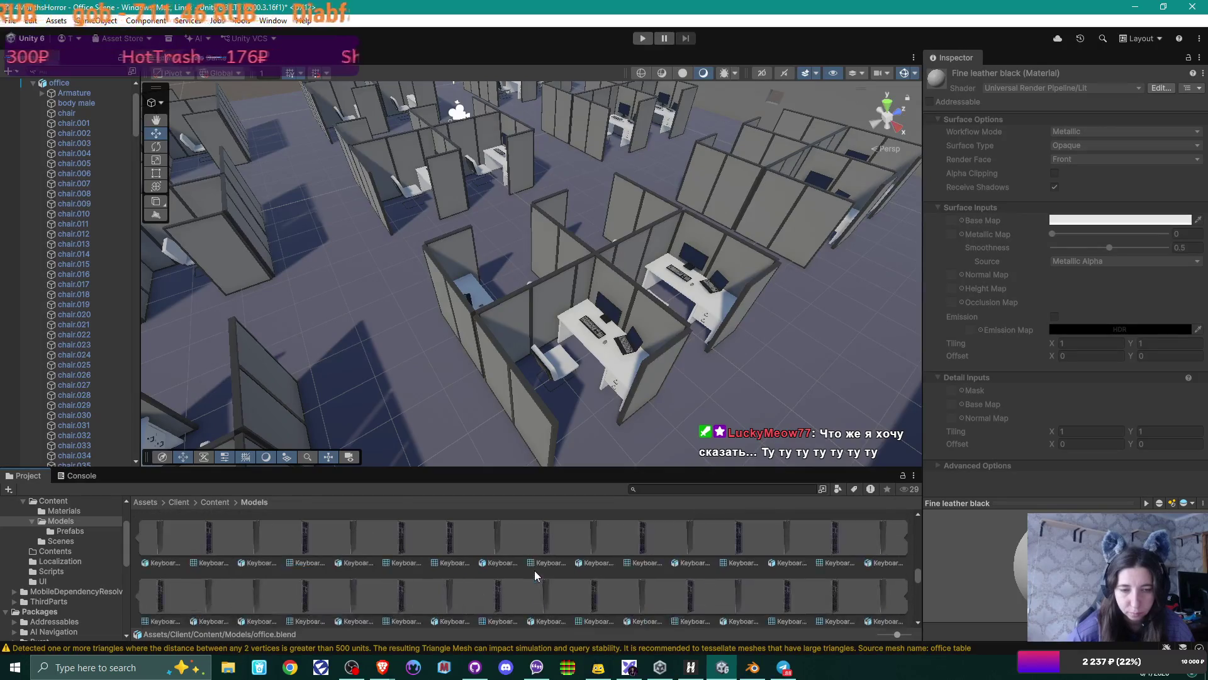
scroll(534, 570, down, 5)
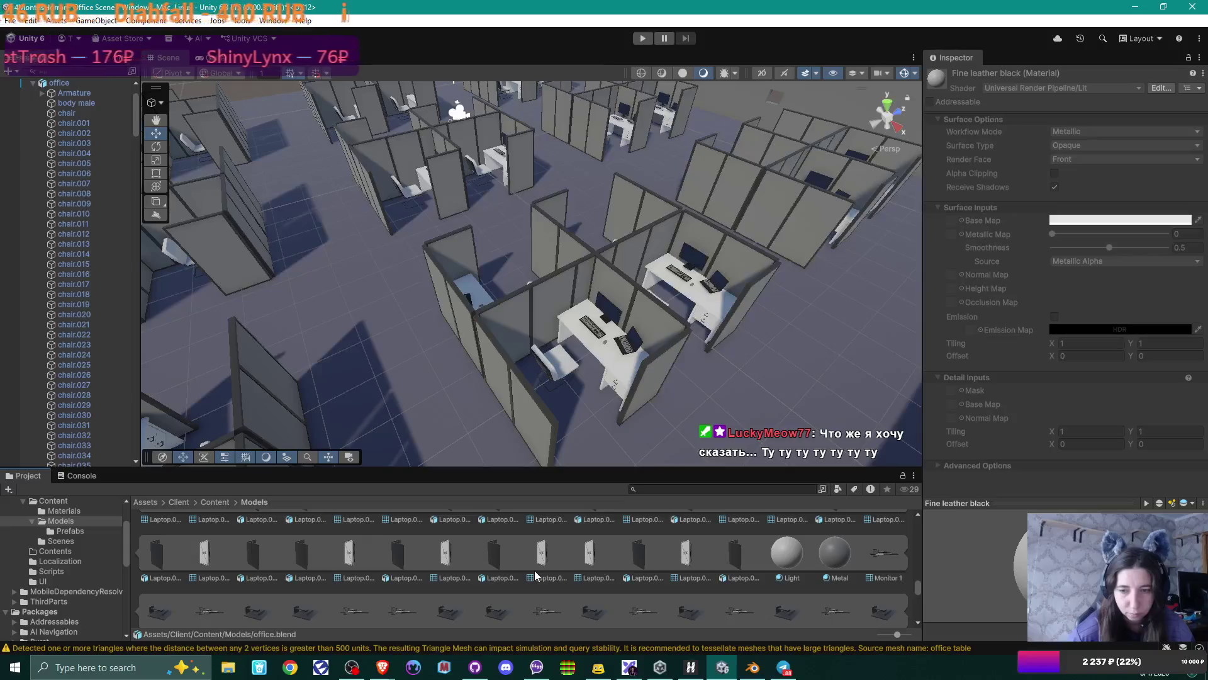
scroll(535, 572, down, 5)
scroll(534, 570, down, 10)
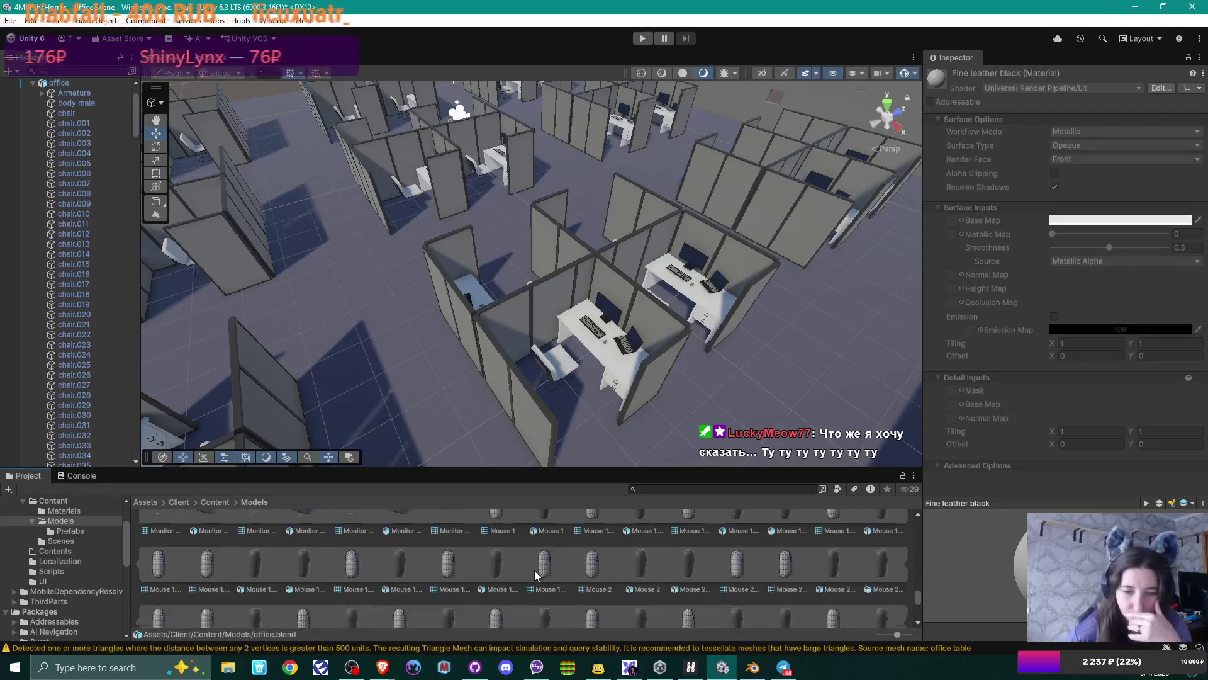
scroll(534, 571, up, 2)
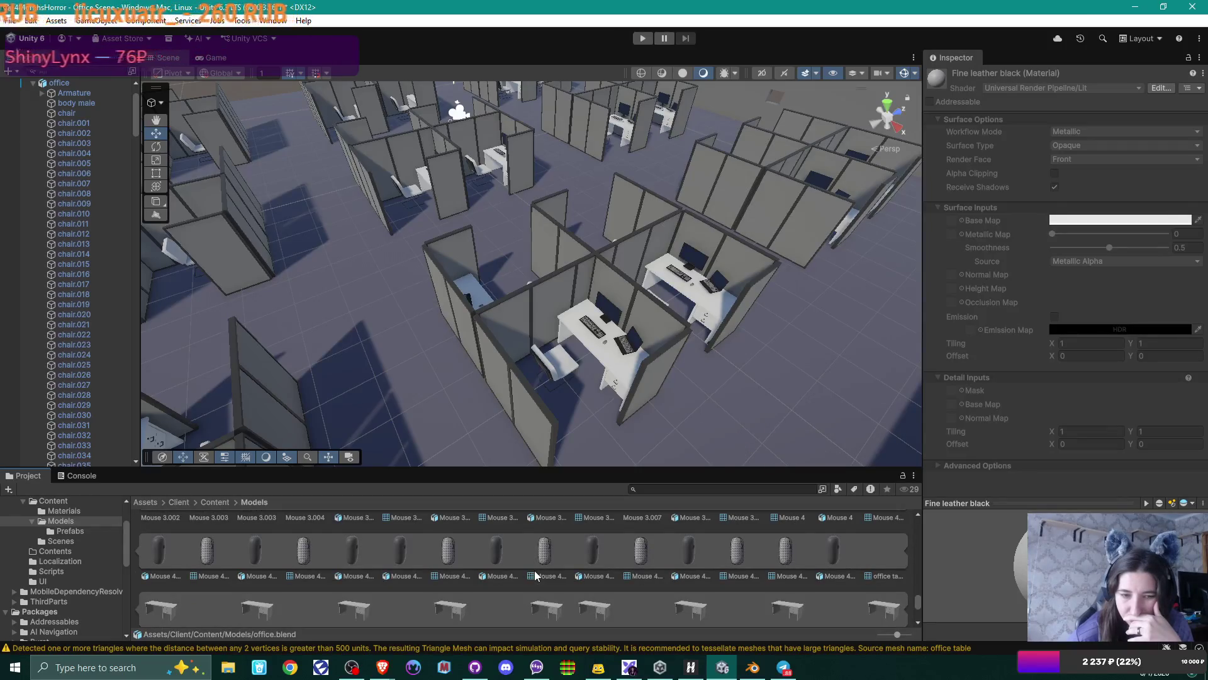
scroll(534, 570, down, 3)
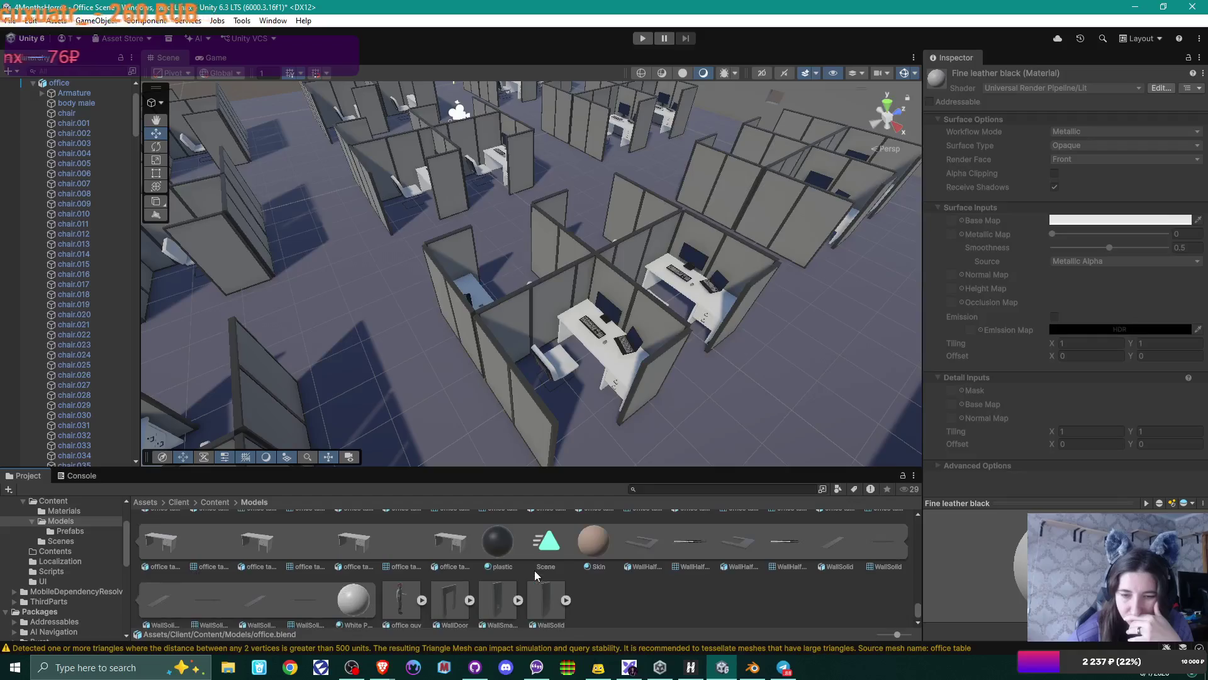
scroll(534, 571, down, 2)
scroll(534, 570, down, 1)
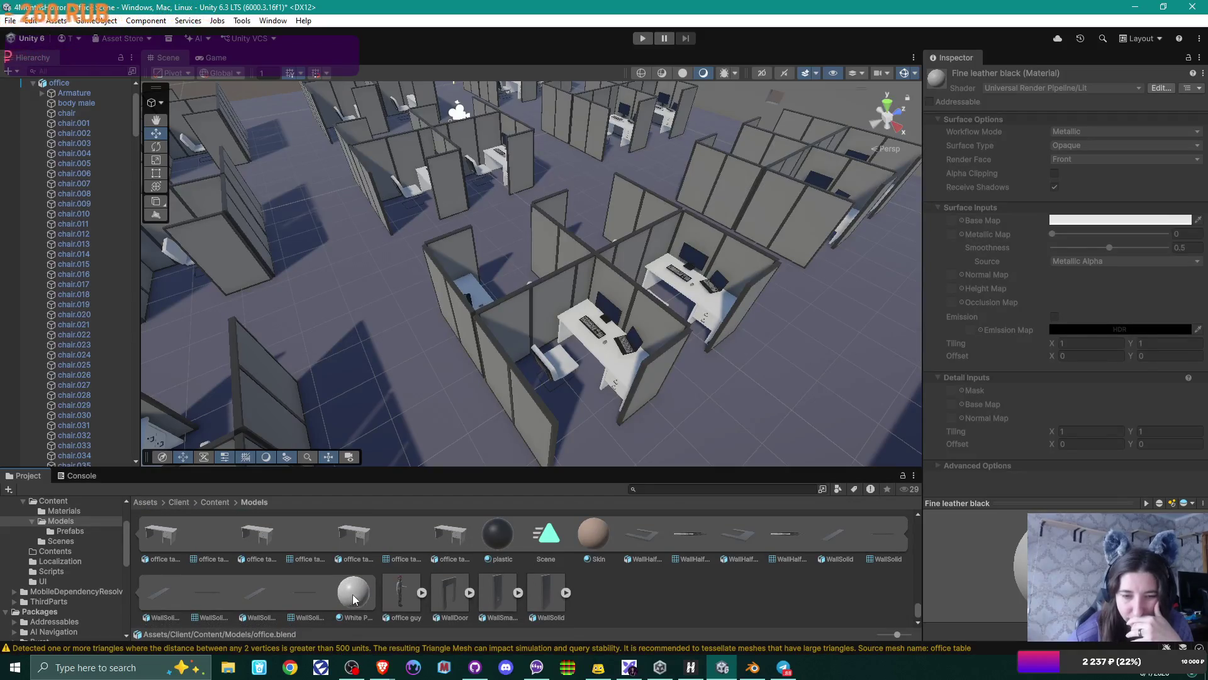
click(361, 594)
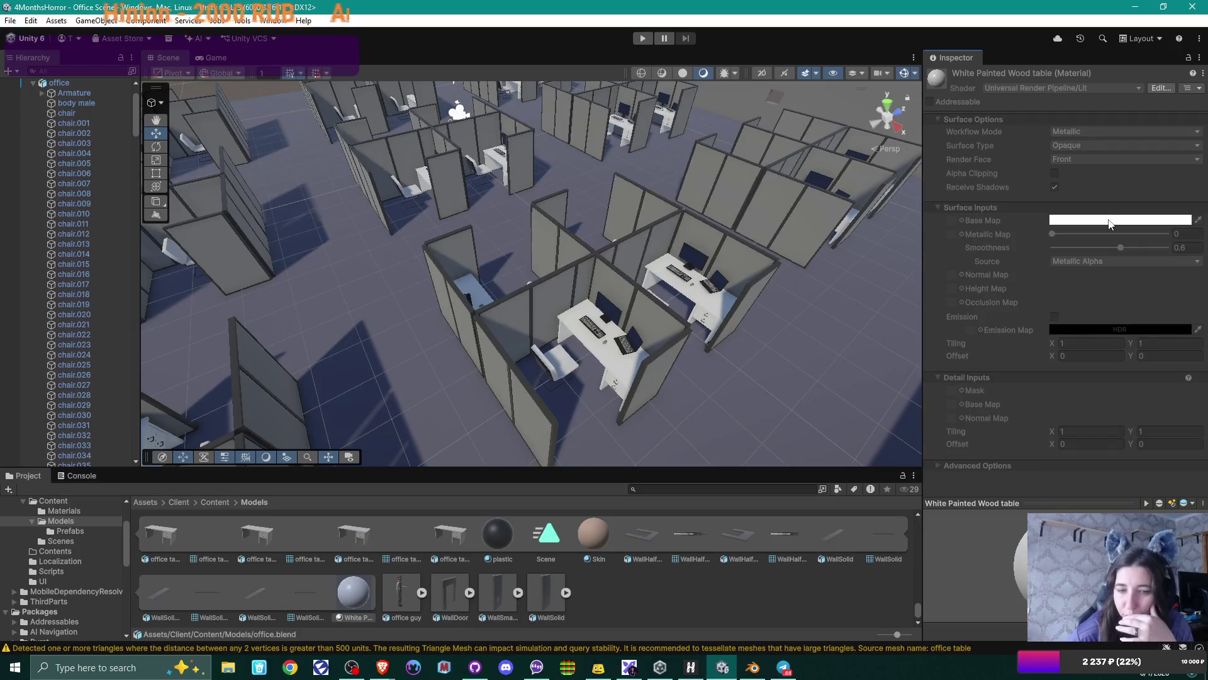
- Launch Blender on office.blend from the White Painted Wood table material and bring Blender forward
double_click(357, 590)
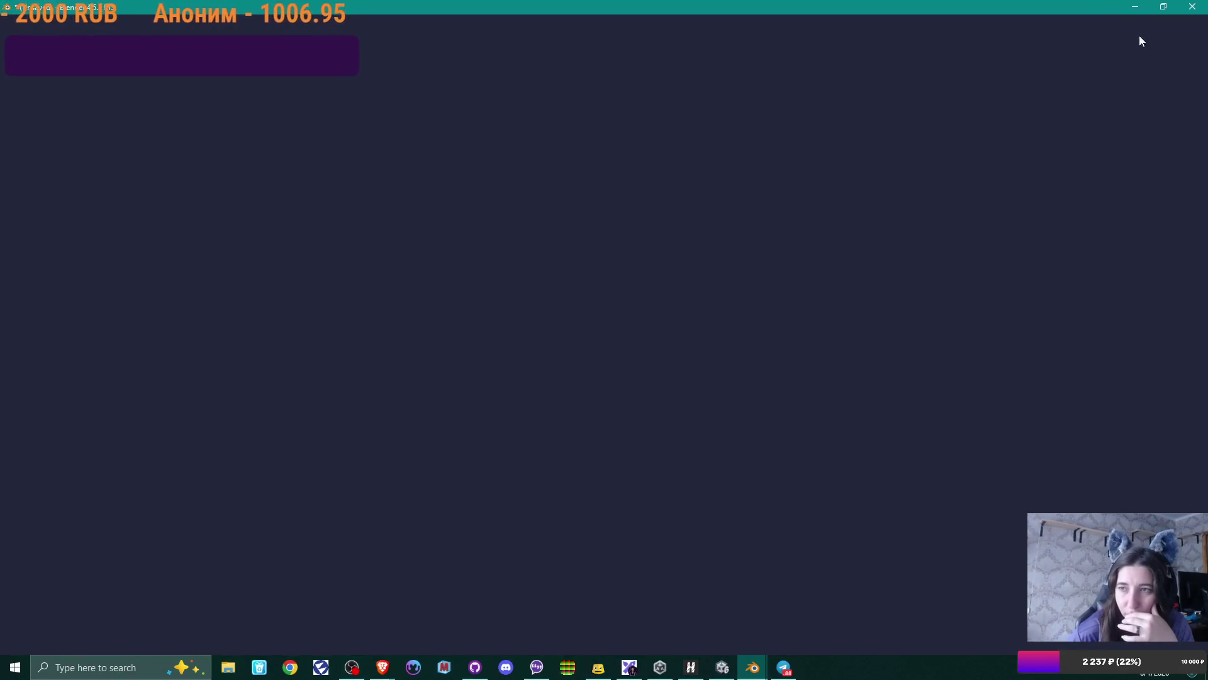
click(1135, 8)
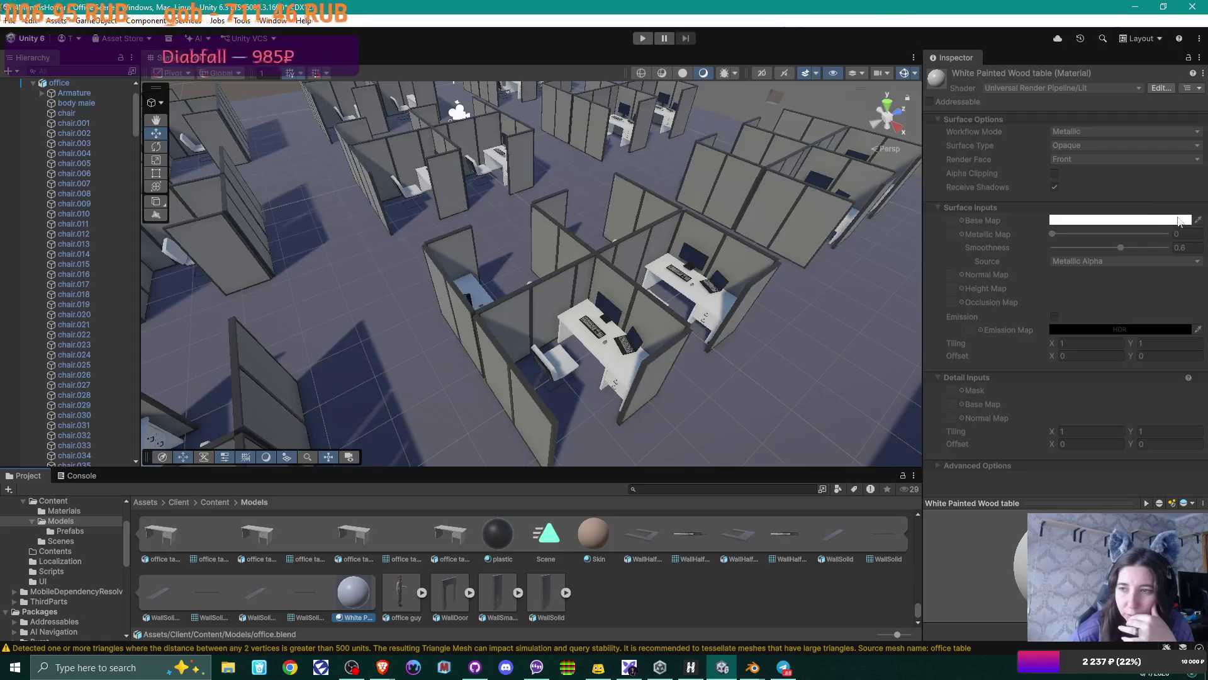
click(971, 332)
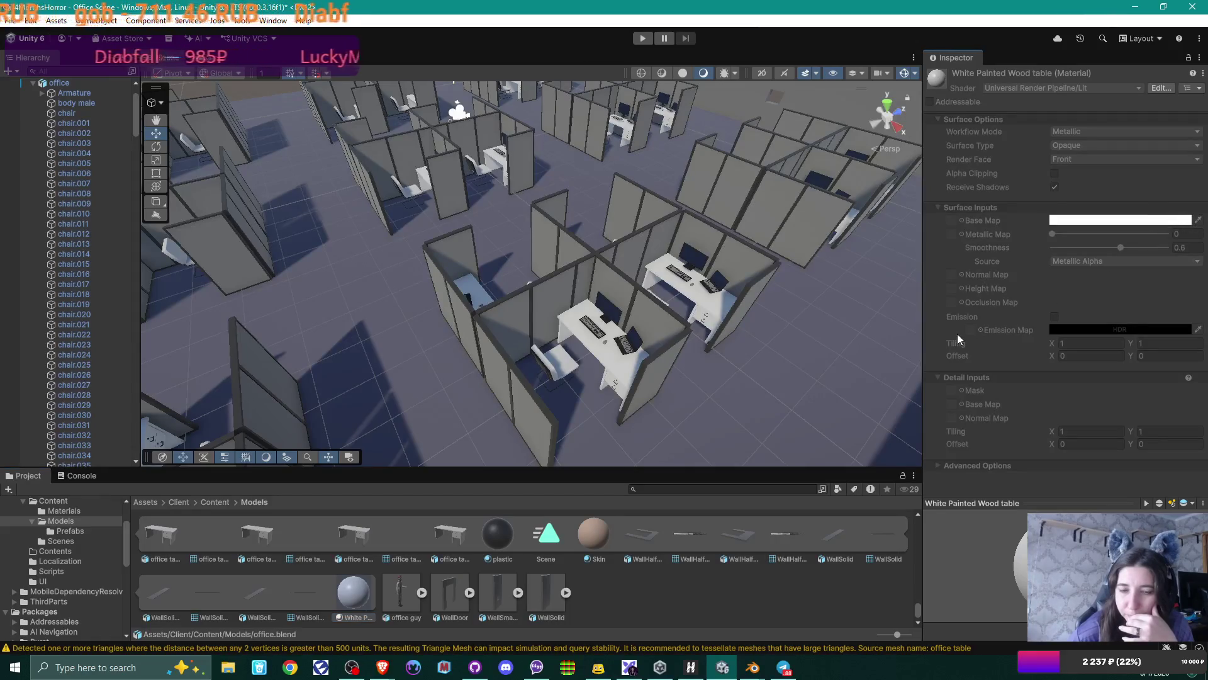
click(752, 667)
- Rename the office table's 'White Painted Wood' material to 'Painted table'
click(689, 629)
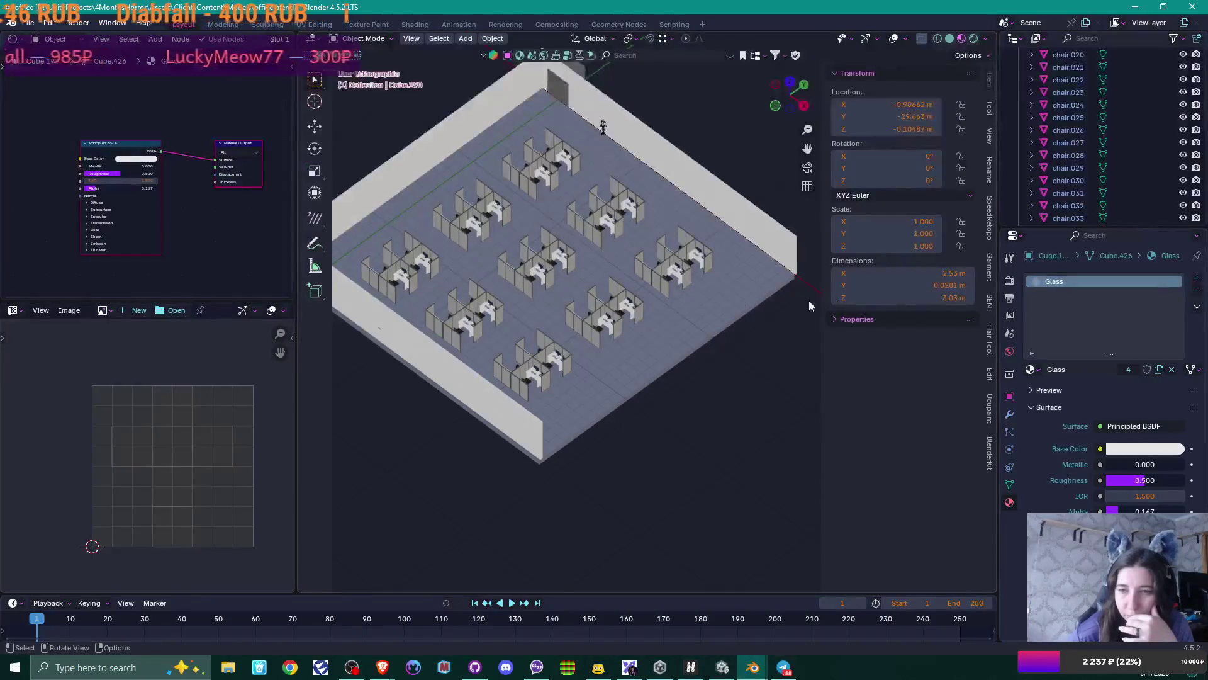
click(540, 282)
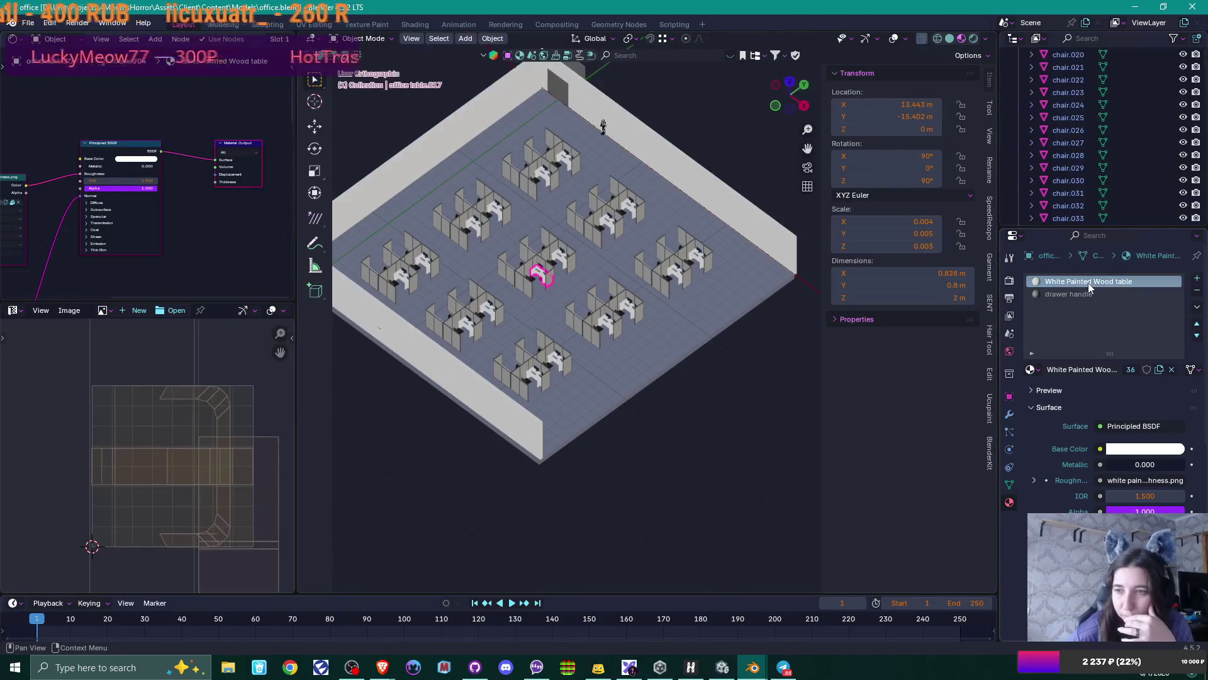
key(F2)
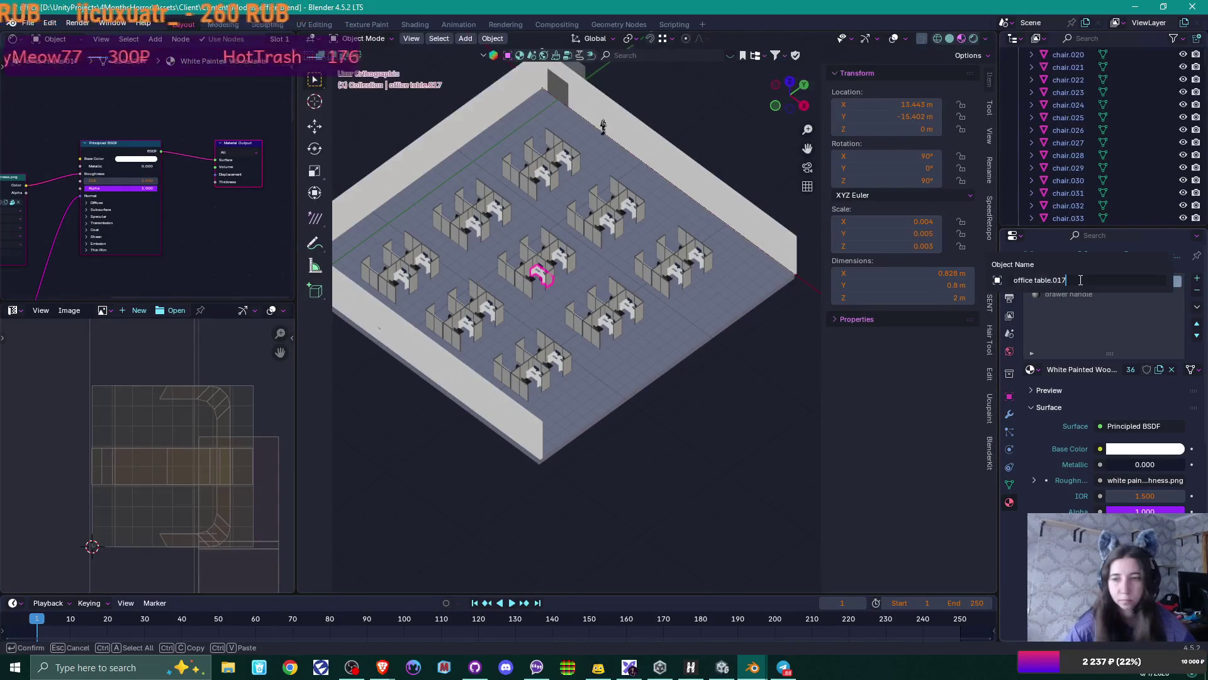
key(Escape)
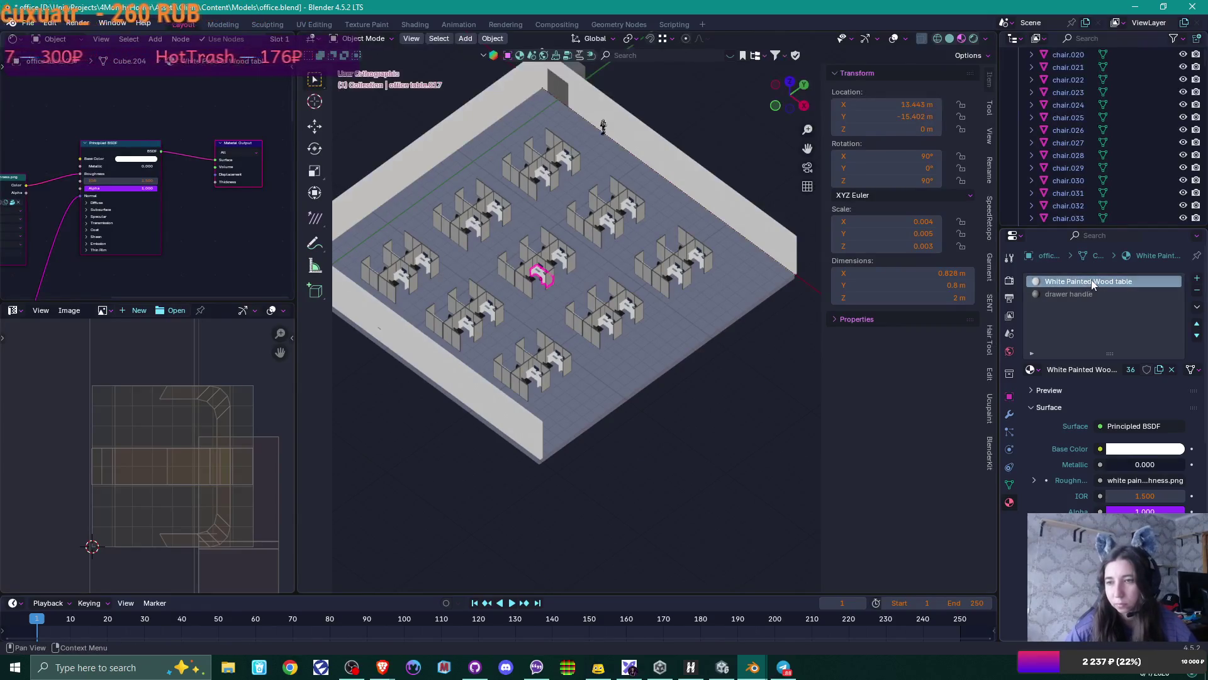
double_click(1087, 369)
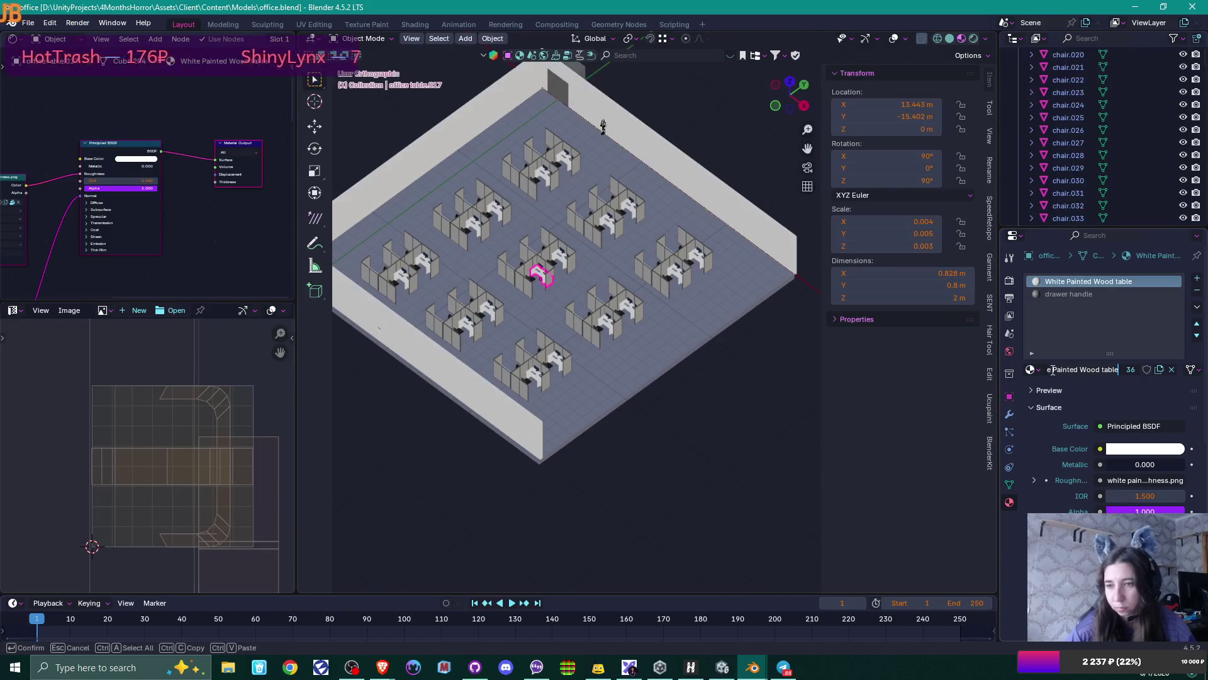
click(1052, 369)
key(ctrl+BackSpace)
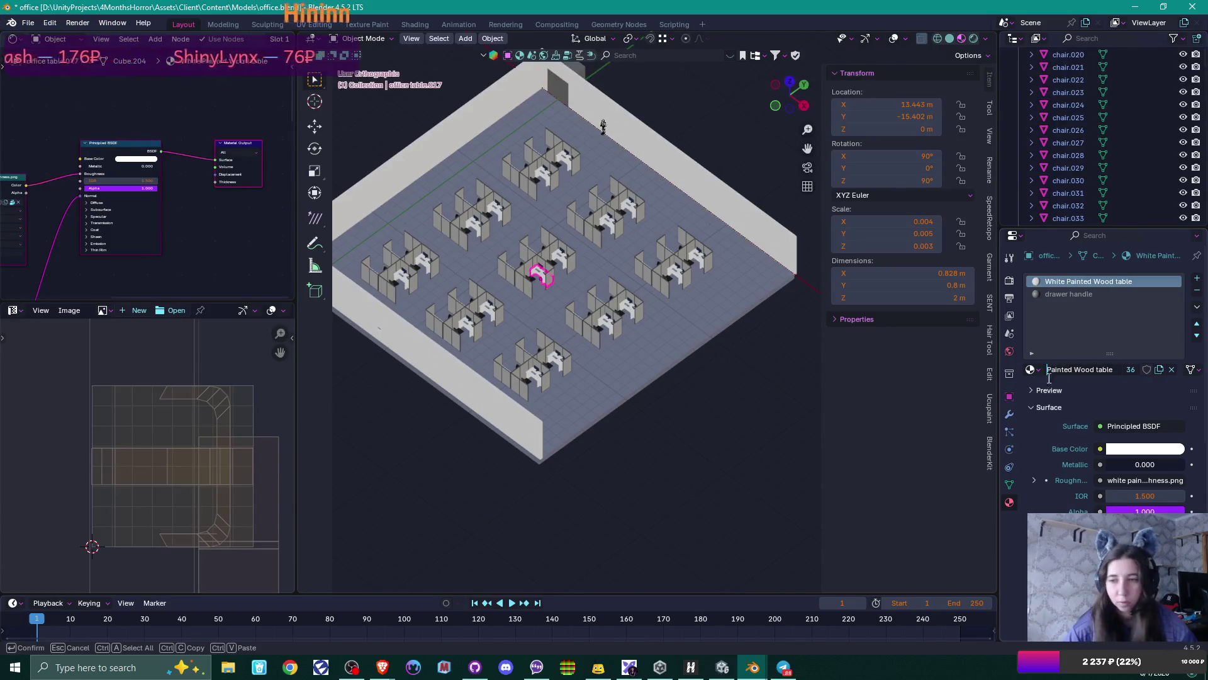
double_click(1083, 370)
key(BackSpace)
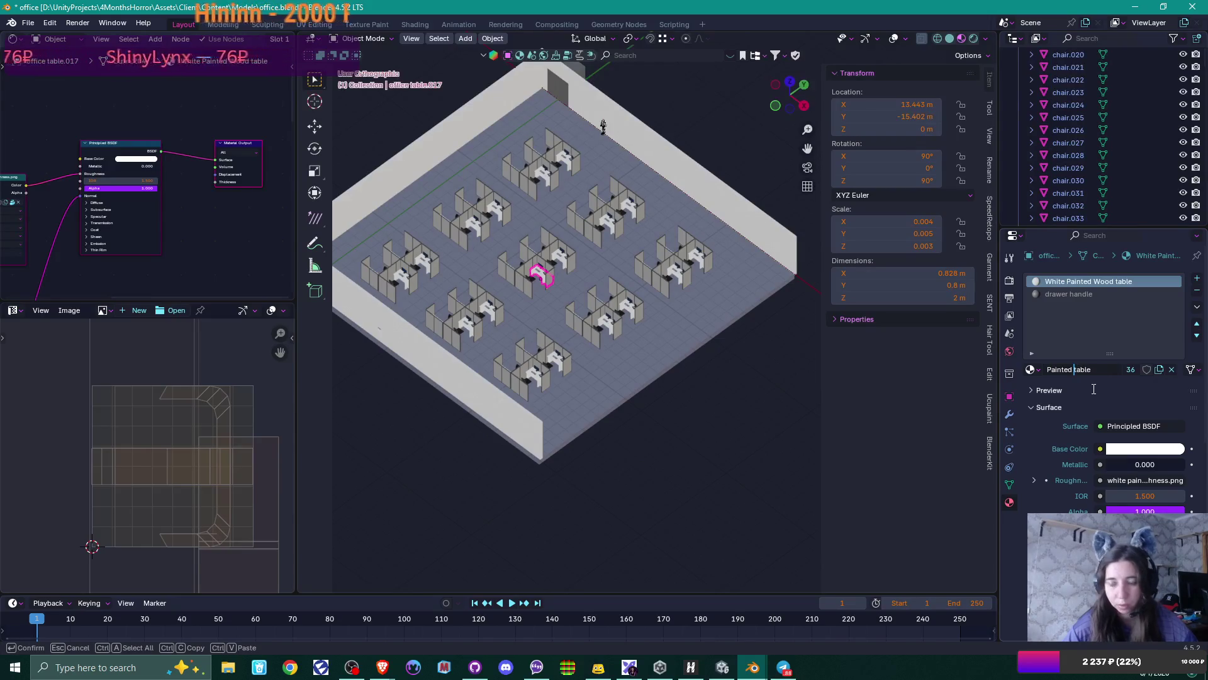
key(Return)
- Darken the table material's white base colour to a light grey
click(1162, 449)
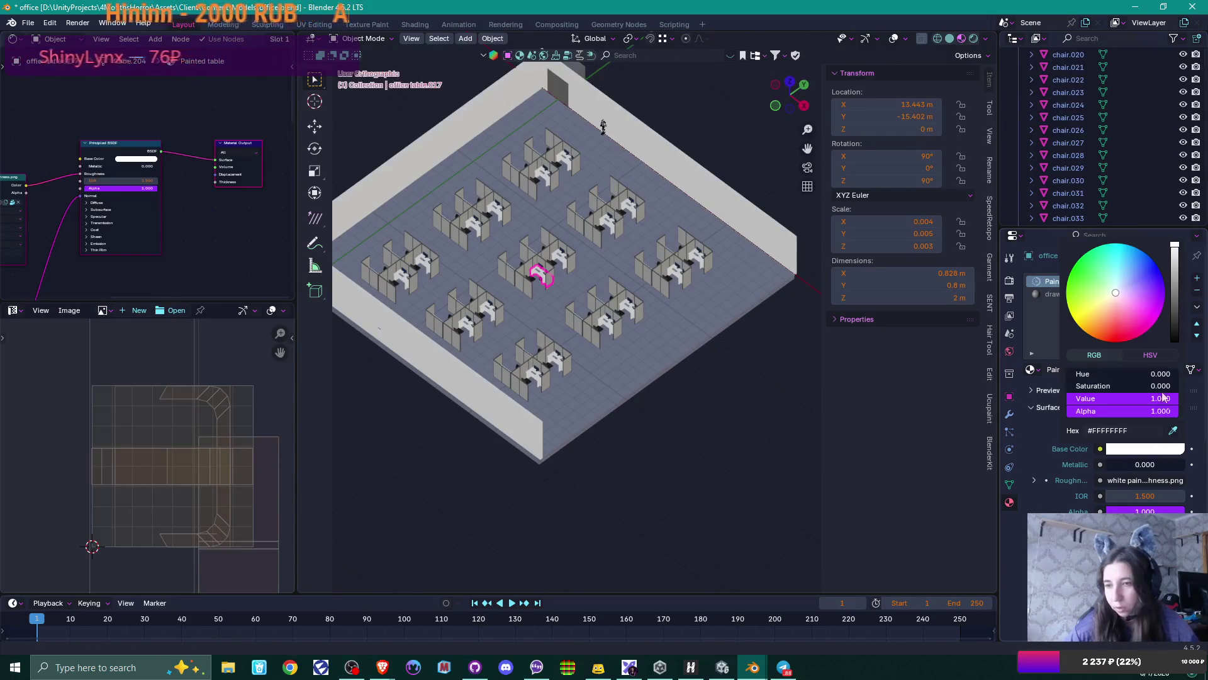
drag(1160, 399, 1112, 398)
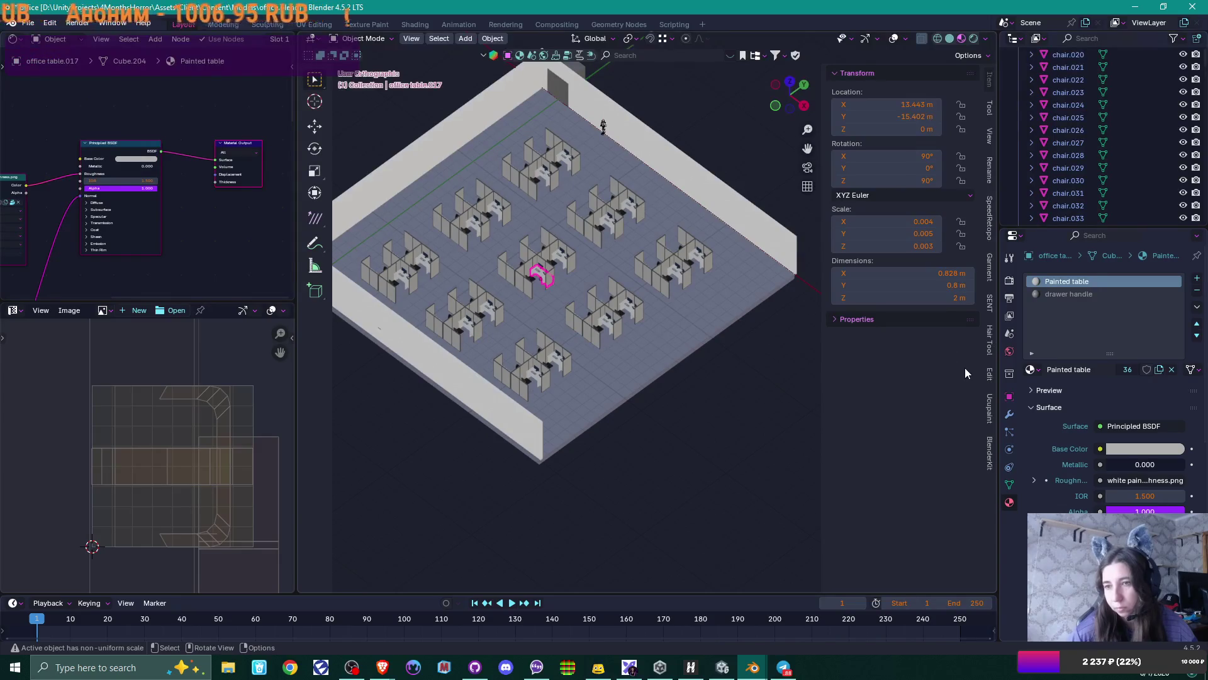
click(1161, 449)
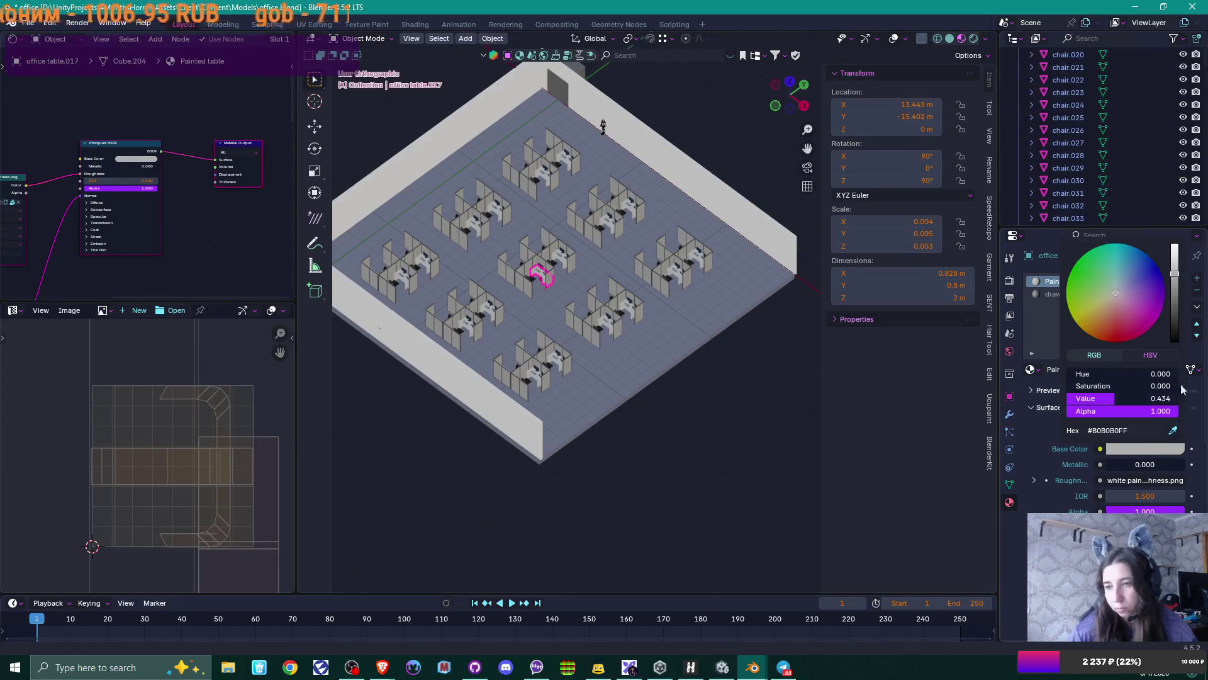
click(1174, 270)
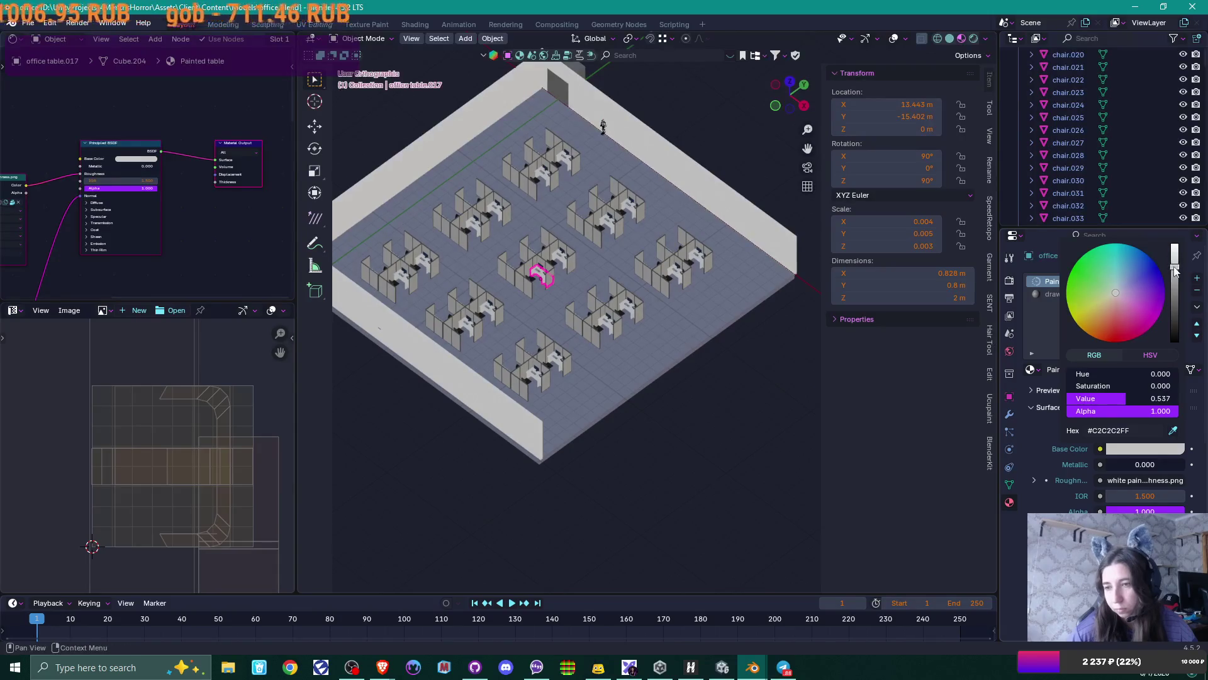
- Save office.blend and return to Unity
click(704, 349)
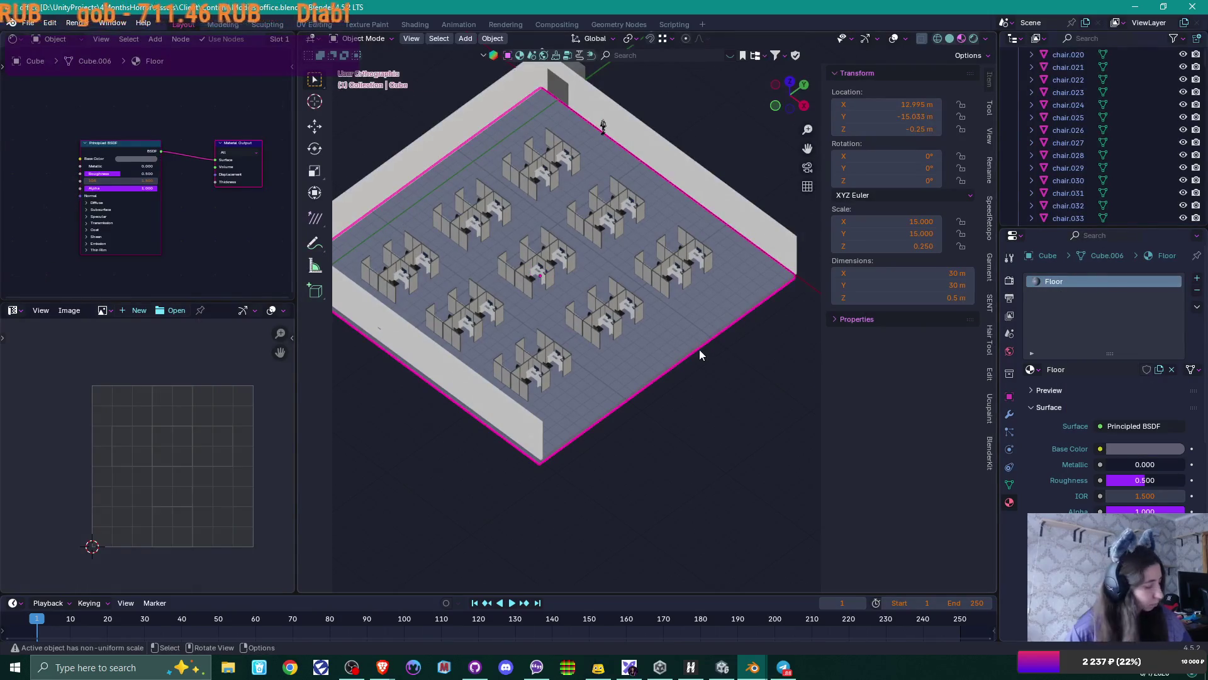
key(ctrl+s)
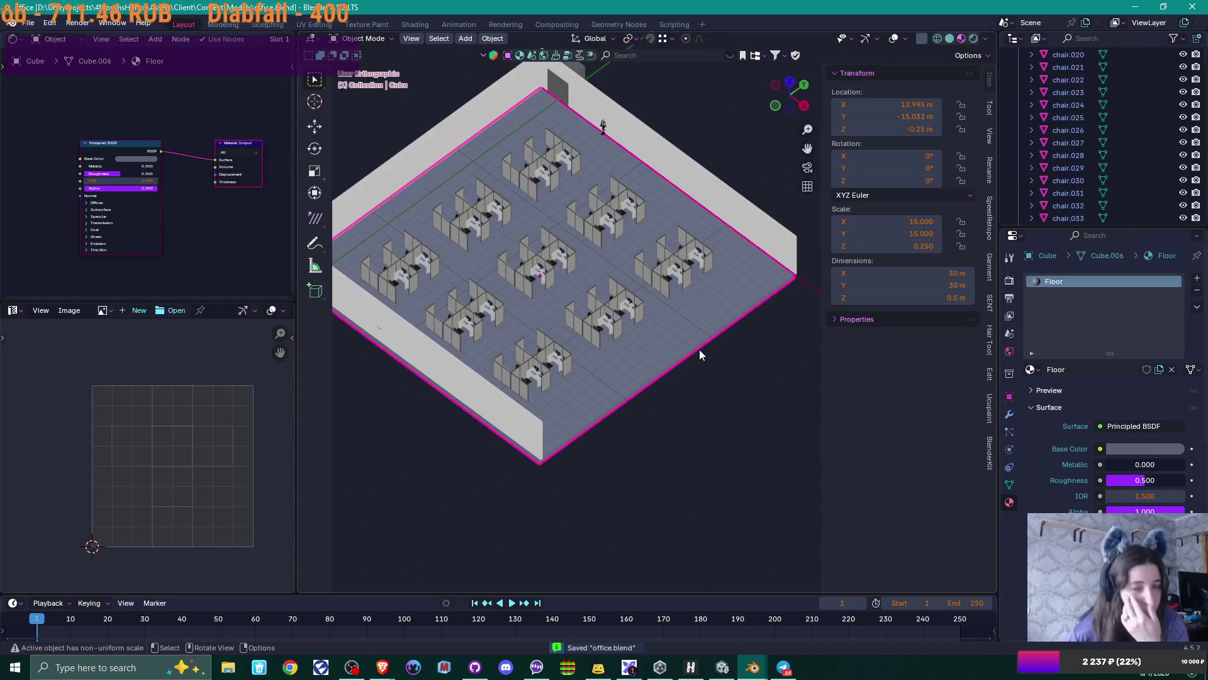
click(722, 666)
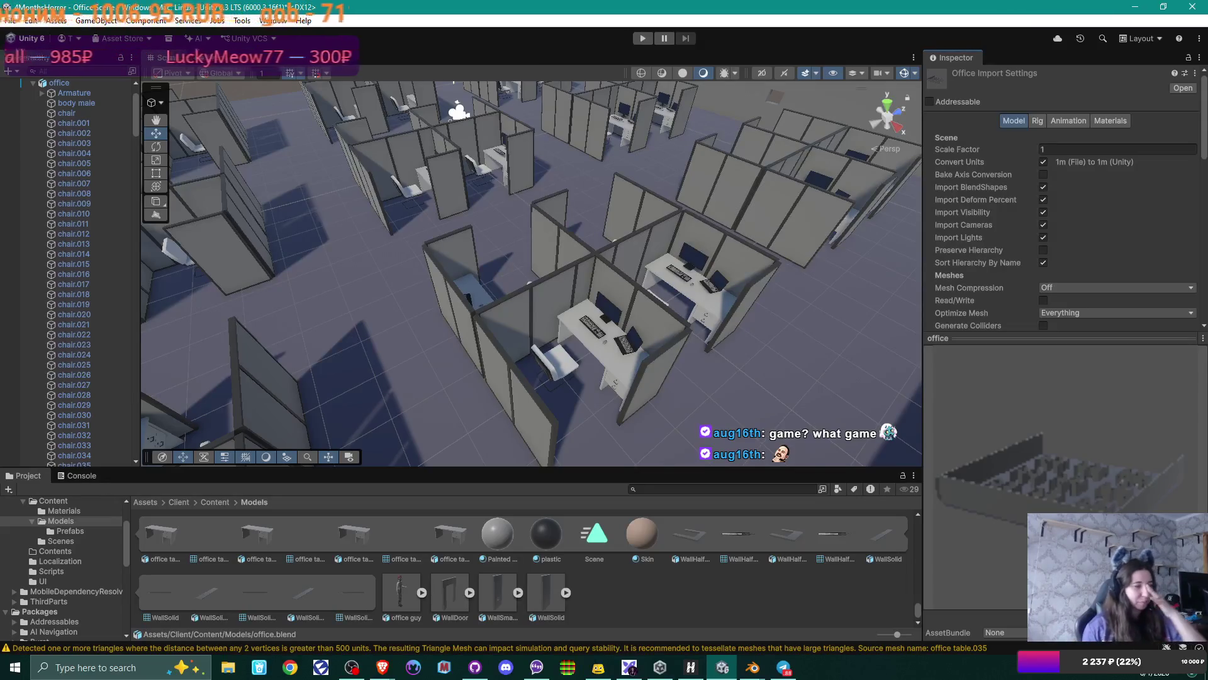
mouse_move(591, 271)
right_down()
mouse_move(598, 280)
mouse_move(567, 314)
mouse_move(434, 309)
right_up()
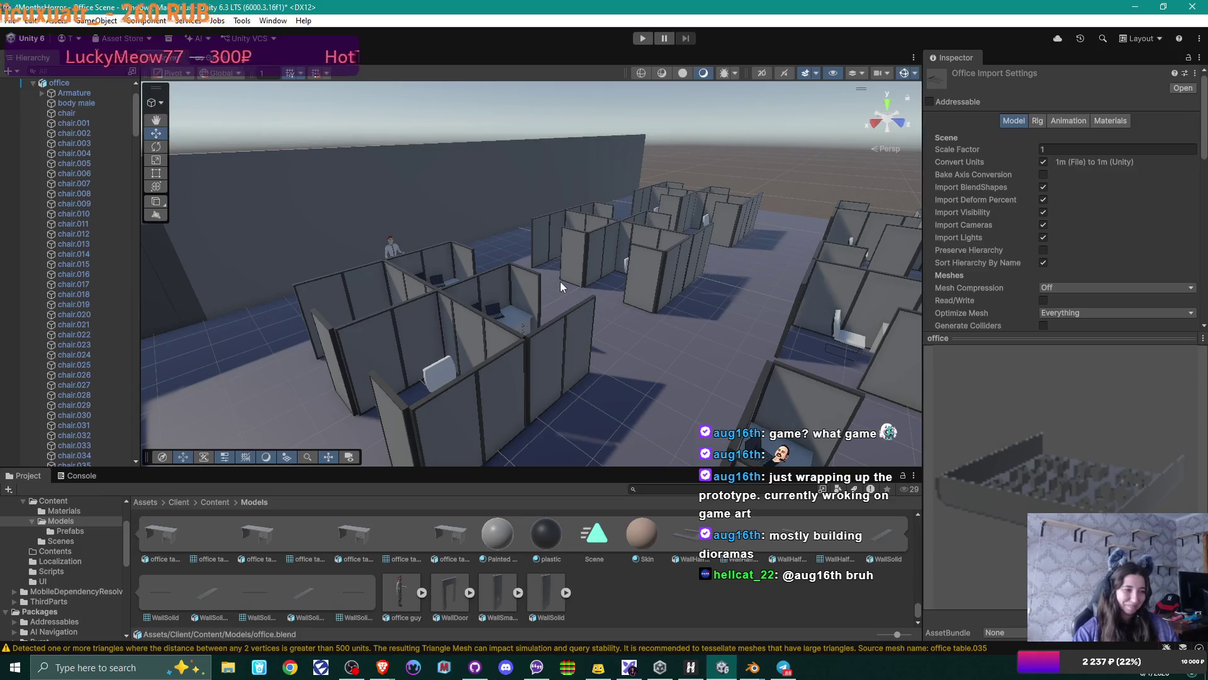
- Look around the imported cubicles from ground level in the Scene view
mouse_move(548, 289)
right_down()
mouse_move(497, 288)
mouse_move(487, 301)
right_up()
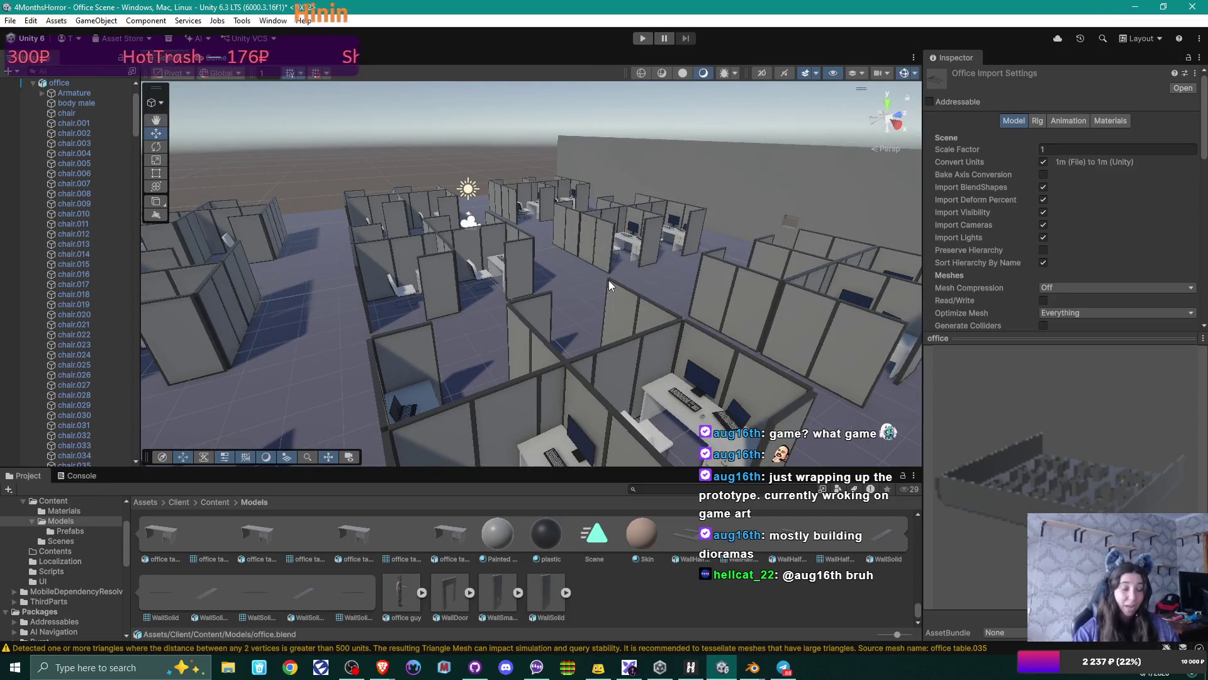
right_drag(682, 288, 476, 297)
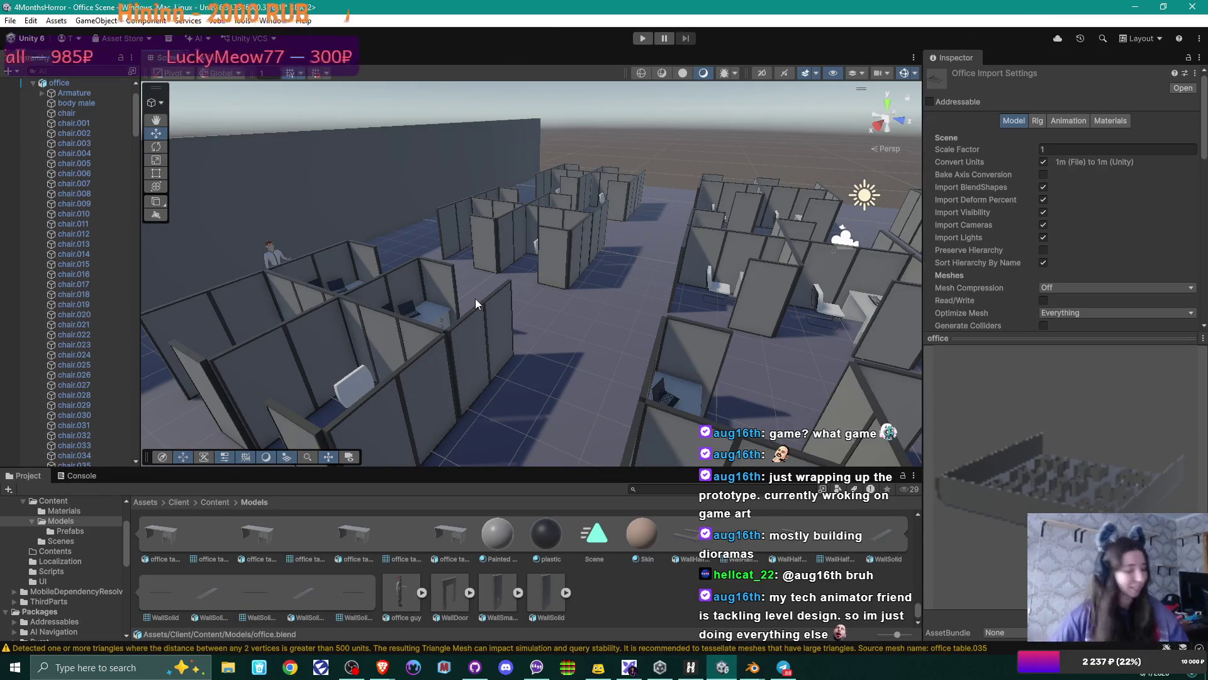
mouse_move(453, 158)
right_down()
mouse_move(695, 238)
mouse_move(380, 250)
mouse_move(584, 260)
mouse_move(560, 384)
mouse_move(527, 250)
mouse_move(561, 260)
mouse_move(357, 272)
mouse_move(653, 258)
mouse_move(715, 280)
mouse_move(679, 256)
right_up()
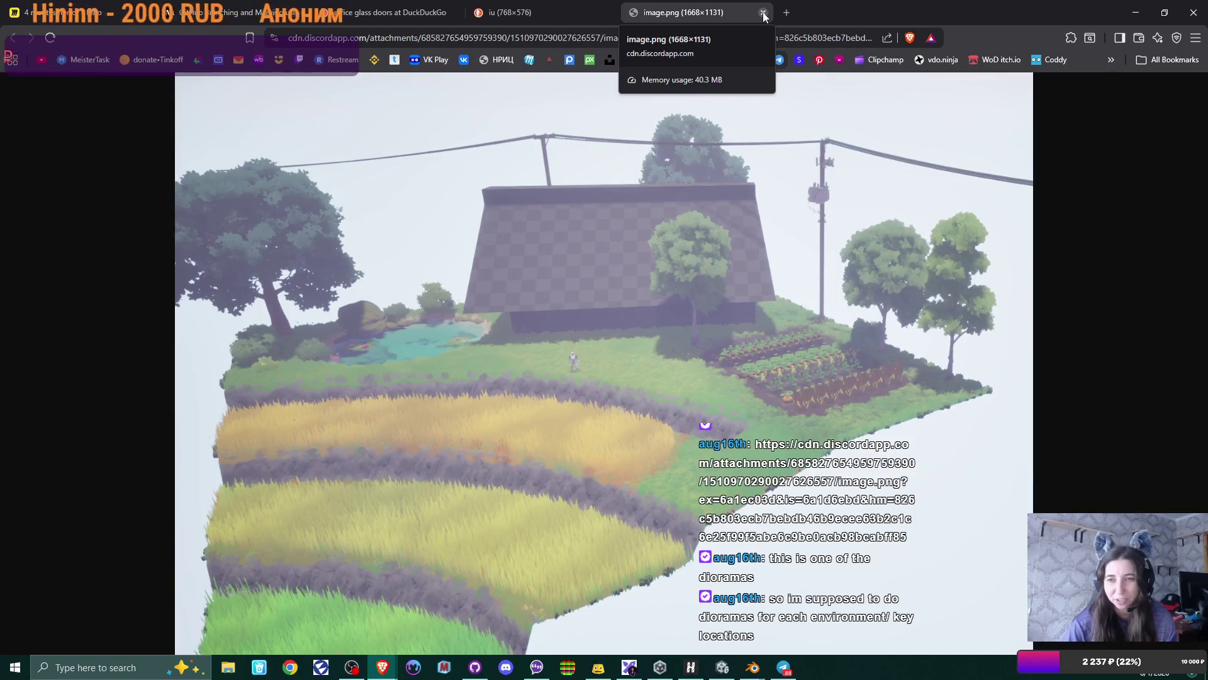
- Close the image.png and glass-door image search tabs, then return to Unity
click(763, 13)
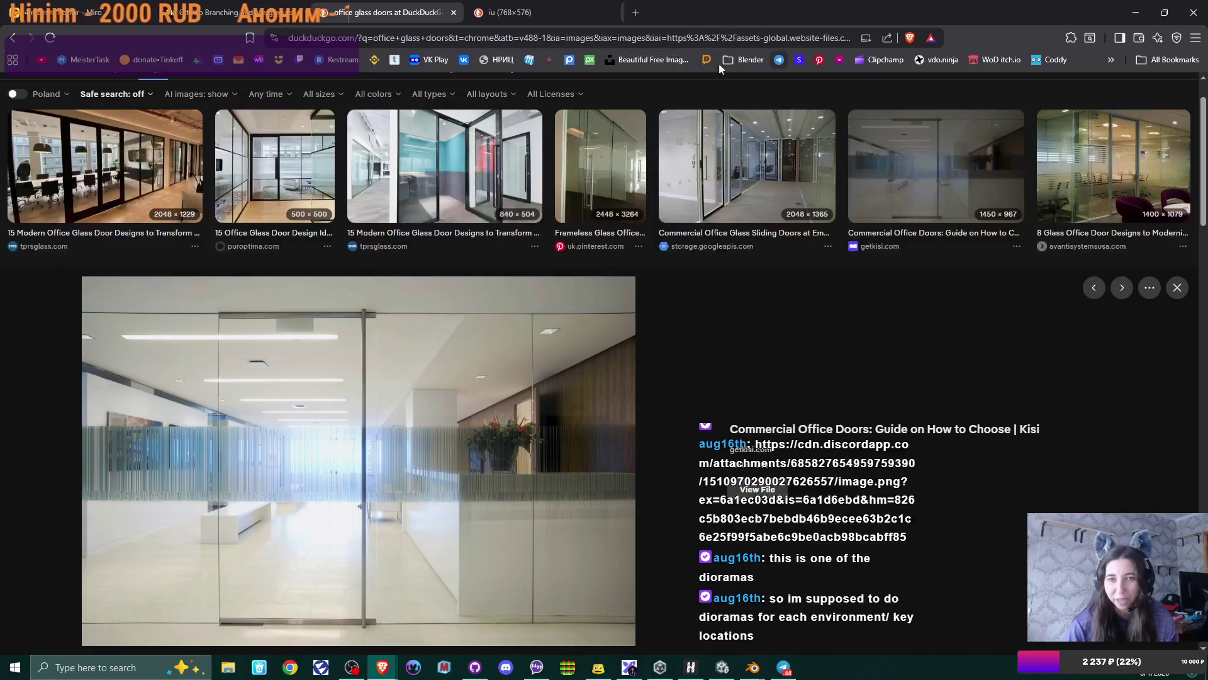
click(454, 13)
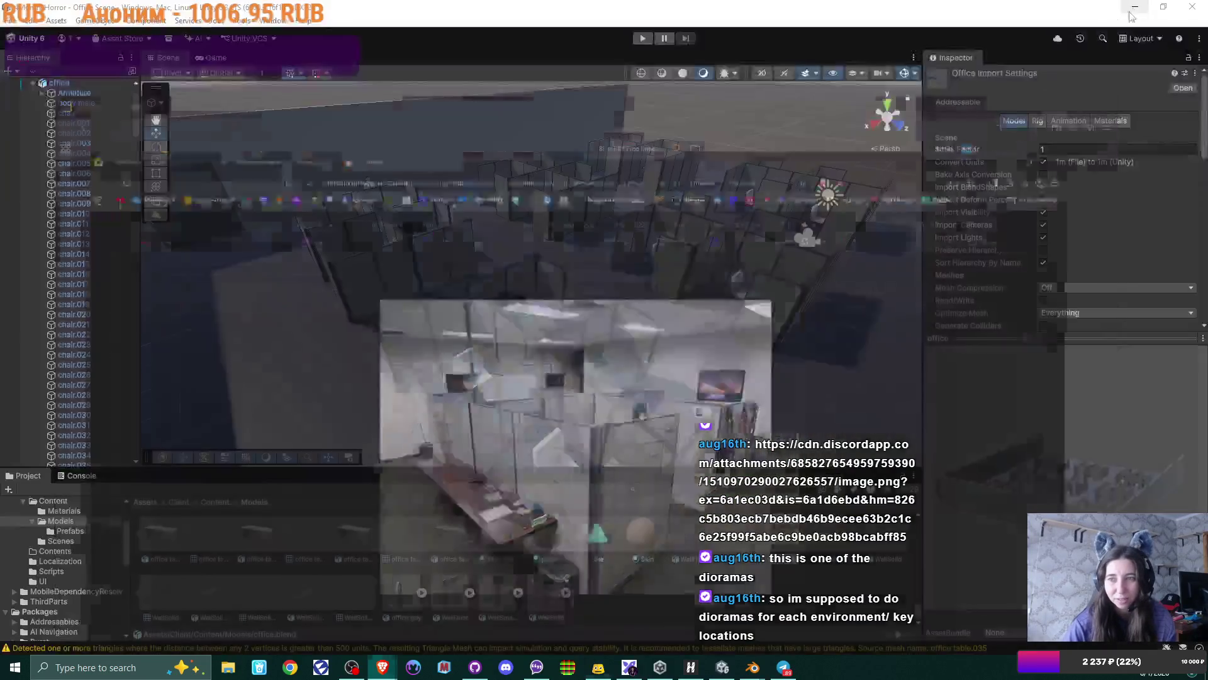
key(alt+Tab)
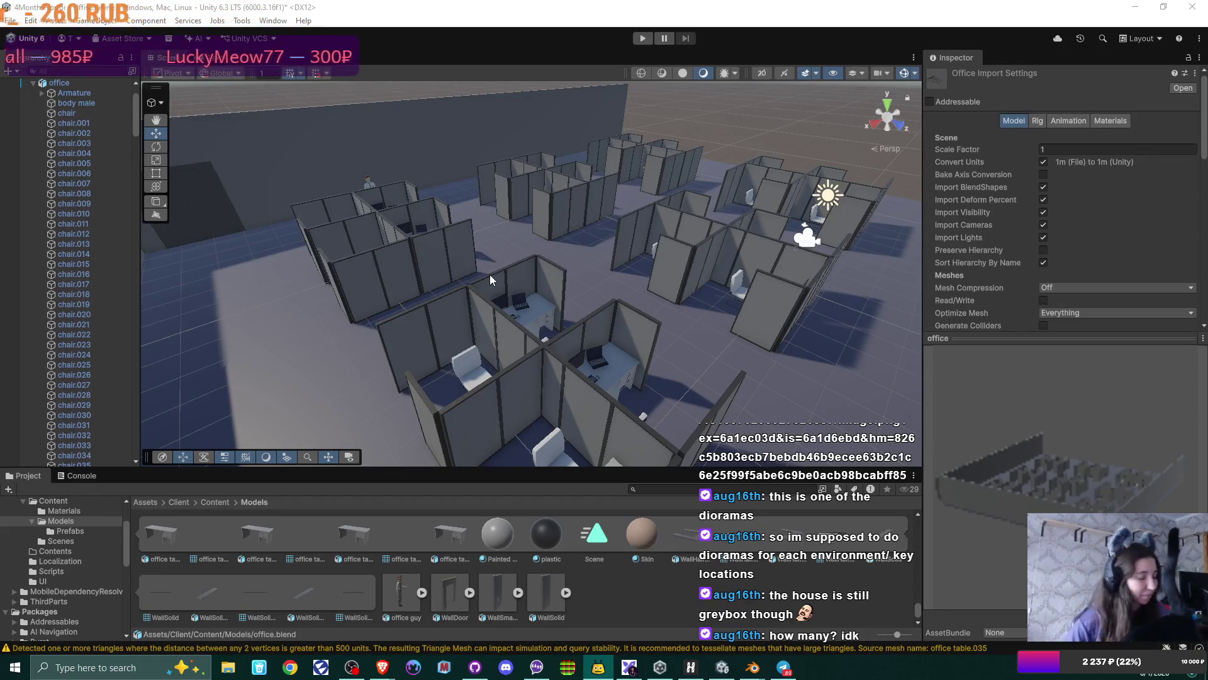
- Fly the Scene view up to one desk to inspect its monitor, keyboard, mouse and laptop
right_drag(530, 243, 930, 266)
mouse_move(583, 261)
right_down()
mouse_move(594, 252)
mouse_move(589, 267)
right_up()
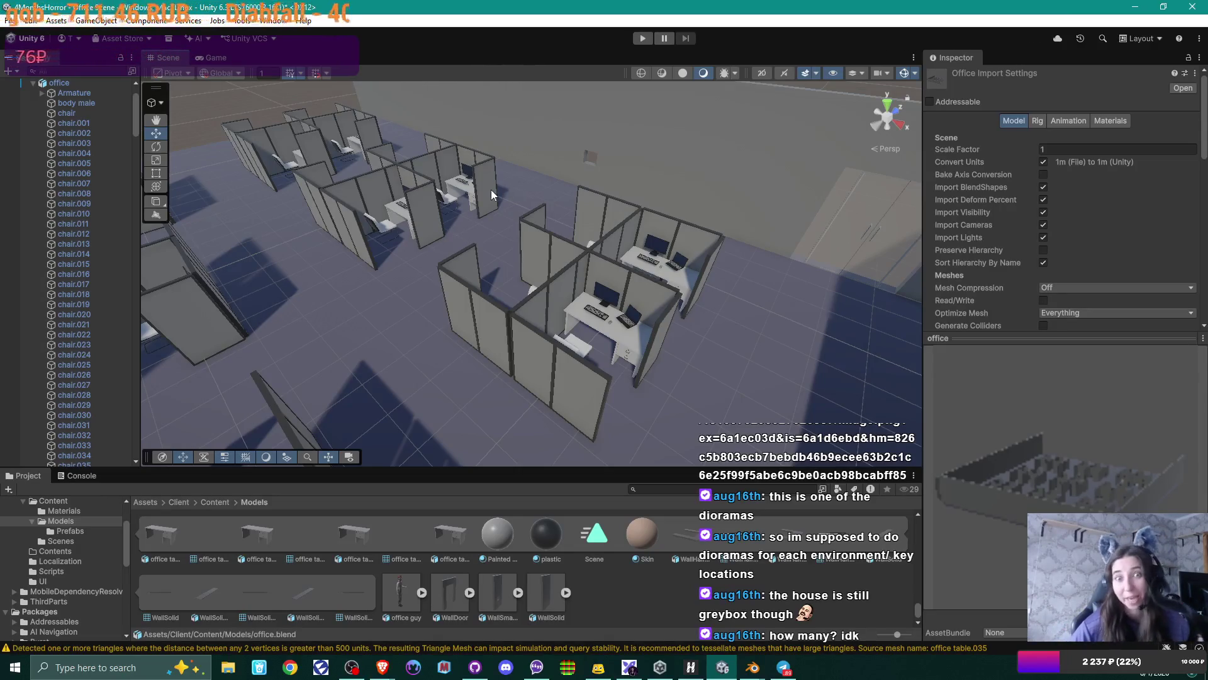
mouse_move(570, 236)
right_down()
mouse_move(629, 224)
mouse_move(816, 279)
mouse_move(611, 259)
mouse_move(572, 308)
mouse_move(521, 286)
right_up()
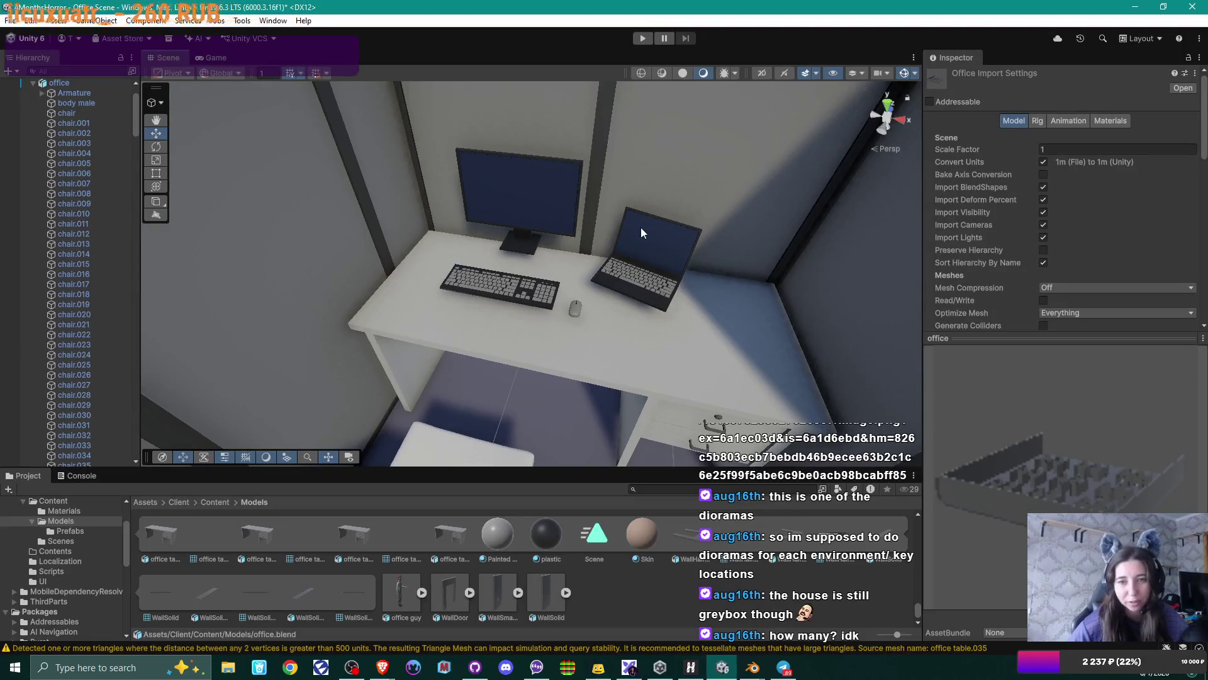
right_drag(641, 228, 607, 218)
right_drag(587, 273, 602, 299)
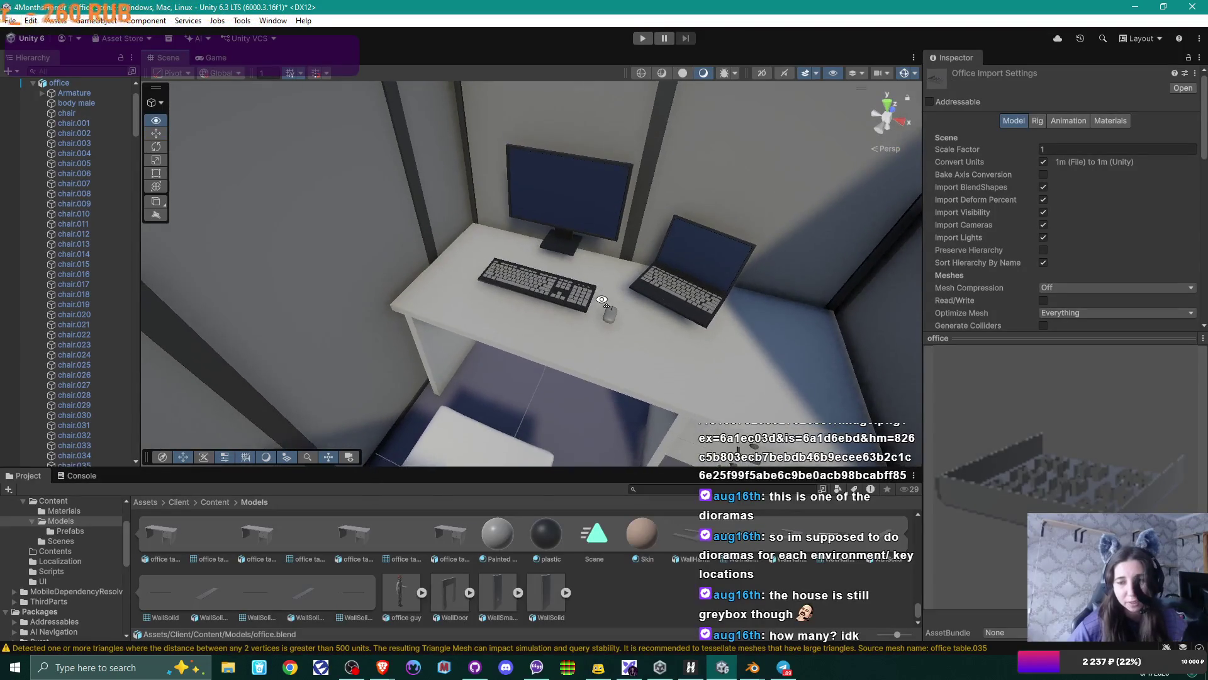
click(753, 667)
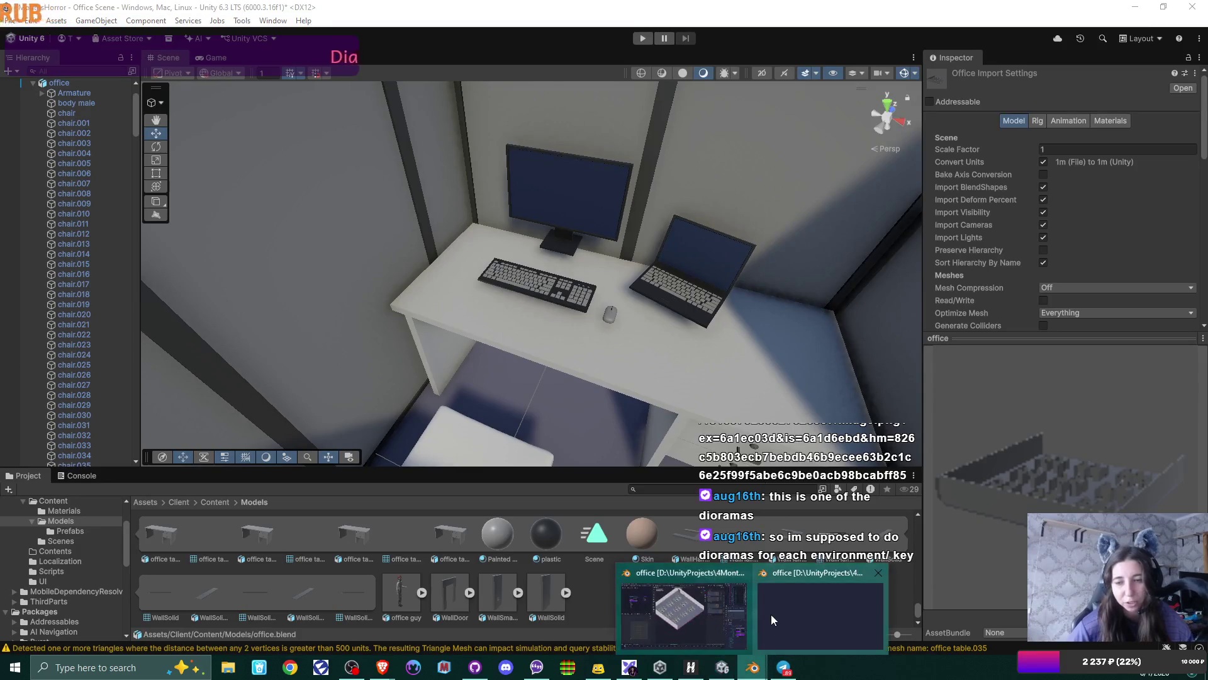
- Back in Blender, zoom in on the cubicle desks
click(689, 619)
right_click(598, 271)
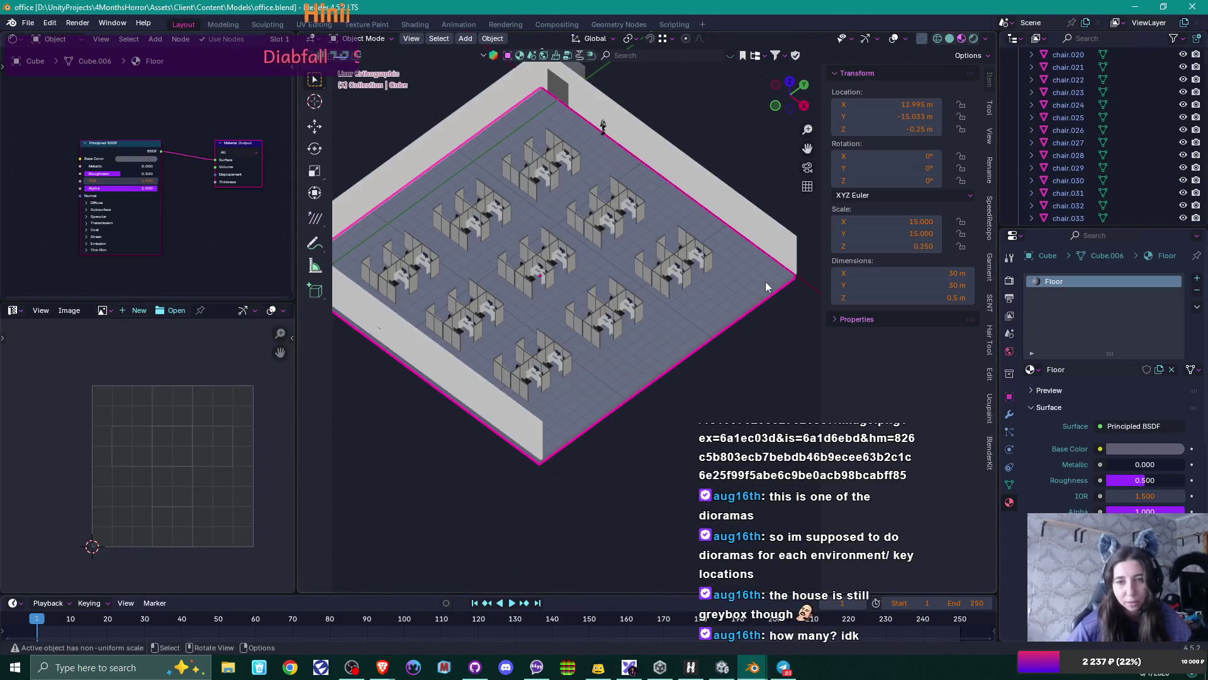
scroll(591, 247, up, 5)
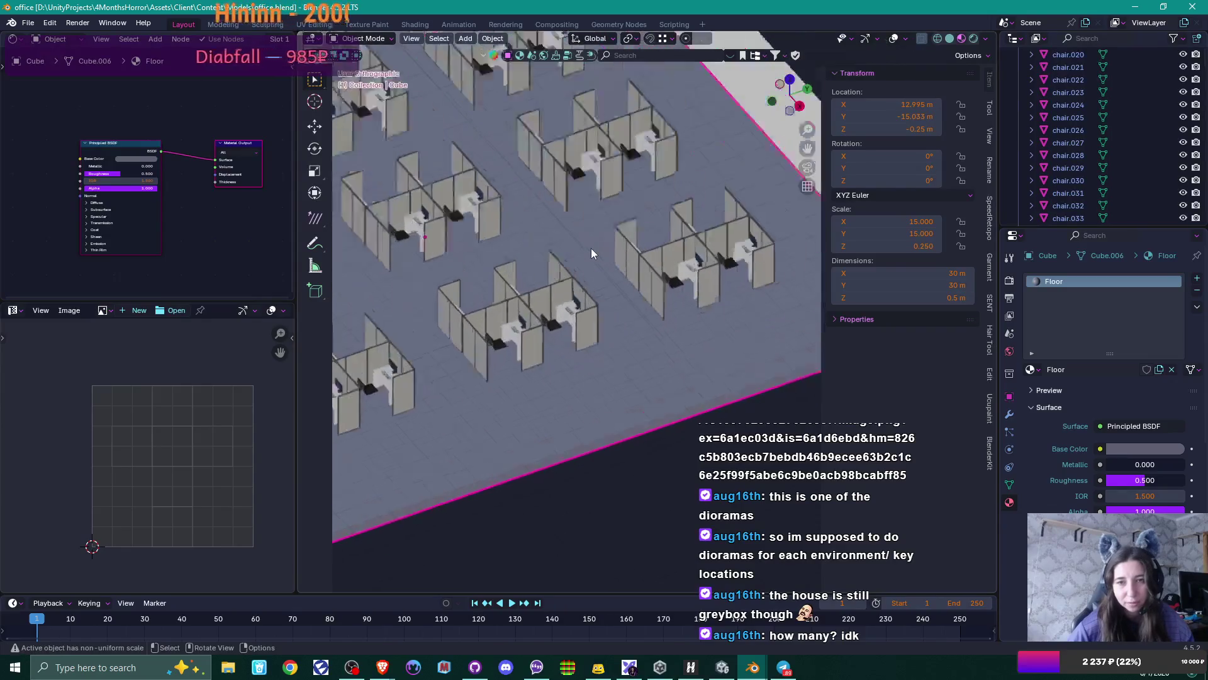
scroll(591, 124, up, 5)
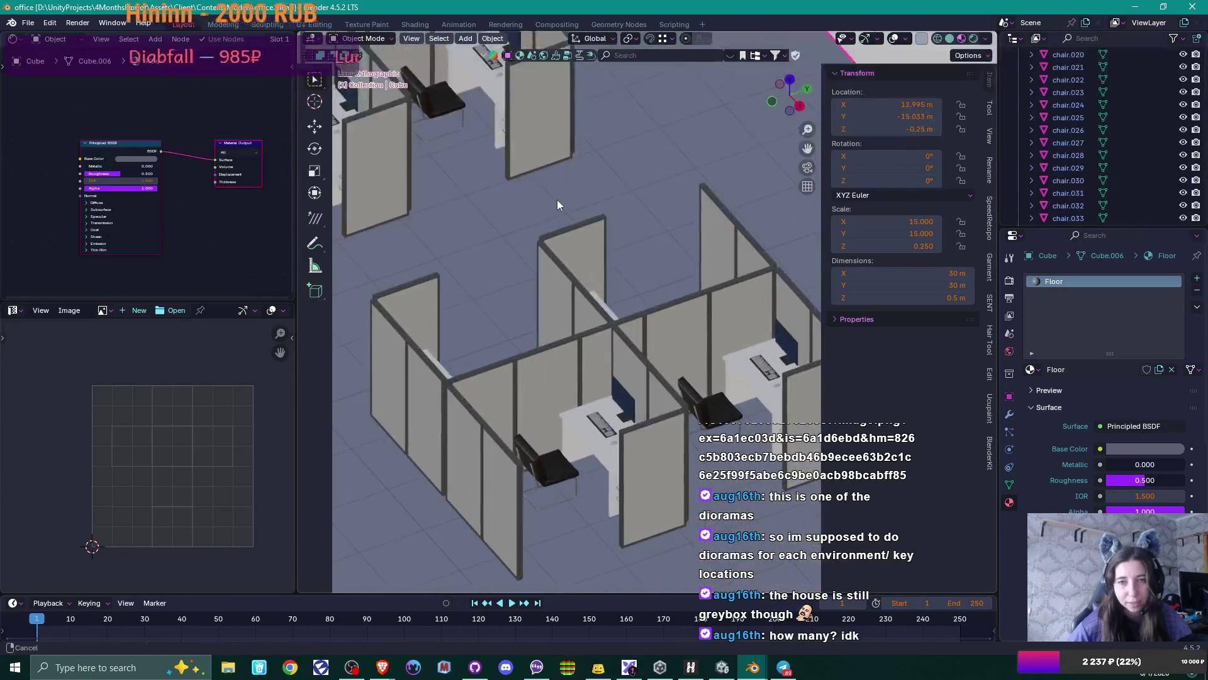
scroll(712, 271, up, 2)
click(740, 239)
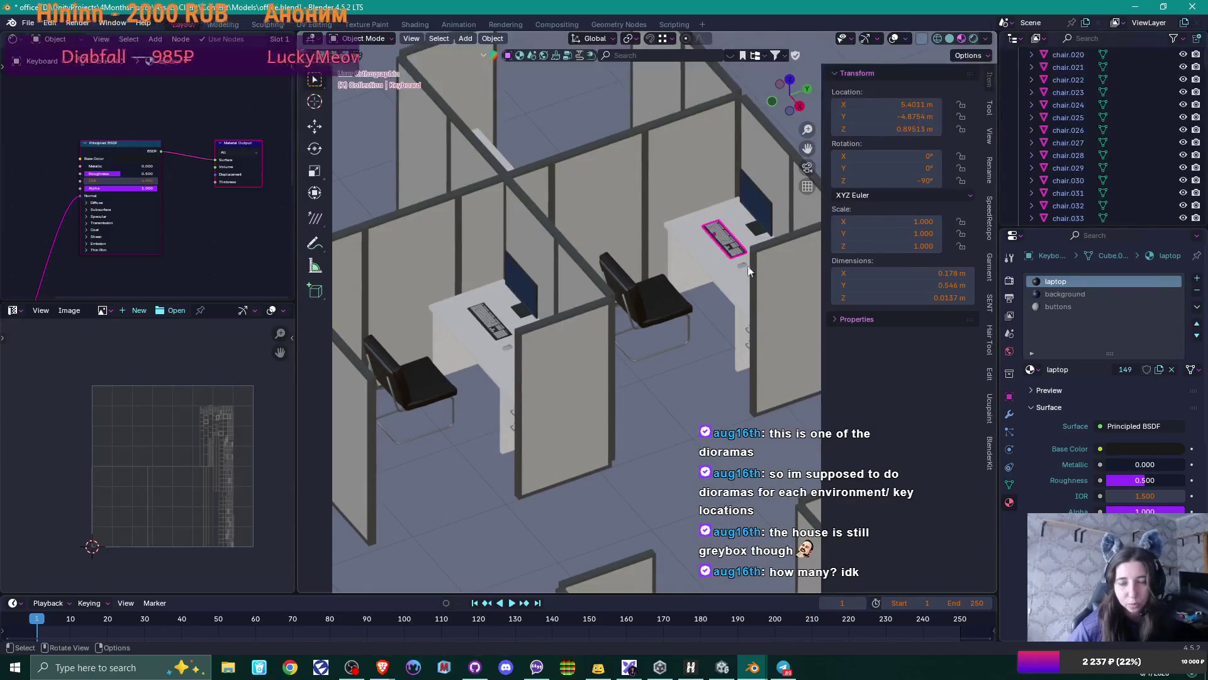
middle_drag(748, 271, 780, 248)
scroll(773, 248, down, 3)
scroll(782, 259, up, 4)
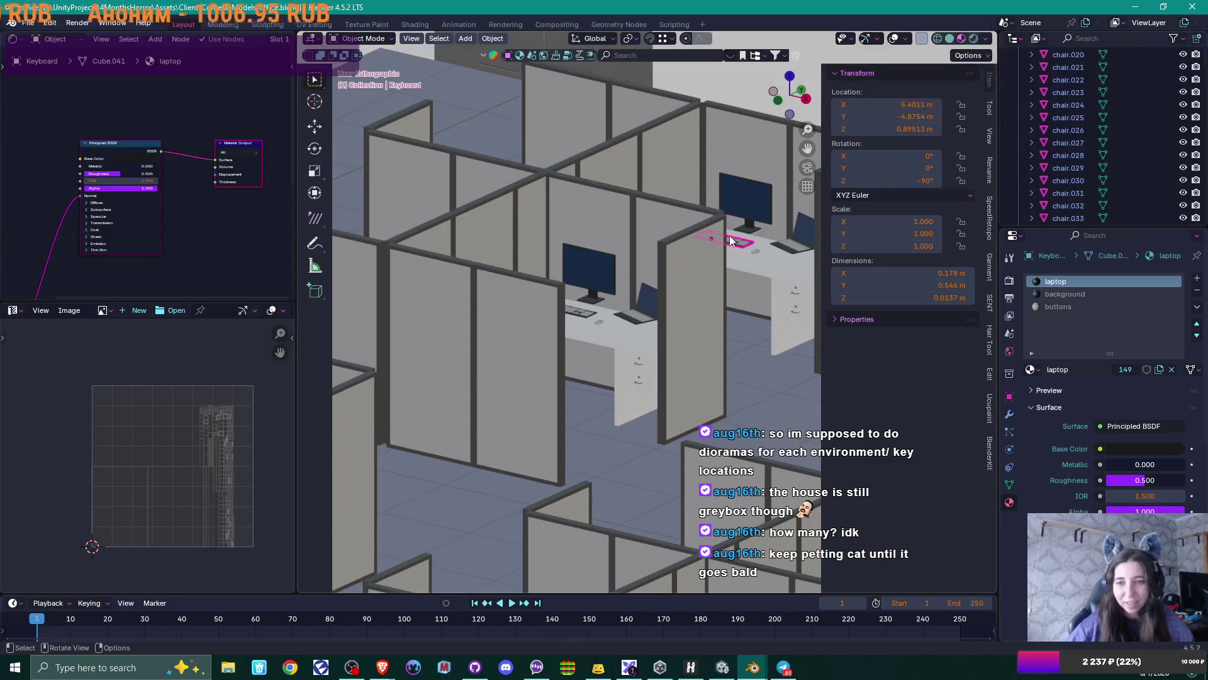
- Select the far desk's monitor and keyboard together
shift+middle_drag(753, 215, 622, 236)
click(615, 255)
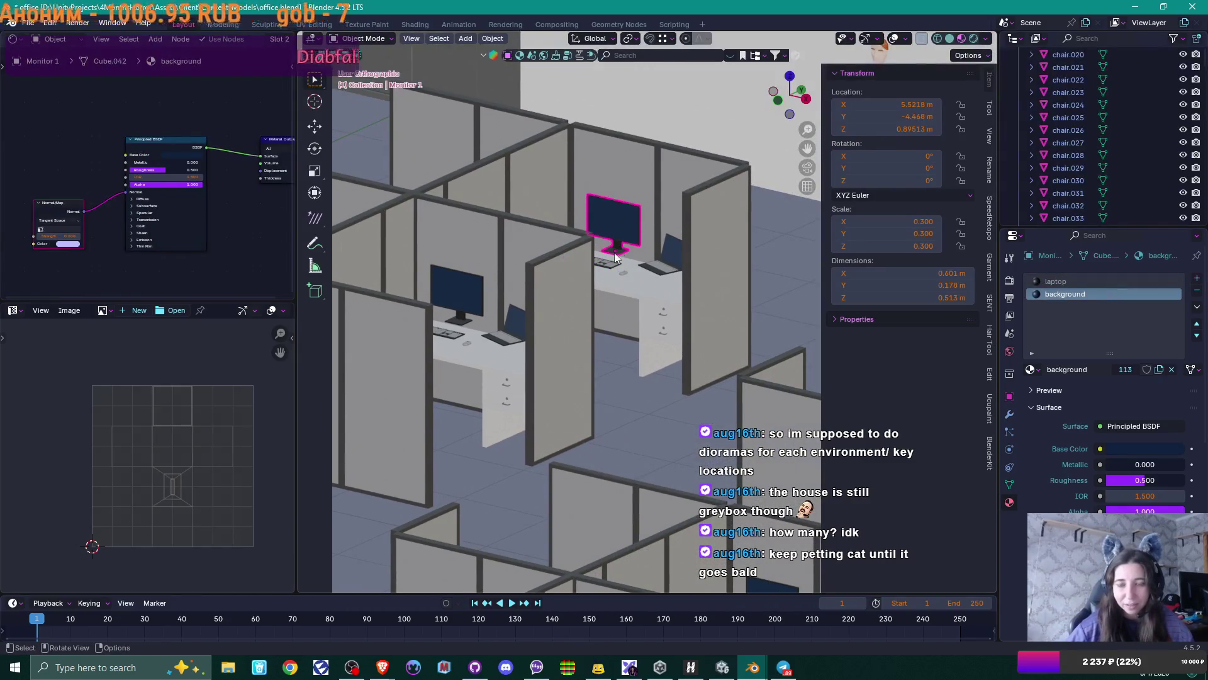
shift+click(614, 263)
scroll(624, 272, up, 4)
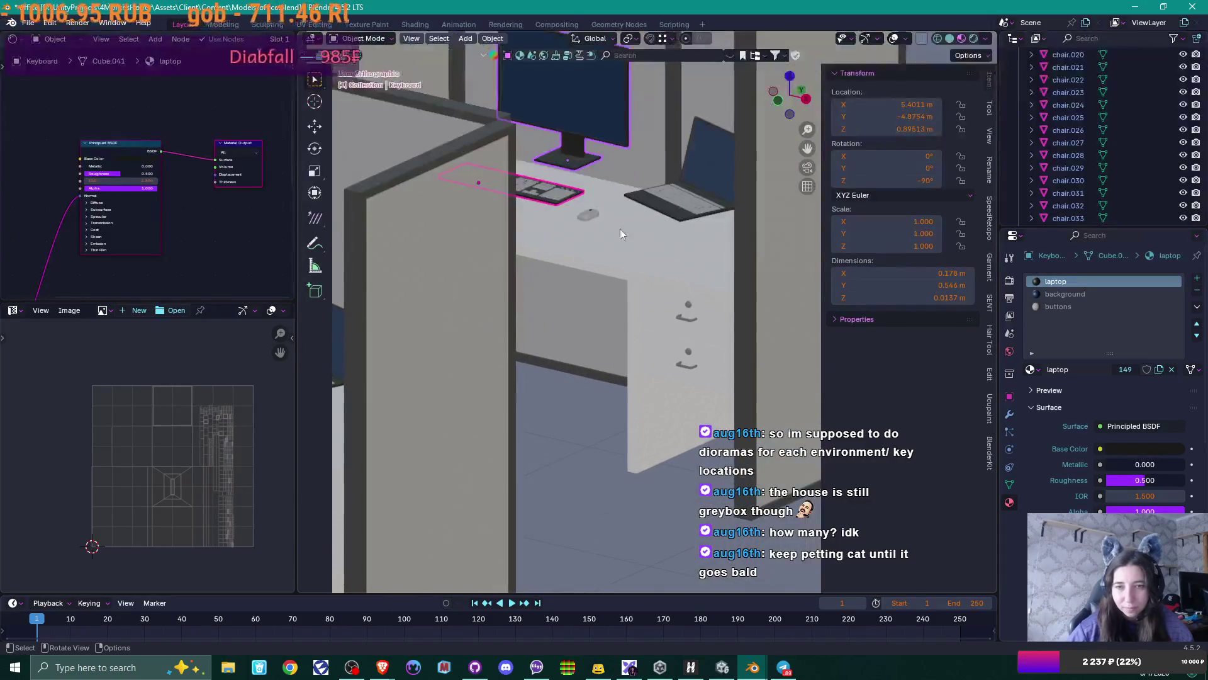
- Lower the selected keyboard and monitor onto the desk surface
shift+middle_drag(620, 233, 623, 247)
key(g)
key(z)
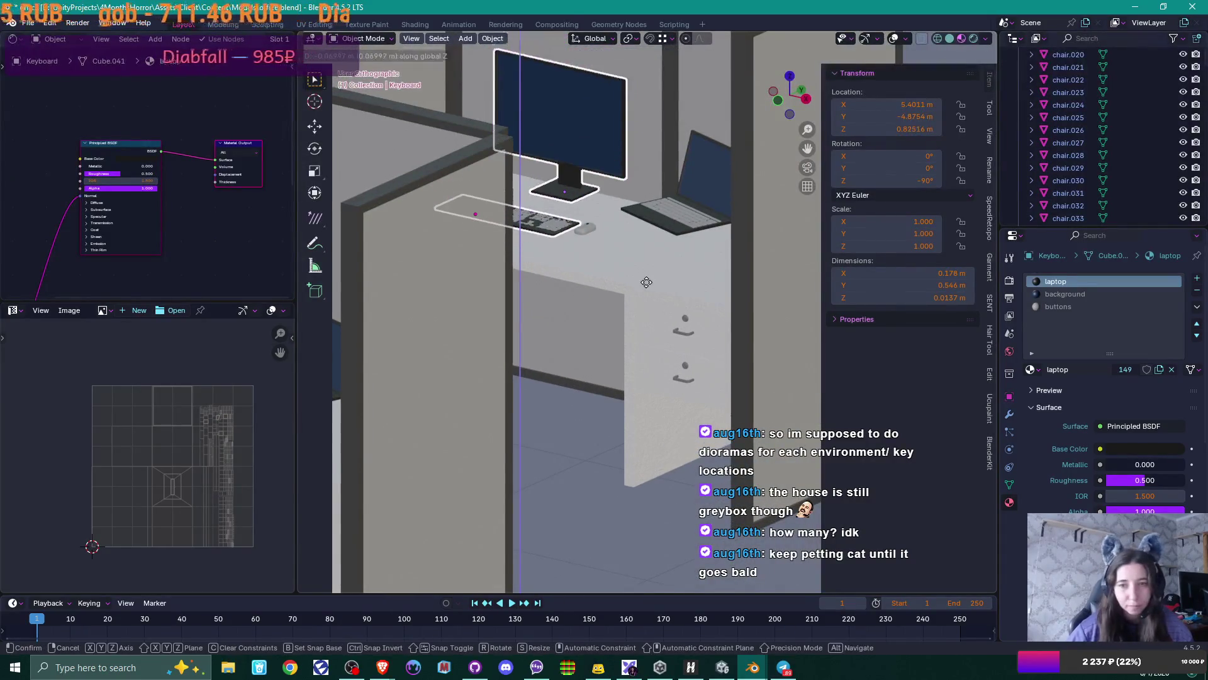
key(ctrl)
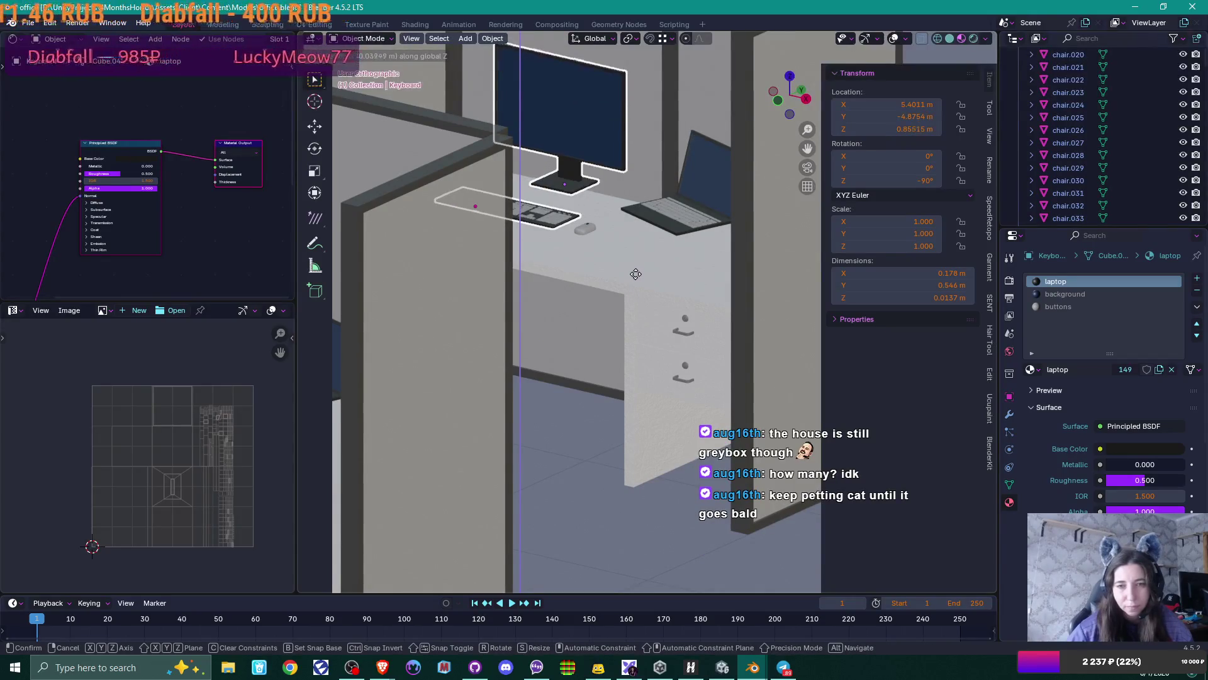
key(x)
click(664, 255)
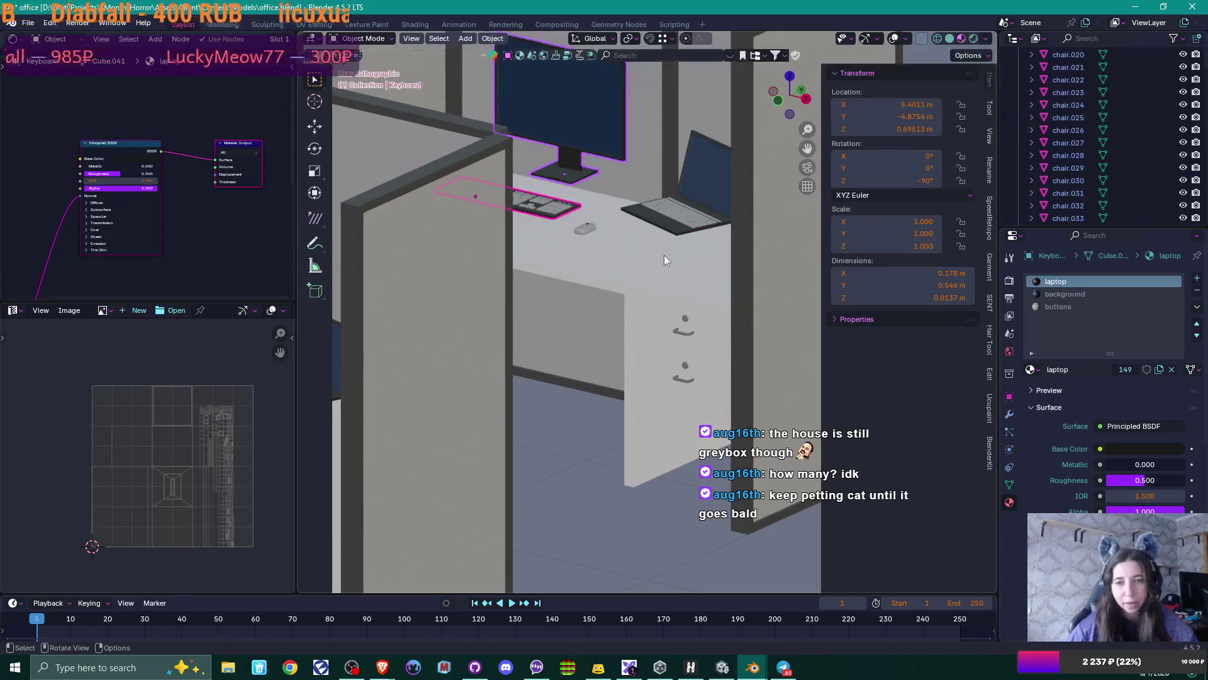
middle_drag(663, 255, 650, 269)
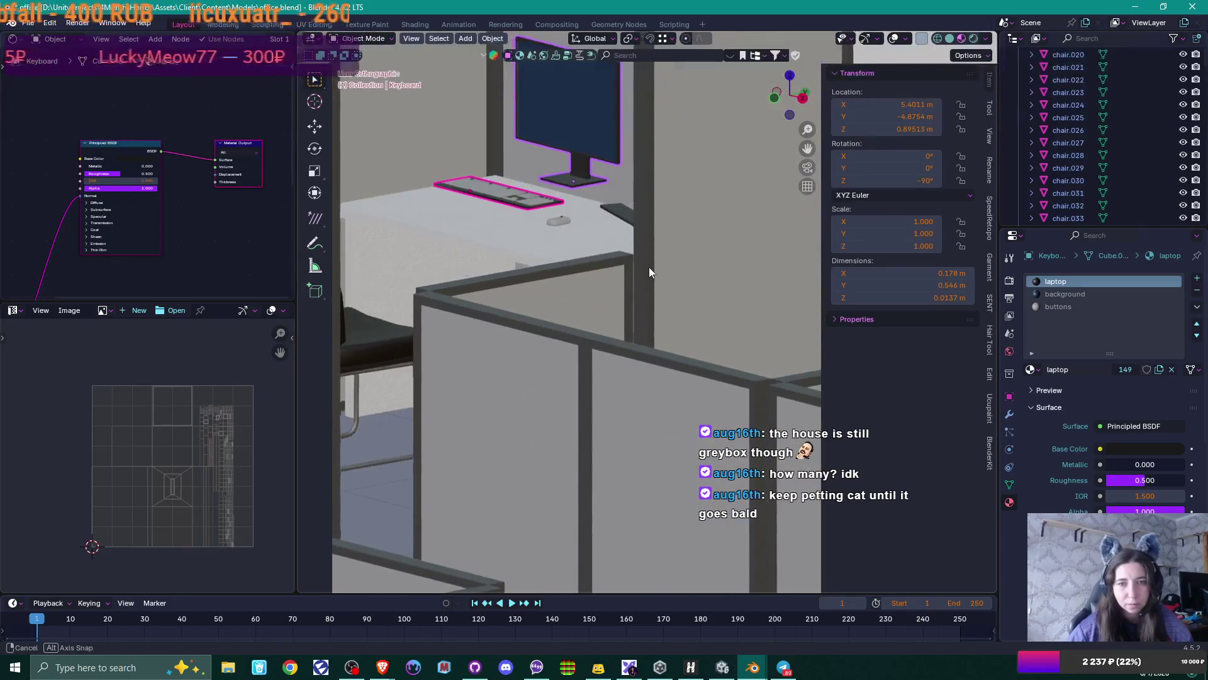
key(g)
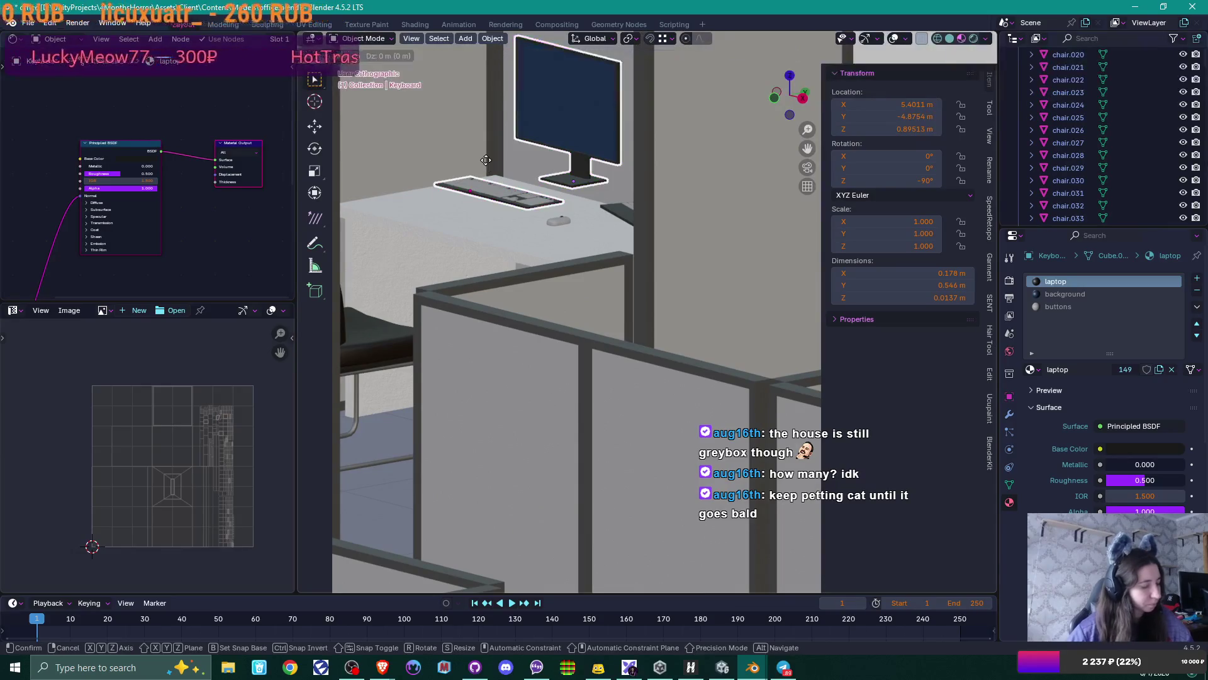
key(z)
click(497, 175)
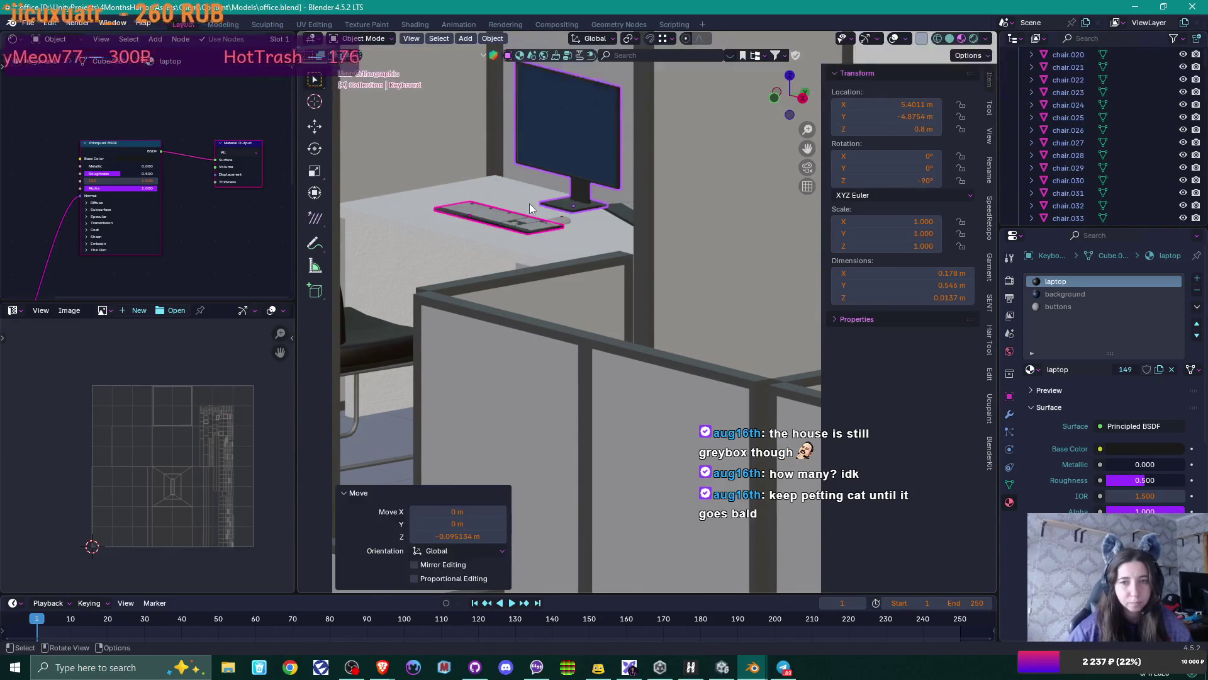
mouse_move(529, 202)
middle_down()
mouse_move(521, 196)
mouse_move(549, 216)
middle_up()
- Drop the computer mouse about 0.045 m onto the desk
click(582, 230)
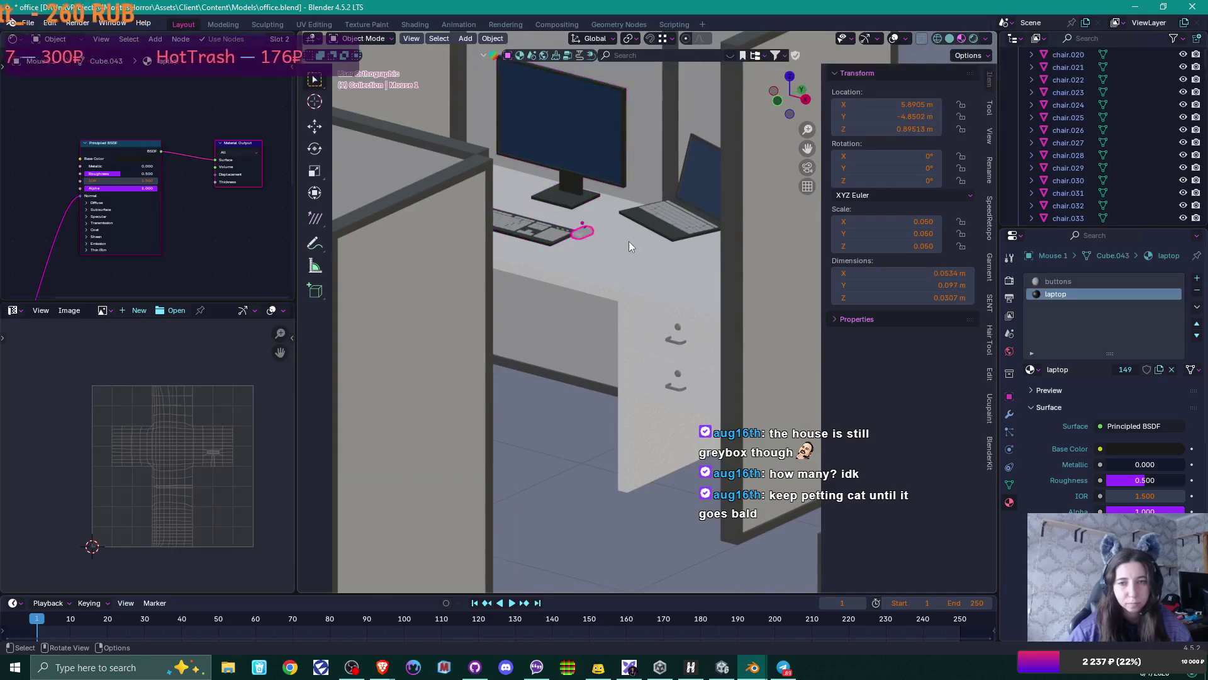
mouse_move(628, 240)
middle_down()
mouse_move(600, 231)
mouse_move(595, 250)
mouse_move(460, 168)
middle_up()
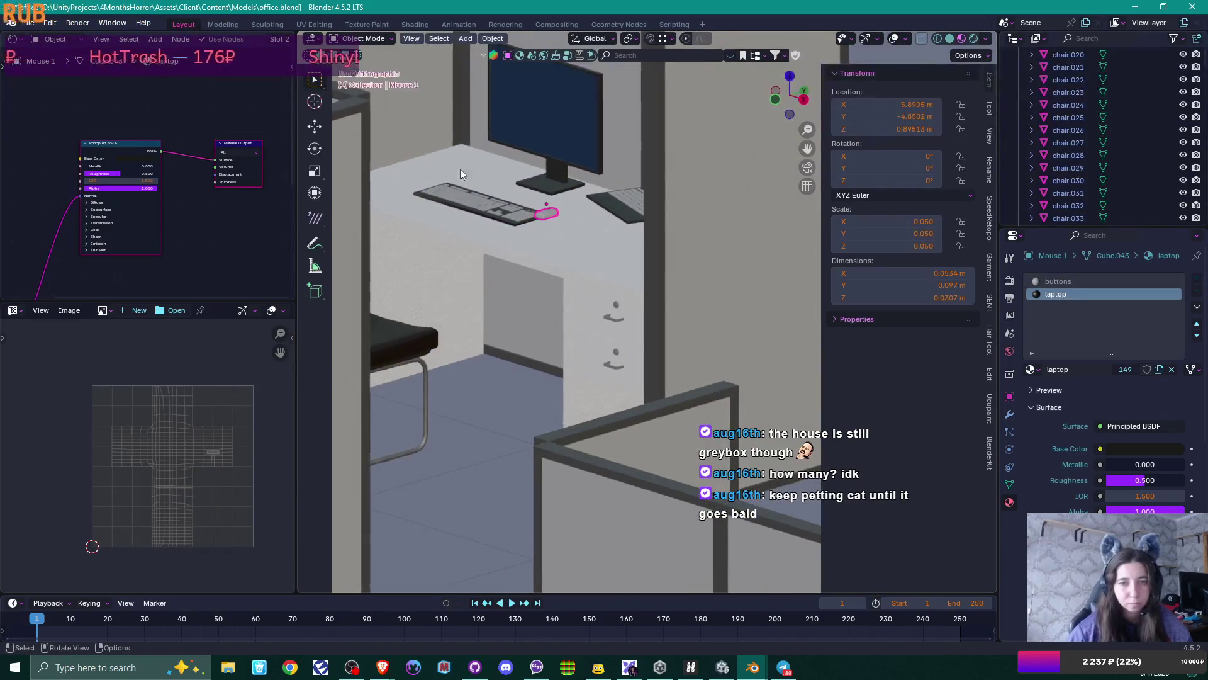
key(g)
key(z)
click(527, 192)
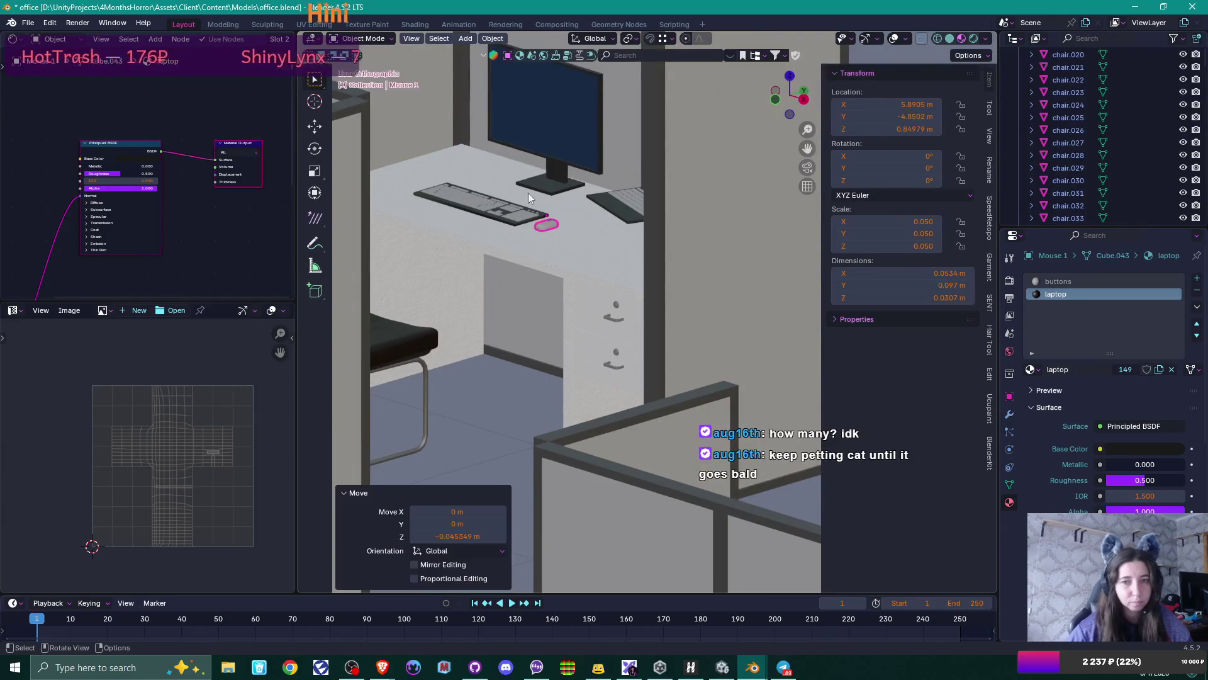
mouse_move(527, 193)
middle_down()
mouse_move(569, 221)
mouse_move(625, 191)
mouse_move(519, 215)
mouse_move(501, 131)
mouse_move(527, 199)
mouse_move(548, 189)
mouse_move(542, 301)
mouse_move(552, 318)
mouse_move(451, 324)
mouse_move(620, 258)
mouse_move(585, 299)
mouse_move(577, 286)
mouse_move(554, 324)
mouse_move(550, 281)
middle_up()
- Lower the laptop about 0.095 m to Z 0.8
click(625, 192)
key(g)
key(z)
click(489, 140)
scroll(542, 193, down, 8)
scroll(553, 324, up, 2)
click(547, 193)
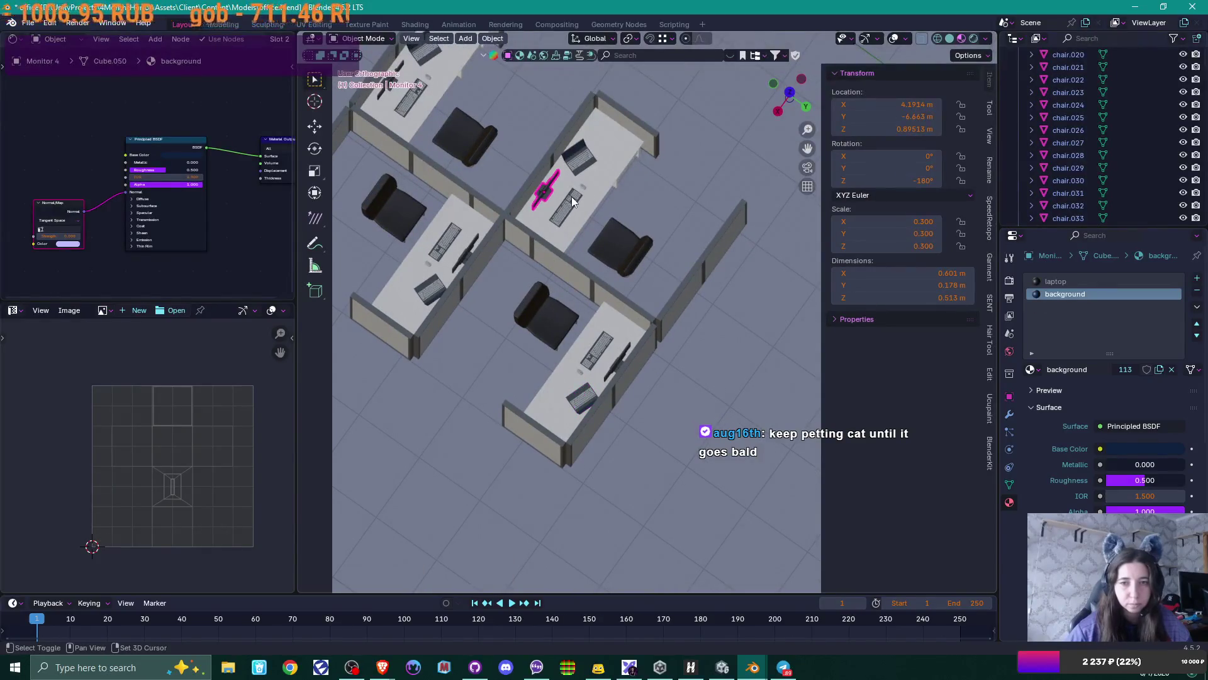
- Select keyboards and laptops on three more desks and lower them to Z 0.8
shift+click(571, 197)
shift+click(585, 170)
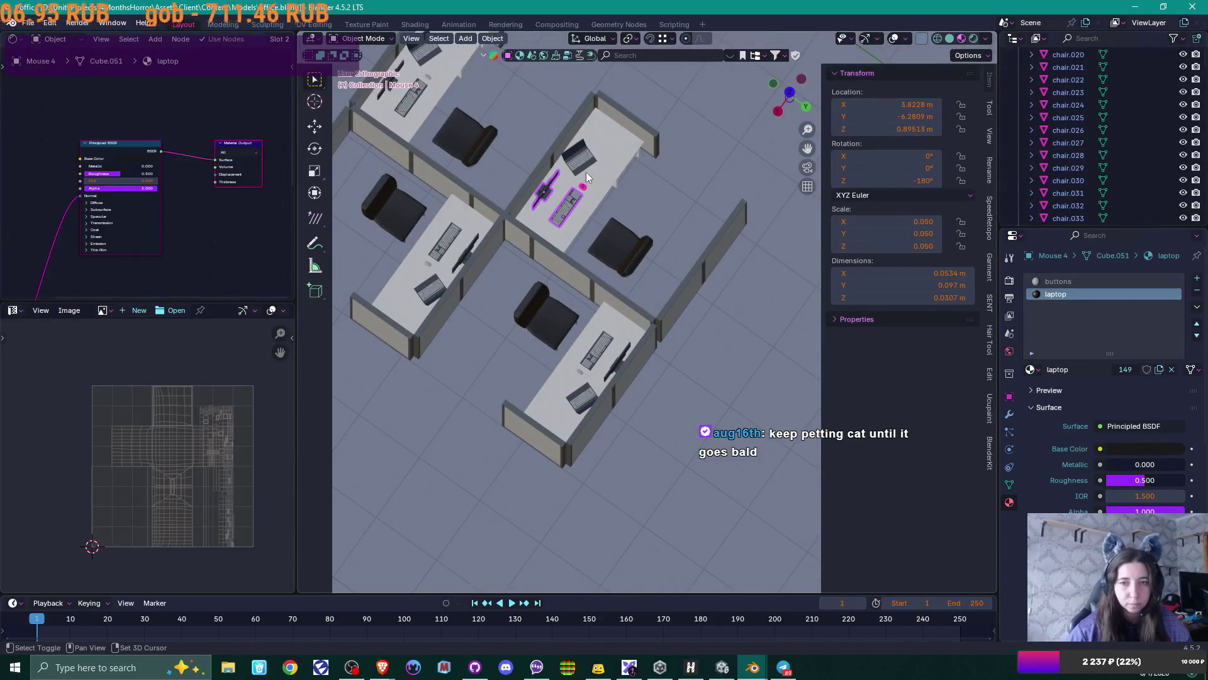
shift+click(444, 240)
shift+click(431, 287)
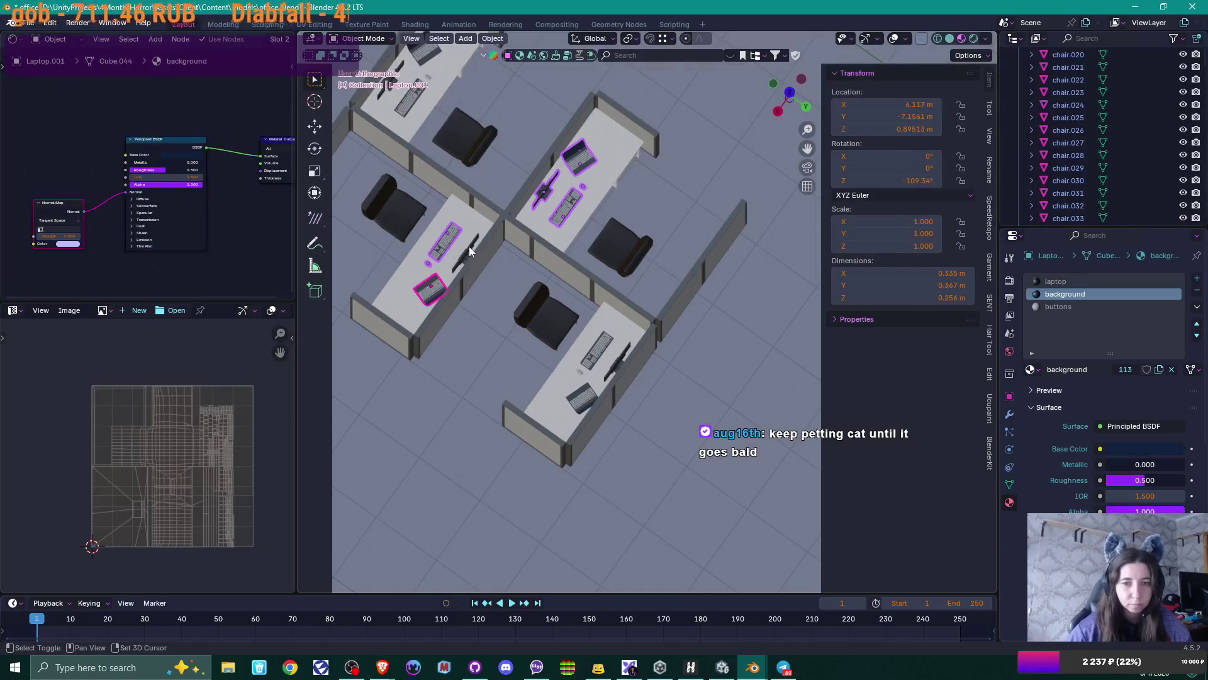
shift+middle_drag(451, 117, 497, 191)
shift+click(463, 159)
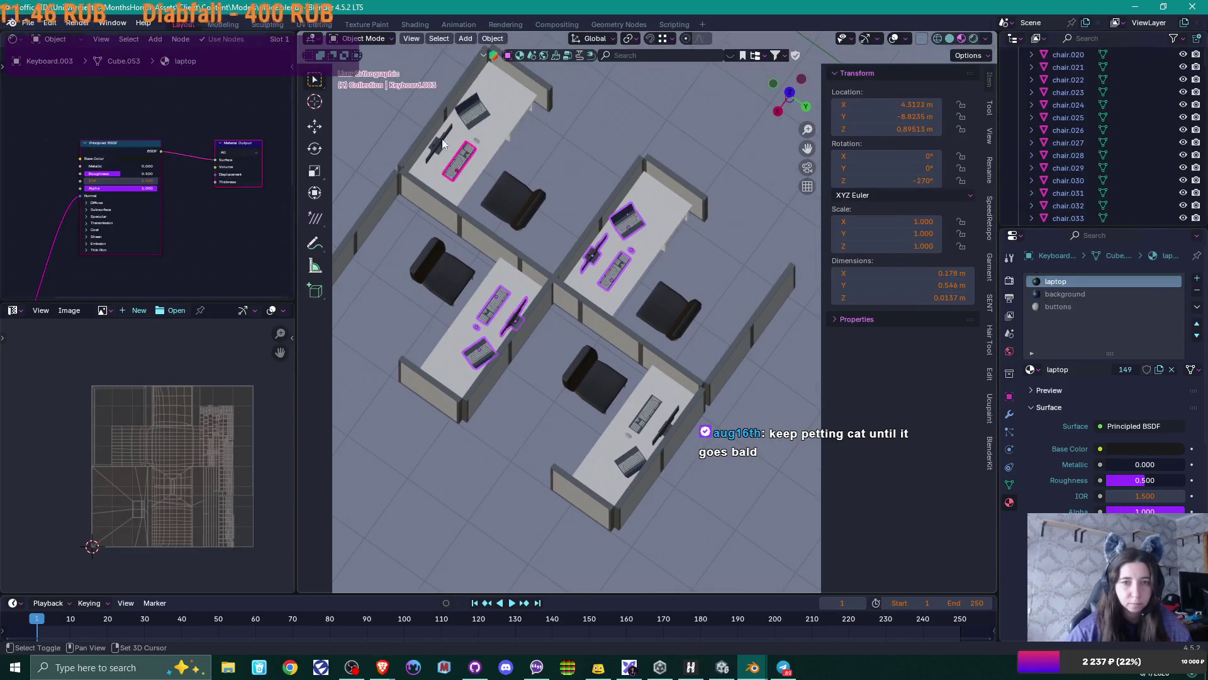
shift+click(476, 138)
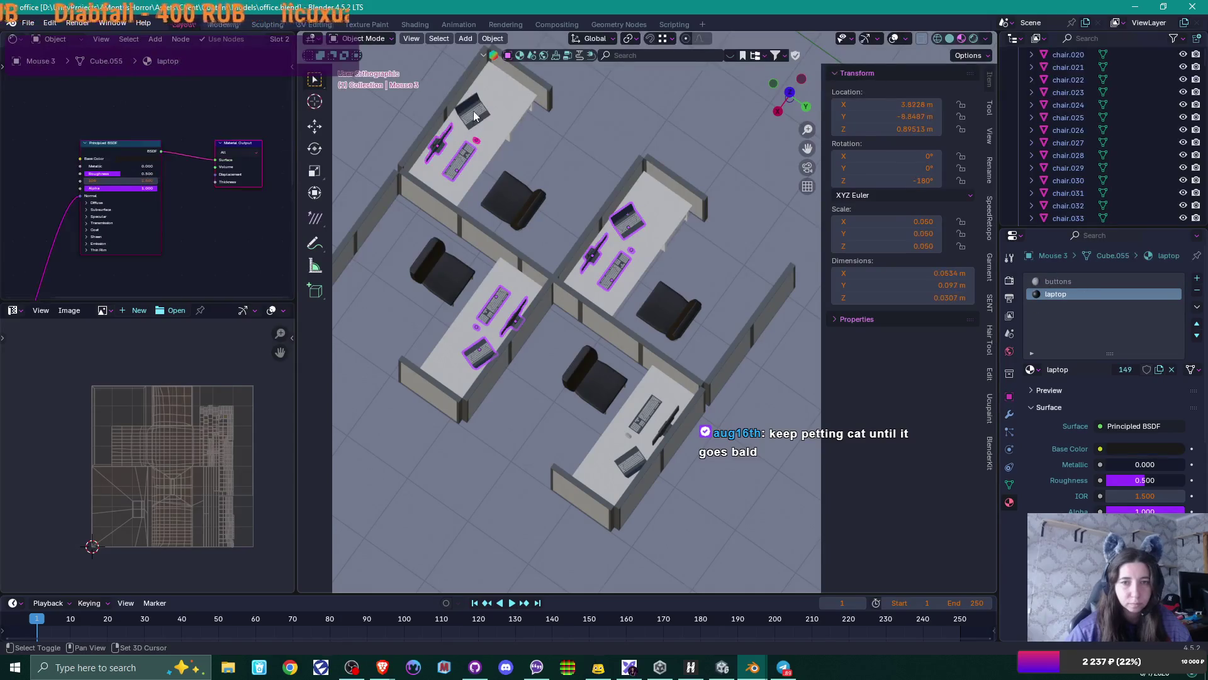
mouse_move(475, 138)
middle_down()
mouse_move(541, 176)
mouse_move(517, 146)
mouse_move(545, 130)
mouse_move(542, 200)
mouse_move(539, 190)
mouse_move(693, 303)
mouse_move(639, 280)
mouse_move(680, 310)
mouse_move(611, 307)
mouse_move(595, 216)
mouse_move(619, 287)
middle_up()
key(g)
key(z)
click(567, 209)
- Select the next cubicle's monitor, keyboard, mouse and laptop plus the lower-left desk's items
click(717, 333)
scroll(692, 321, up, 3)
click(596, 227)
scroll(619, 287, up, 3)
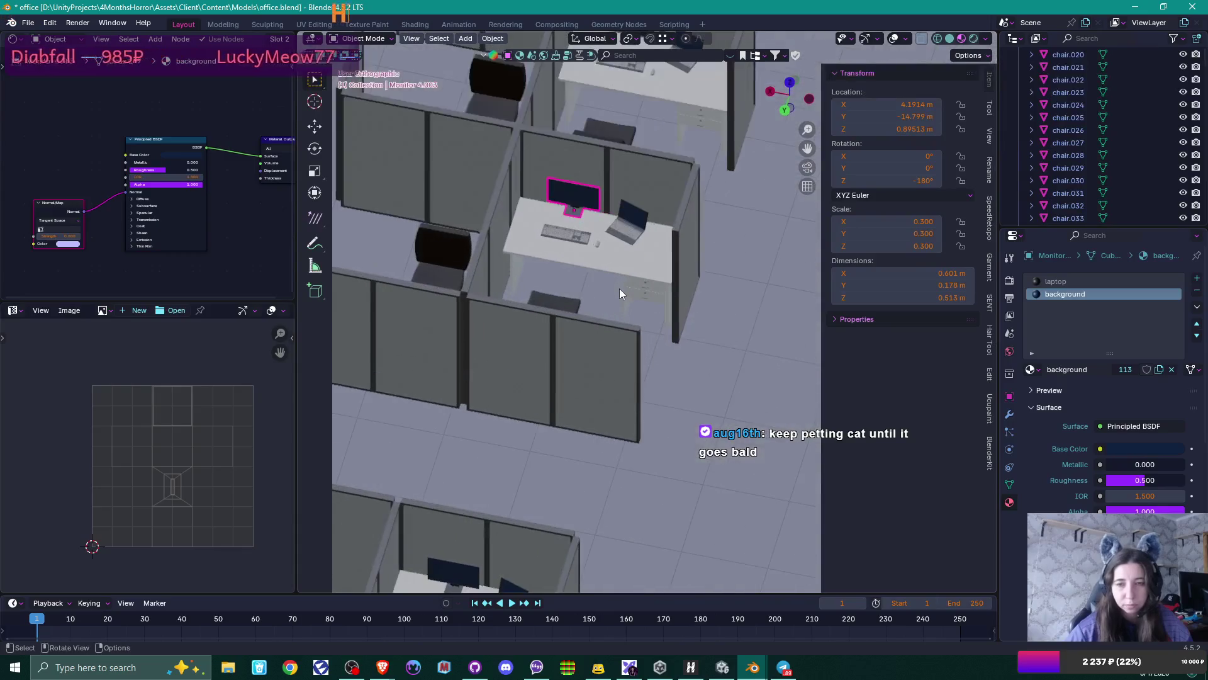
shift+click(575, 237)
shift+click(598, 243)
shift+click(623, 236)
mouse_move(634, 263)
middle_down()
mouse_move(672, 262)
mouse_move(629, 328)
middle_up()
shift+click(431, 346)
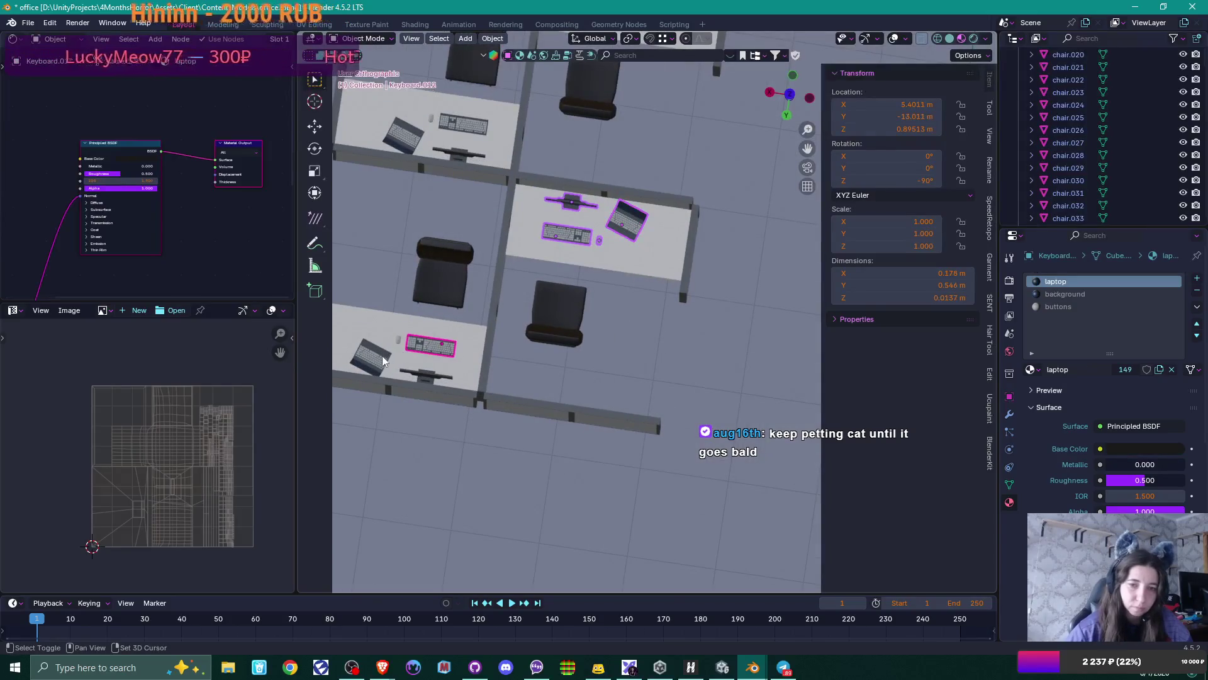
shift+click(373, 356)
shift+click(426, 373)
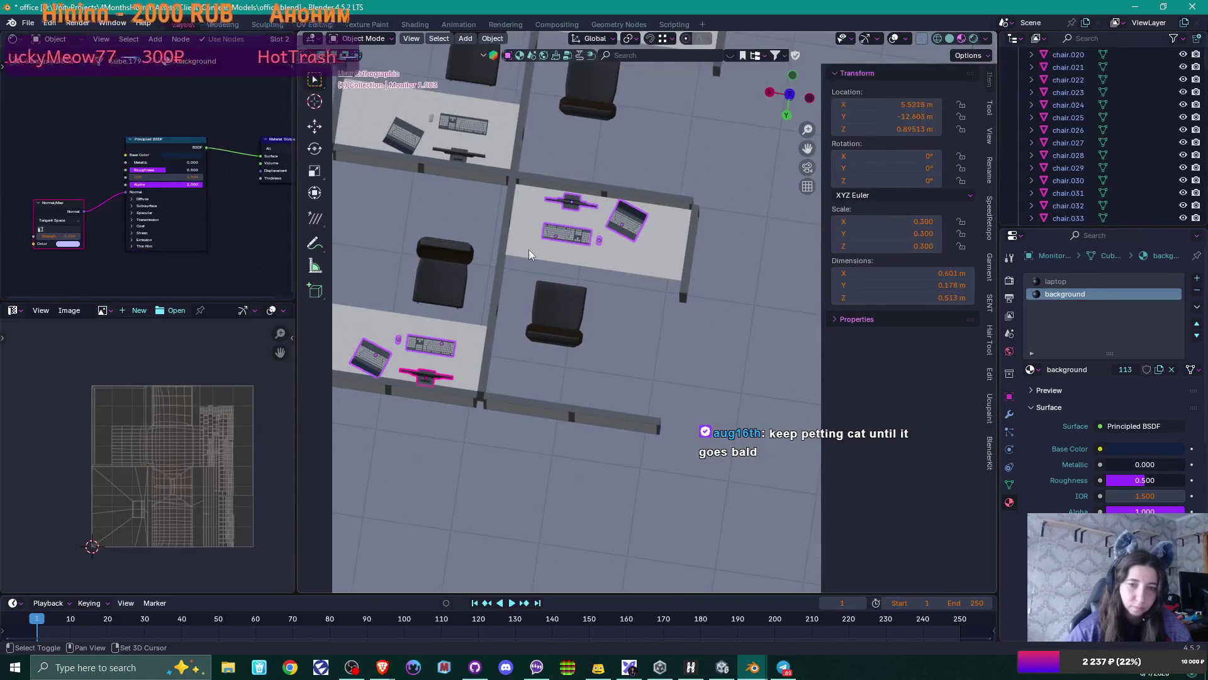
- Add the left and top-right desks' keyboards, mice, laptops and monitor to the selection
mouse_move(462, 147)
shift+middle_down()
mouse_move(475, 277)
mouse_move(504, 308)
shift+middle_up()
shift+click(507, 279)
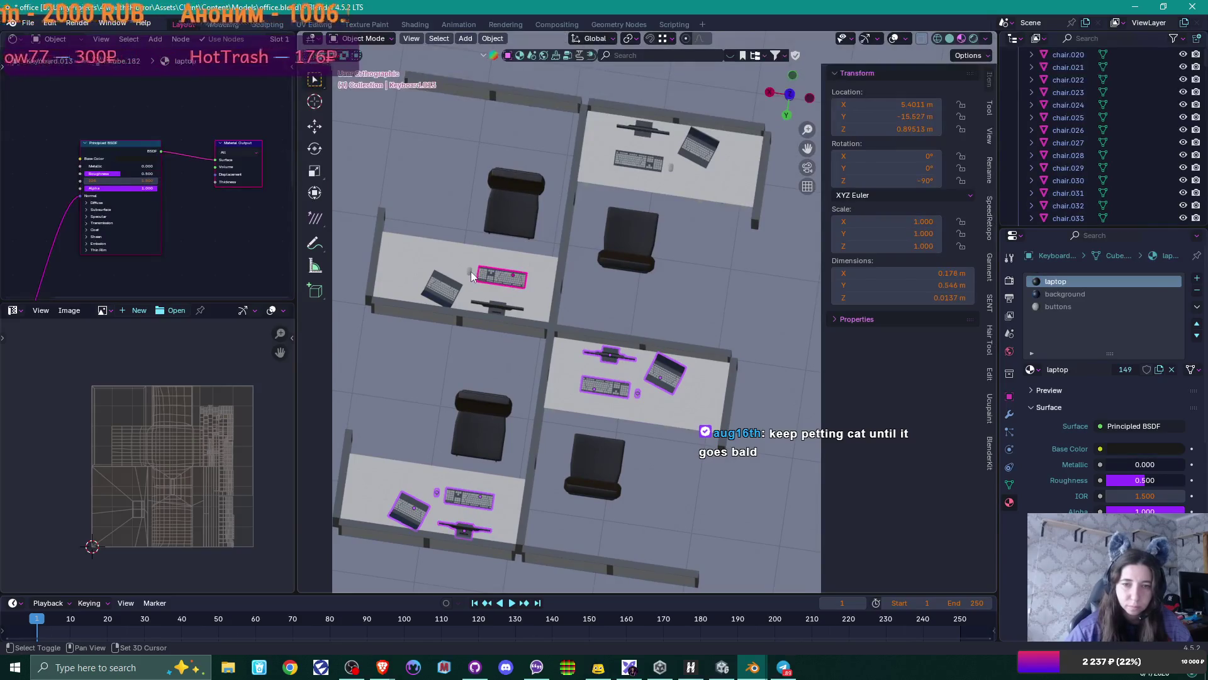
shift+click(468, 271)
shift+click(448, 288)
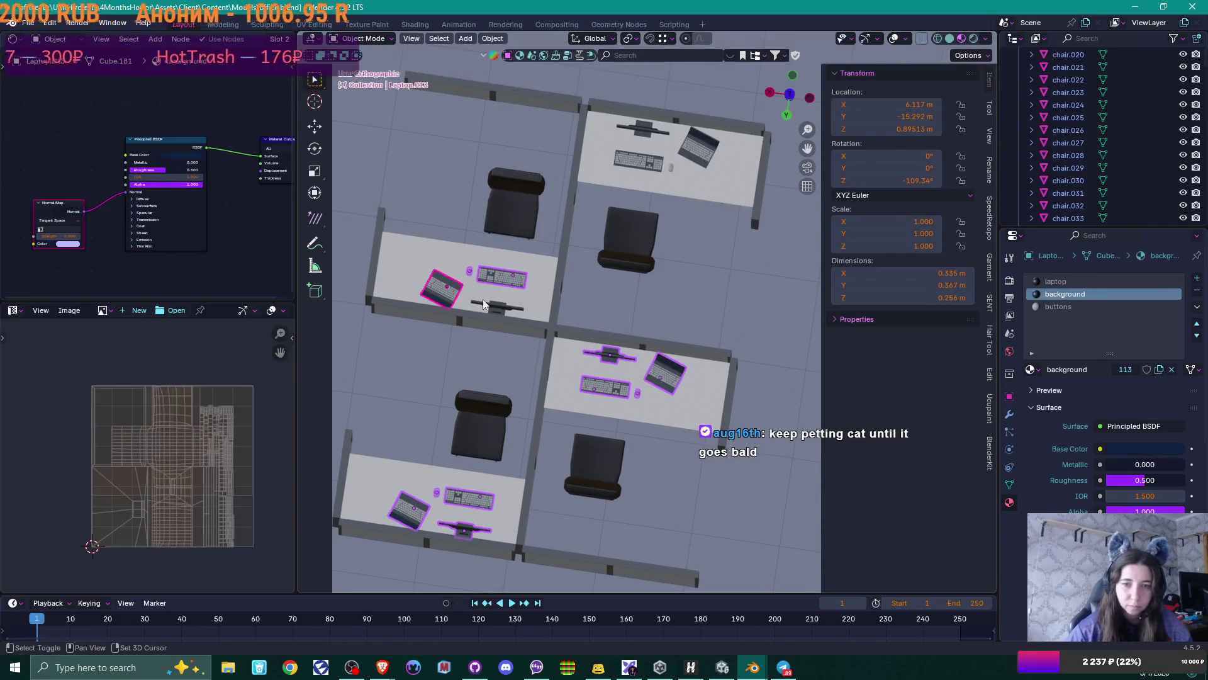
shift+click(639, 159)
shift+click(642, 128)
shift+click(669, 169)
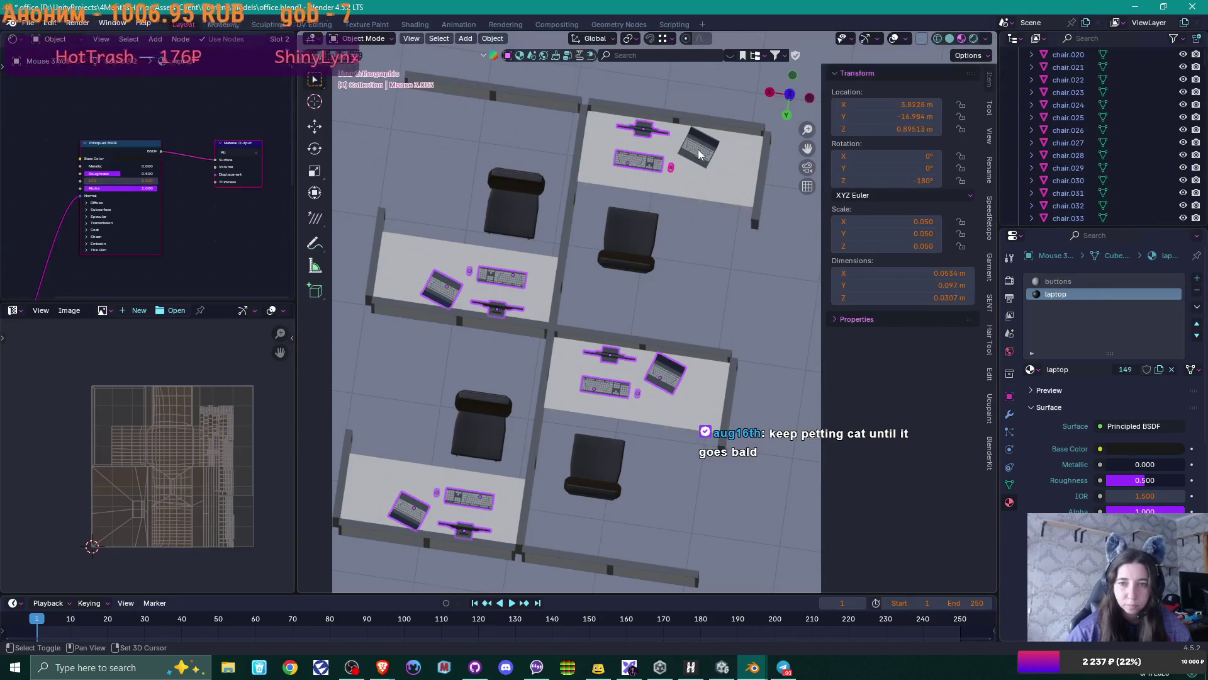
shift+click(699, 154)
middle_drag(700, 213, 658, 164)
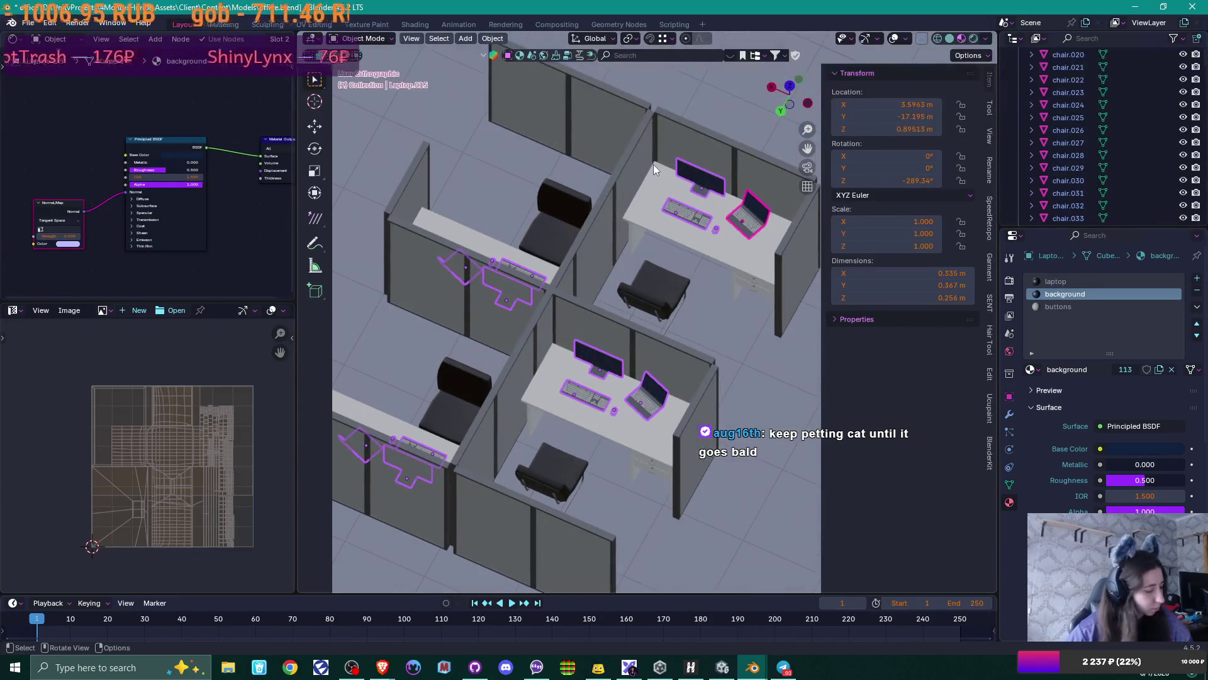
- Lower the selected cluster's equipment about 0.23 m so it rests at Z 0.8
key(g)
key(z)
click(659, 168)
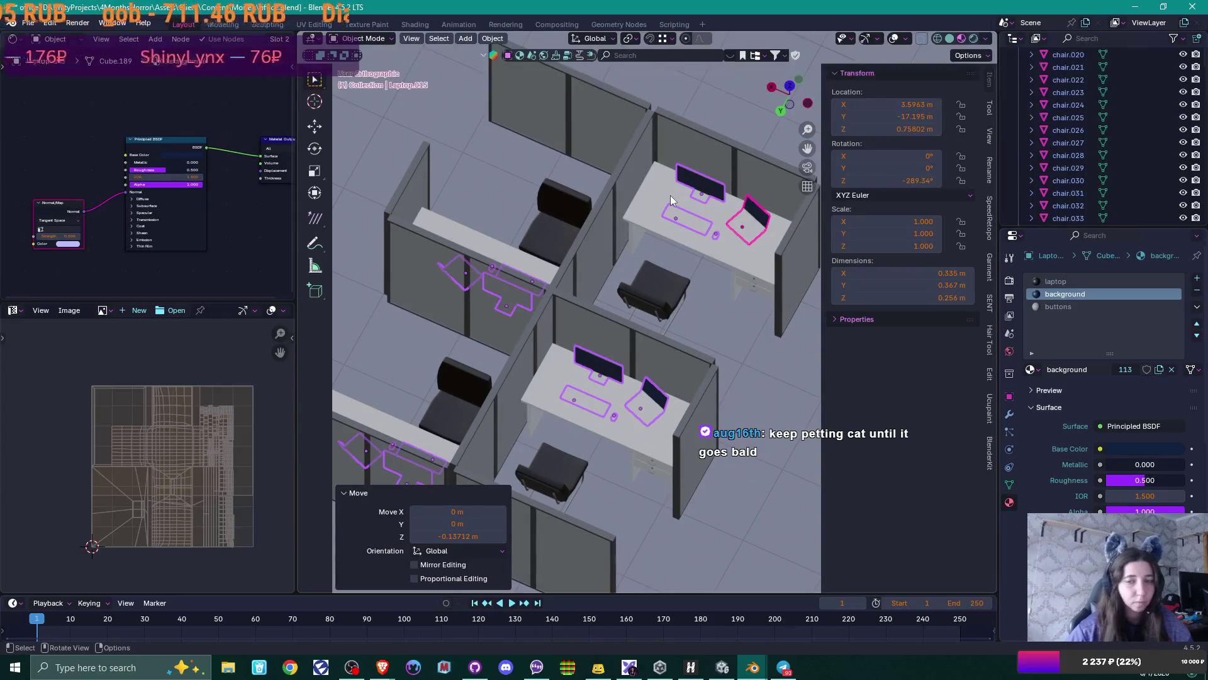
key(g)
key(z)
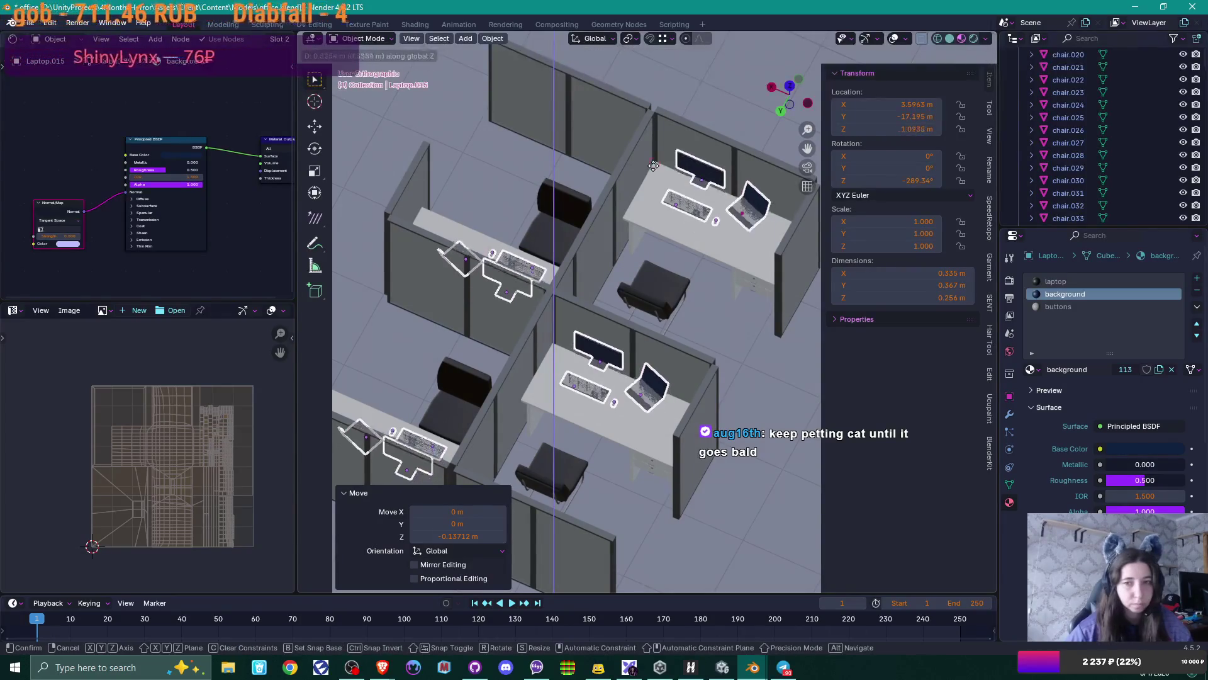
click(655, 164)
scroll(654, 164, up, 8)
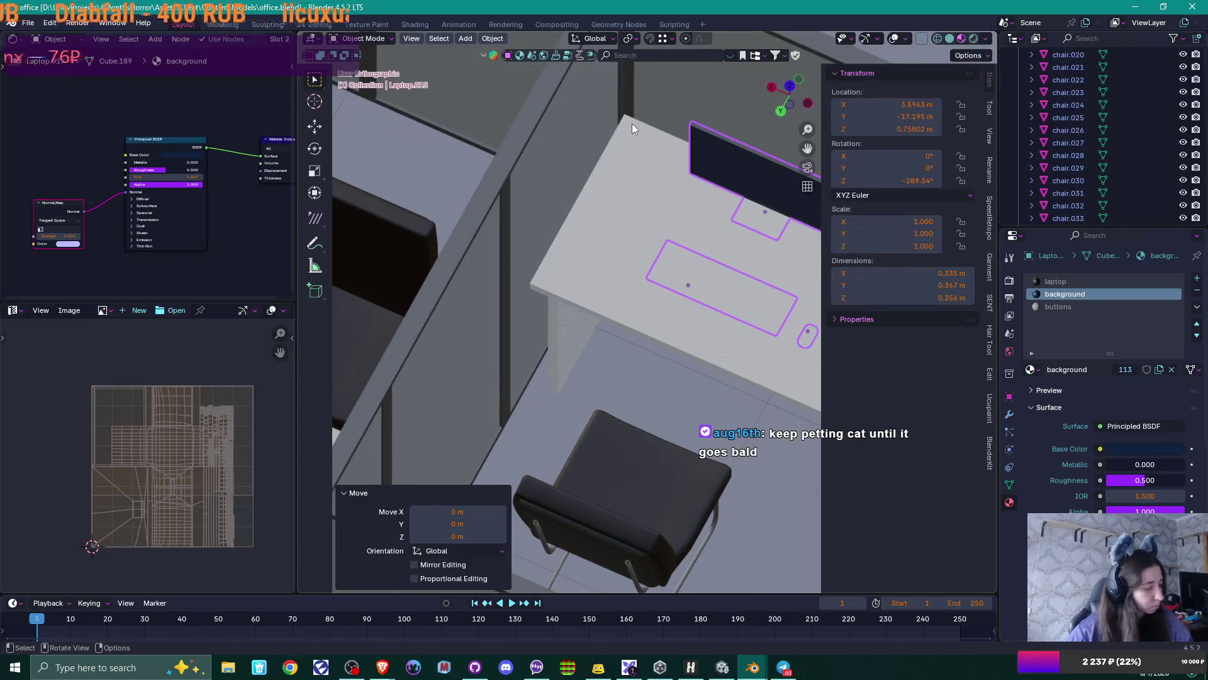
key(g)
key(z)
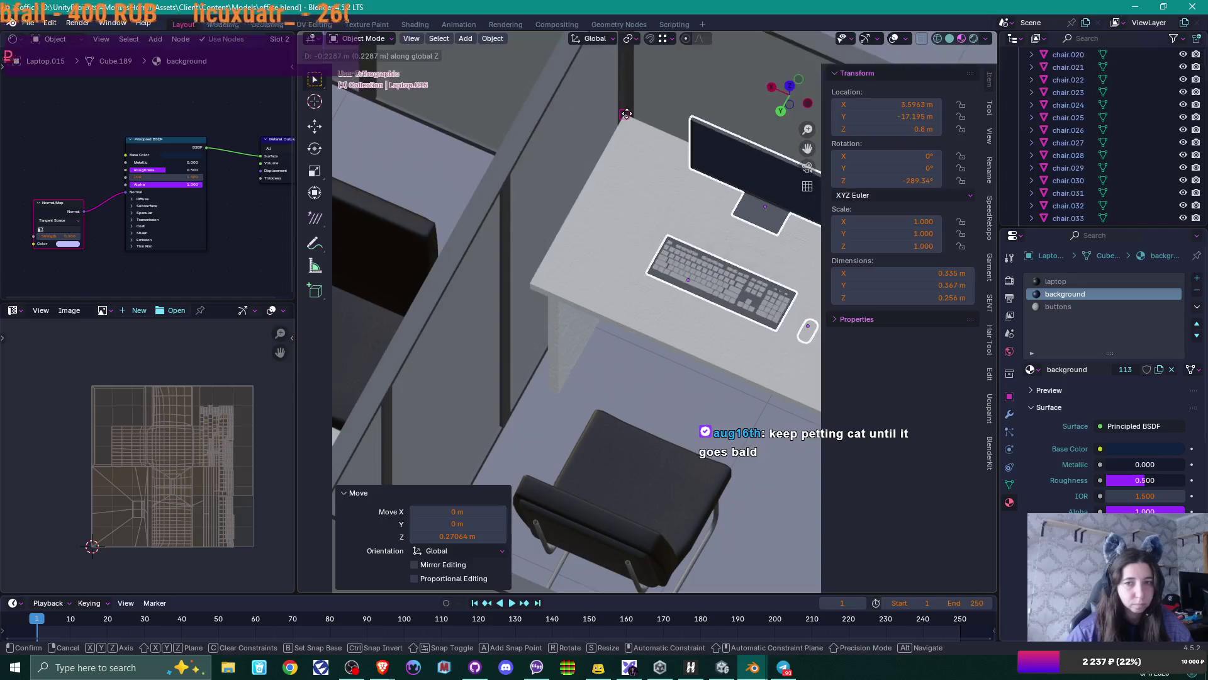
click(638, 134)
scroll(636, 165, down, 5)
scroll(629, 319, down, 5)
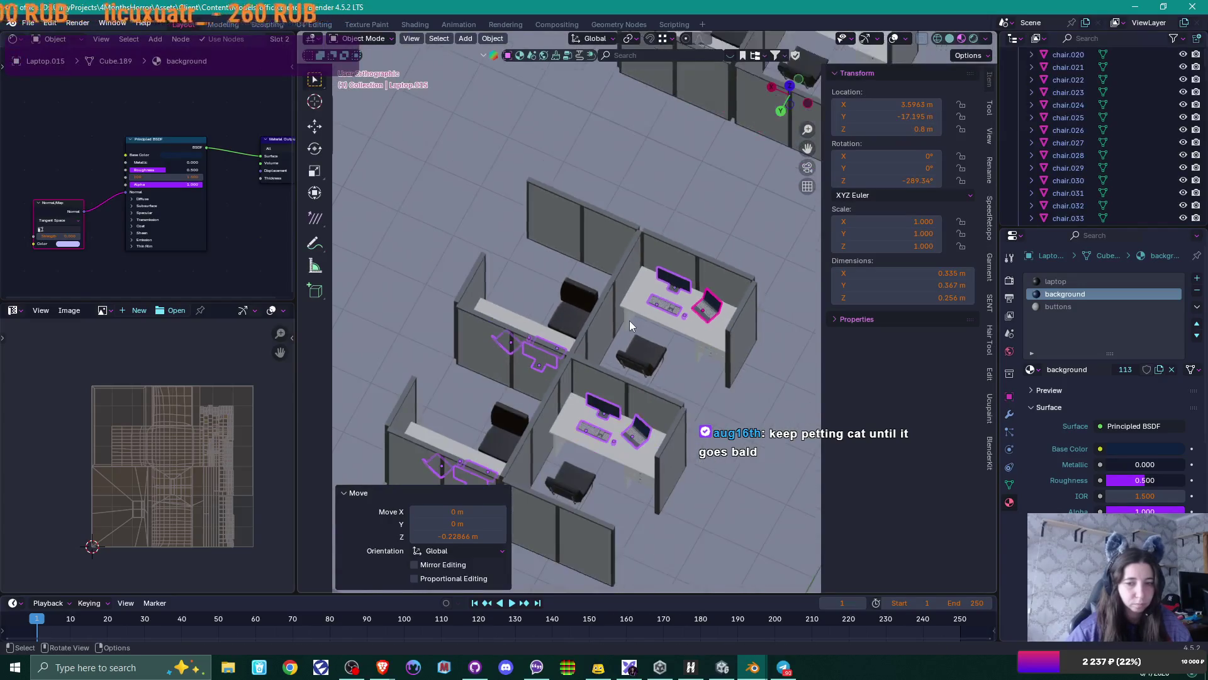
- Move on to the next cubicles and select a desk's keyboard and laptop
shift+middle_drag(686, 266, 587, 375)
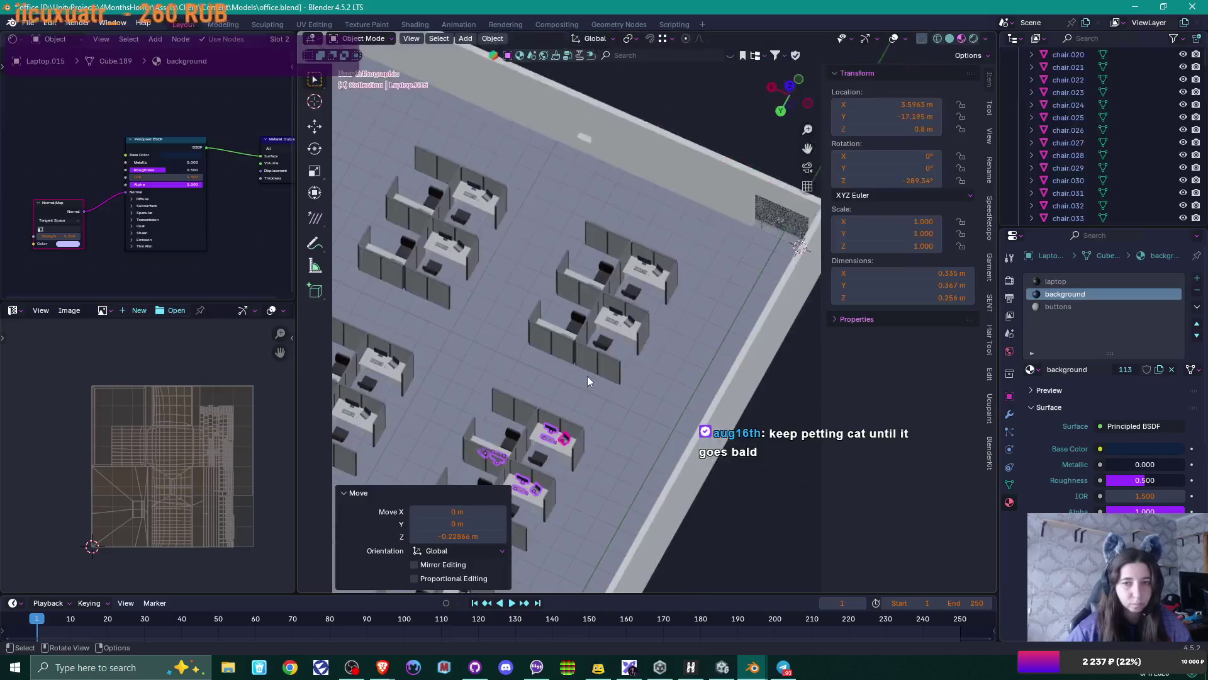
scroll(587, 376, up, 8)
mouse_move(648, 285)
middle_down()
mouse_move(631, 322)
mouse_move(567, 315)
middle_up()
shift+click(567, 322)
shift+click(519, 307)
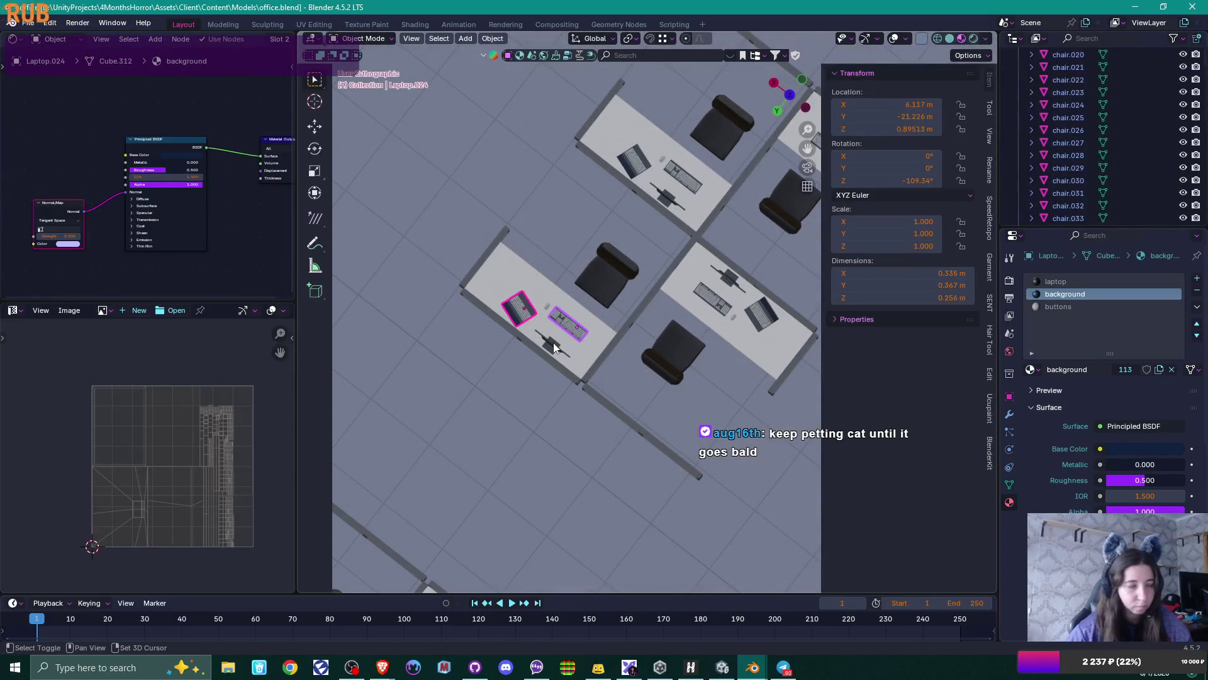
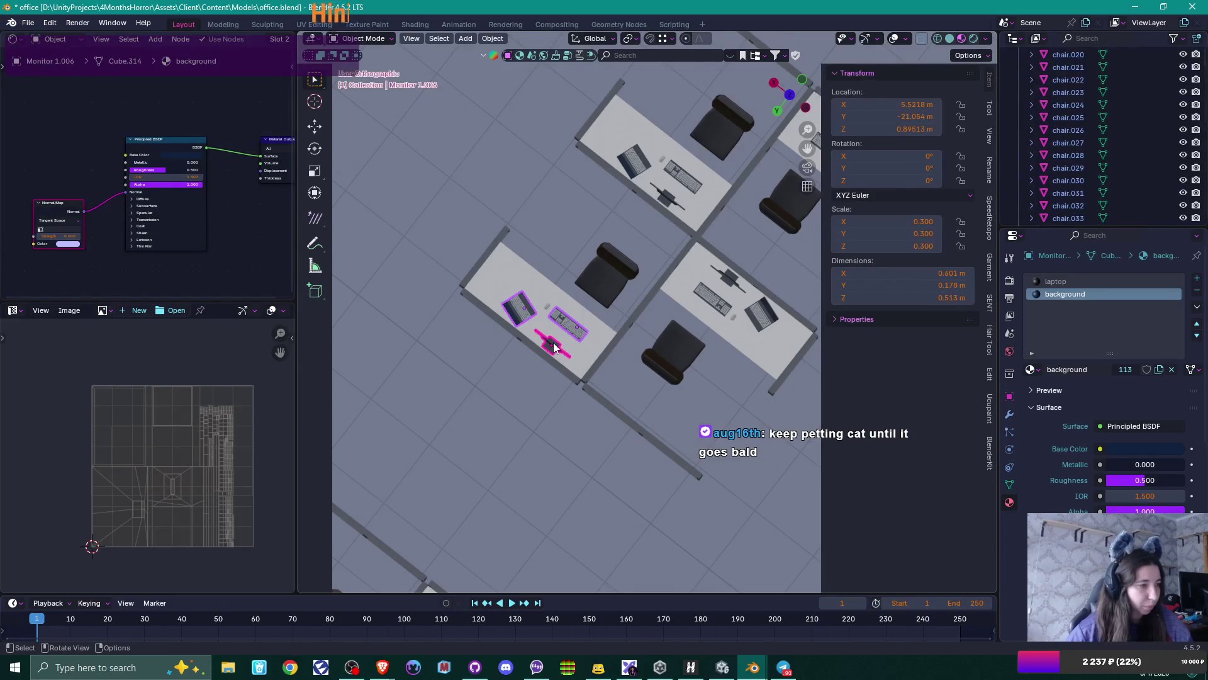
- Select the mice, laptops and keyboards on the left, right and top desks
shift+click(548, 308)
shift+click(726, 280)
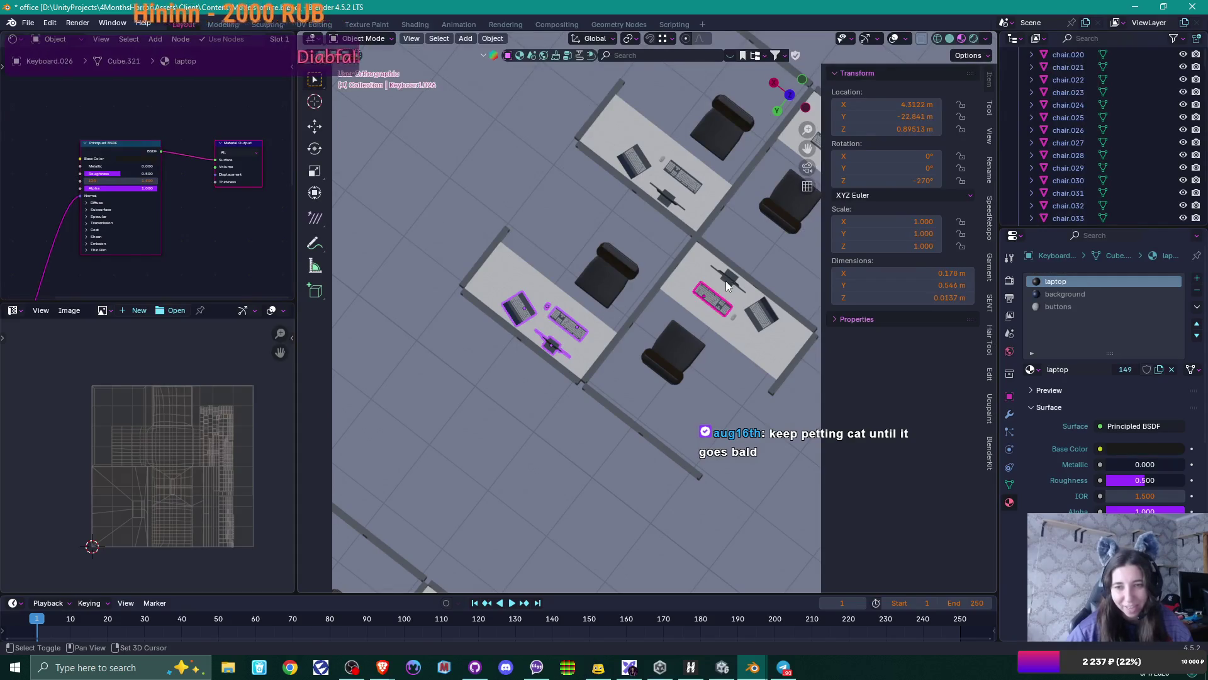
shift+click(718, 292)
shift+click(740, 316)
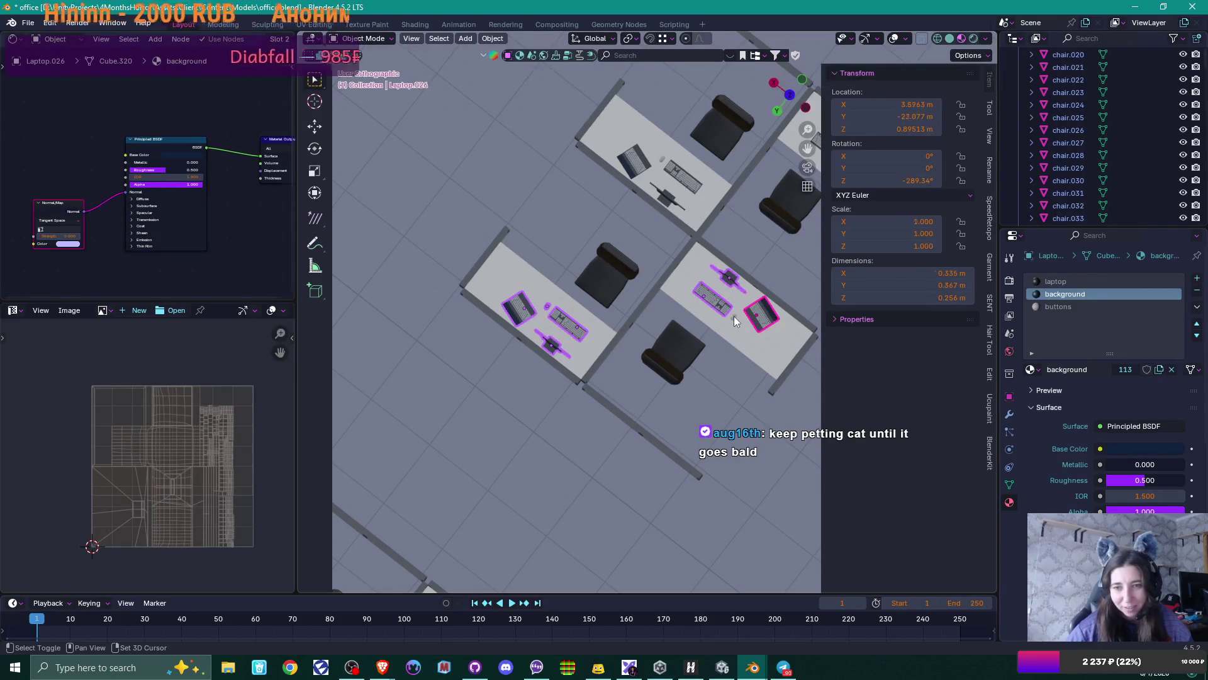
shift+click(733, 316)
shift+click(674, 168)
shift+click(635, 162)
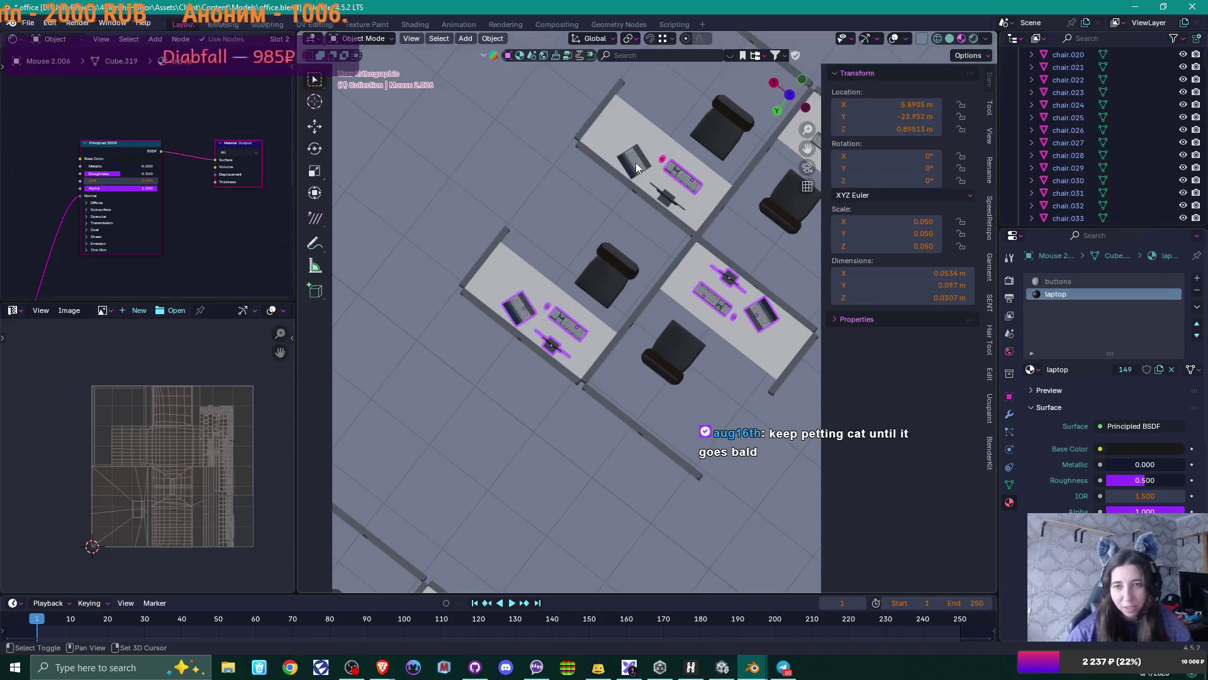
- Add the keyboard, monitor and laptop on the newly revealed top-right desks to the selection
shift+middle_drag(736, 169, 591, 238)
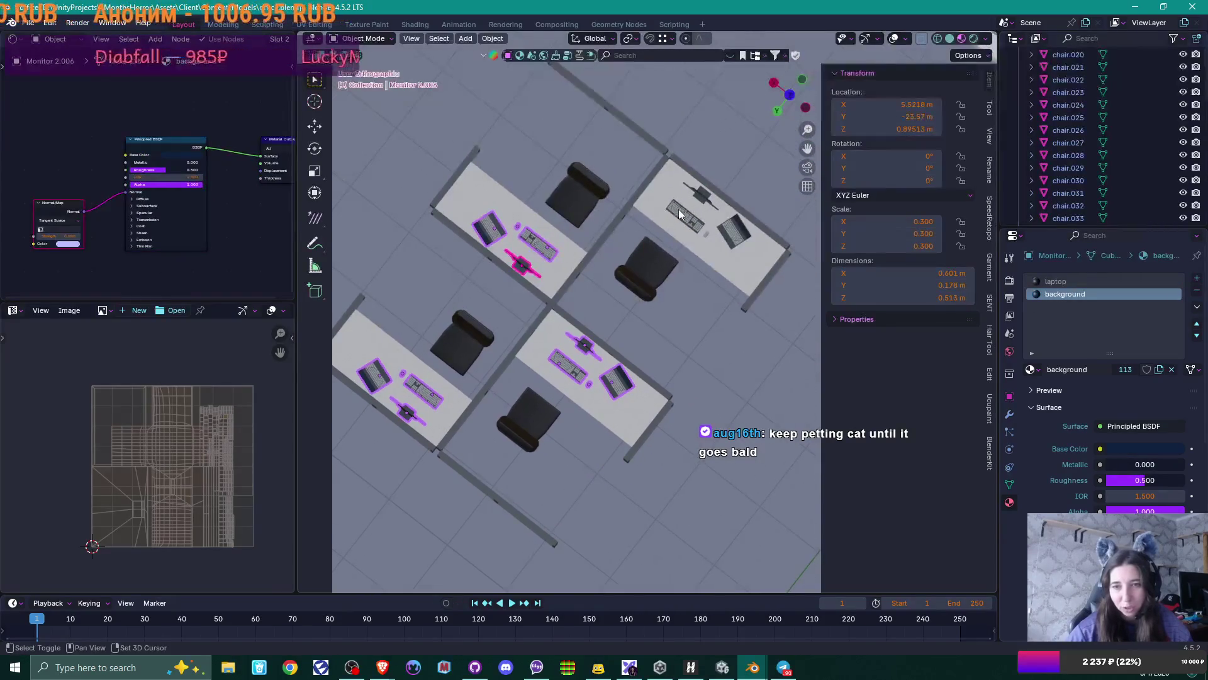
shift+click(688, 221)
shift+click(703, 193)
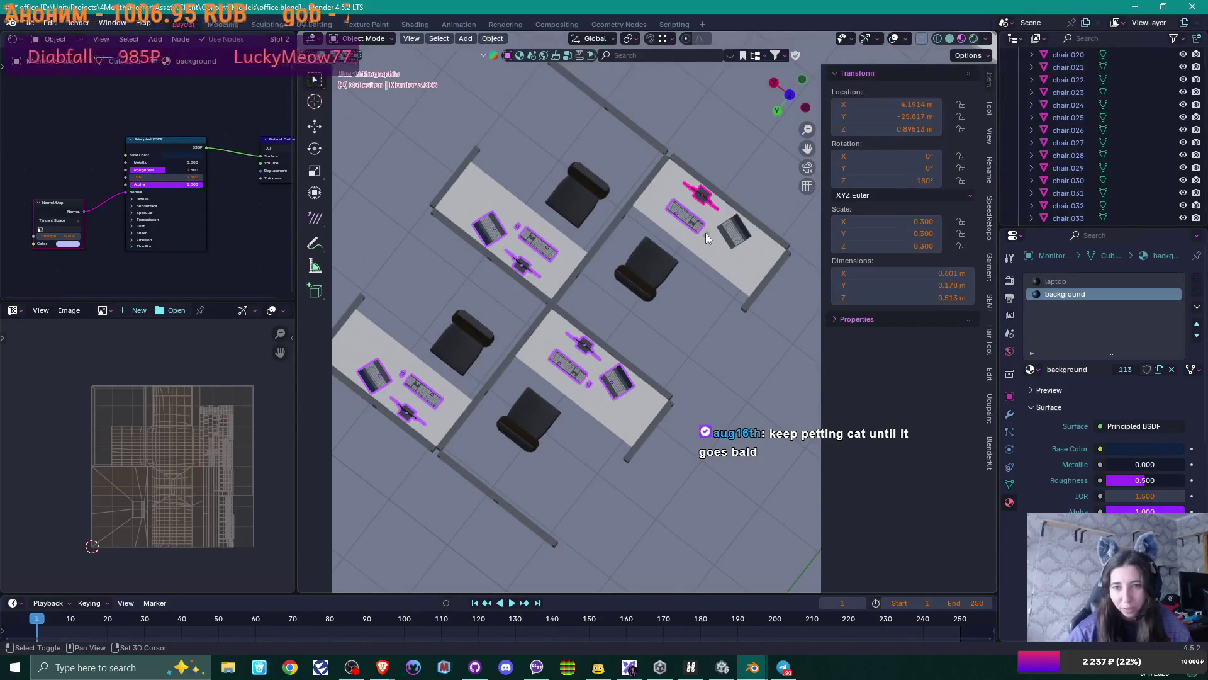
shift+click(738, 247)
- Lower all the selected equipment along Z to 0.8 m onto the desk tops
middle_drag(700, 270, 695, 244)
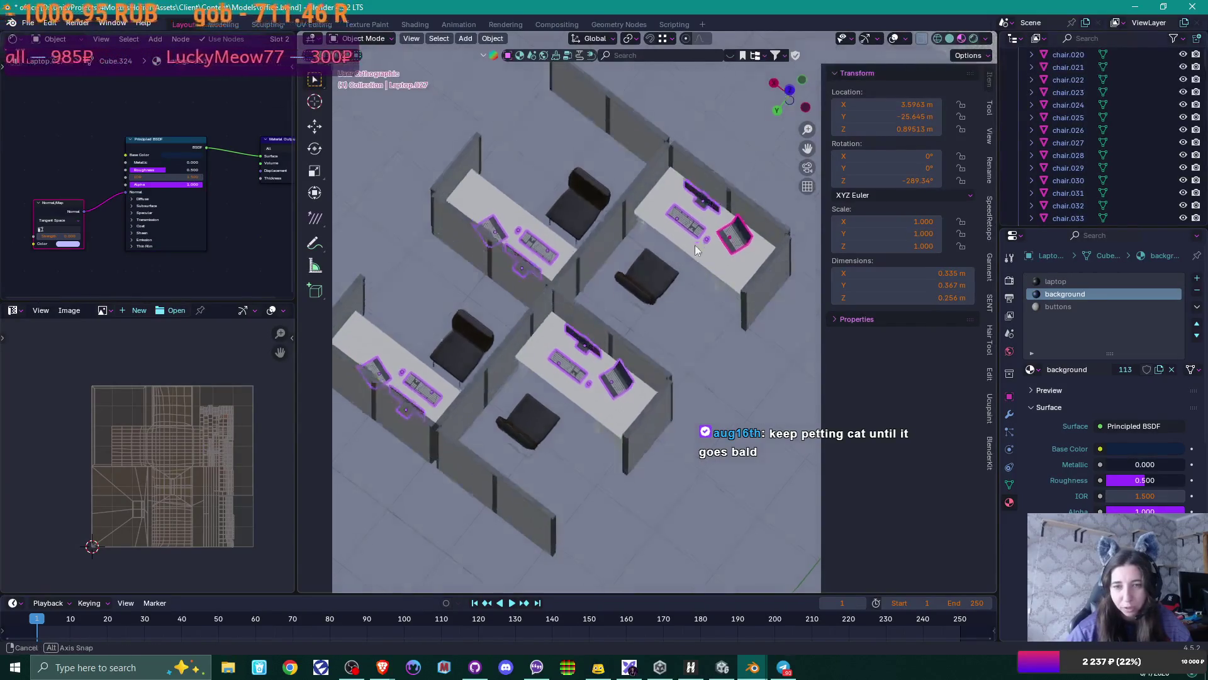
scroll(692, 226, up, 5)
scroll(689, 207, up, 1)
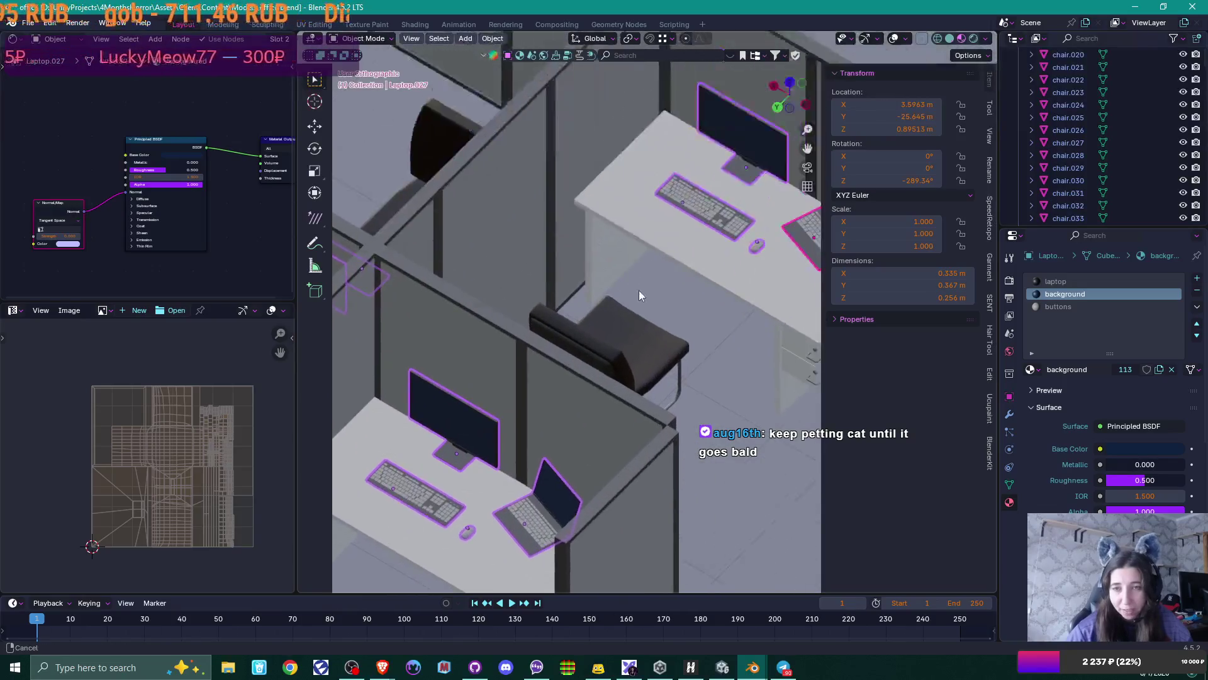
shift+scroll(639, 289, up, 3)
key(g)
key(z)
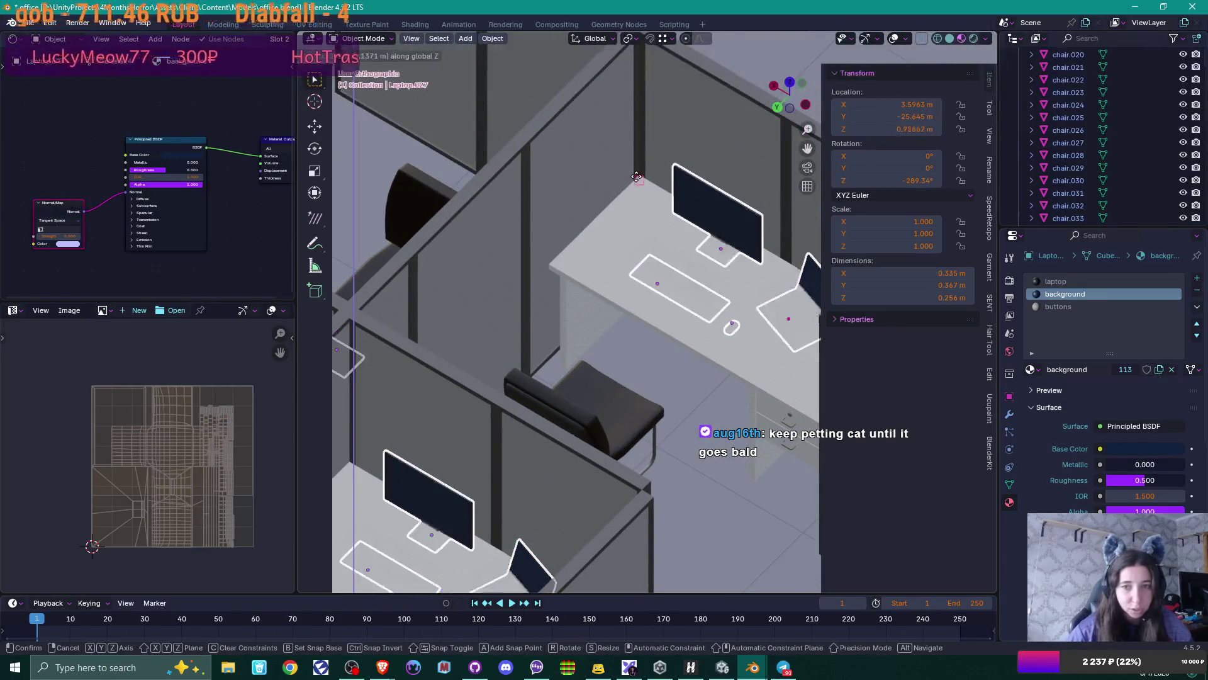
click(652, 206)
scroll(650, 206, down, 4)
scroll(650, 206, down, 1)
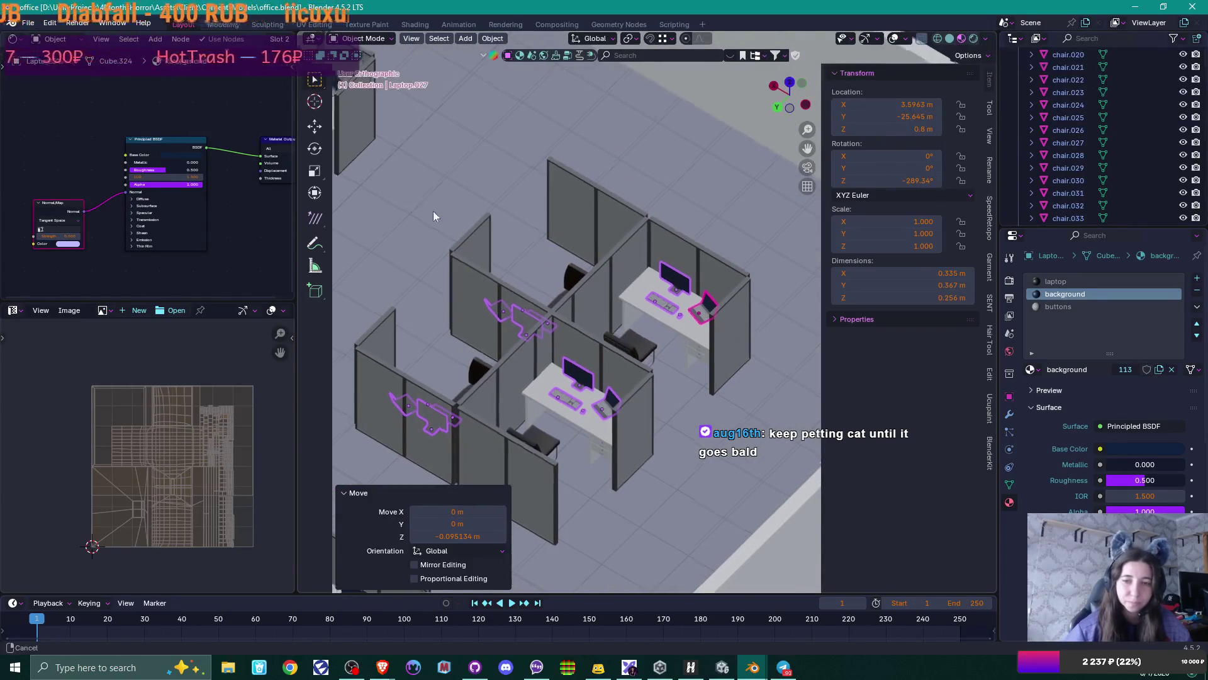
shift+middle_drag(264, 186, 579, 281)
- Select the keyboards, monitors and laptops on the upper and lower desks
click(602, 176)
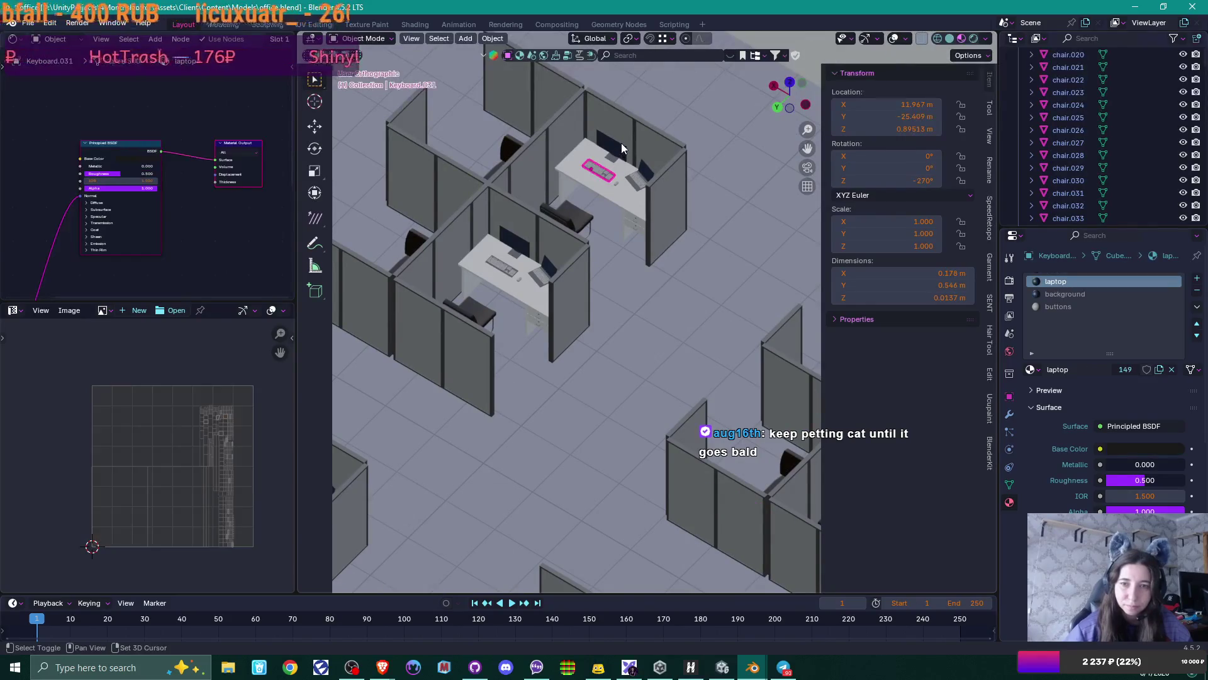
shift+click(621, 142)
shift+click(645, 180)
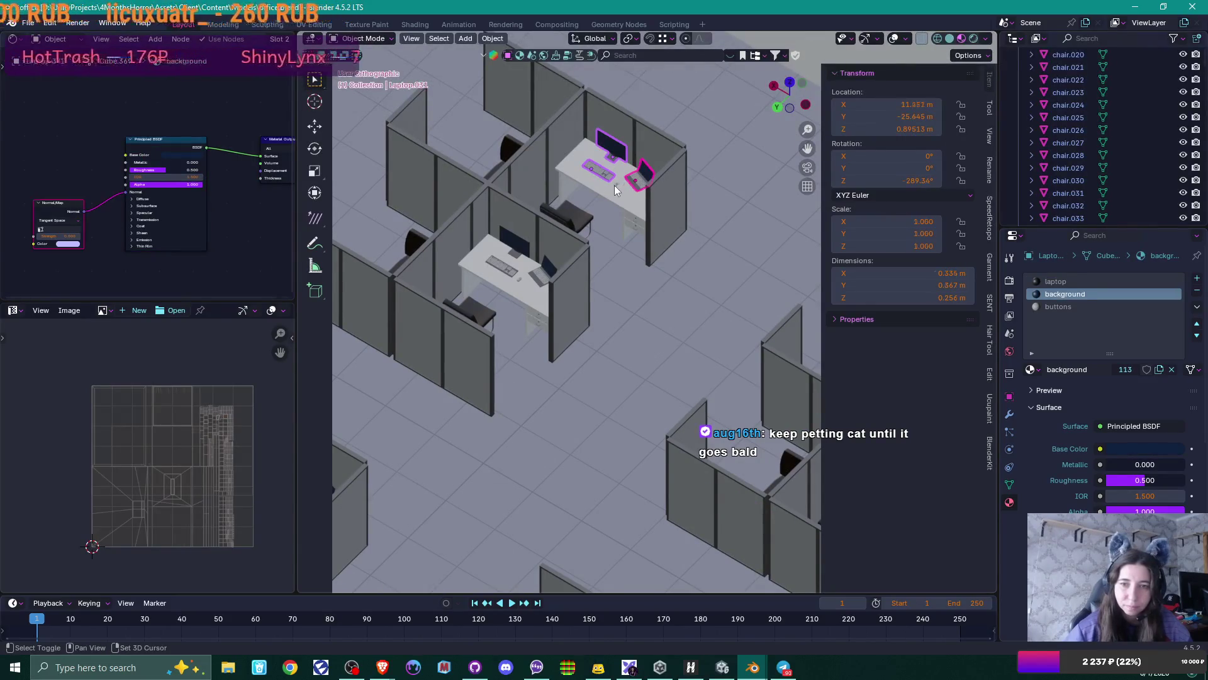
shift+click(523, 235)
shift+click(515, 275)
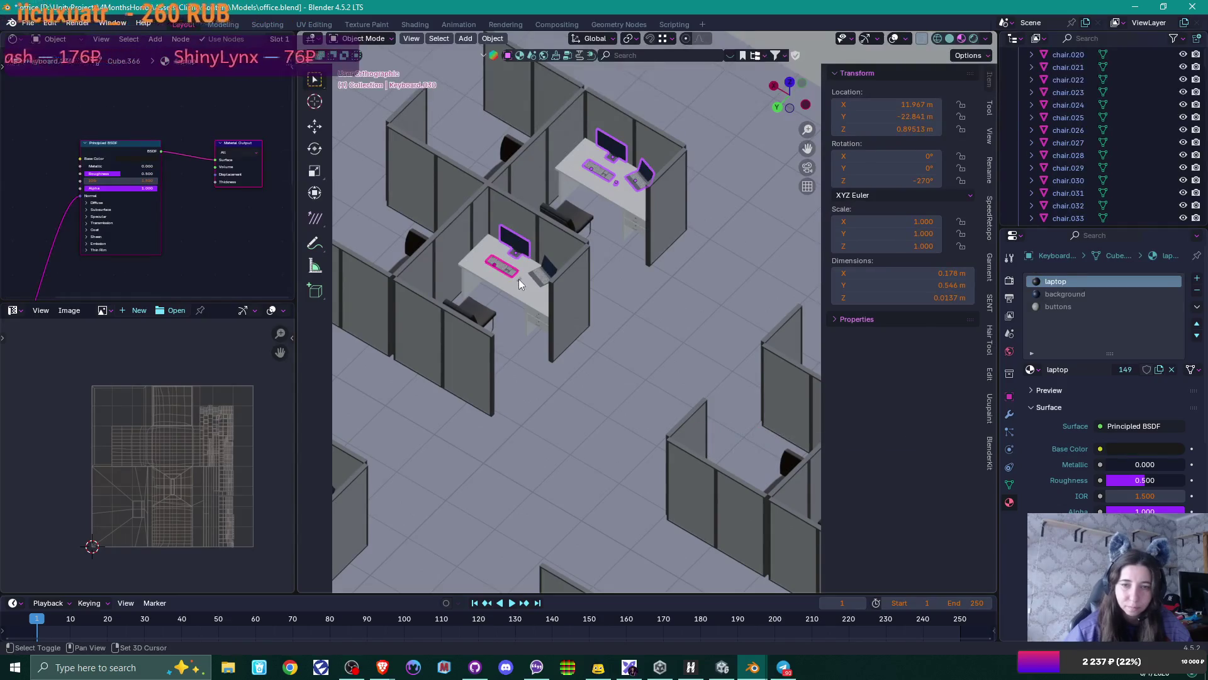
shift+click(546, 275)
mouse_move(546, 275)
middle_down()
mouse_move(552, 229)
mouse_move(497, 245)
mouse_move(542, 297)
mouse_move(540, 258)
middle_up()
- Add the keyboards, laptops and mice on the upper-right and upper-left desks to the selection
shift+click(540, 258)
shift+click(518, 250)
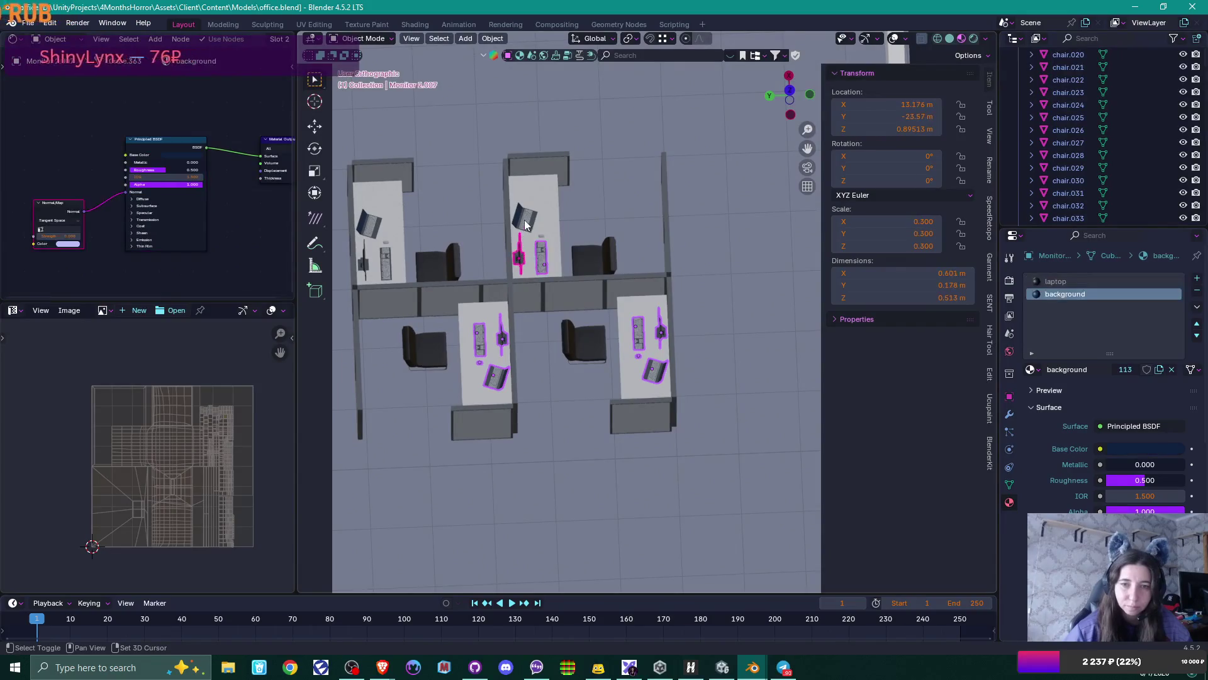
shift+click(525, 217)
shift+click(542, 235)
shift+click(364, 256)
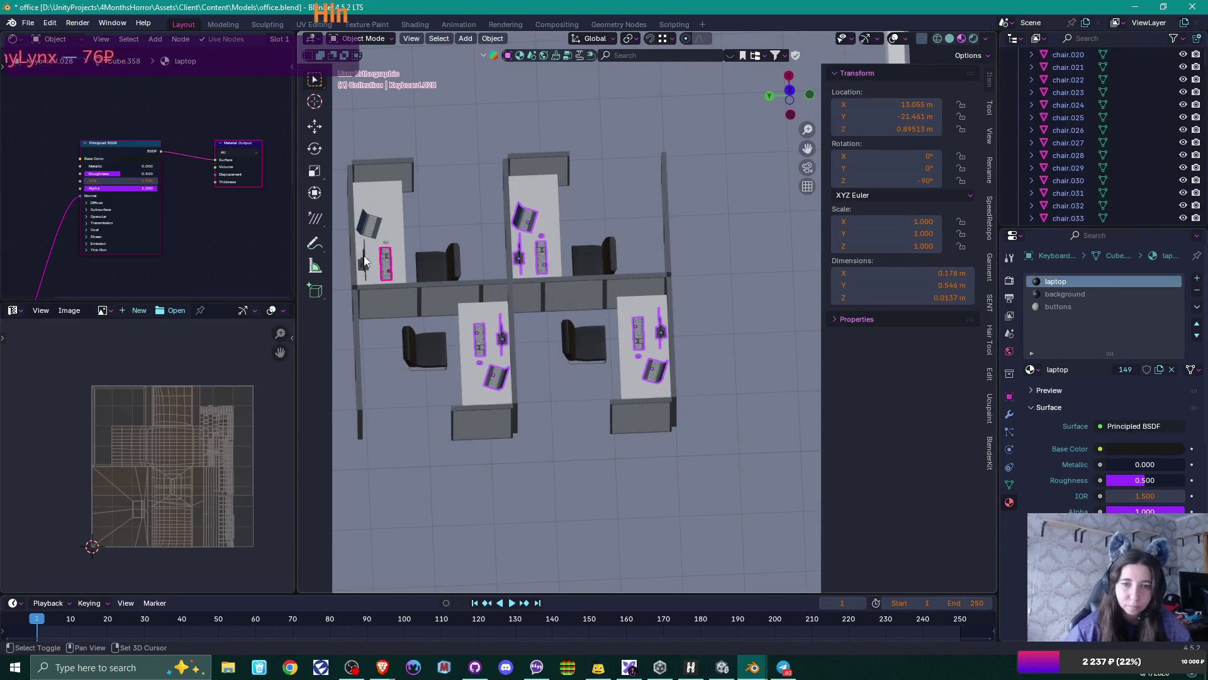
shift+click(369, 224)
shift+click(386, 243)
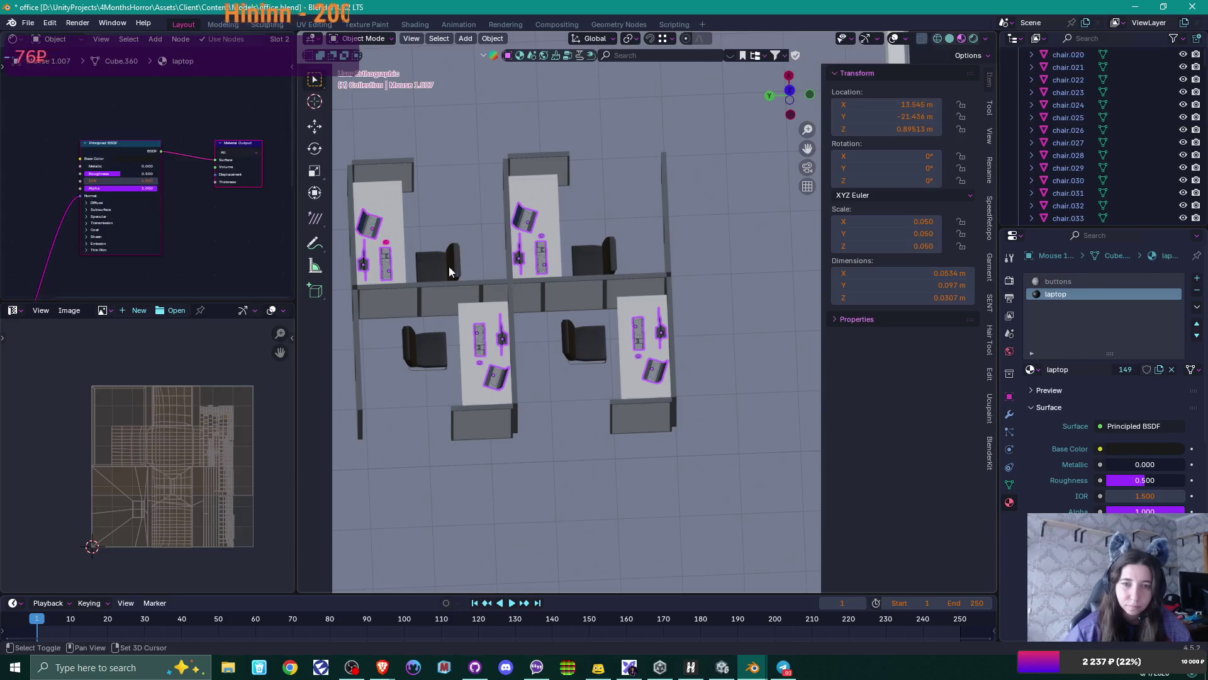
- Lower the selected equipment along Z to 0.8 m so it rests on the desks
mouse_move(448, 266)
middle_down()
mouse_move(411, 258)
mouse_move(546, 224)
mouse_move(610, 327)
middle_up()
scroll(572, 191, up, 4)
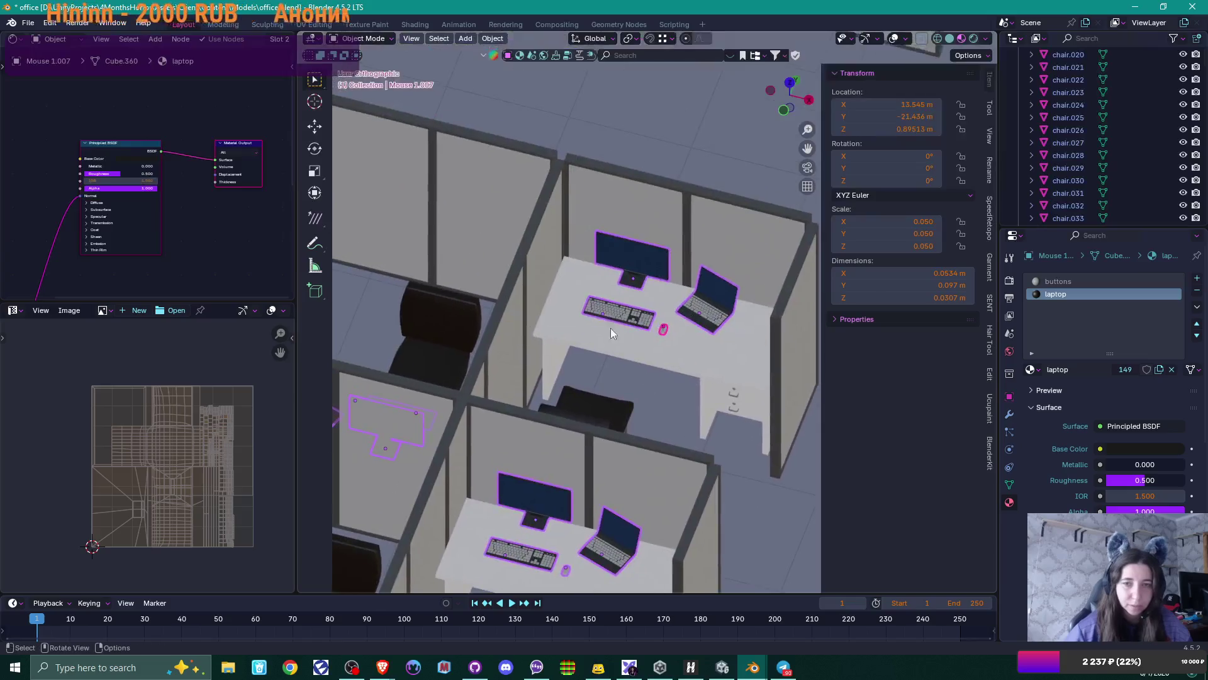
scroll(548, 250, up, 2)
key(g)
key(z)
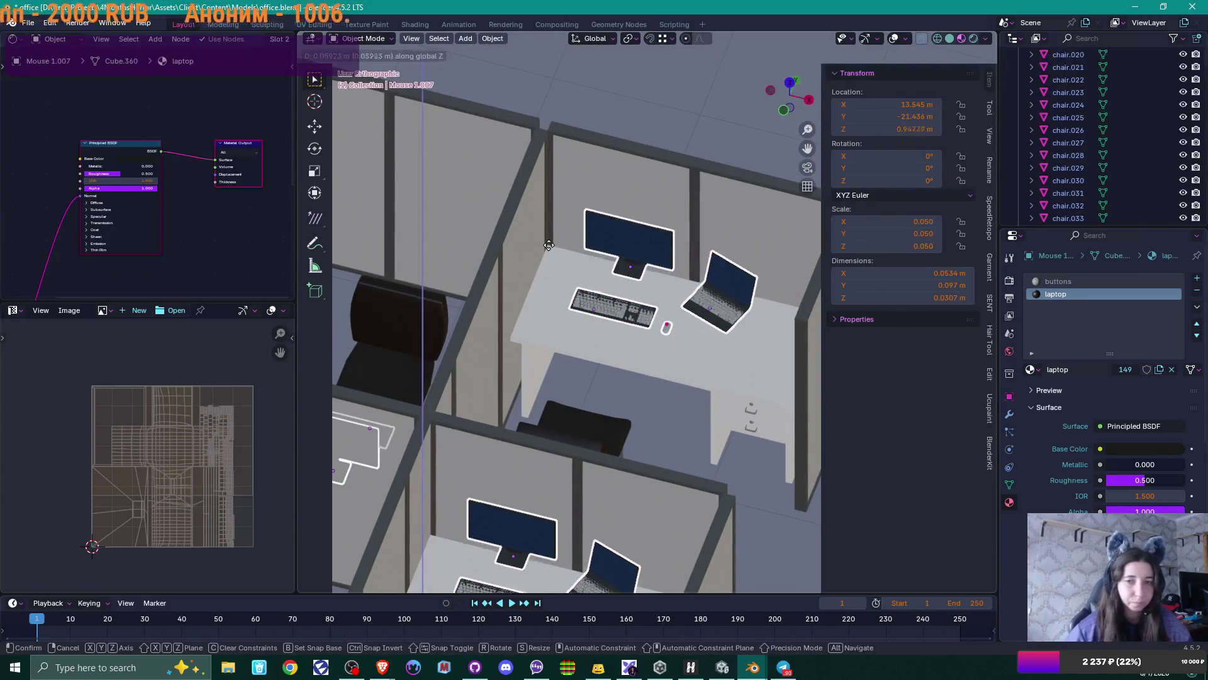
click(560, 273)
scroll(561, 273, down, 4)
scroll(561, 271, down, 2)
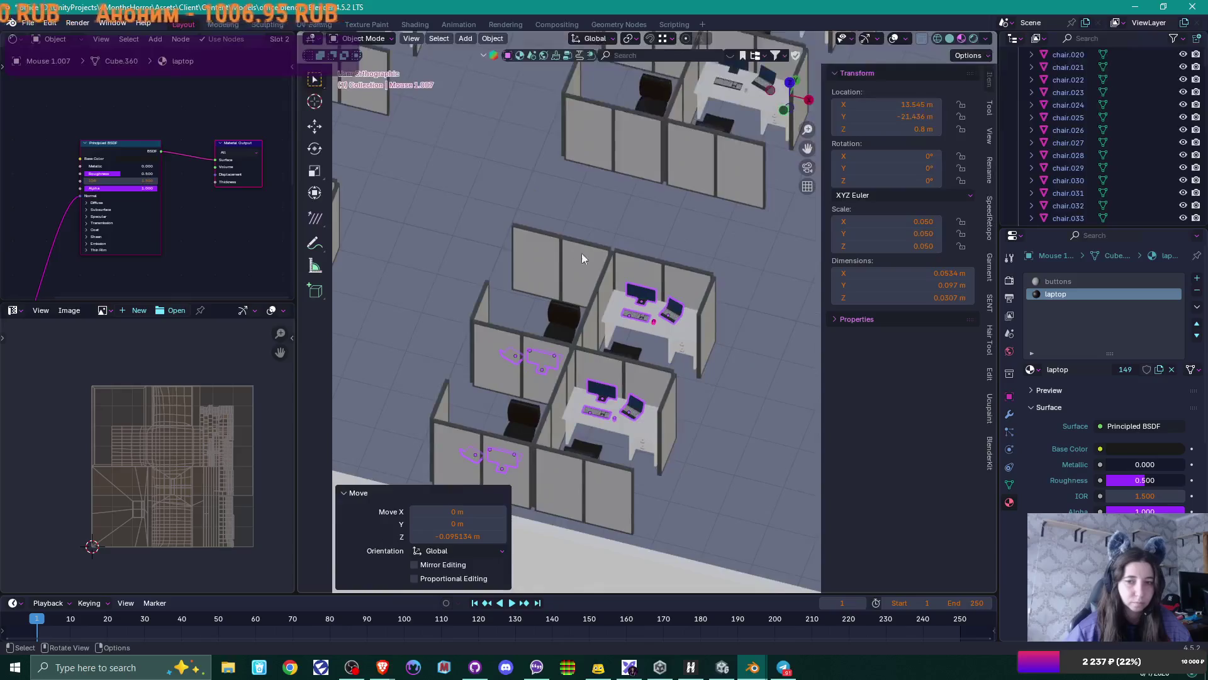
scroll(581, 253, up, 2)
- Select the keyboards, mice and laptops on the left and right desks
scroll(591, 312, up, 2)
middle_drag(631, 246, 614, 305)
scroll(615, 304, down, 2)
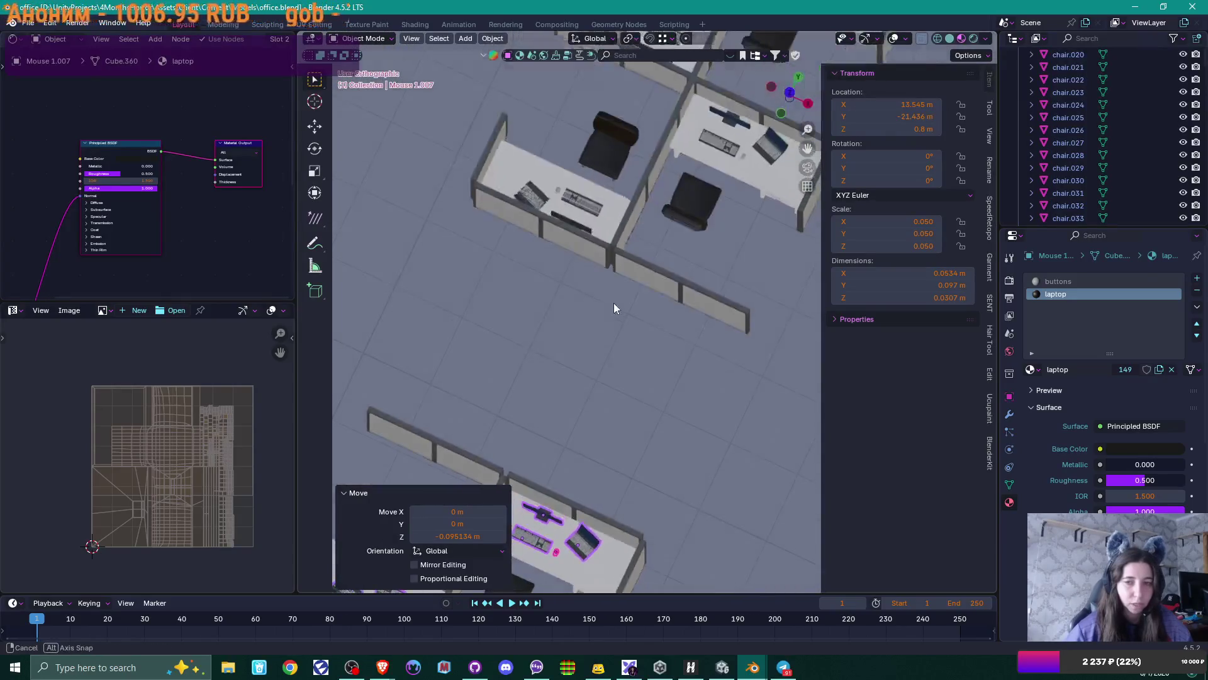
scroll(604, 314, up, 2)
scroll(554, 321, up, 2)
click(521, 301)
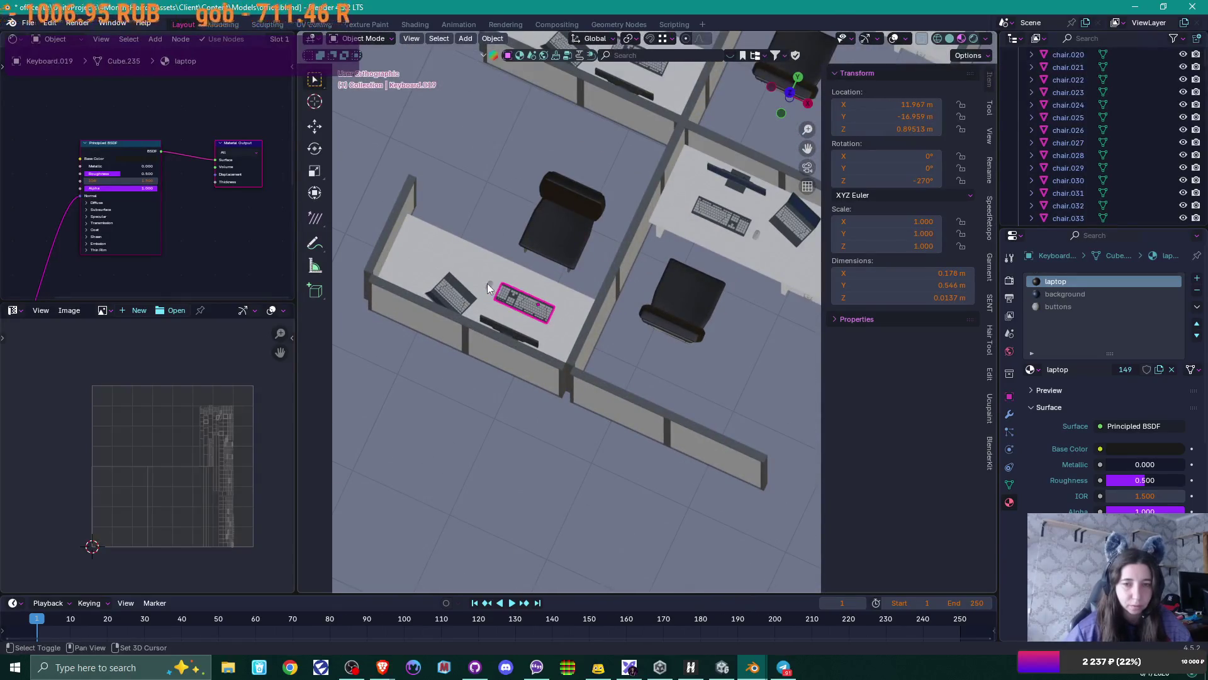
shift+click(488, 284)
shift+click(451, 293)
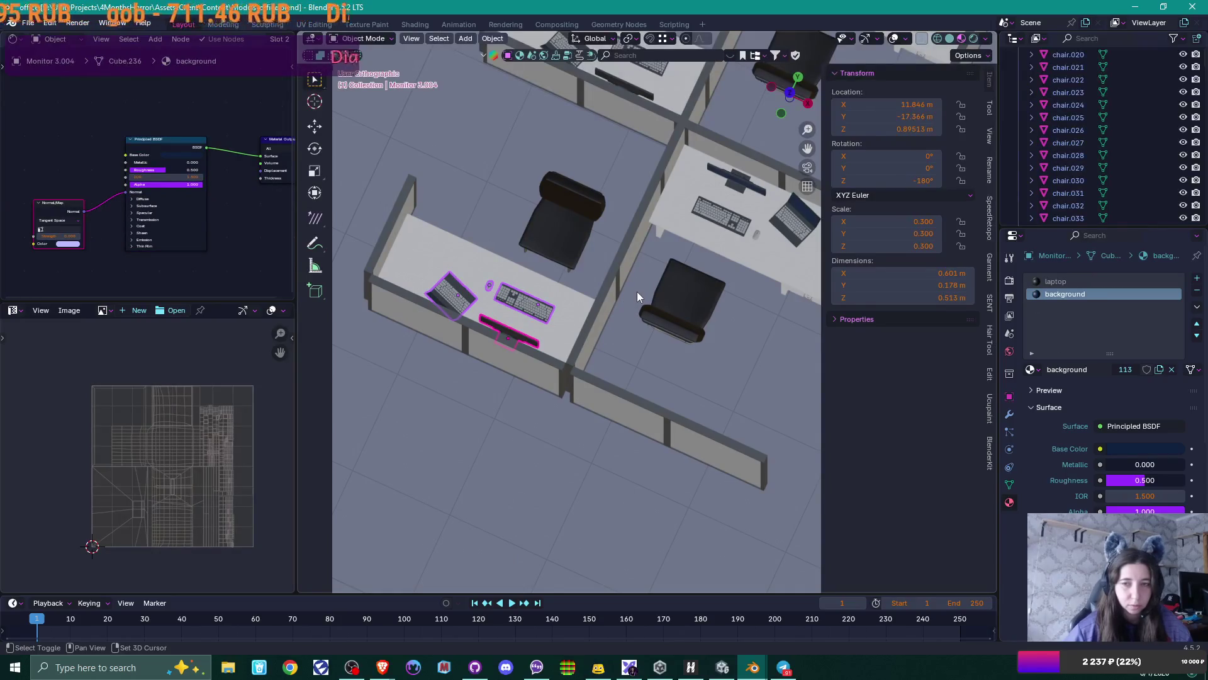
shift+click(727, 219)
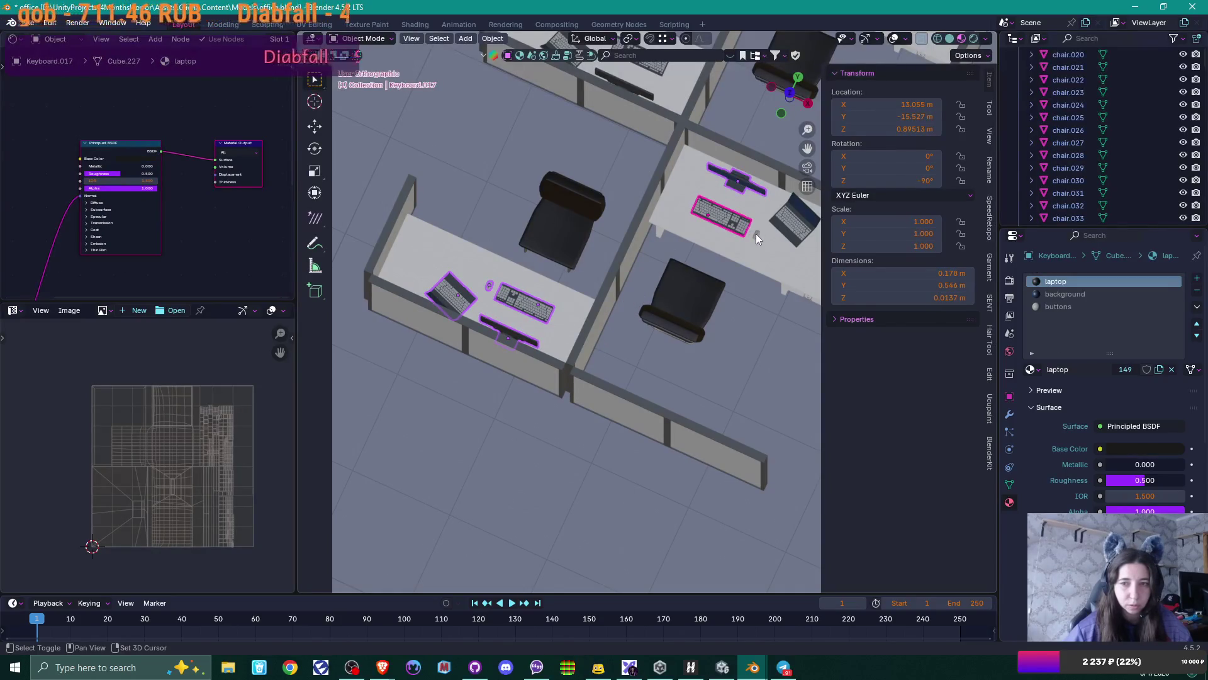
shift+click(757, 233)
shift+click(791, 222)
- Add the upper desk's and another left desk's keyboards, monitors, mice and laptops
mouse_move(764, 267)
shift+middle_down()
mouse_move(609, 388)
mouse_move(666, 219)
shift+middle_up()
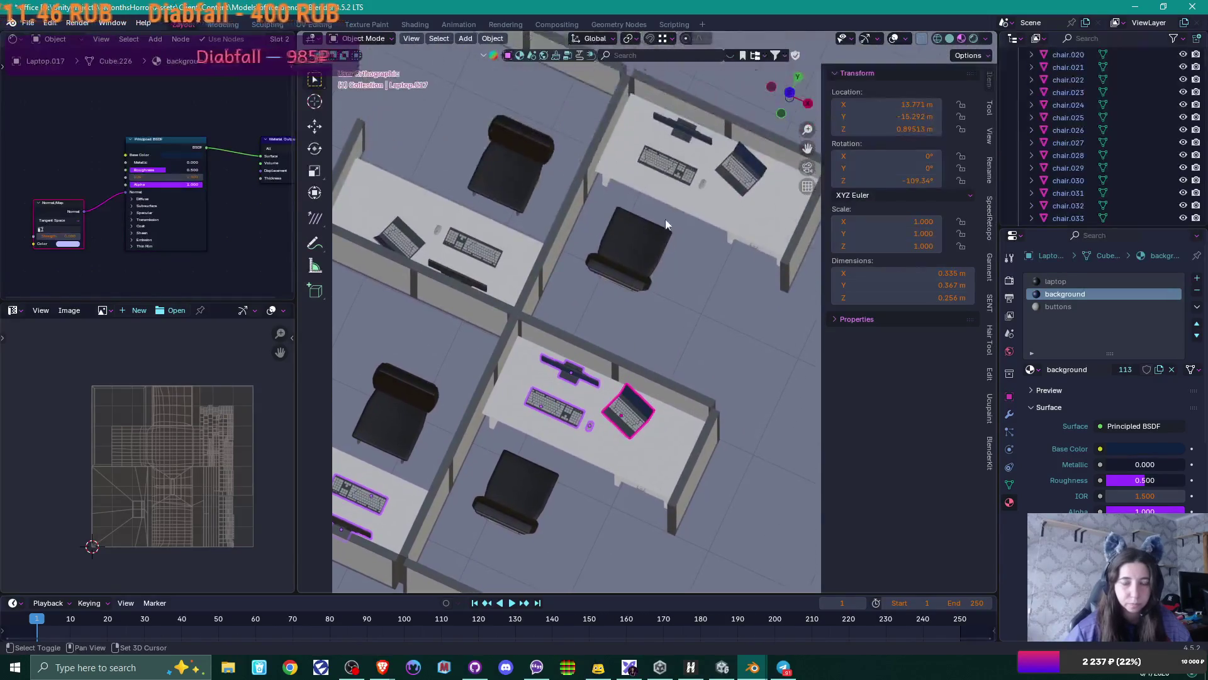
shift+click(667, 165)
shift+click(685, 130)
shift+click(702, 183)
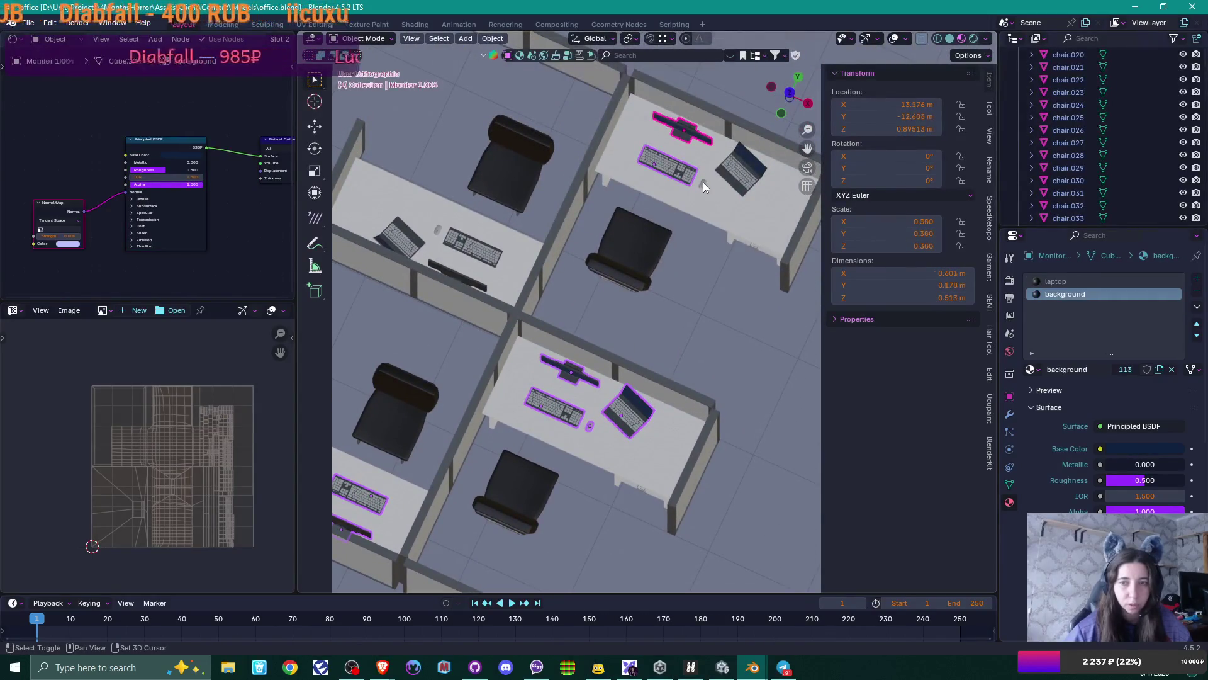
shift+click(739, 169)
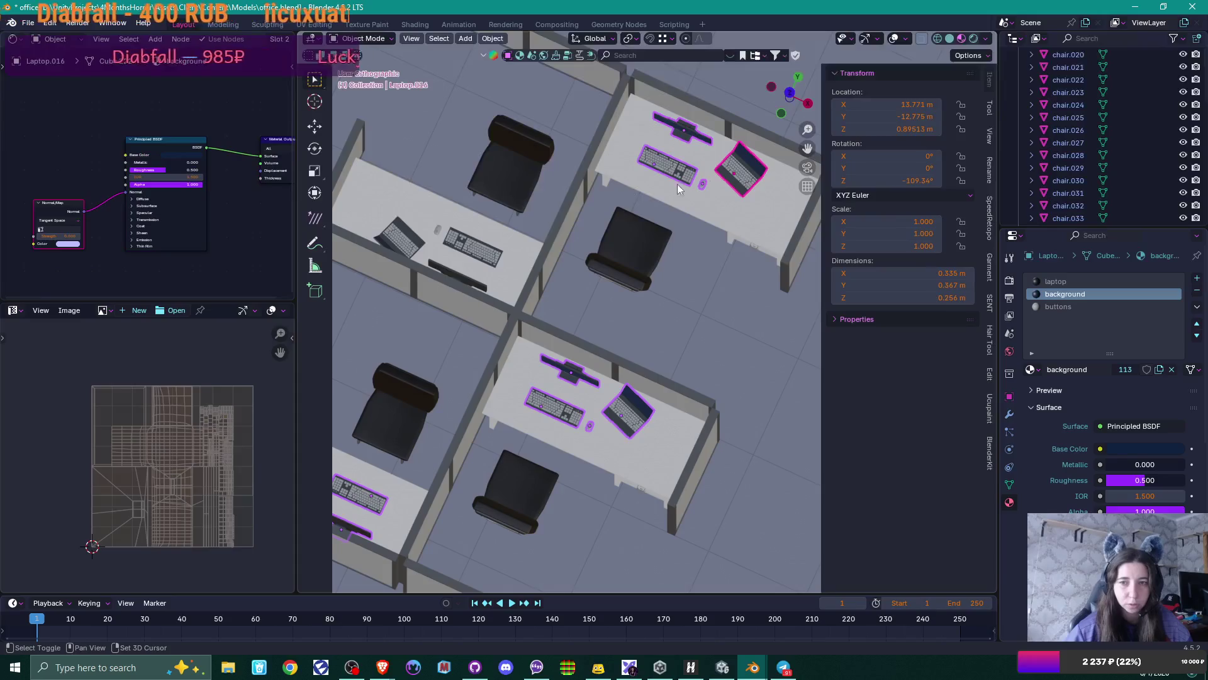
shift+click(437, 227)
shift+click(463, 240)
shift+click(459, 275)
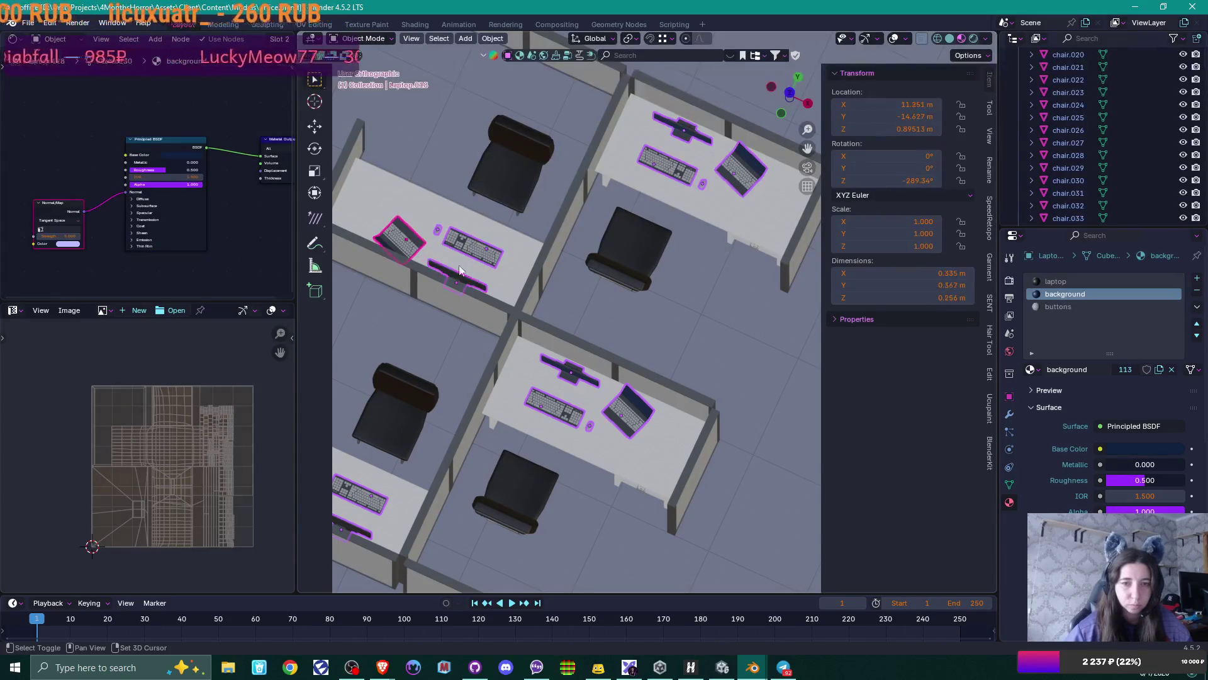
- Drop the selected equipment 0.095 m along Z to 0.8 m onto the desk tops
mouse_move(639, 138)
middle_down()
mouse_move(634, 296)
mouse_move(614, 258)
mouse_move(679, 285)
middle_up()
key(g)
key(z)
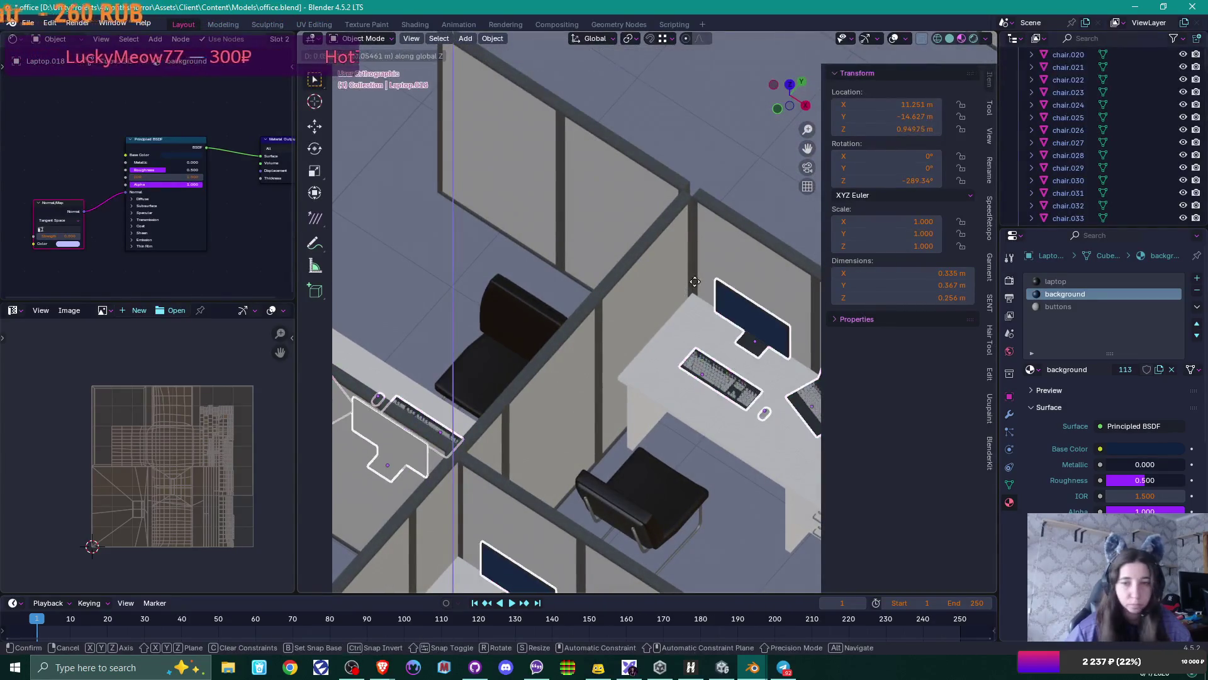
click(692, 294)
mouse_move(693, 298)
middle_down()
mouse_move(626, 334)
mouse_move(663, 369)
middle_up()
mouse_move(712, 527)
middle_down()
mouse_move(768, 466)
mouse_move(769, 413)
mouse_move(757, 436)
middle_up()
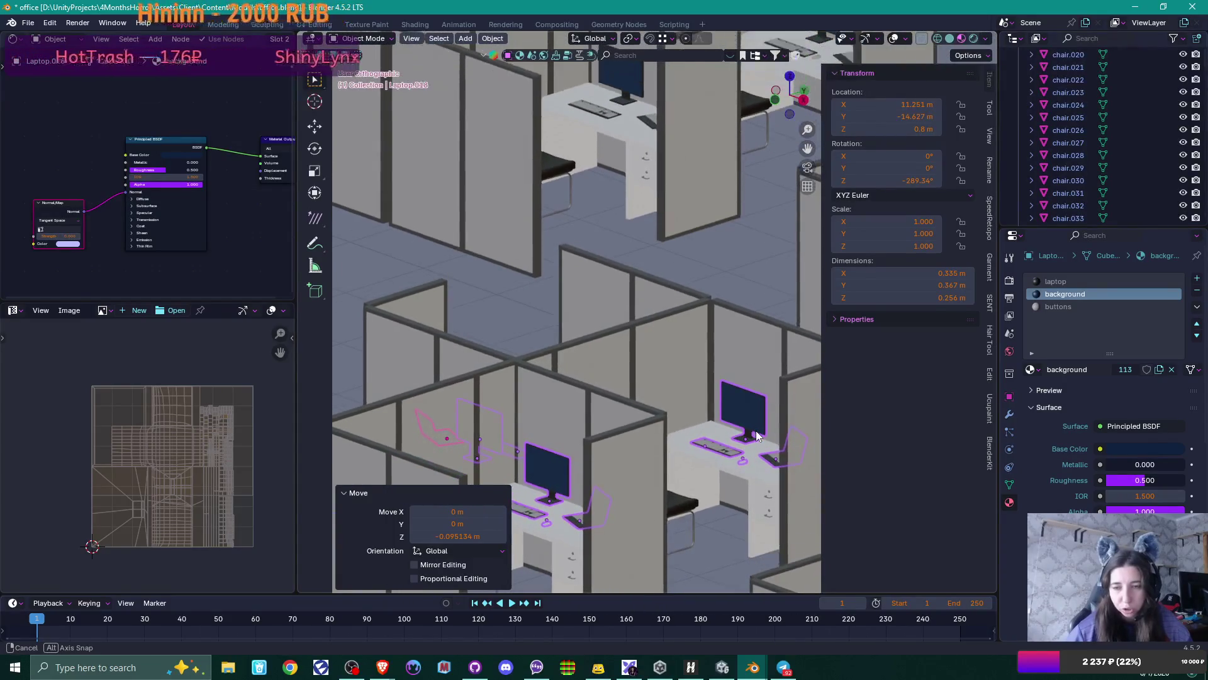
scroll(757, 436, down, 8)
- Orbit and zoom around the cubicles to inspect the lowered equipment
scroll(669, 417, up, 5)
mouse_move(669, 417)
middle_down()
mouse_move(689, 473)
mouse_move(707, 365)
mouse_move(704, 387)
mouse_move(752, 380)
middle_up()
scroll(708, 365, up, 6)
scroll(704, 387, up, 3)
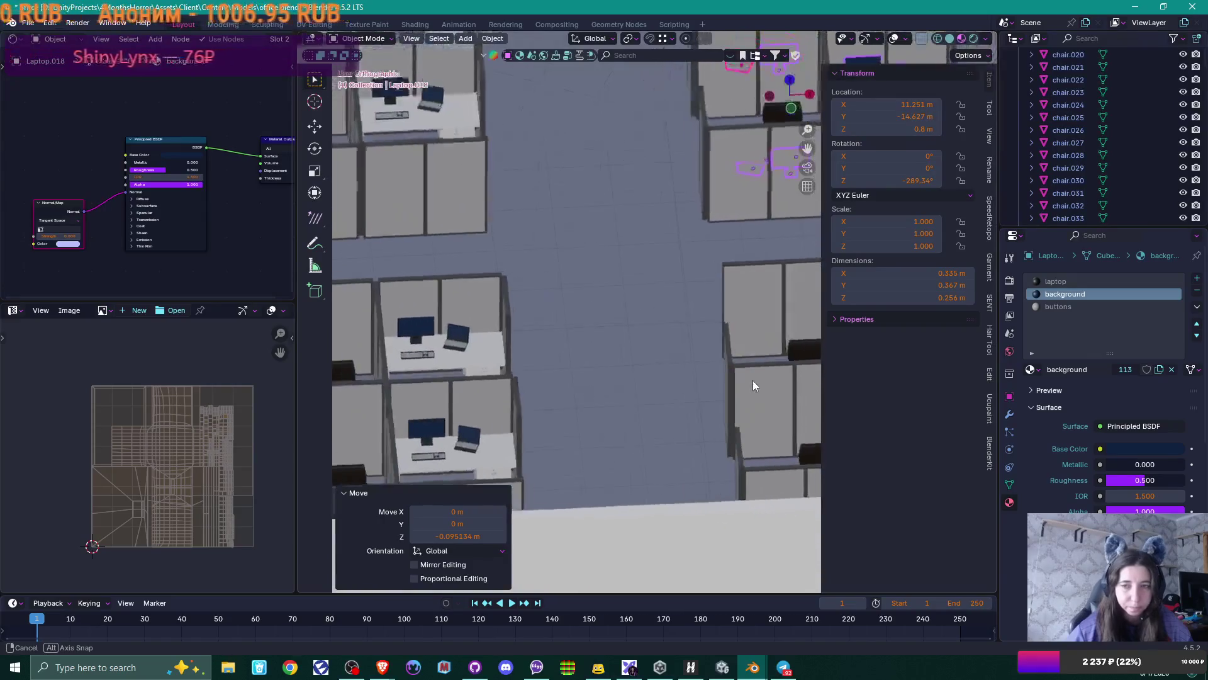
mouse_move(511, 387)
middle_down()
mouse_move(542, 374)
mouse_move(592, 406)
mouse_move(527, 387)
middle_up()
scroll(528, 386, up, 3)
- Select Mouse 1 in the Outliner, below the Cube, Keyboard and Monitor entries
scroll(1105, 132, down, 2)
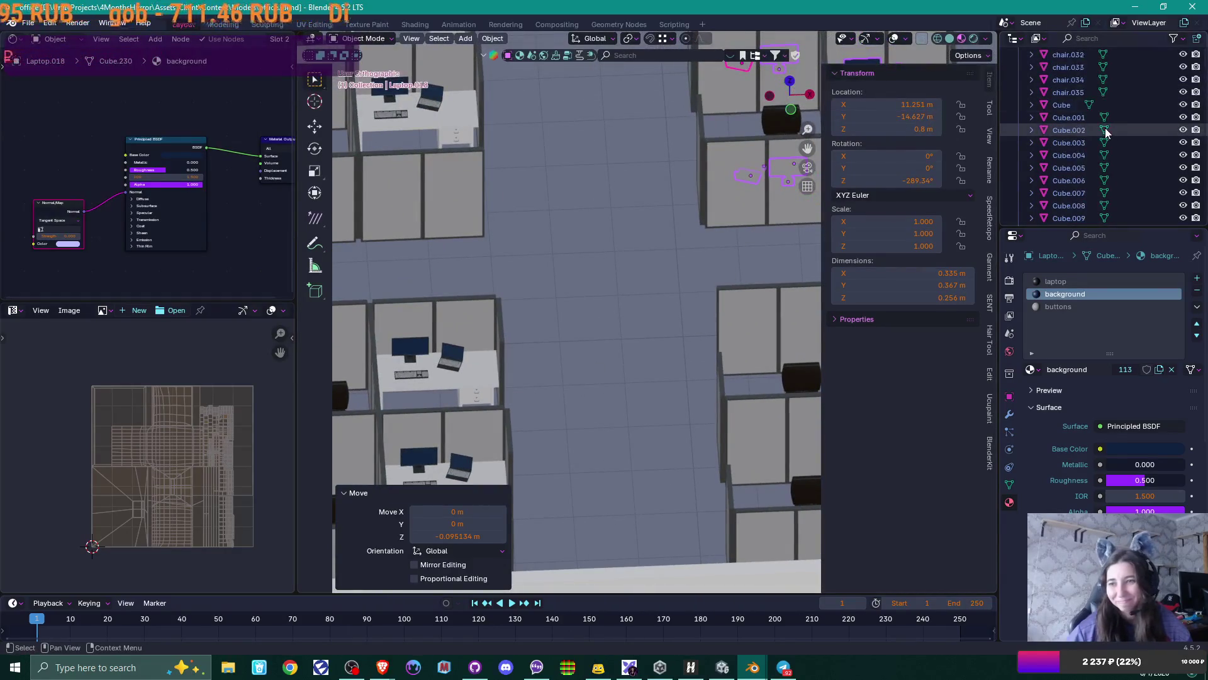
scroll(1105, 131, down, 10)
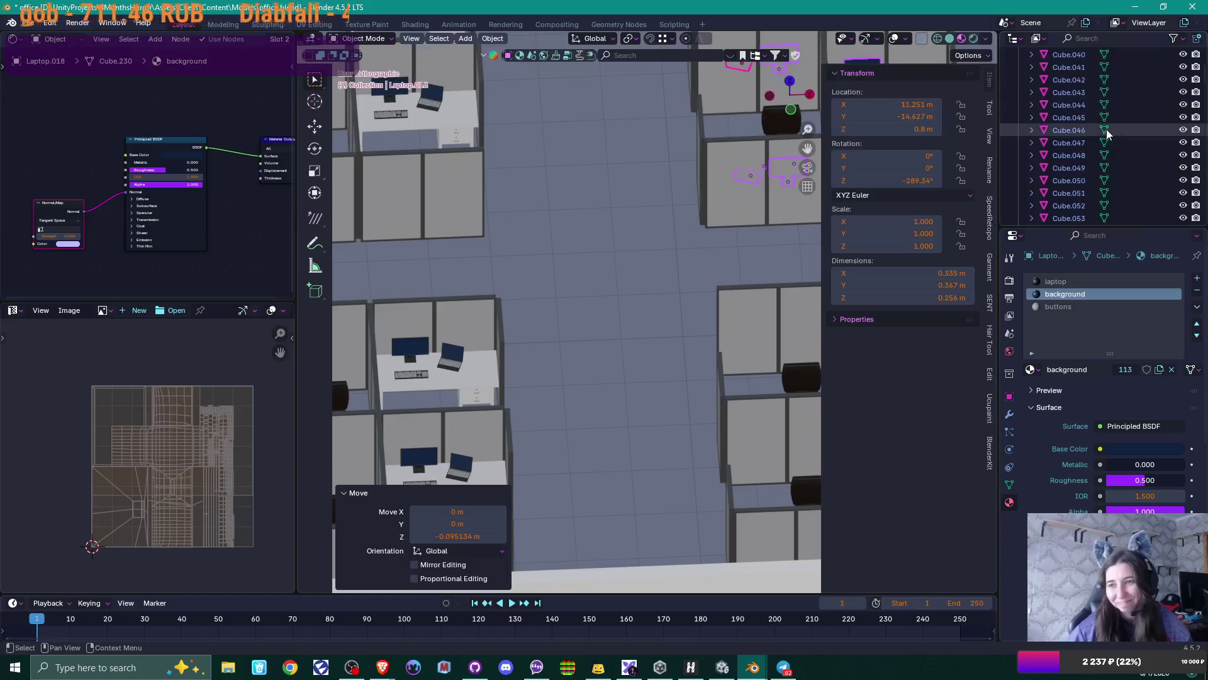
scroll(1107, 132, down, 20)
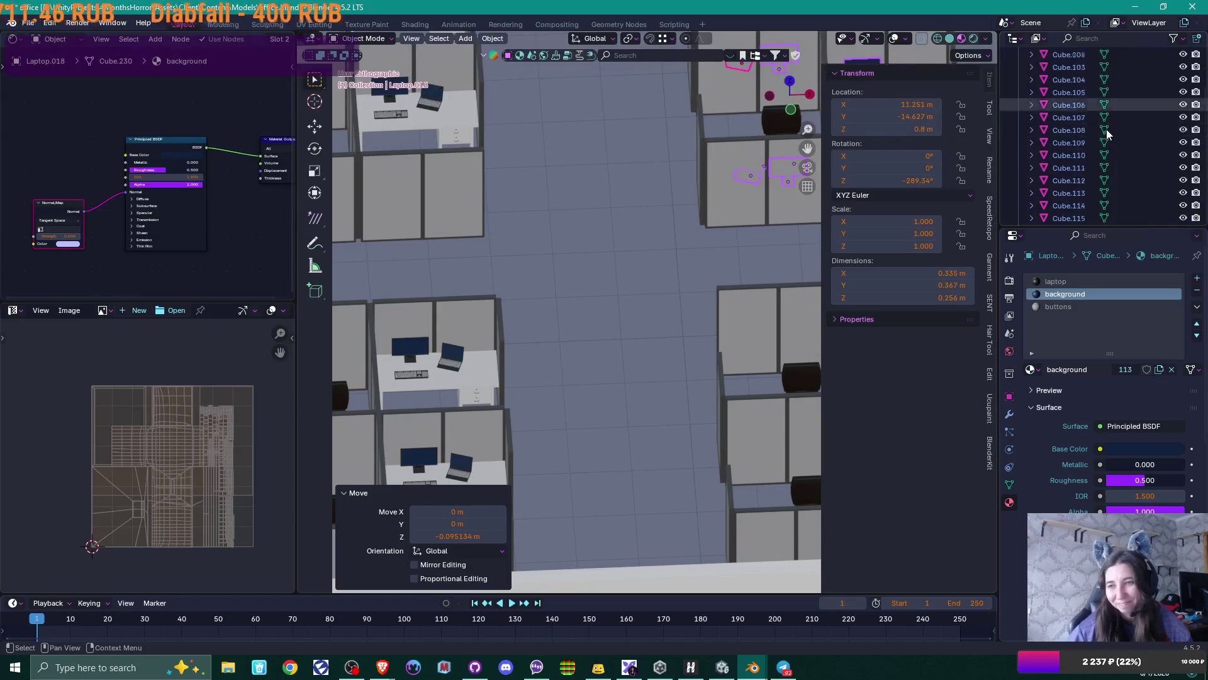
scroll(1108, 135, down, 20)
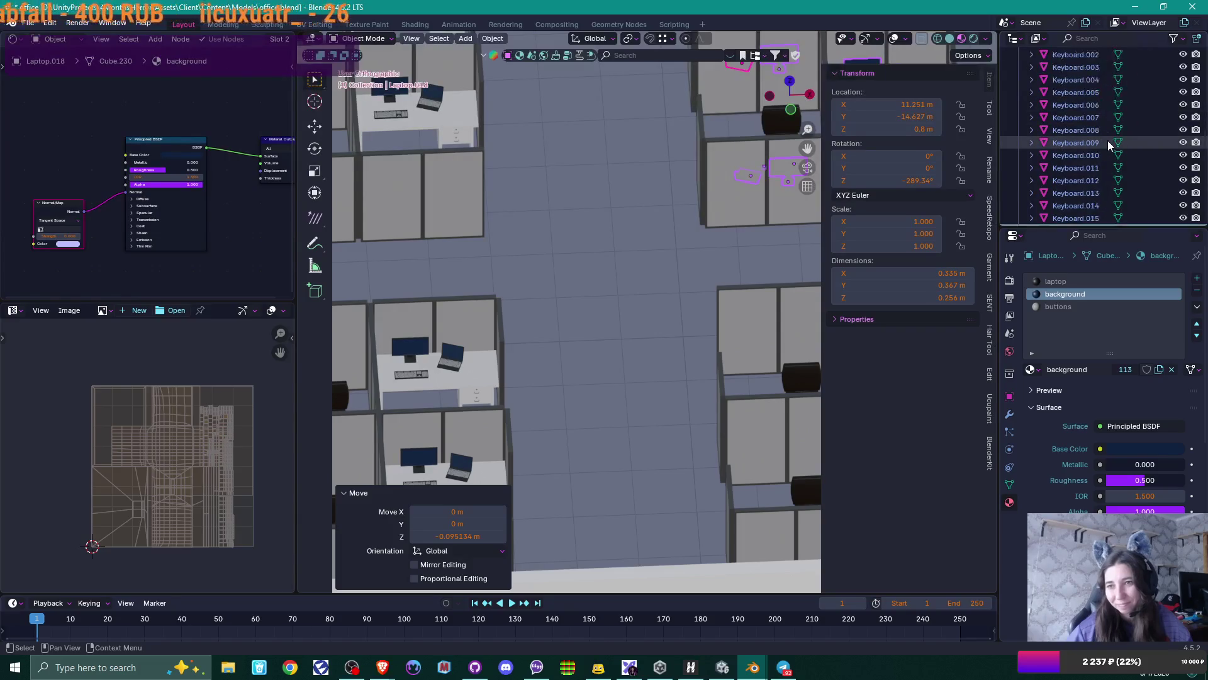
scroll(1107, 141, down, 15)
scroll(1116, 164, down, 20)
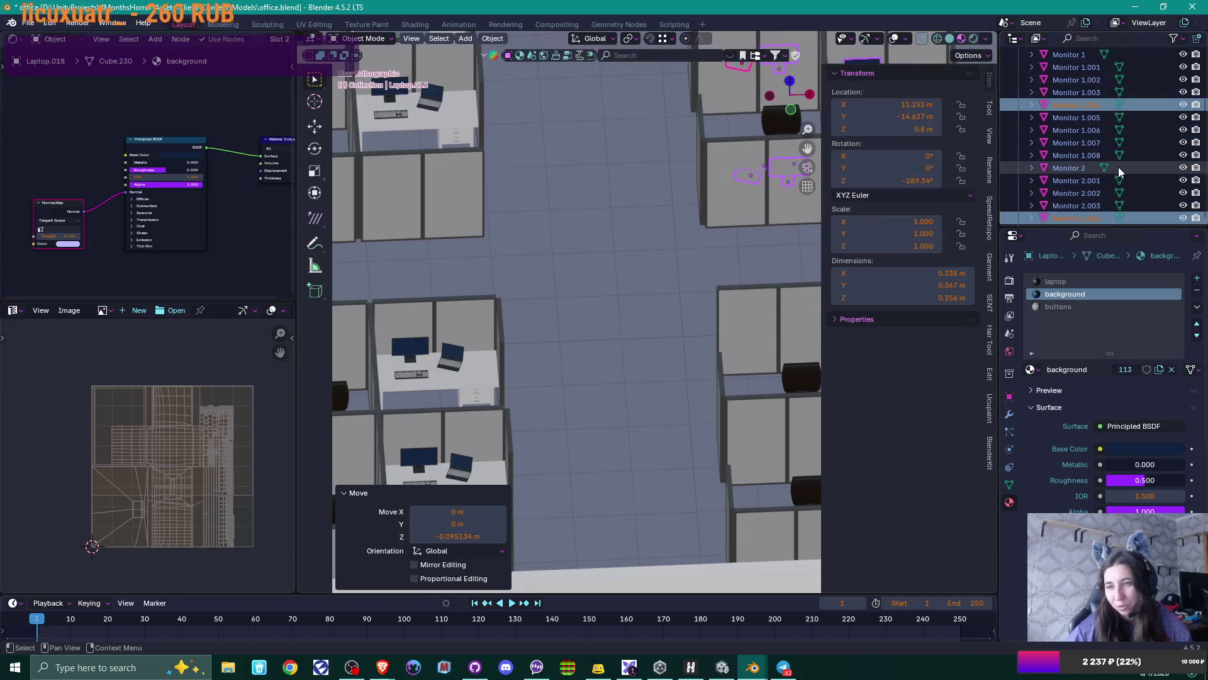
scroll(1160, 169, down, 16)
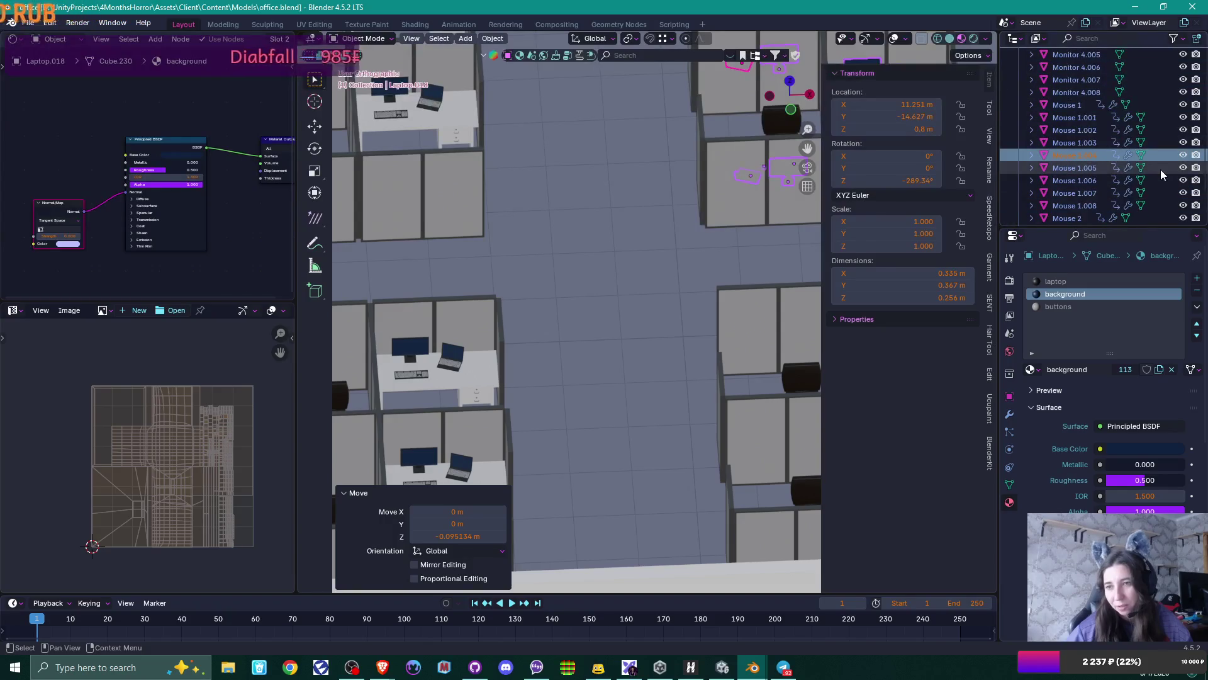
click(1093, 103)
scroll(1109, 165, down, 9)
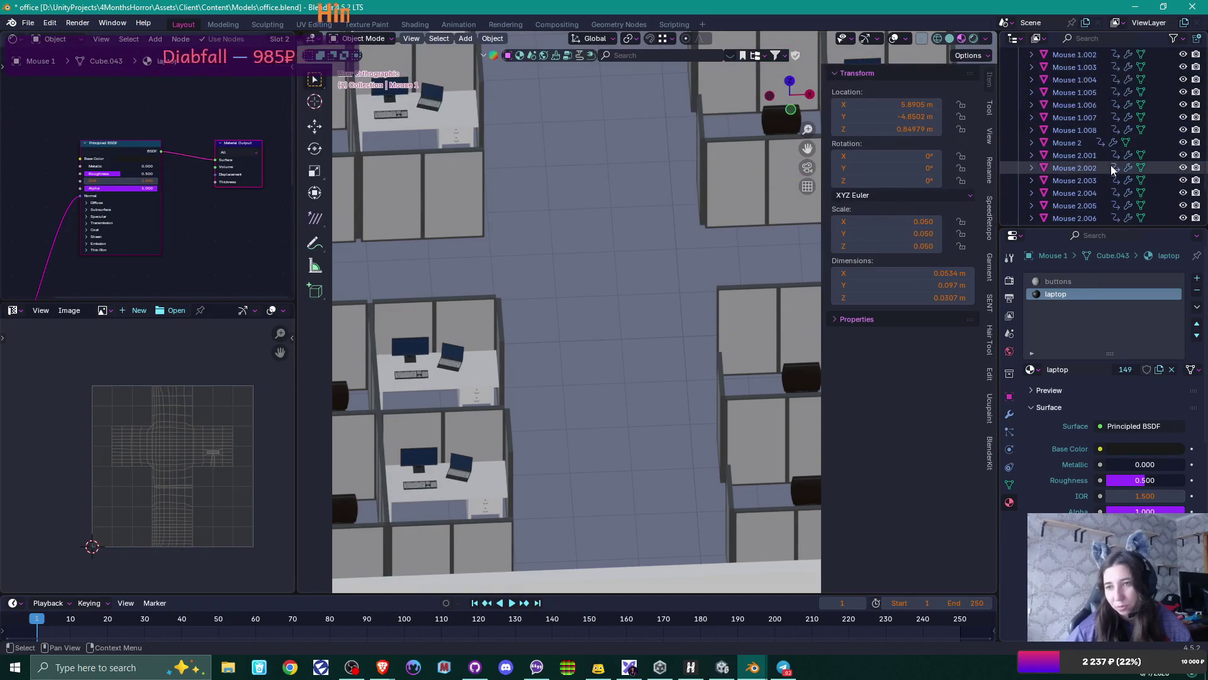
scroll(1111, 165, down, 6)
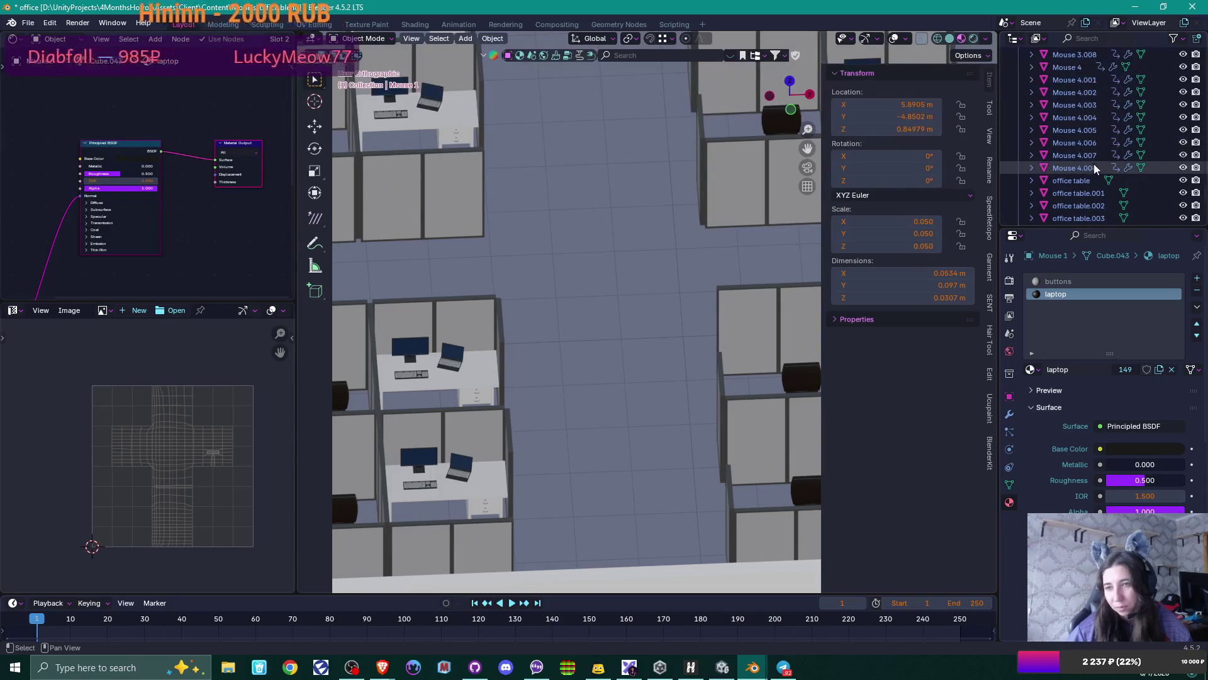
- Add the whole run of mouse objects, then select all their mesh geometry in Edit Mode
shift+click(1093, 166)
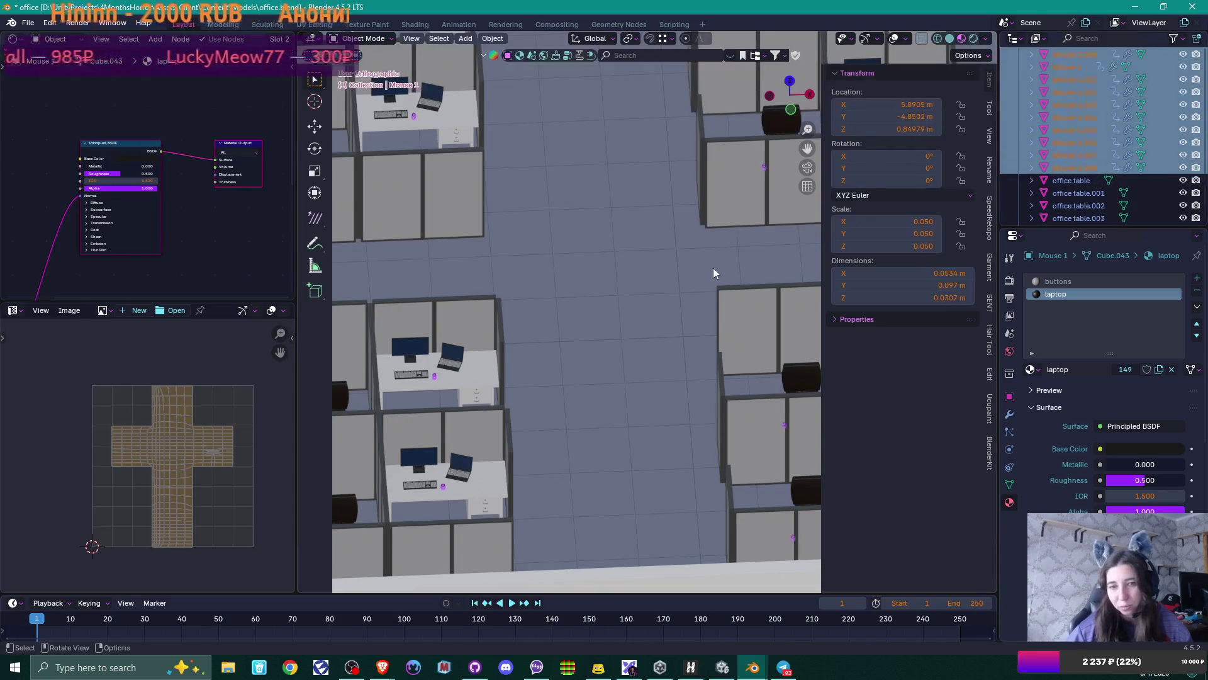
middle_drag(713, 266, 641, 250)
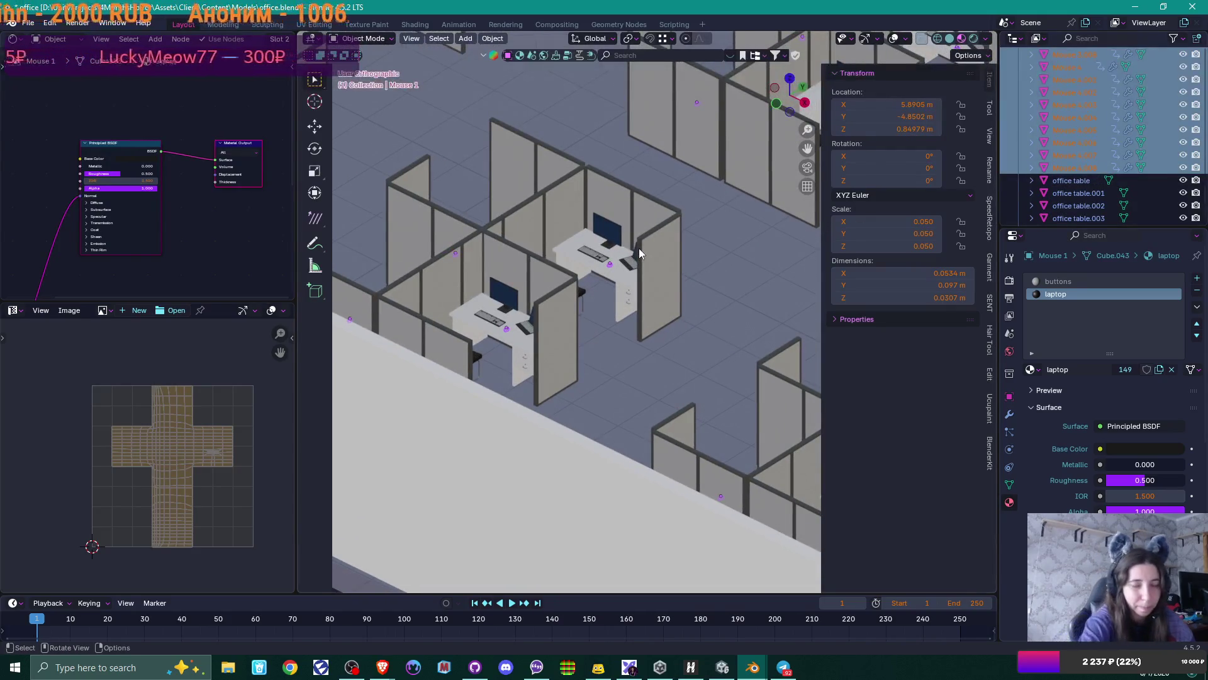
scroll(639, 247, up, 8)
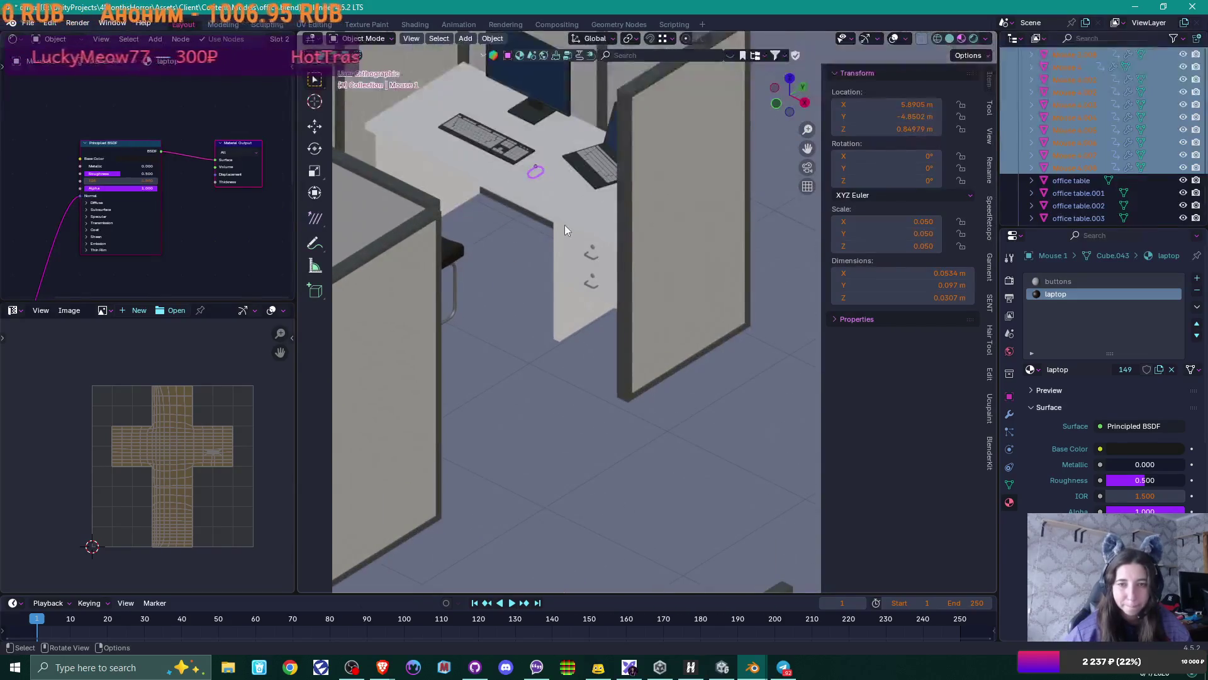
scroll(625, 338, up, 4)
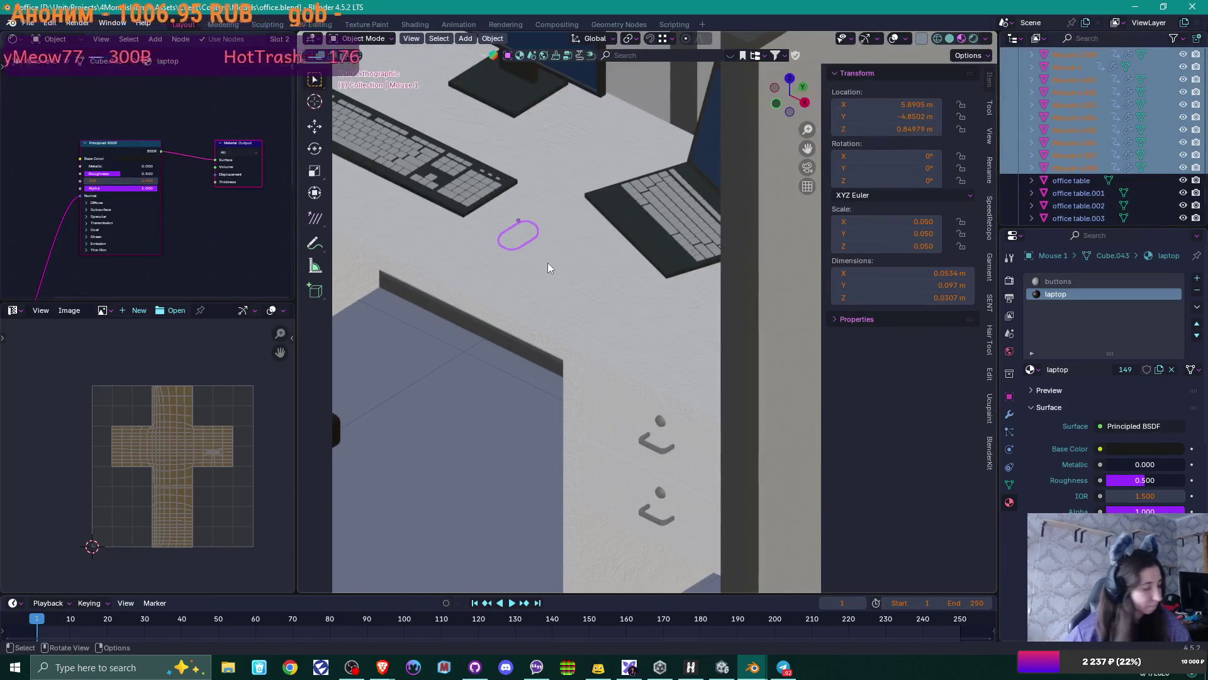
key(Tab)
middle_drag(551, 273, 672, 283)
key(a)
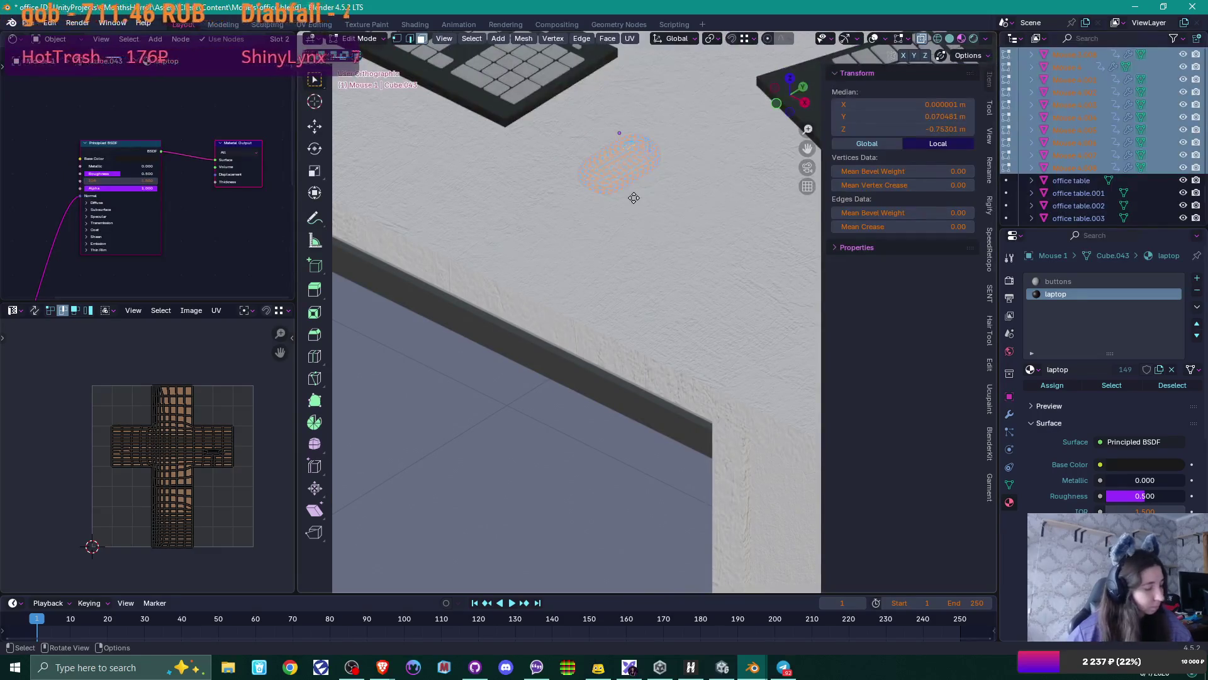
- Raise the mouse meshes 0.053 m along Z onto the desk surface and return to Object Mode
key(g)
key(z)
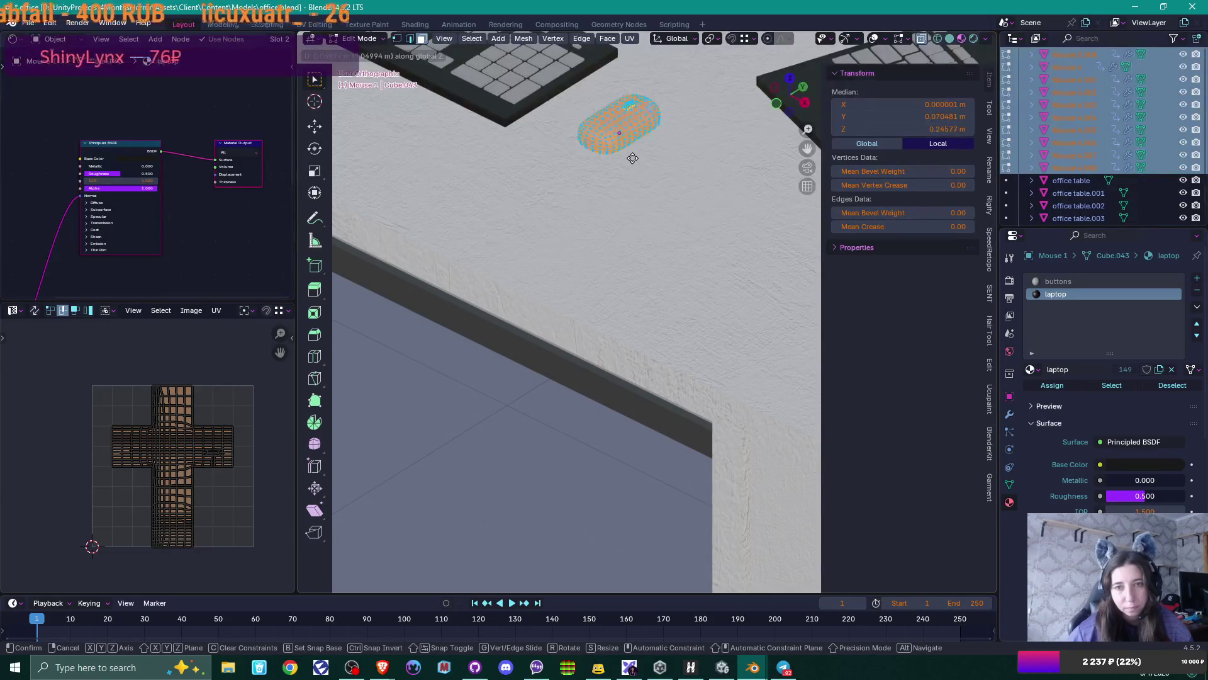
click(634, 155)
key(KP_Decimal)
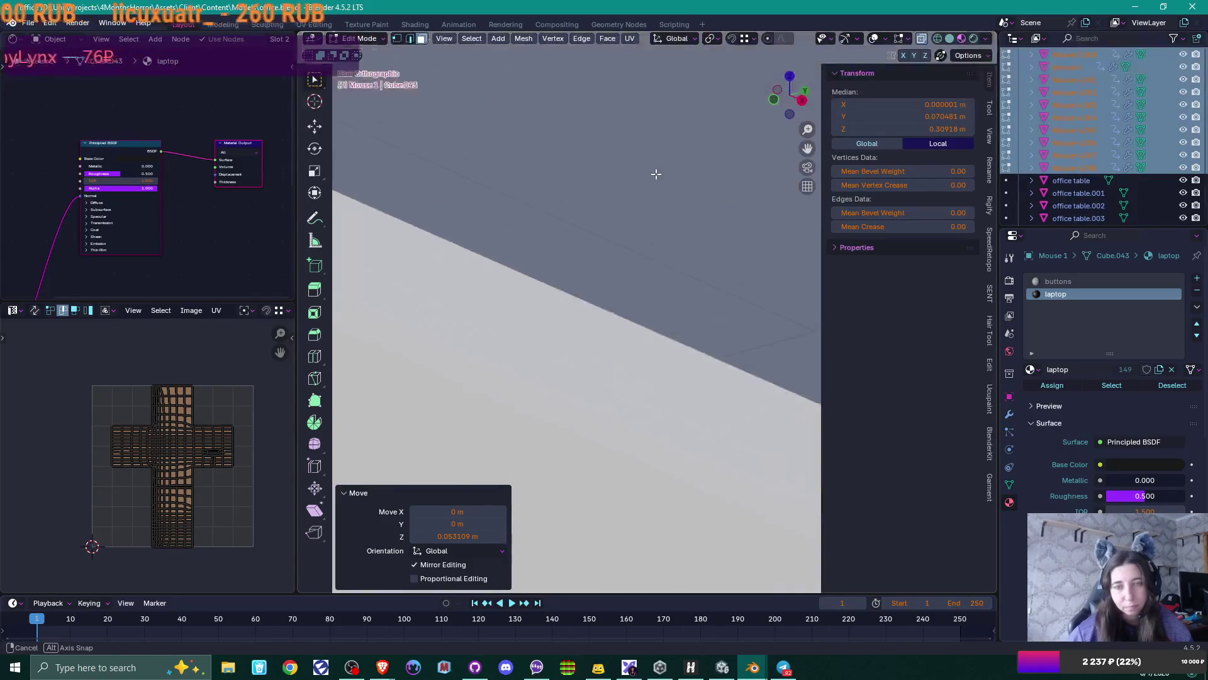
scroll(658, 180, down, 10)
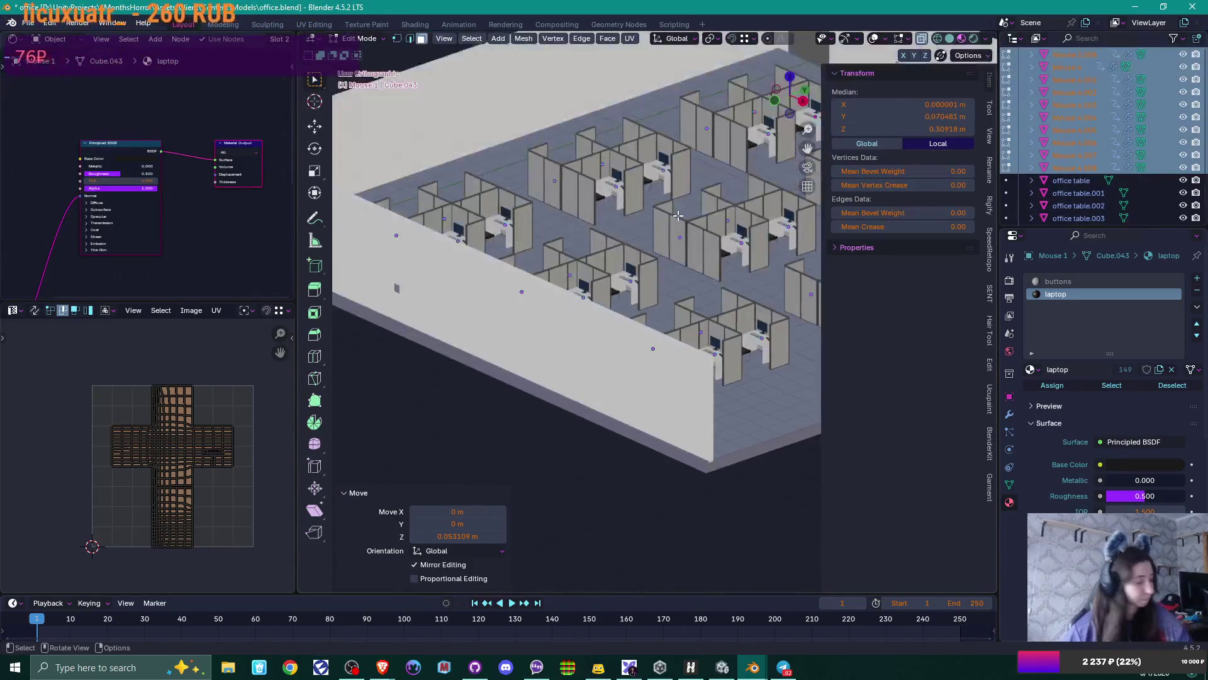
key(Tab)
scroll(678, 216, down, 5)
mouse_move(677, 216)
middle_down()
mouse_move(583, 223)
mouse_move(613, 277)
mouse_move(676, 261)
middle_up()
- Select the laptop, monitor, keyboard and mouse on the first desk
scroll(674, 242, up, 8)
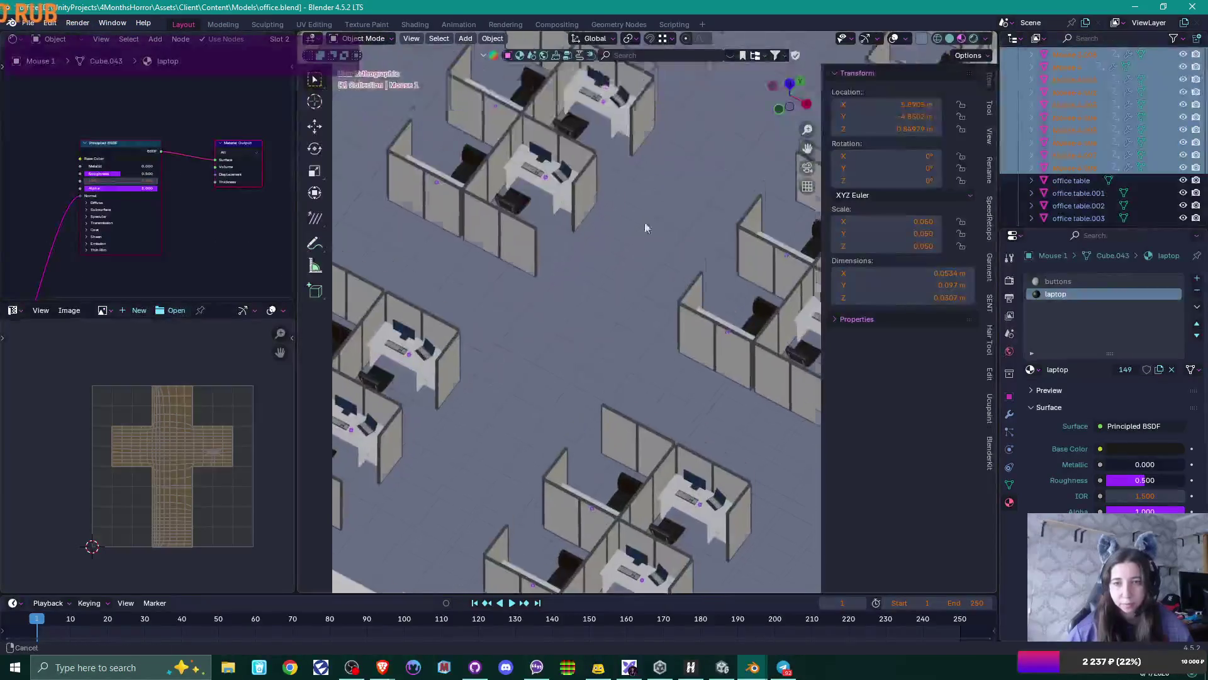
scroll(612, 348, up, 4)
click(507, 255)
mouse_move(564, 312)
middle_down()
mouse_move(544, 247)
mouse_move(558, 299)
middle_up()
scroll(508, 288, down, 5)
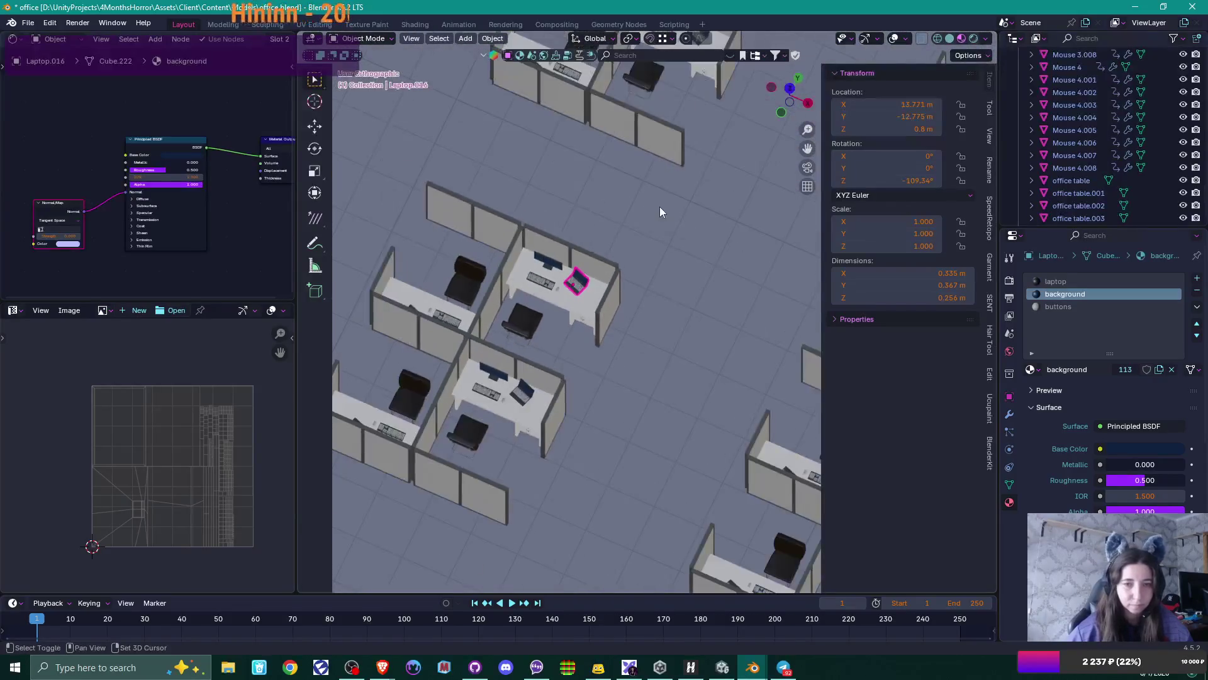
scroll(660, 206, up, 3)
shift+middle_drag(659, 206, 613, 390)
scroll(610, 349, up, 8)
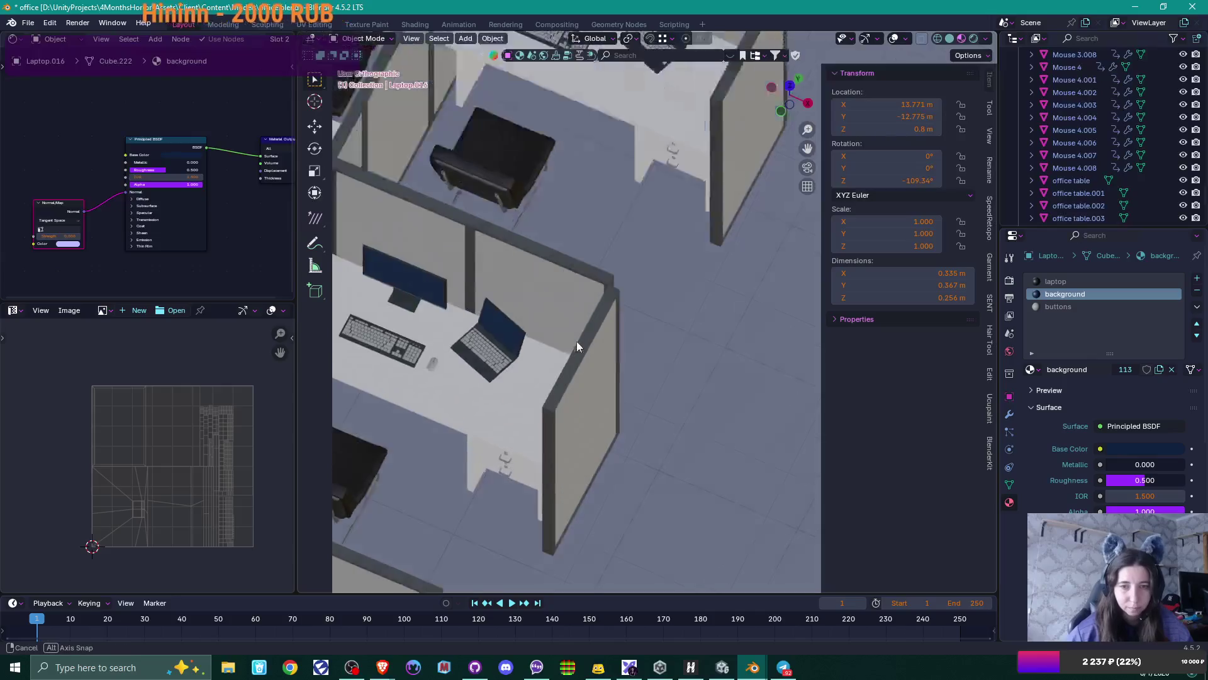
middle_drag(577, 341, 585, 315)
click(621, 359)
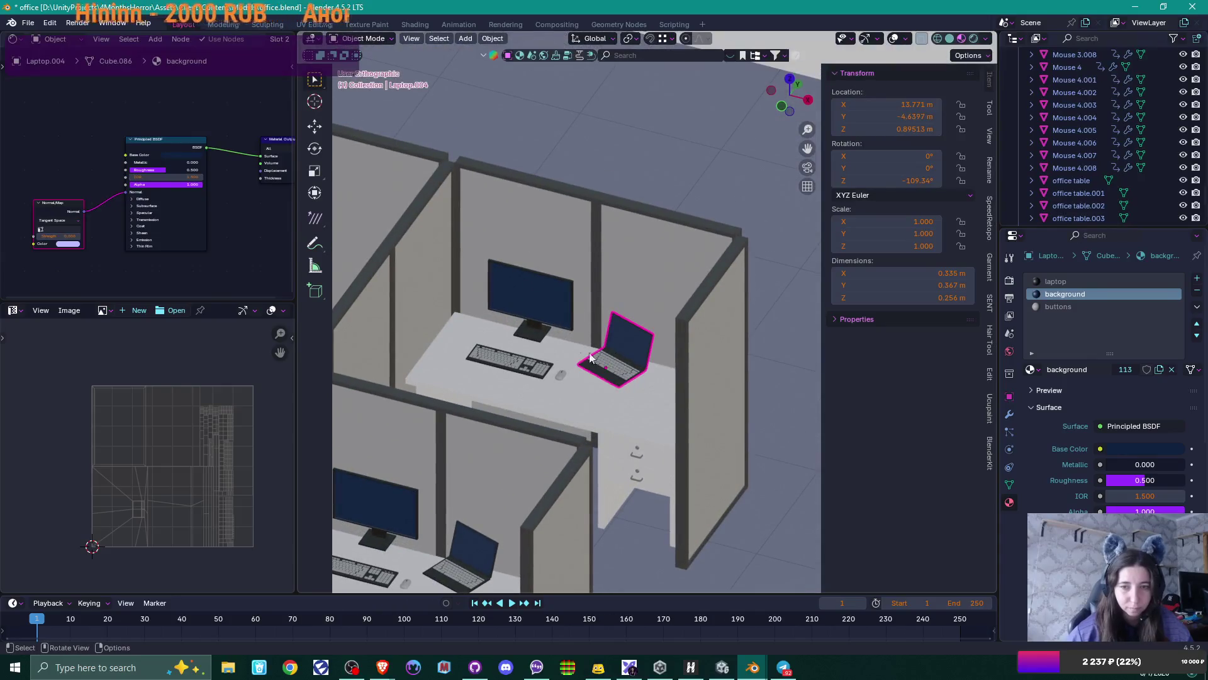
shift+click(530, 322)
shift+click(533, 372)
shift+click(561, 377)
mouse_move(561, 377)
shift+middle_down()
mouse_move(610, 338)
mouse_move(700, 206)
shift+middle_up()
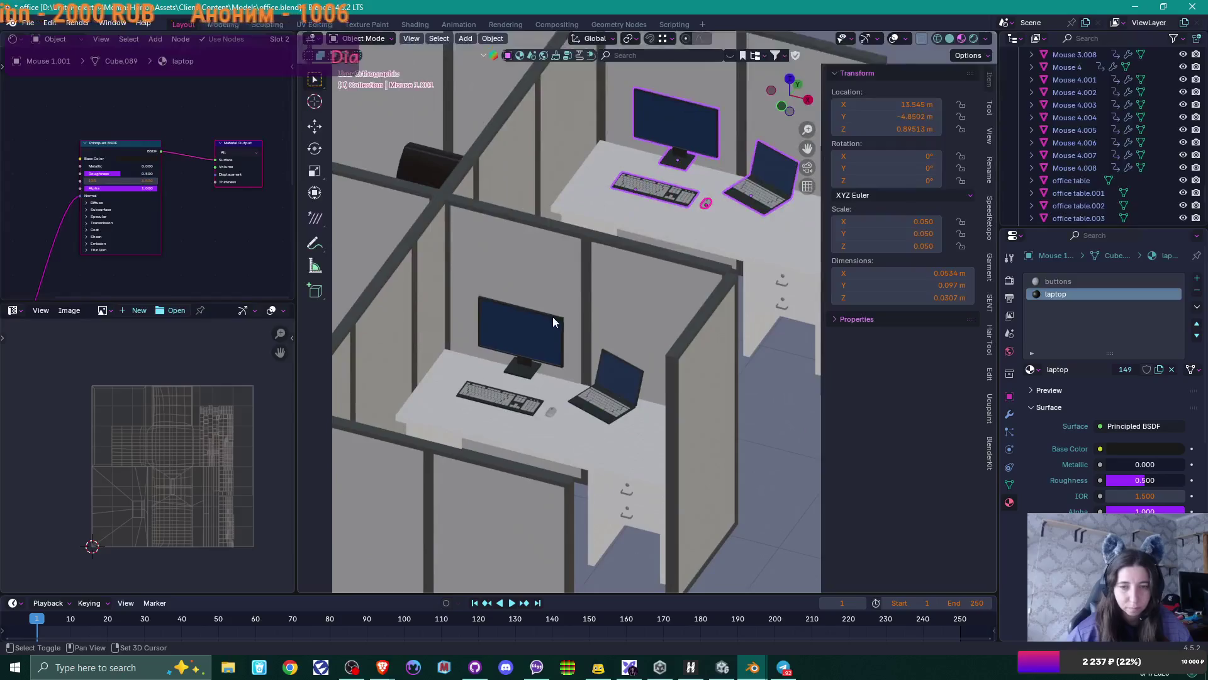
- Add the lower cubicle's and lower-left desk's monitor, keyboard, mouse and laptop to the selection
shift+click(528, 333)
shift+click(536, 409)
shift+click(550, 411)
shift+click(594, 401)
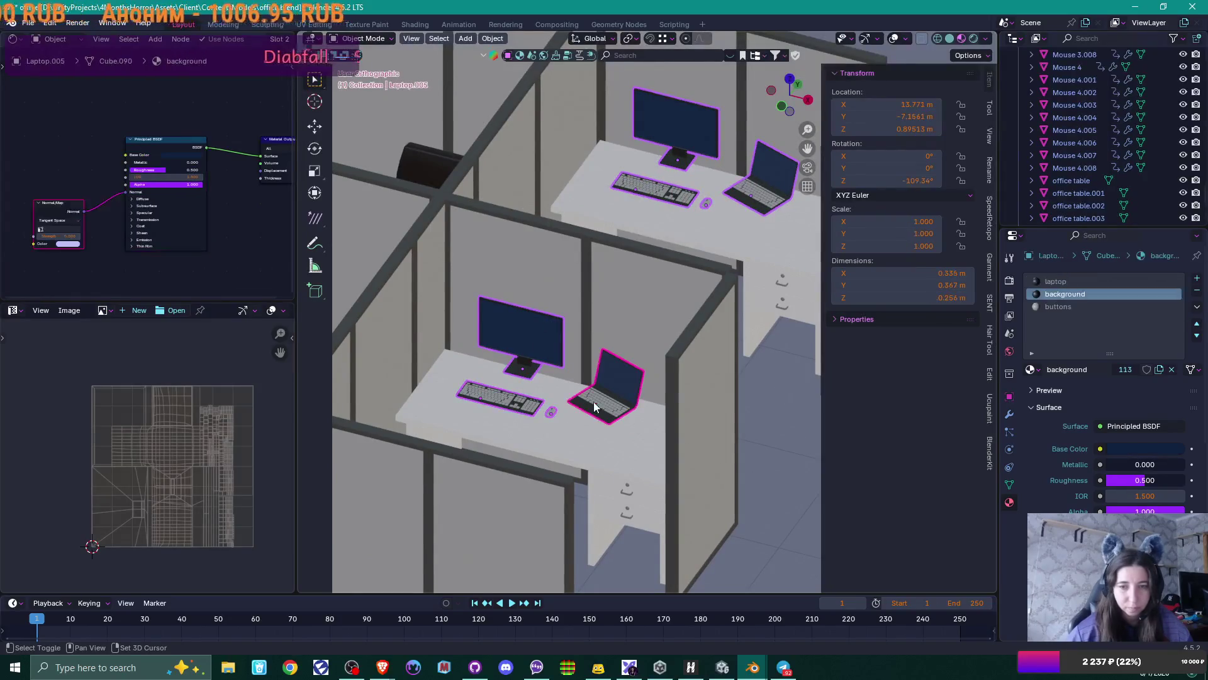
scroll(598, 390, down, 5)
mouse_move(601, 375)
middle_down()
mouse_move(571, 359)
mouse_move(478, 440)
middle_up()
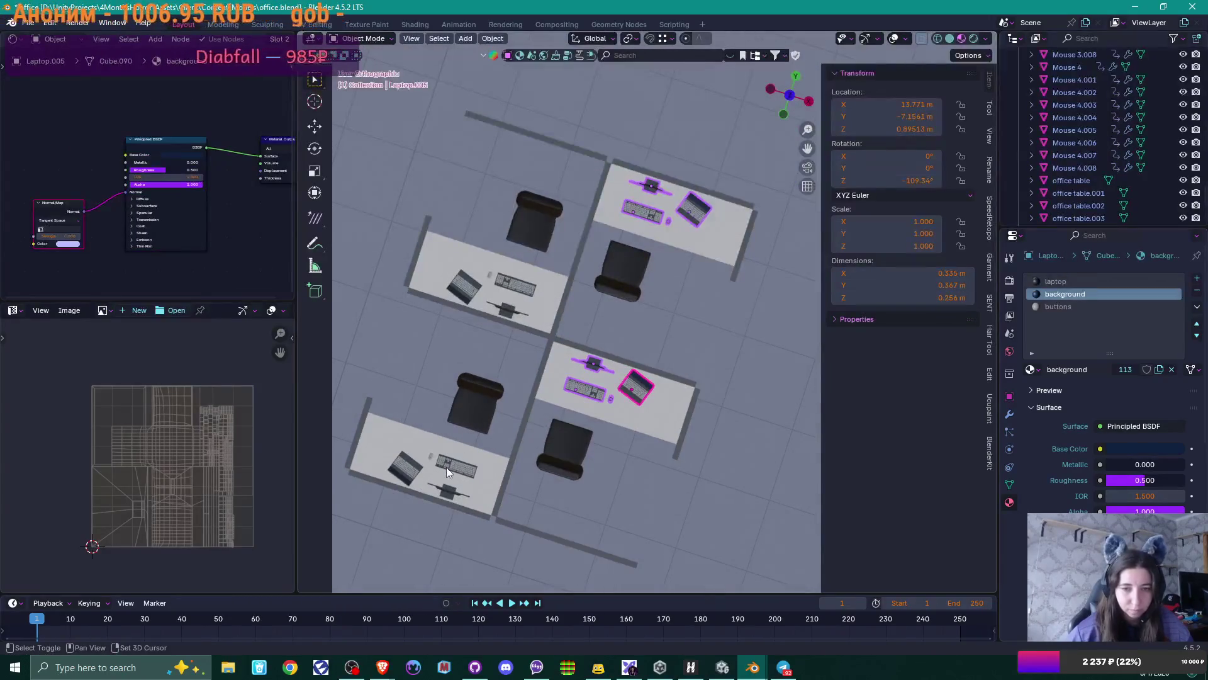
shift+click(453, 465)
shift+click(415, 464)
shift+click(431, 456)
shift+click(458, 489)
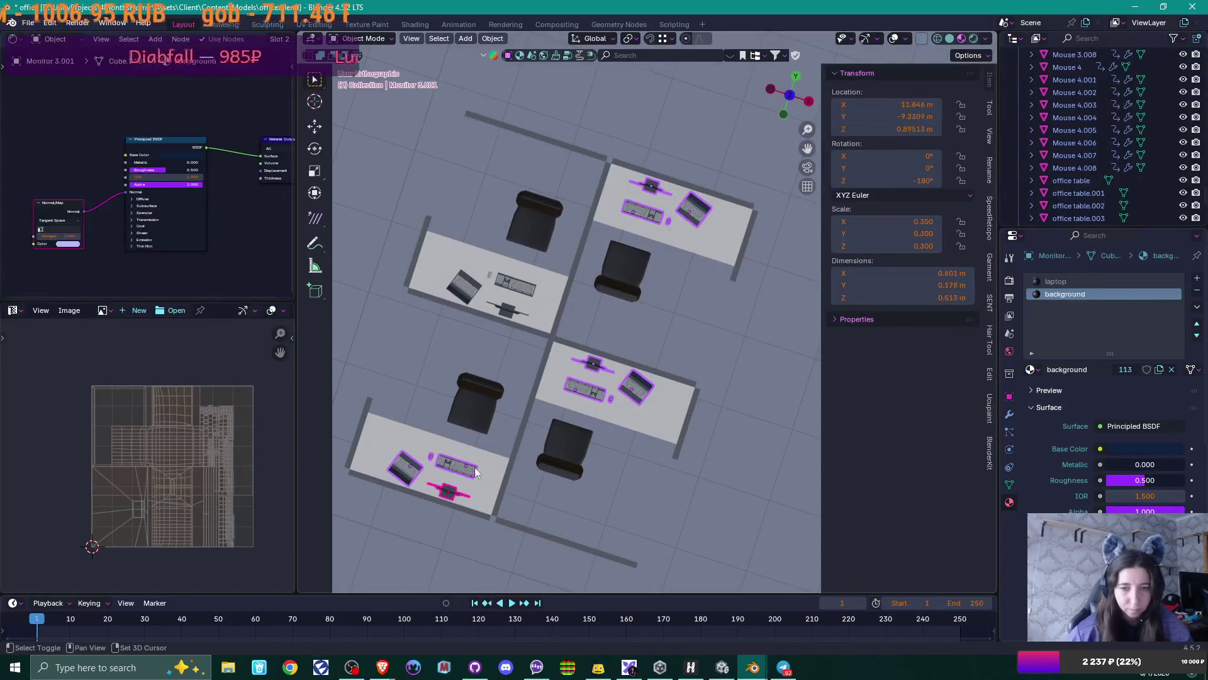
- Add the upper-left desk's laptop, mouse, keyboard and monitor to the selection
shift+click(470, 290)
shift+click(489, 277)
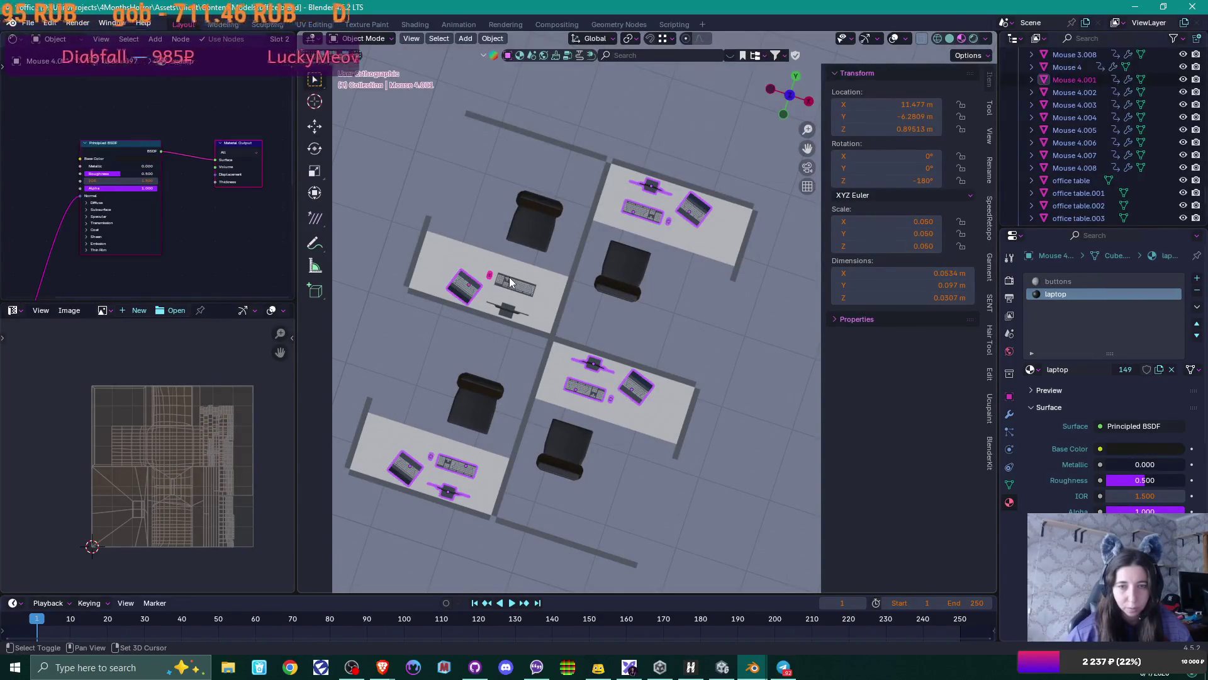
shift+click(511, 282)
shift+click(513, 308)
- Lower all selected desk items along Z from 0.895 m to 0.8 m
mouse_move(541, 320)
middle_down()
mouse_move(591, 321)
mouse_move(612, 300)
mouse_move(692, 289)
mouse_move(655, 259)
mouse_move(691, 254)
middle_up()
scroll(691, 254, up, 5)
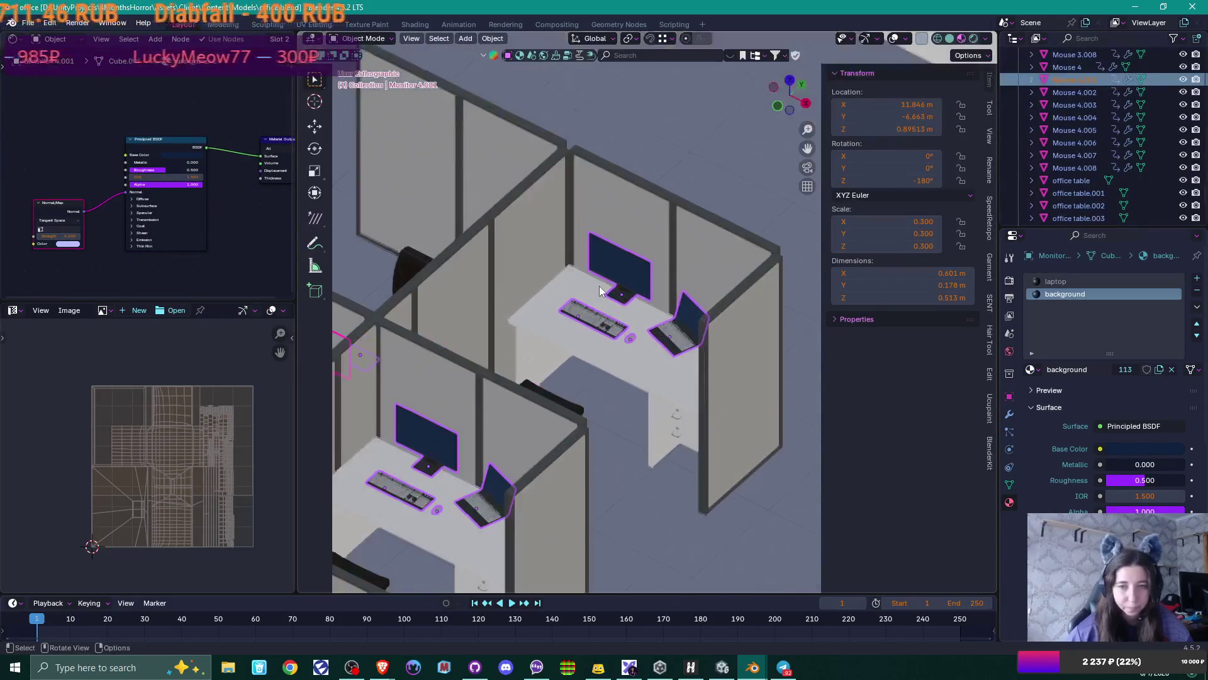
key(g)
key(z)
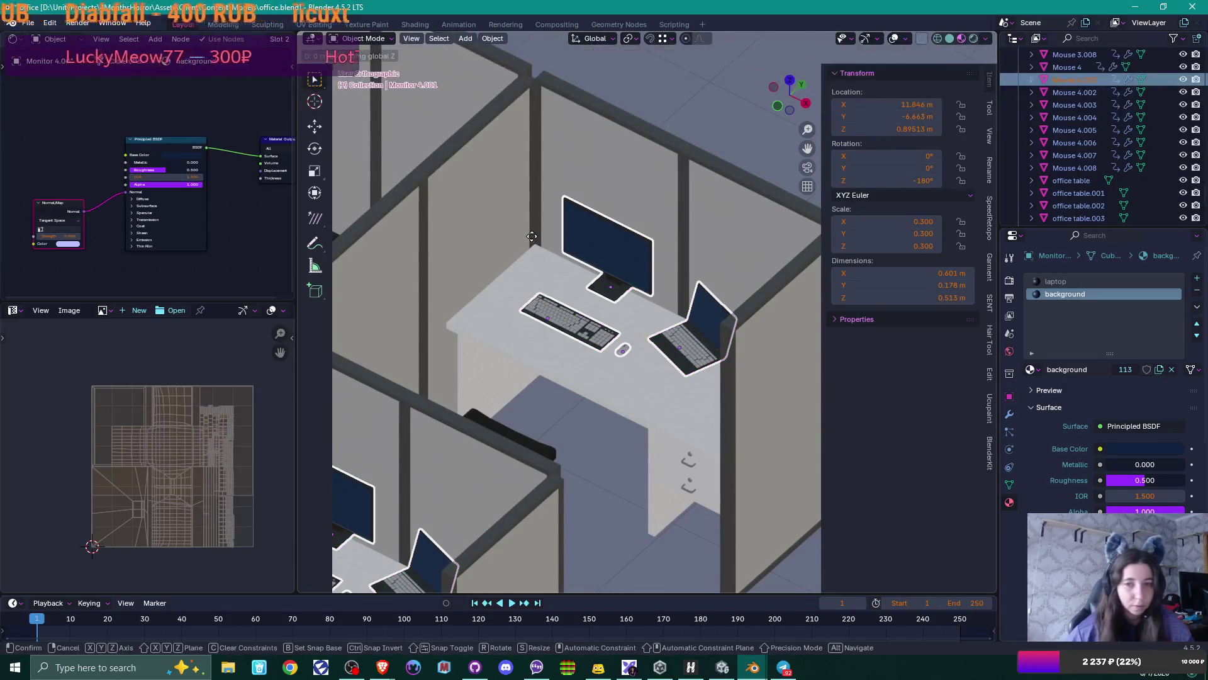
click(535, 242)
- In another cubicle, select both desks' monitors, keyboards, mice and laptops
mouse_move(535, 243)
ctrl+middle_down()
mouse_move(568, 288)
mouse_move(556, 292)
mouse_move(557, 270)
ctrl+middle_up()
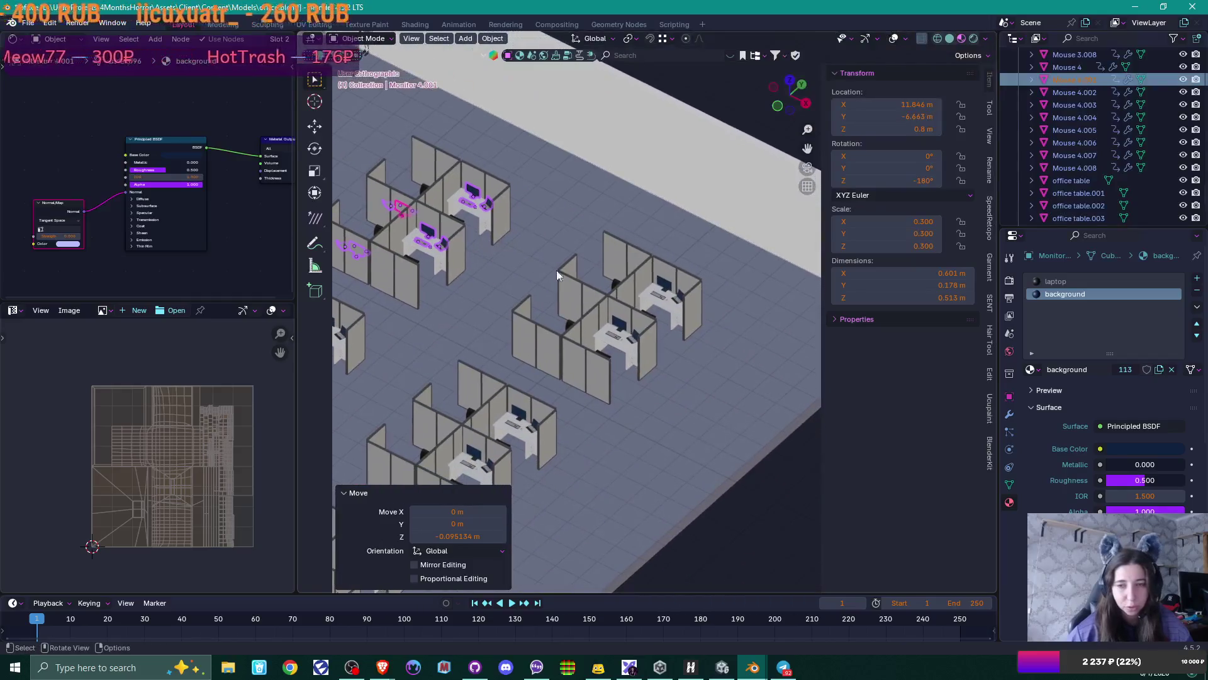
click(663, 285)
scroll(673, 311, up, 6)
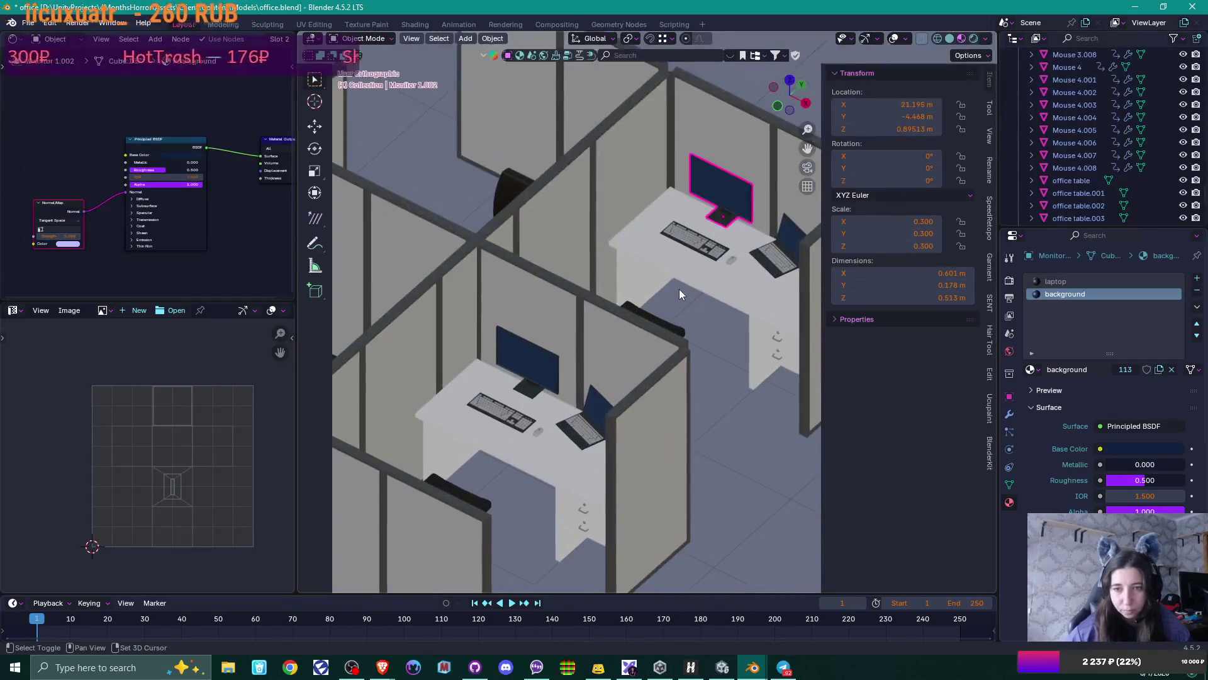
shift+middle_drag(679, 288, 598, 274)
shift+click(620, 258)
shift+click(642, 272)
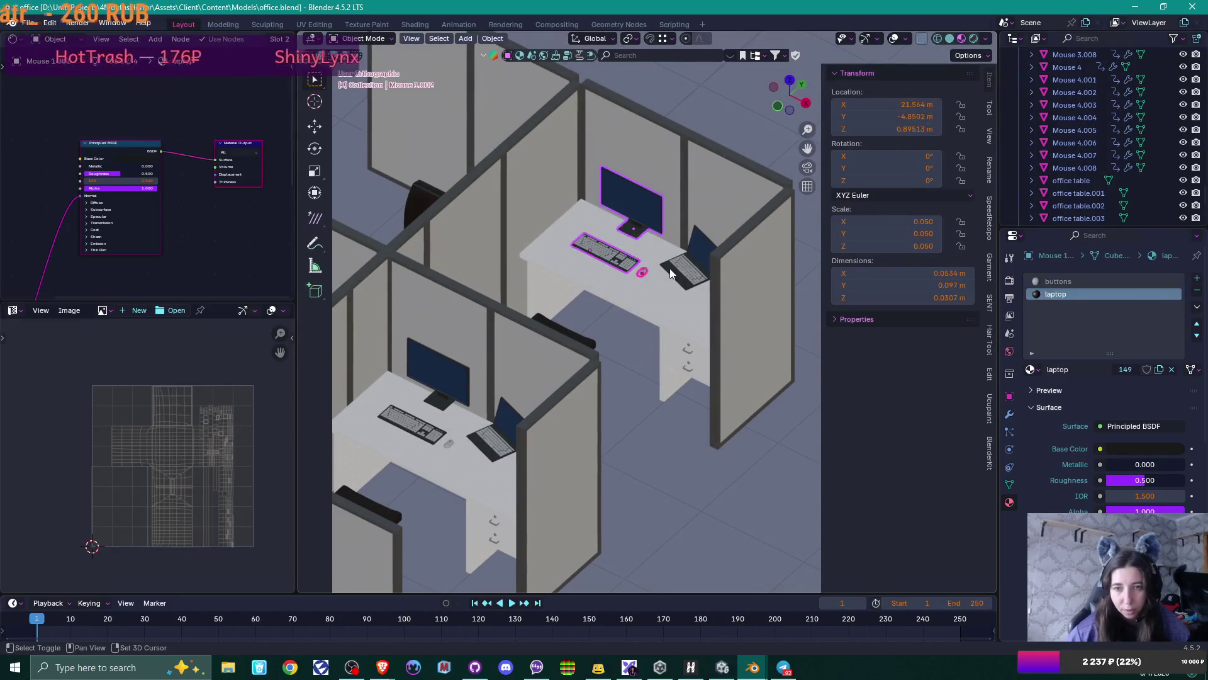
shift+click(671, 269)
shift+click(419, 428)
shift+click(446, 391)
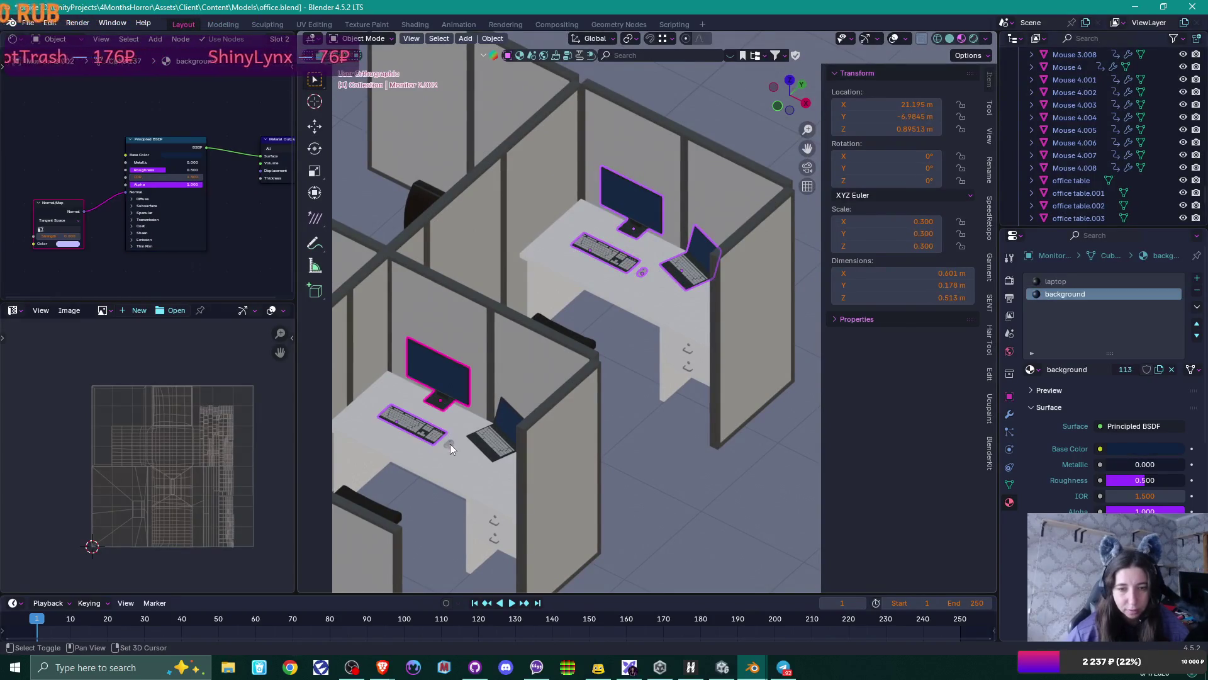
shift+click(450, 444)
shift+click(473, 440)
- Add the next desk's and upper desk's keyboard, laptop, mouse and monitor to the selection
mouse_move(473, 441)
shift+middle_down()
mouse_move(704, 202)
mouse_move(640, 232)
mouse_move(664, 274)
mouse_move(463, 348)
shift+middle_up()
shift+click(463, 349)
shift+click(385, 333)
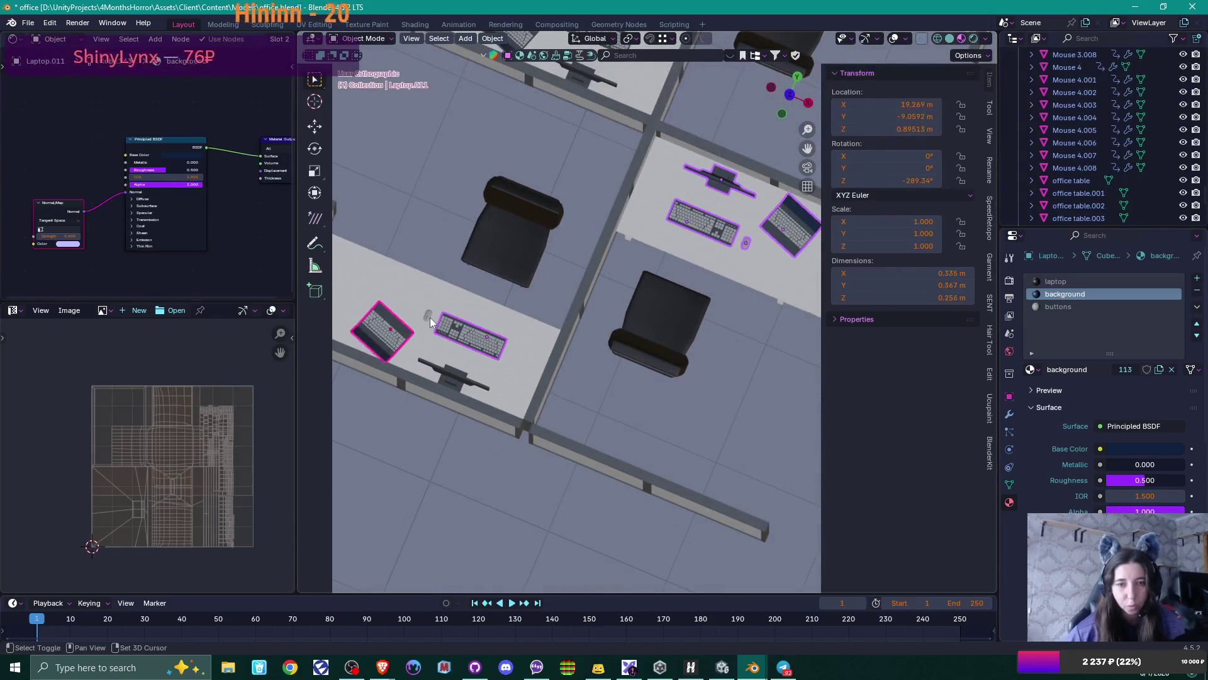
shift+click(426, 316)
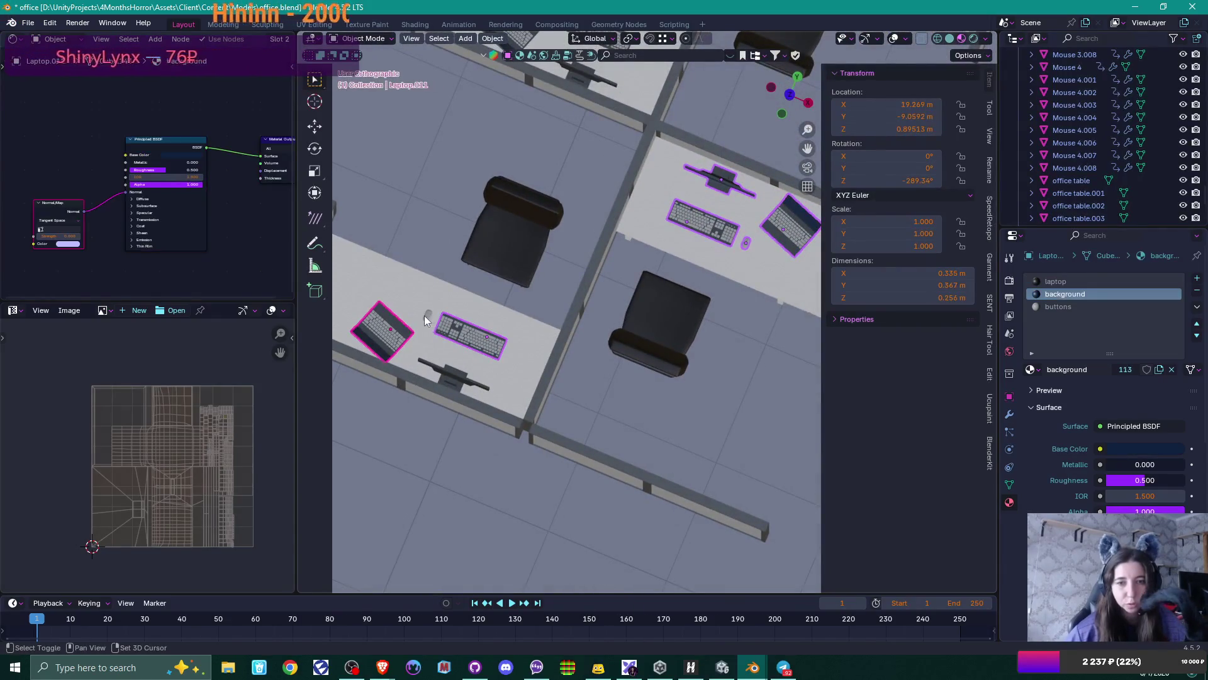
shift+click(438, 368)
shift+middle_drag(546, 152, 466, 313)
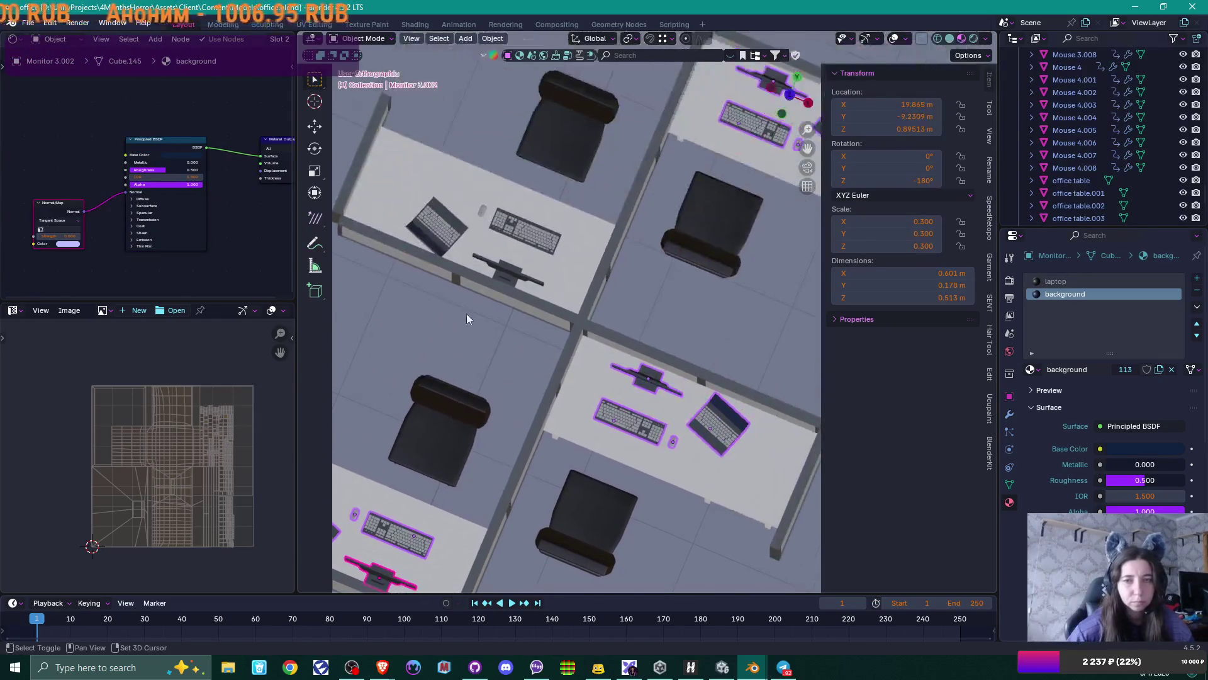
shift+click(427, 226)
shift+click(483, 211)
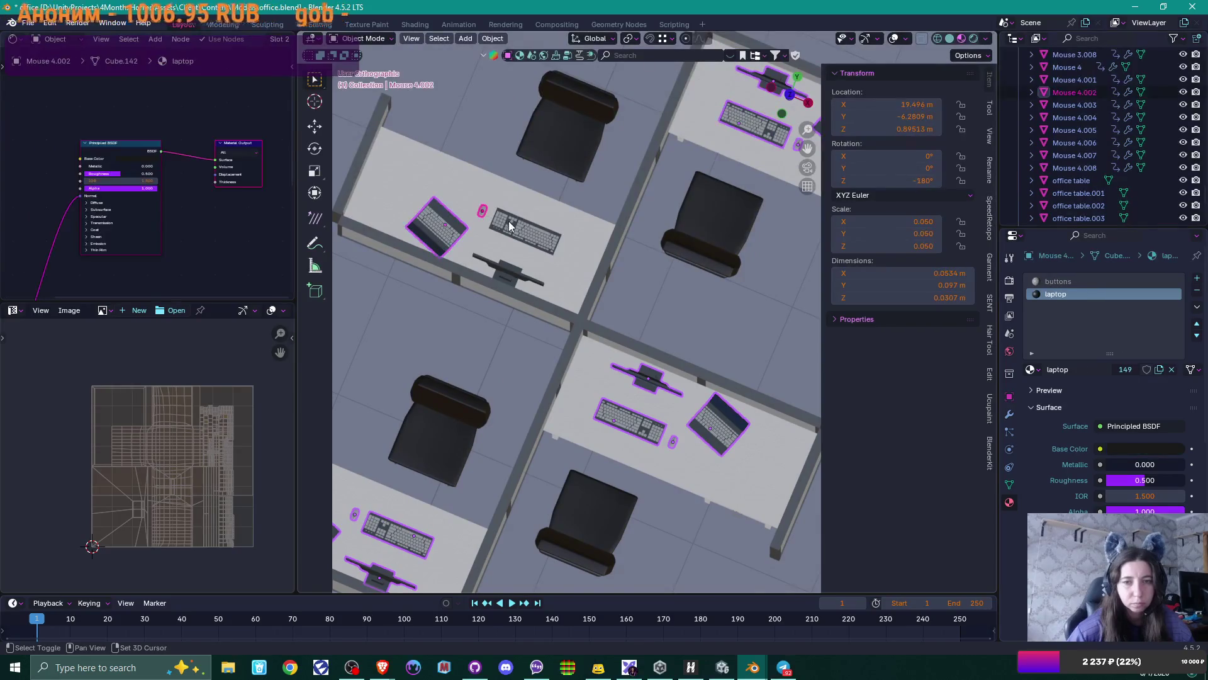
shift+click(511, 228)
shift+click(509, 271)
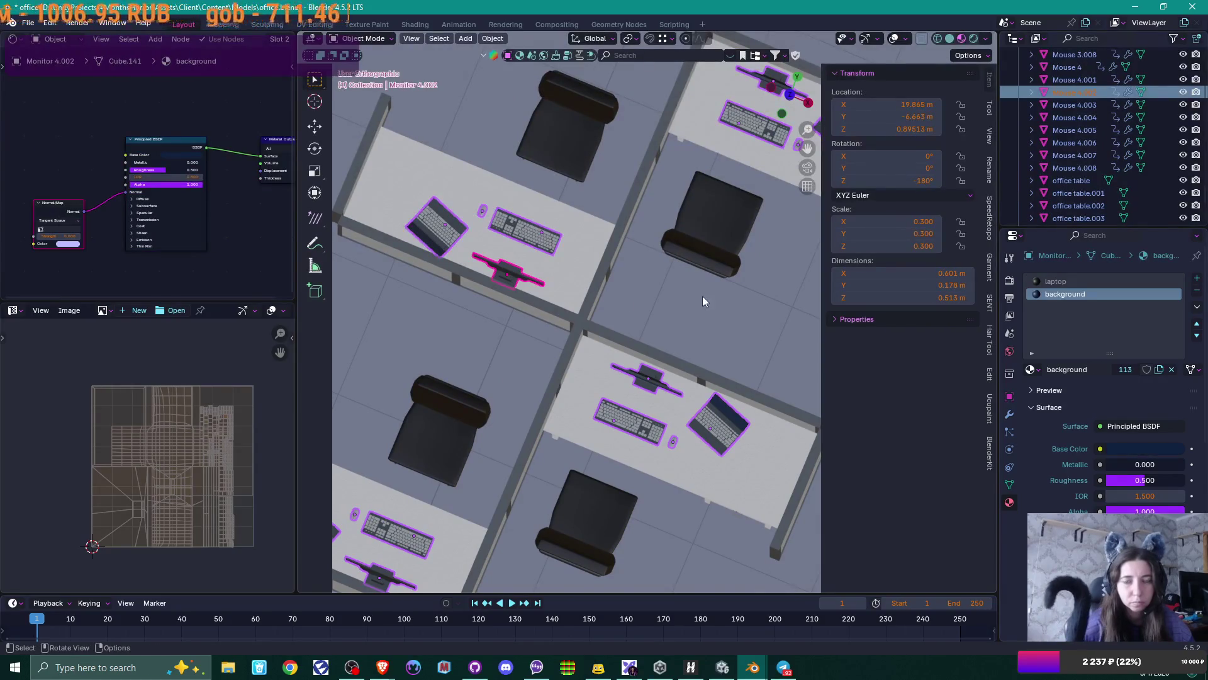
- Drop this second group of desk items vertically to 0.8 m
mouse_move(702, 296)
middle_down()
mouse_move(678, 248)
mouse_move(639, 235)
mouse_move(641, 161)
middle_up()
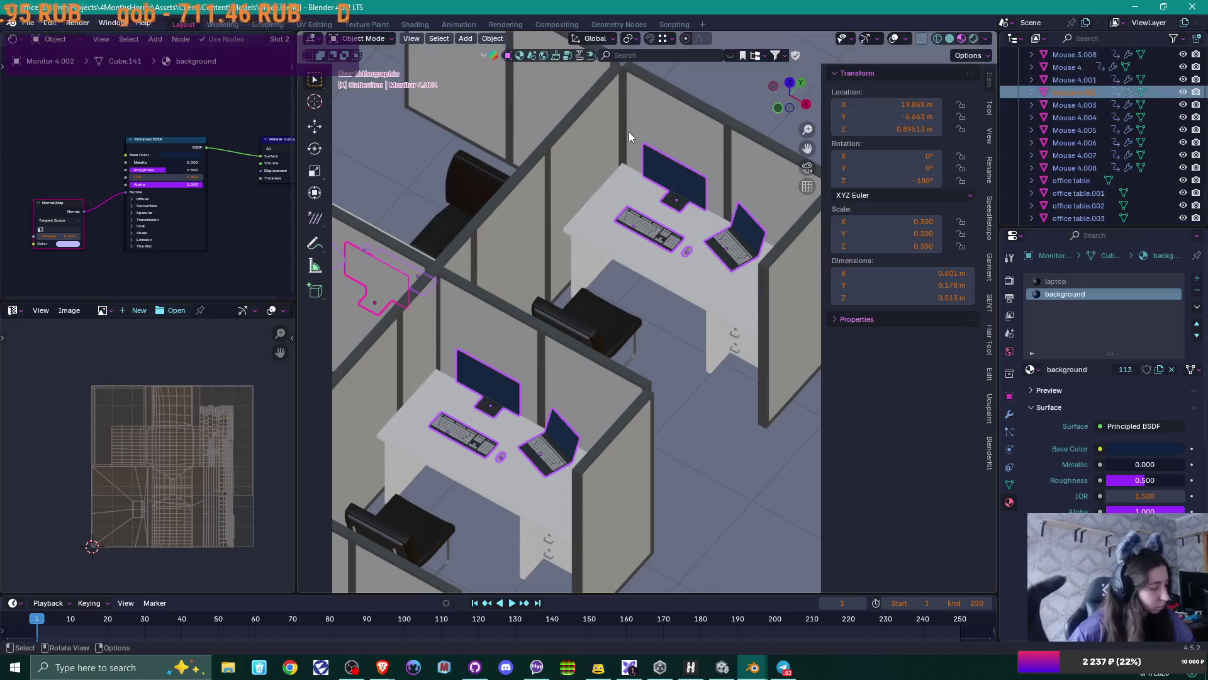
key(g)
key(z)
click(636, 177)
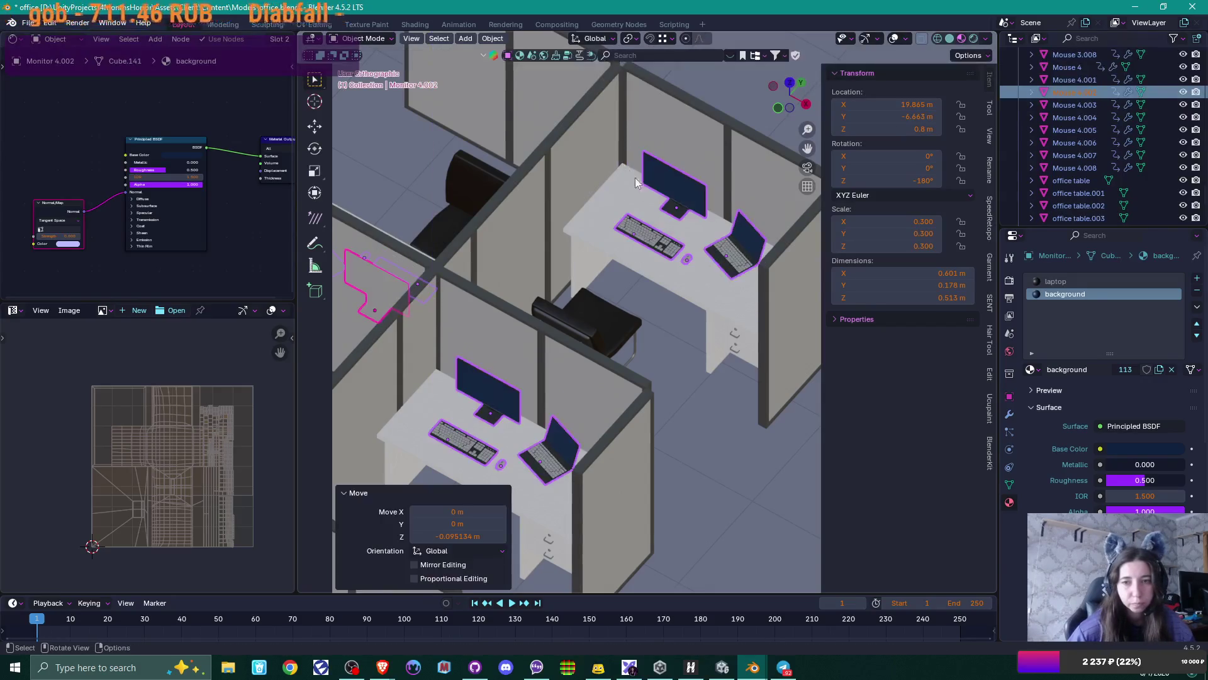
- Move across the office floor and select the monitor on the next desk
scroll(636, 178, down, 6)
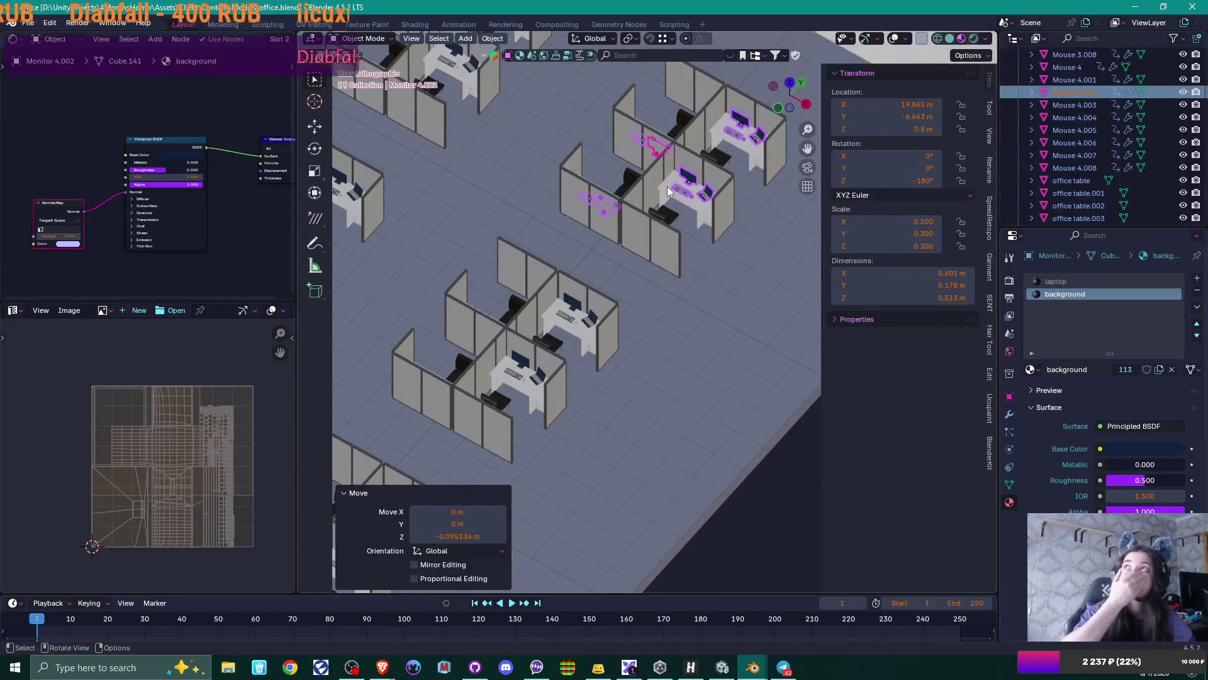
scroll(648, 174, down, 3)
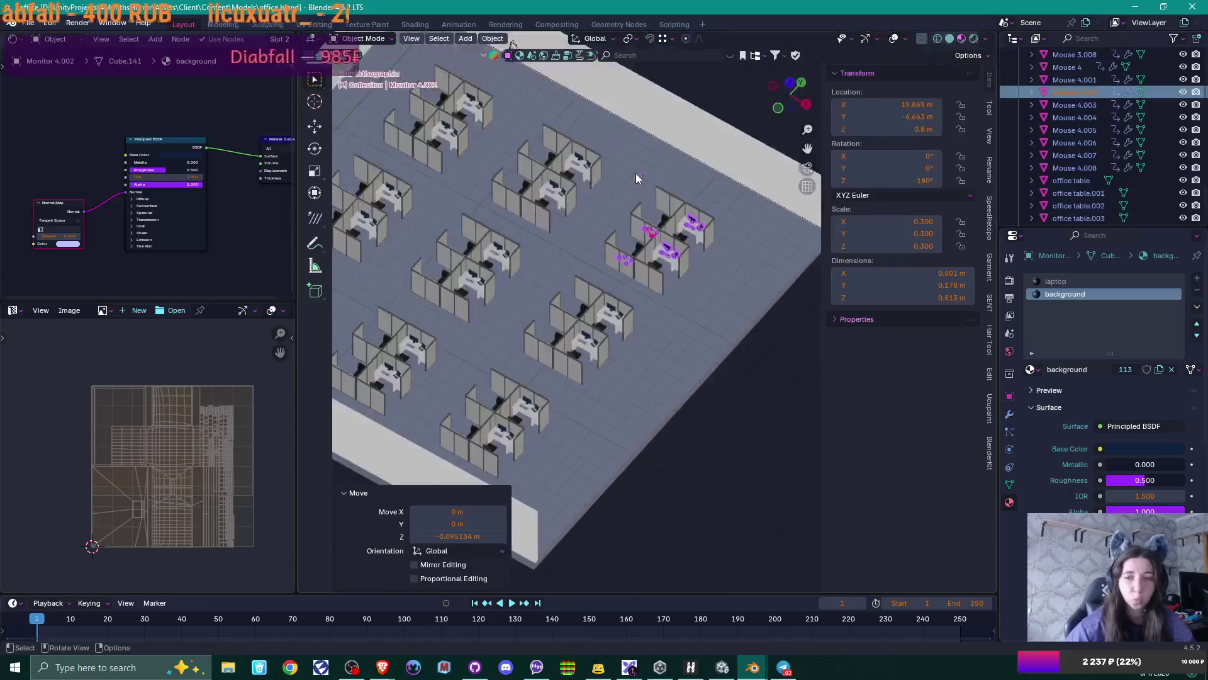
shift+middle_drag(709, 302, 619, 233)
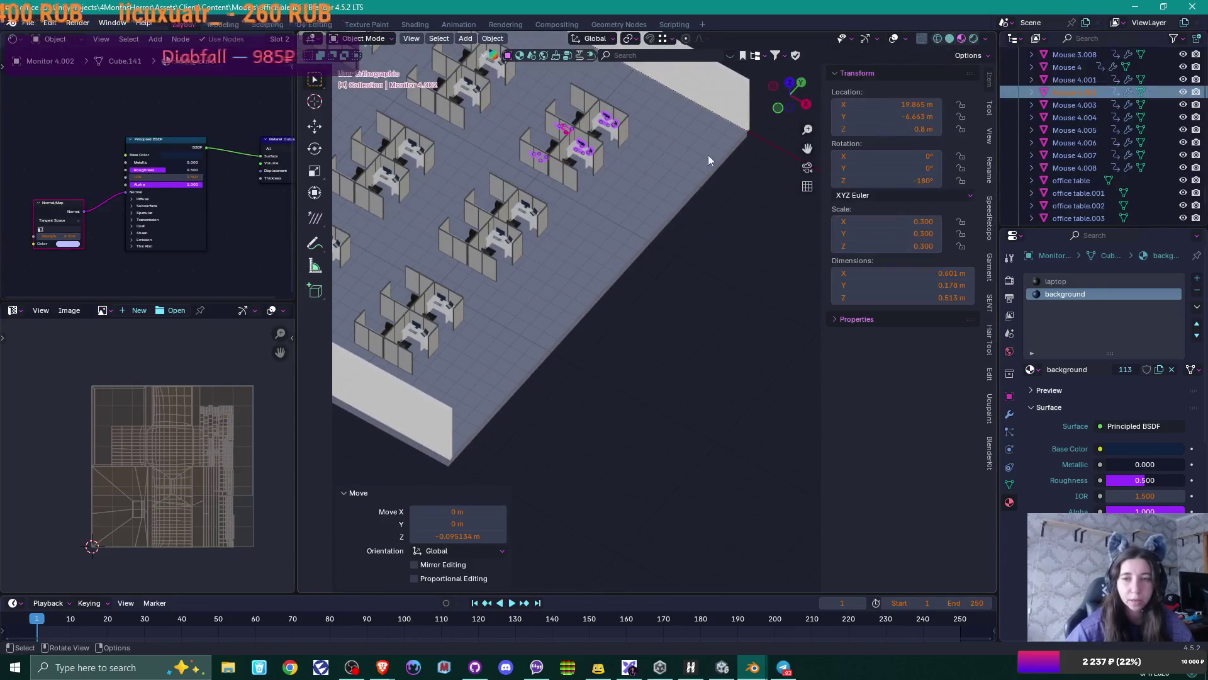
scroll(583, 190, up, 4)
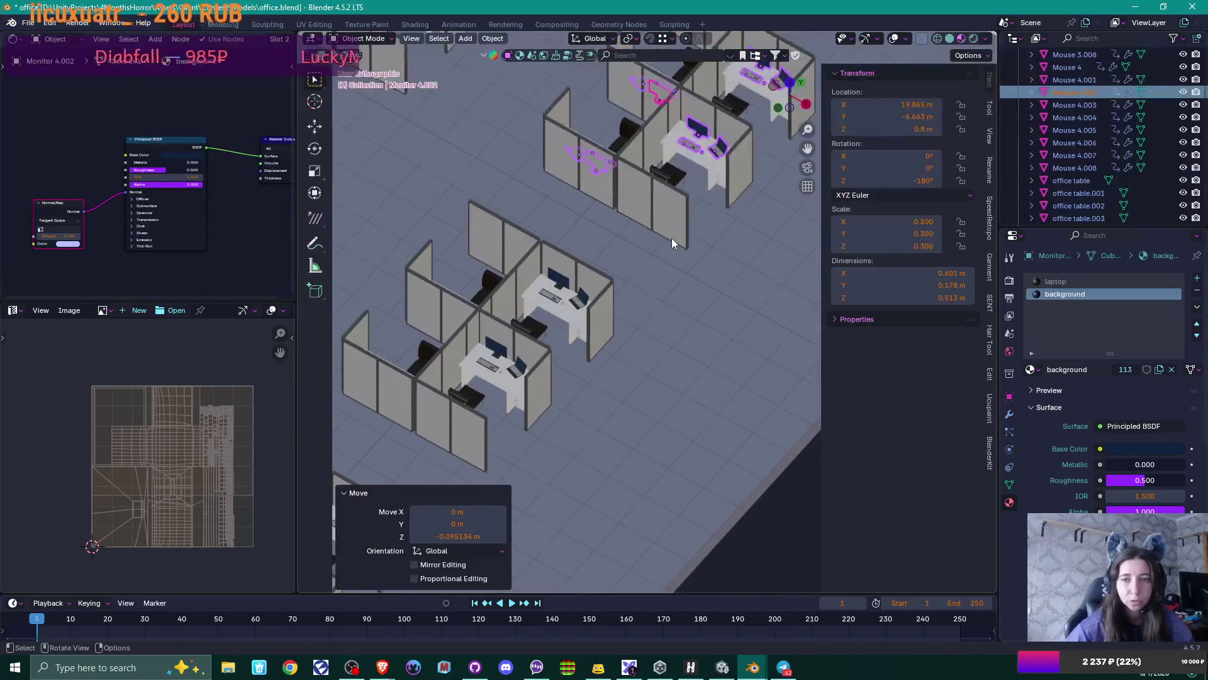
click(569, 290)
scroll(584, 312, up, 4)
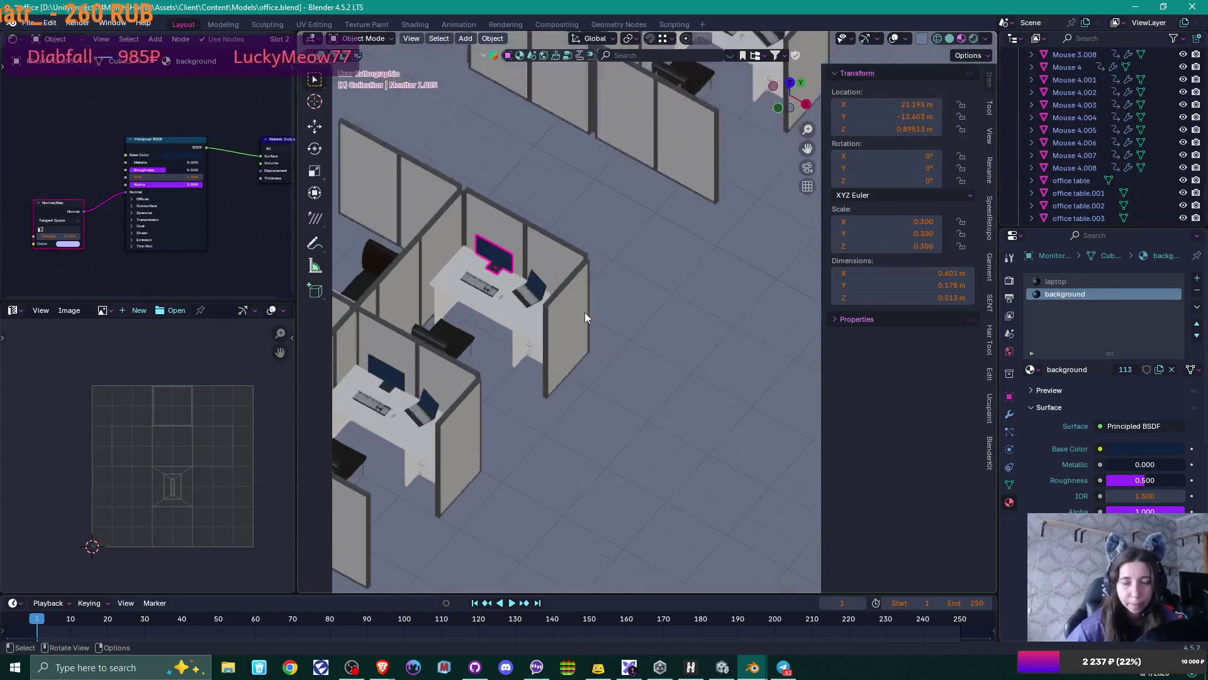
- Add that desk's keyboard, mouse and laptop plus the lower desk's four items to the selection
mouse_move(492, 312)
shift+middle_down()
mouse_move(656, 290)
mouse_move(705, 350)
shift+middle_up()
shift+click(619, 282)
shift+click(636, 288)
shift+click(677, 277)
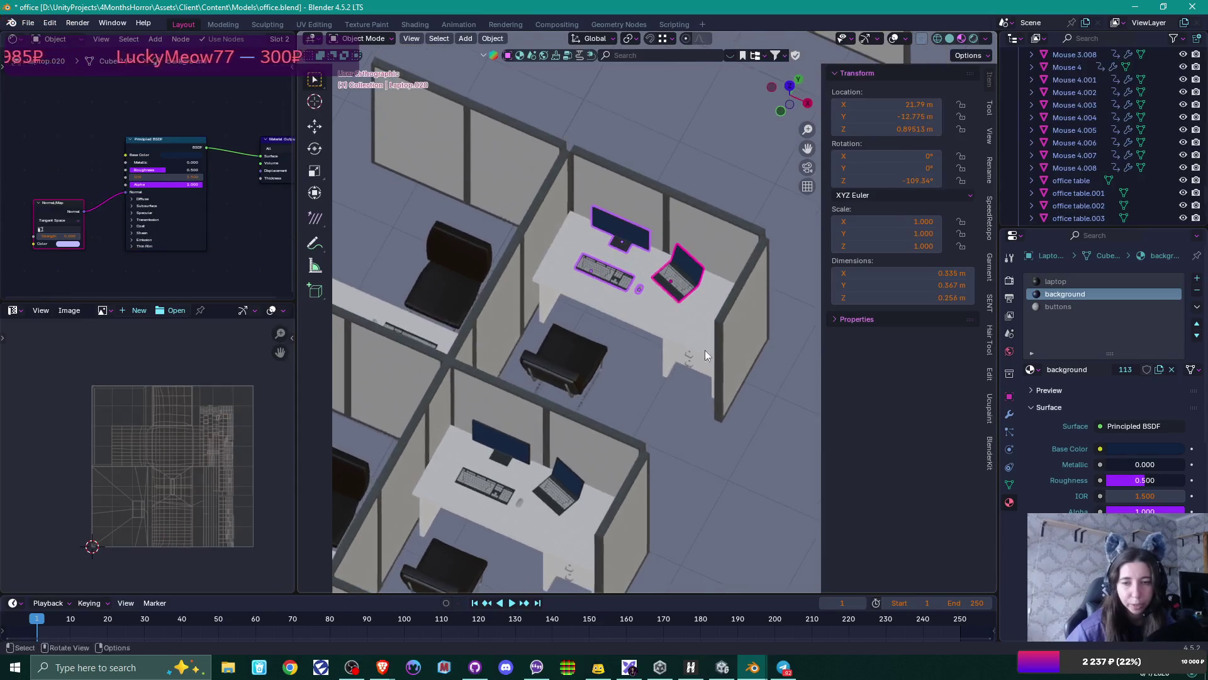
shift+click(486, 486)
shift+click(501, 441)
shift+click(557, 488)
shift+click(519, 503)
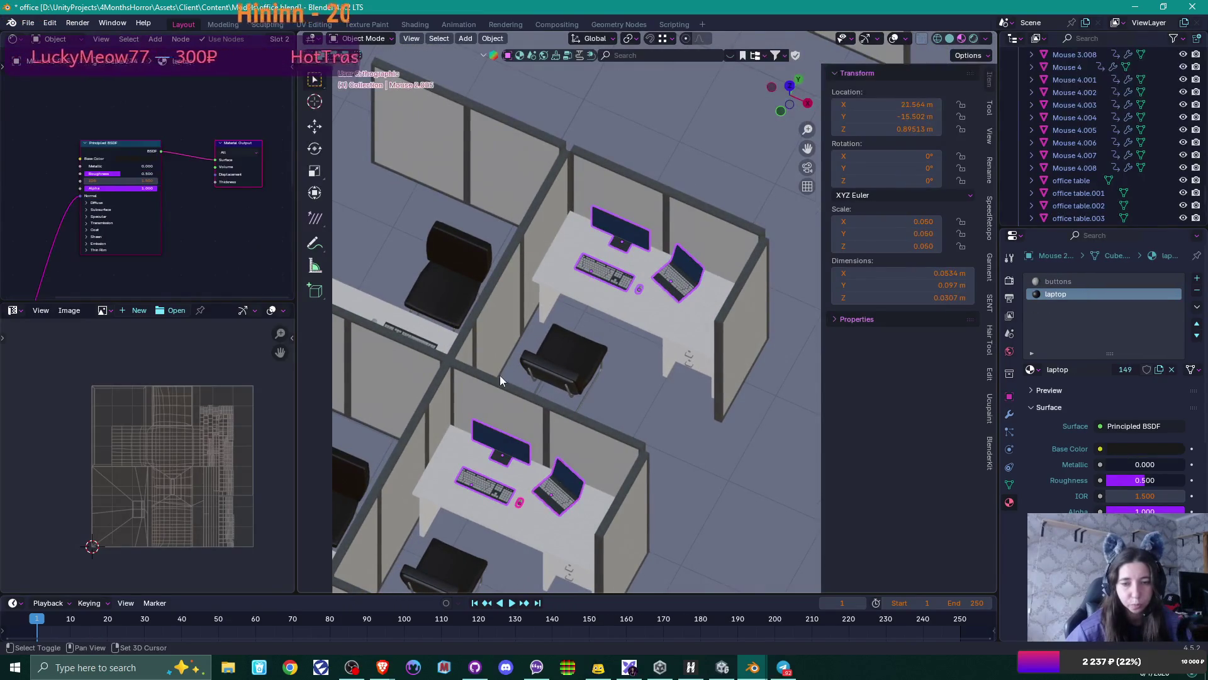
- Add the top desk's and bottom desk's keyboards, laptops, mouse and monitors to the selection
mouse_move(500, 375)
middle_down()
mouse_move(655, 267)
mouse_move(625, 319)
mouse_move(585, 258)
middle_up()
shift+click(586, 258)
shift+click(482, 258)
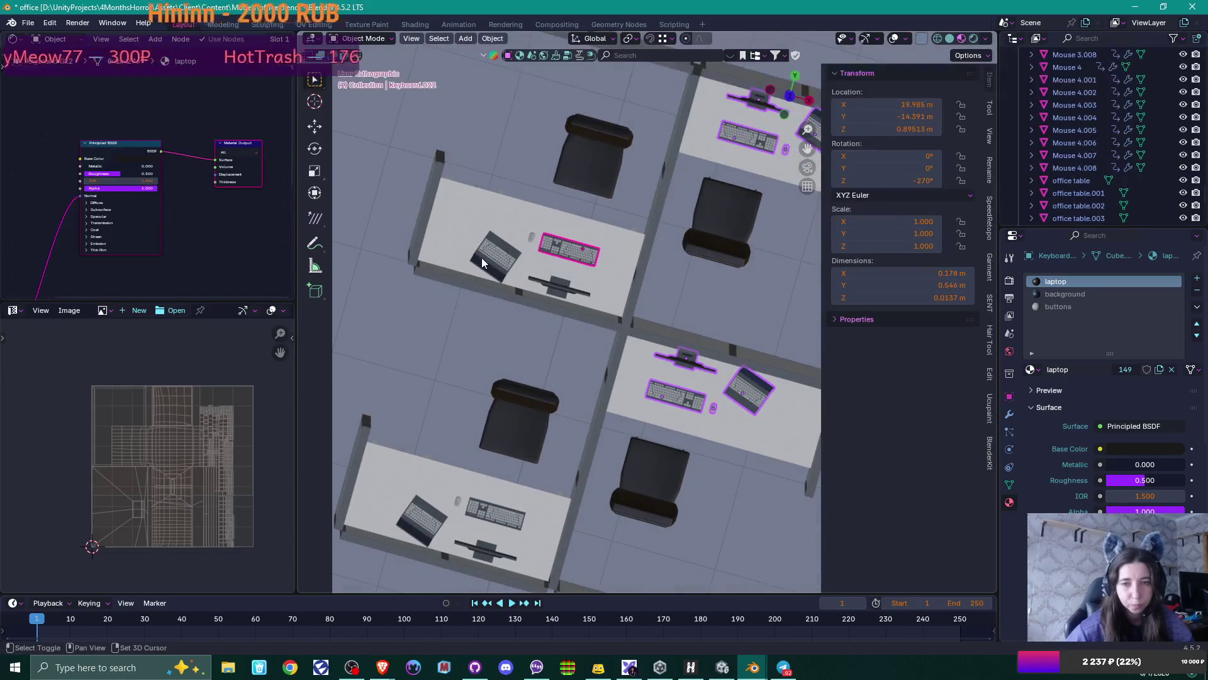
shift+click(531, 238)
shift+click(559, 292)
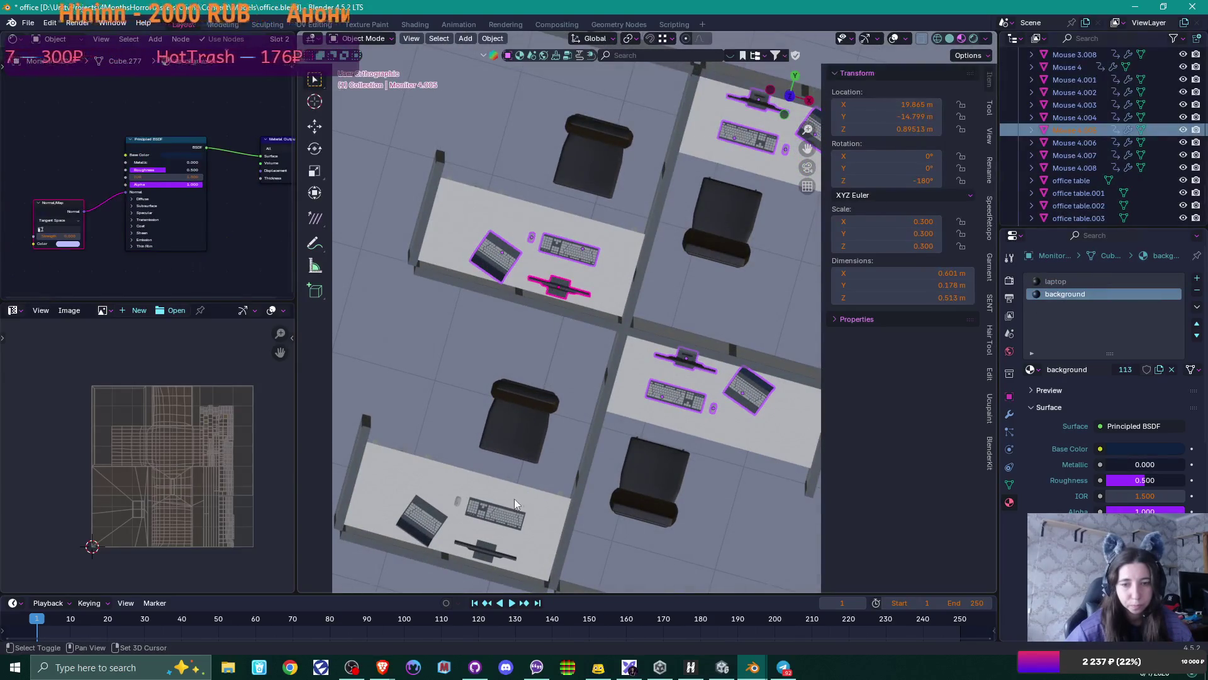
shift+click(471, 510)
shift+click(422, 520)
shift+click(485, 546)
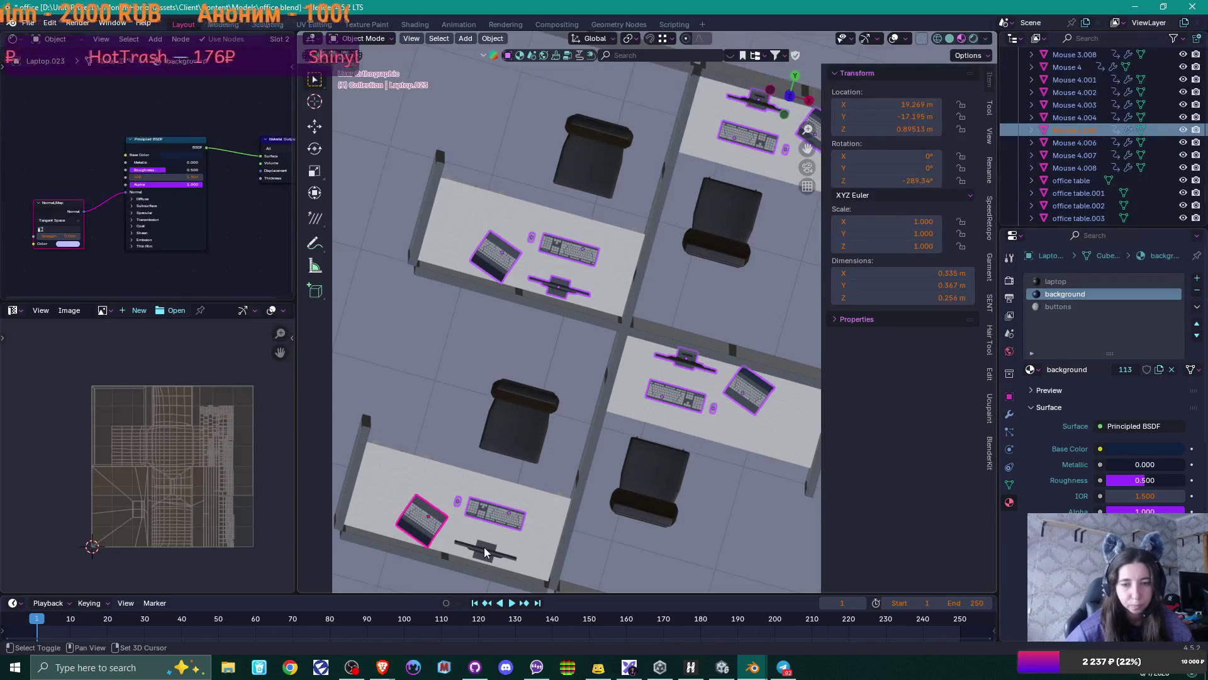
- Lower the selected items down to 0.8 m
mouse_move(484, 546)
middle_down()
mouse_move(580, 489)
mouse_move(554, 462)
mouse_move(573, 429)
mouse_move(675, 329)
middle_up()
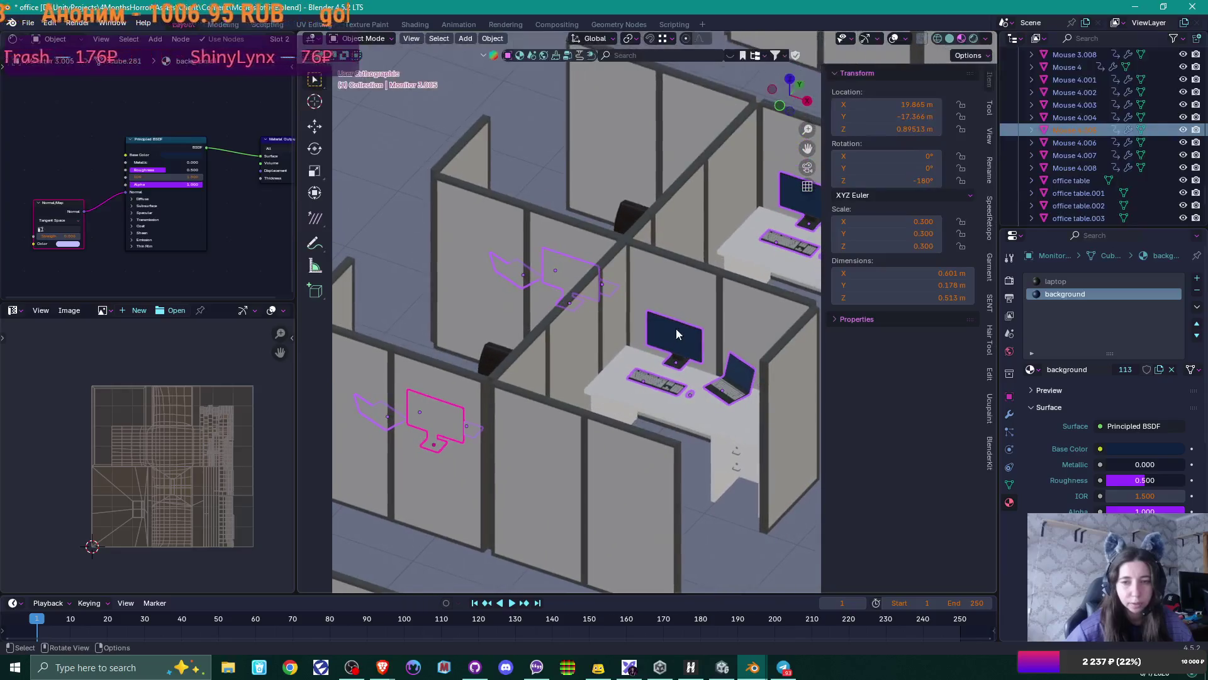
key(g)
click(624, 345)
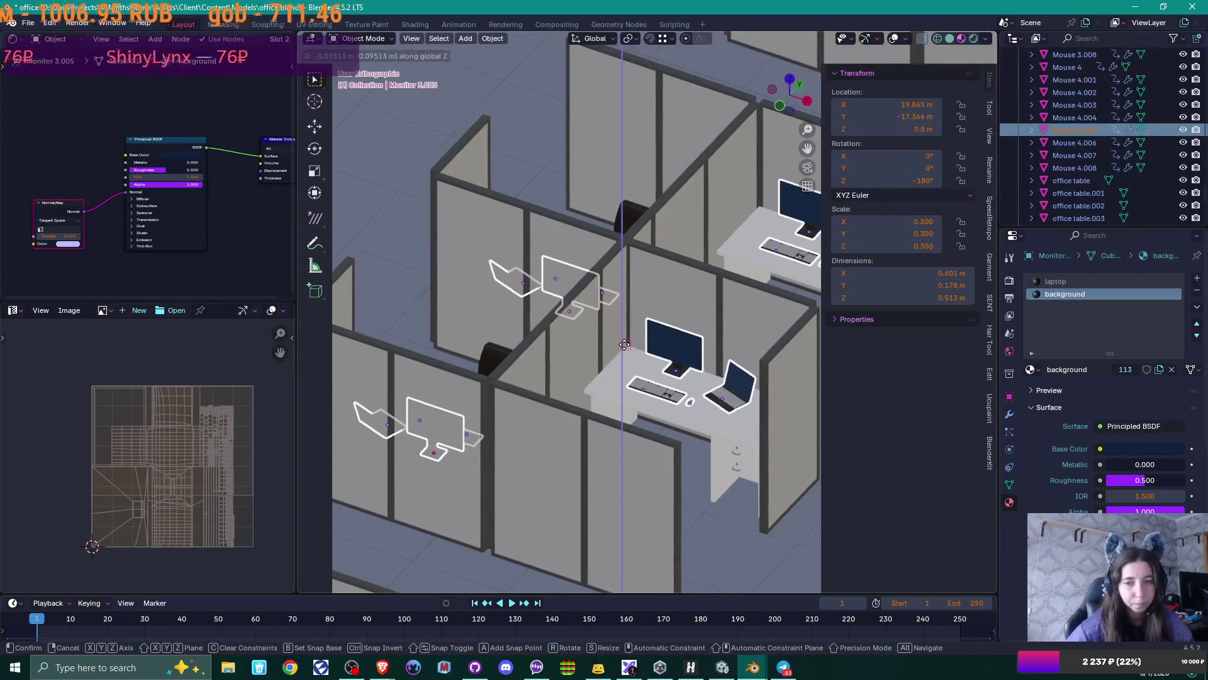
- In another cubicle group, select the central keyboard, laptops and lower desk's monitor, keyboard, mouse
scroll(624, 345, down, 5)
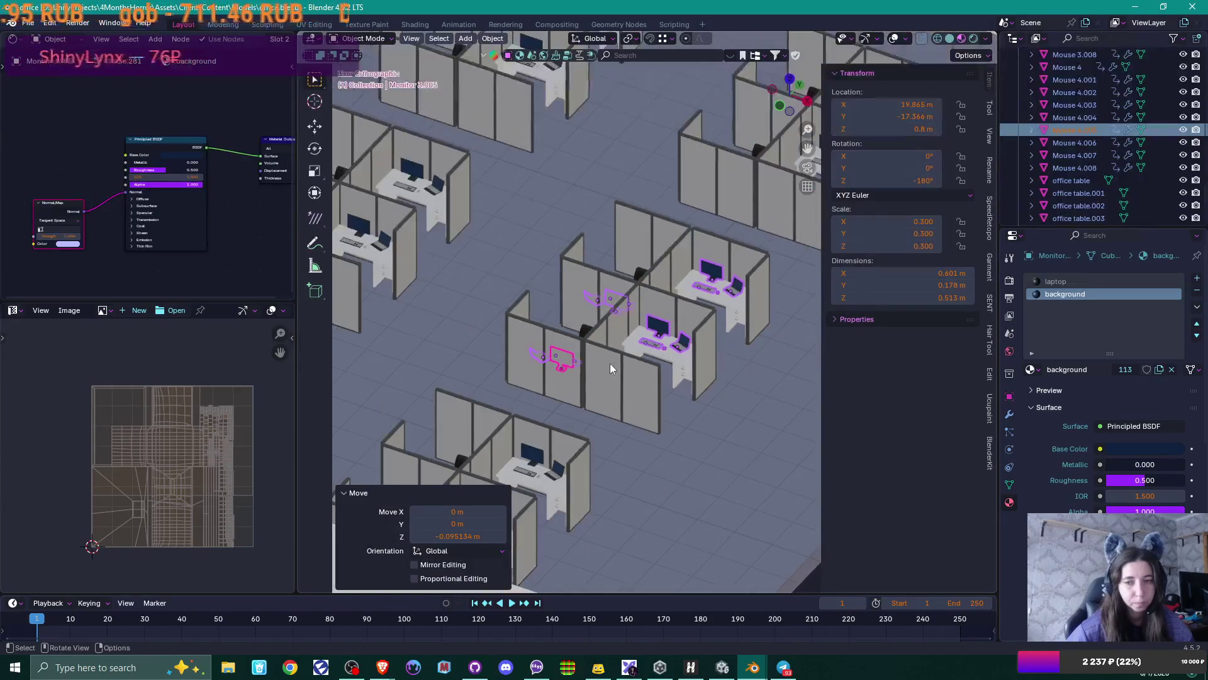
mouse_move(609, 364)
middle_down()
mouse_move(602, 348)
mouse_move(679, 248)
mouse_move(655, 306)
middle_up()
click(643, 354)
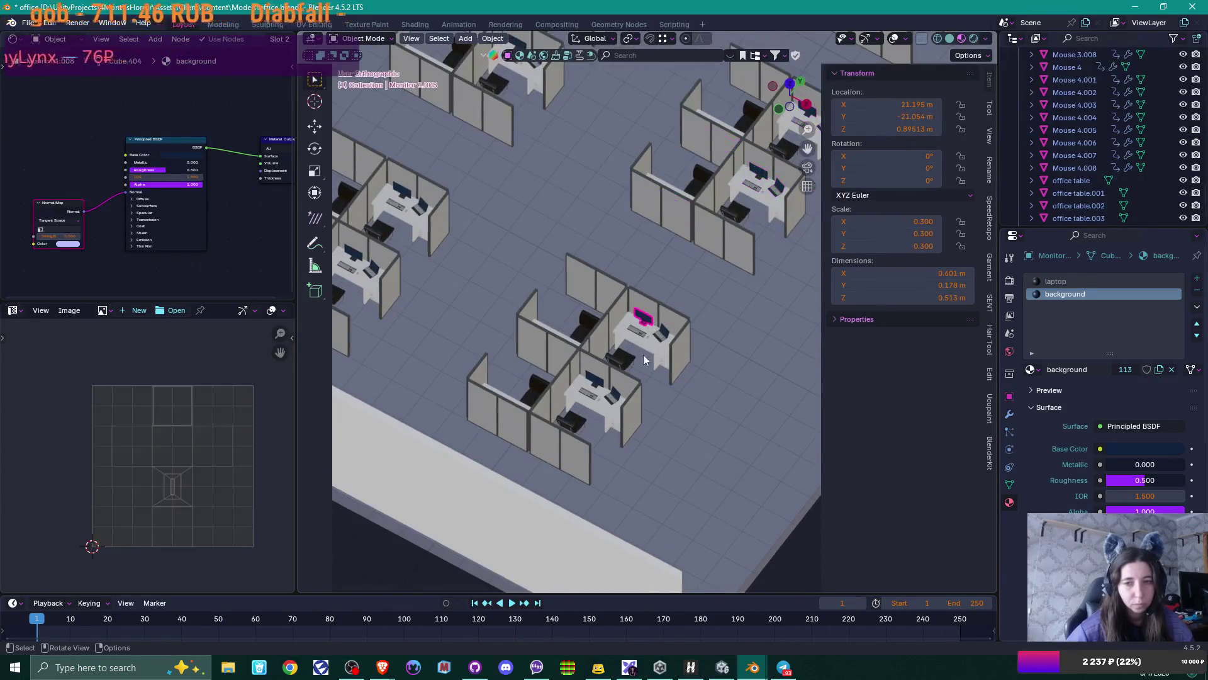
scroll(633, 354, up, 3)
shift+click(667, 357)
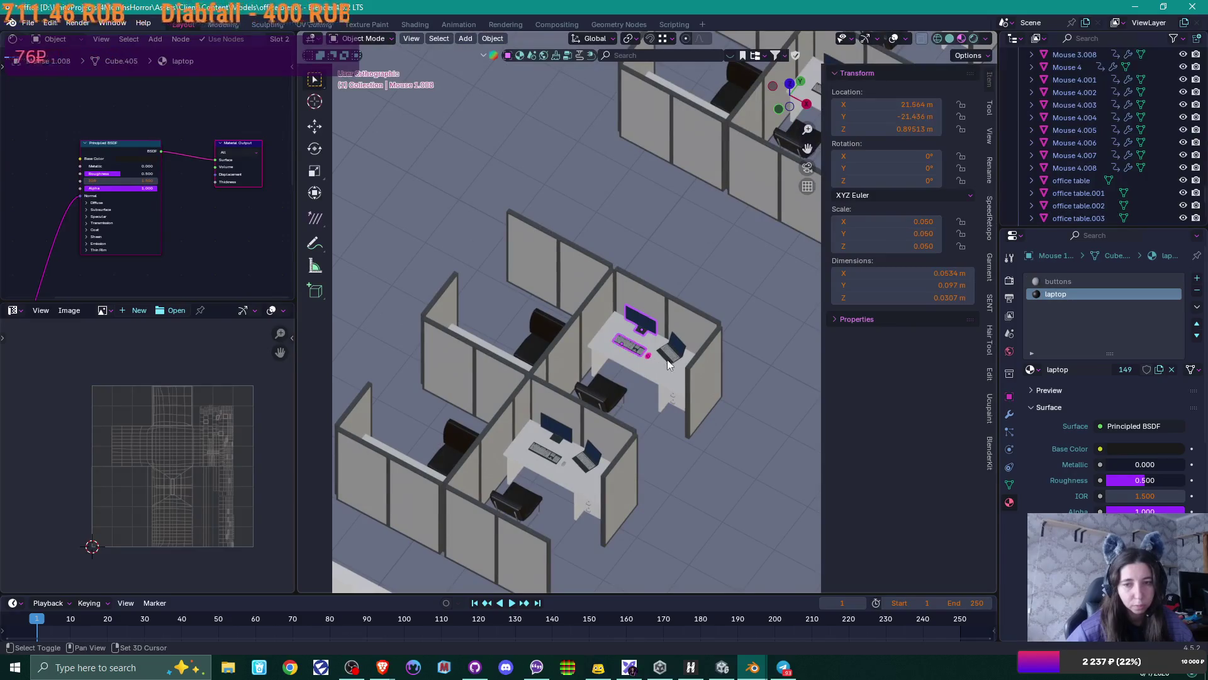
shift+click(595, 462)
middle_drag(596, 464, 566, 414)
shift+click(560, 417)
shift+click(549, 434)
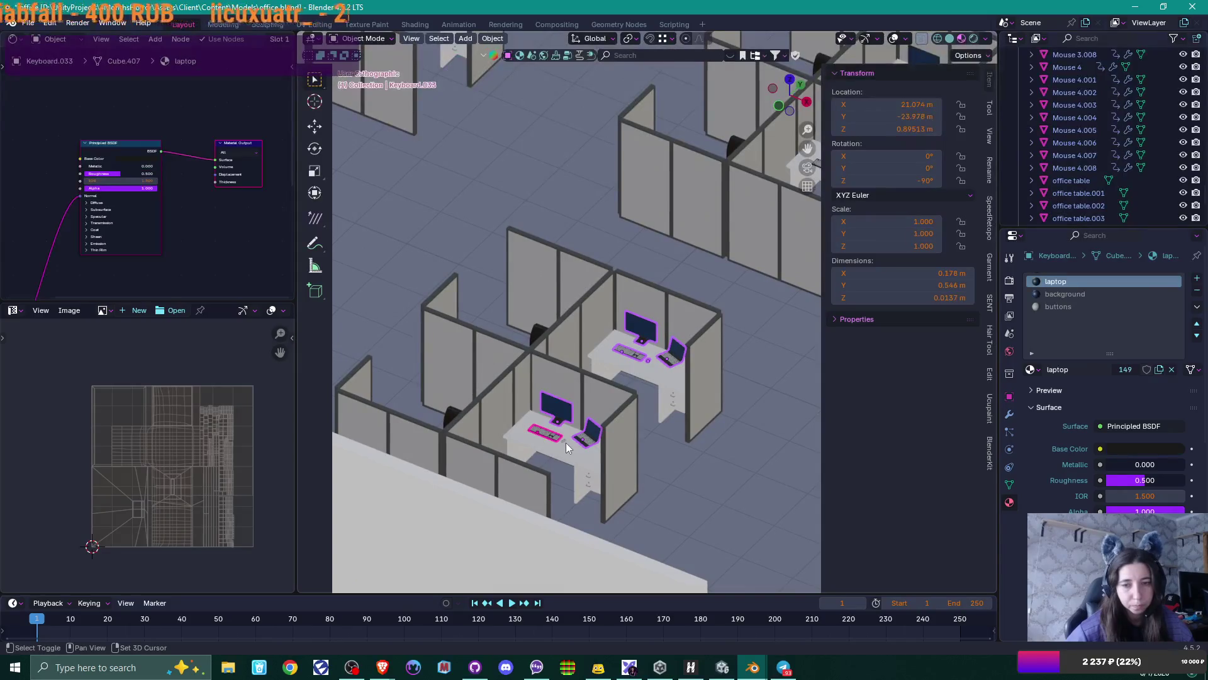
shift+click(564, 440)
- Add the upper-left and bottom-left desks' keyboards, mice, laptops and monitors to the selection
scroll(564, 440, up, 3)
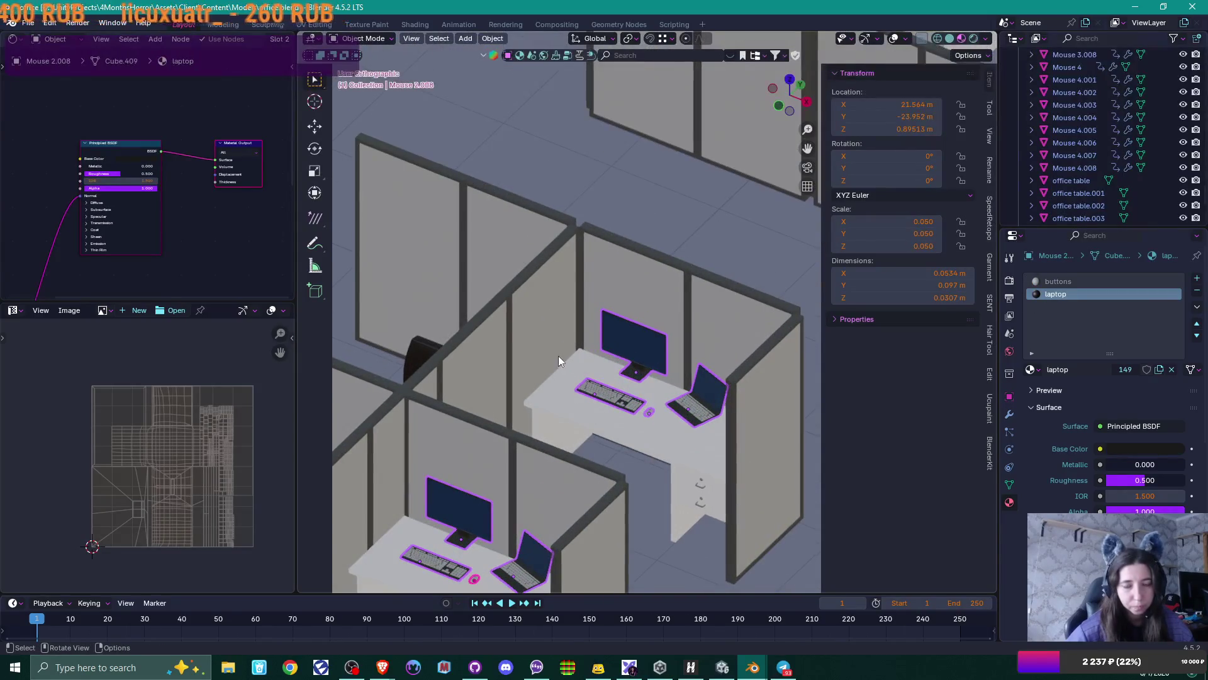
scroll(558, 356, down, 4)
mouse_move(545, 358)
middle_down()
mouse_move(542, 409)
mouse_move(516, 402)
middle_up()
shift+click(503, 379)
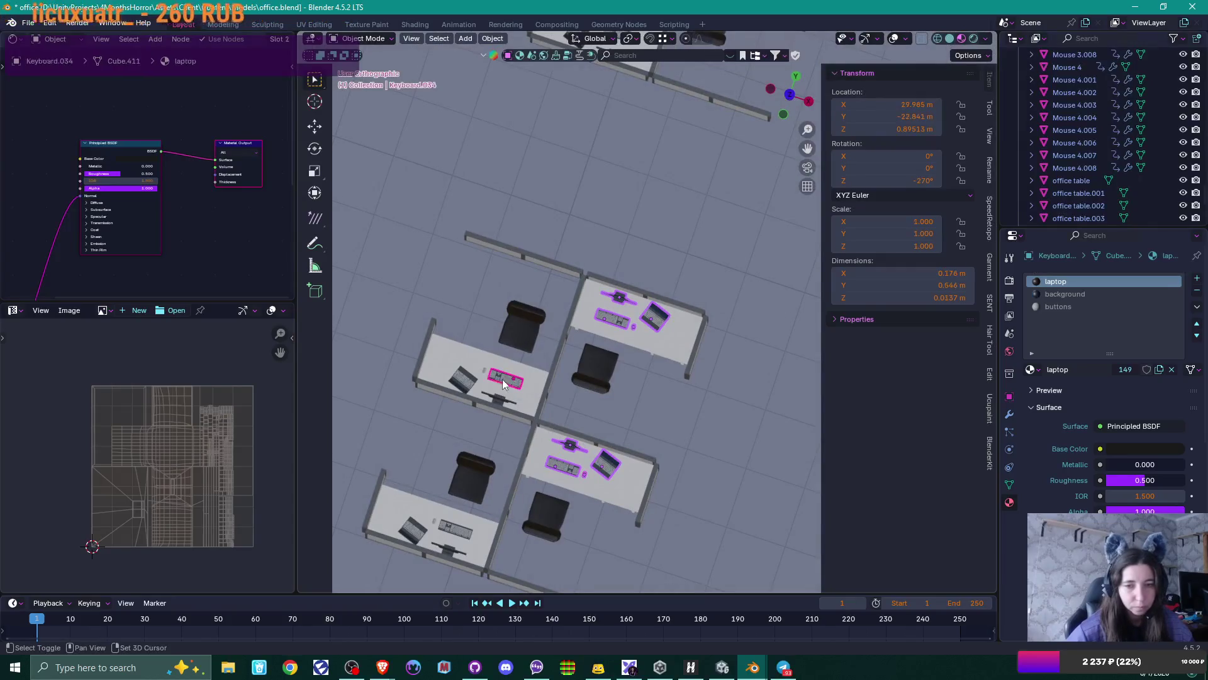
shift+click(484, 370)
shift+click(463, 379)
shift+click(498, 397)
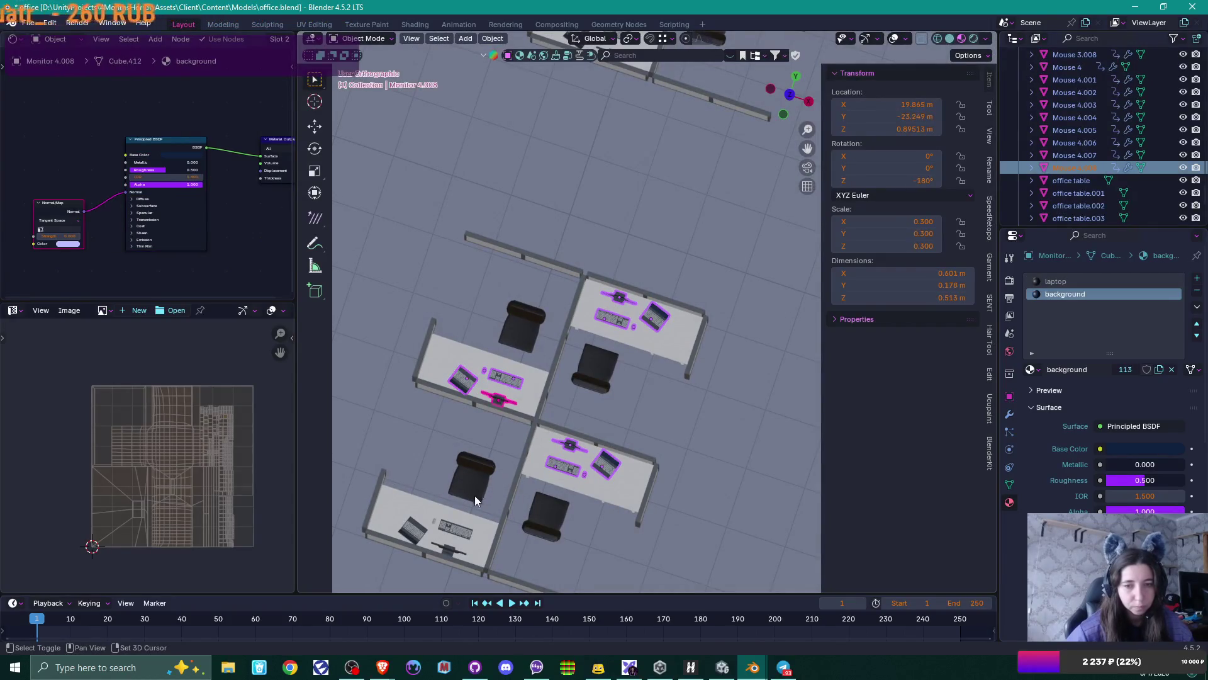
shift+click(451, 526)
shift+click(434, 521)
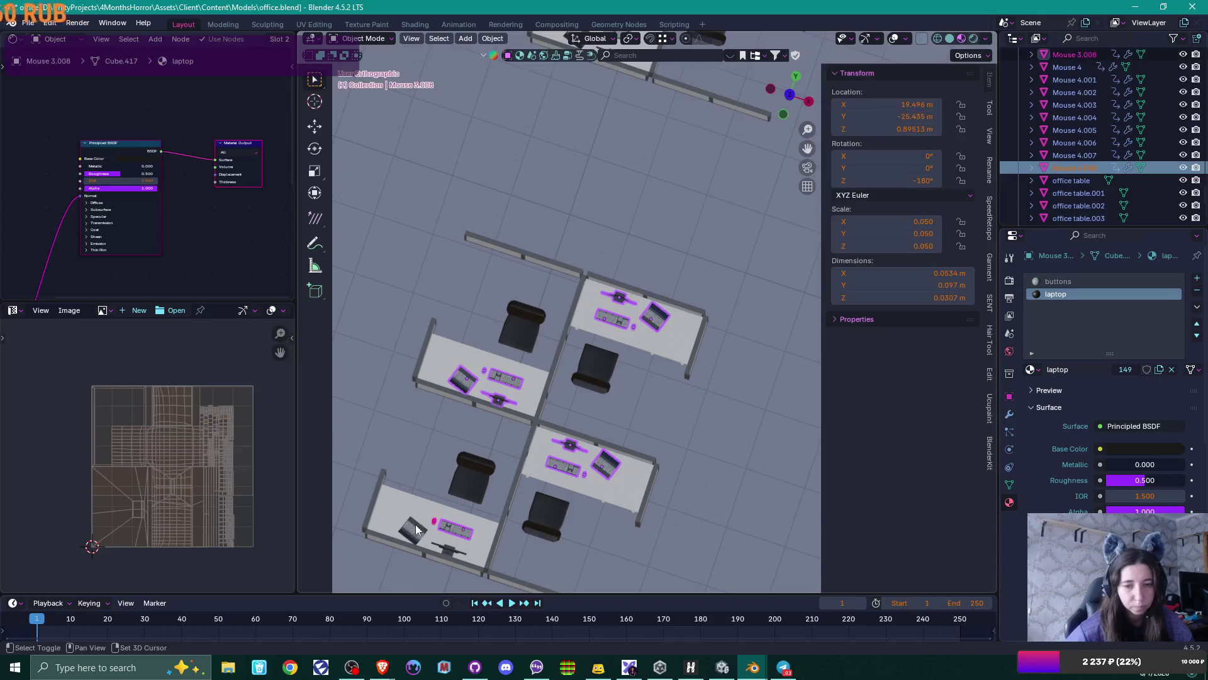
shift+click(414, 531)
shift+click(443, 553)
- Move this group of desk items down along Z to 0.8 m
mouse_move(470, 542)
middle_down()
mouse_move(633, 479)
mouse_move(621, 441)
mouse_move(589, 419)
middle_up()
scroll(590, 420, up, 8)
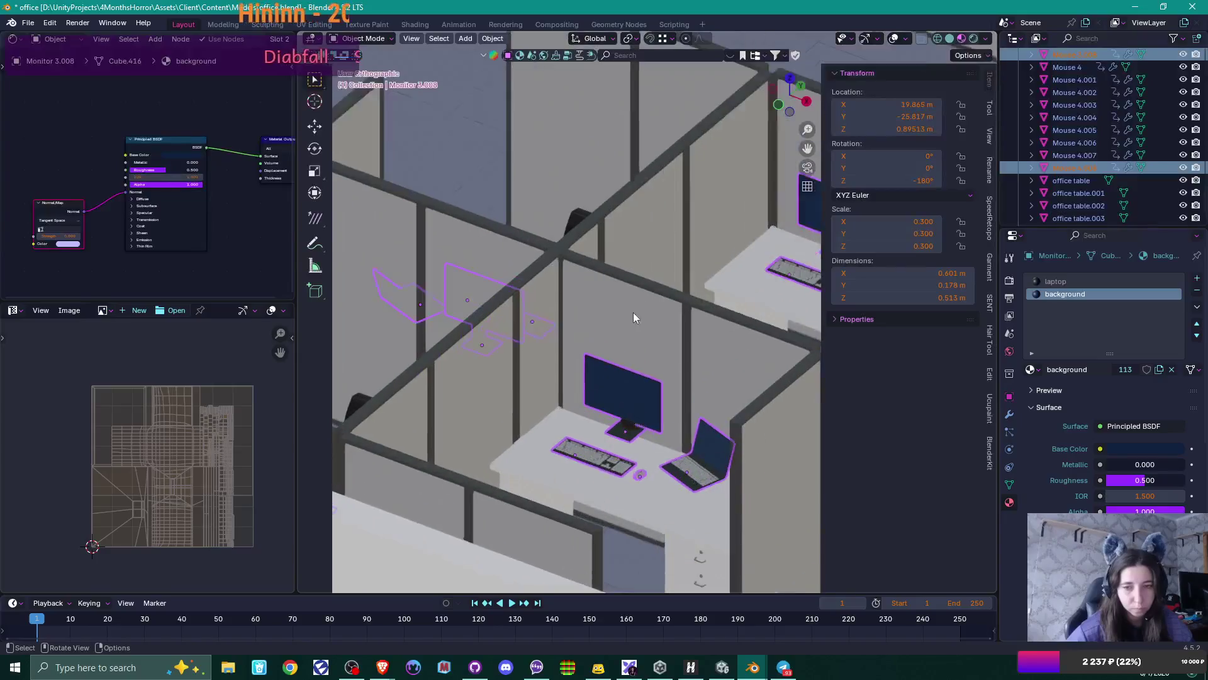
key(g)
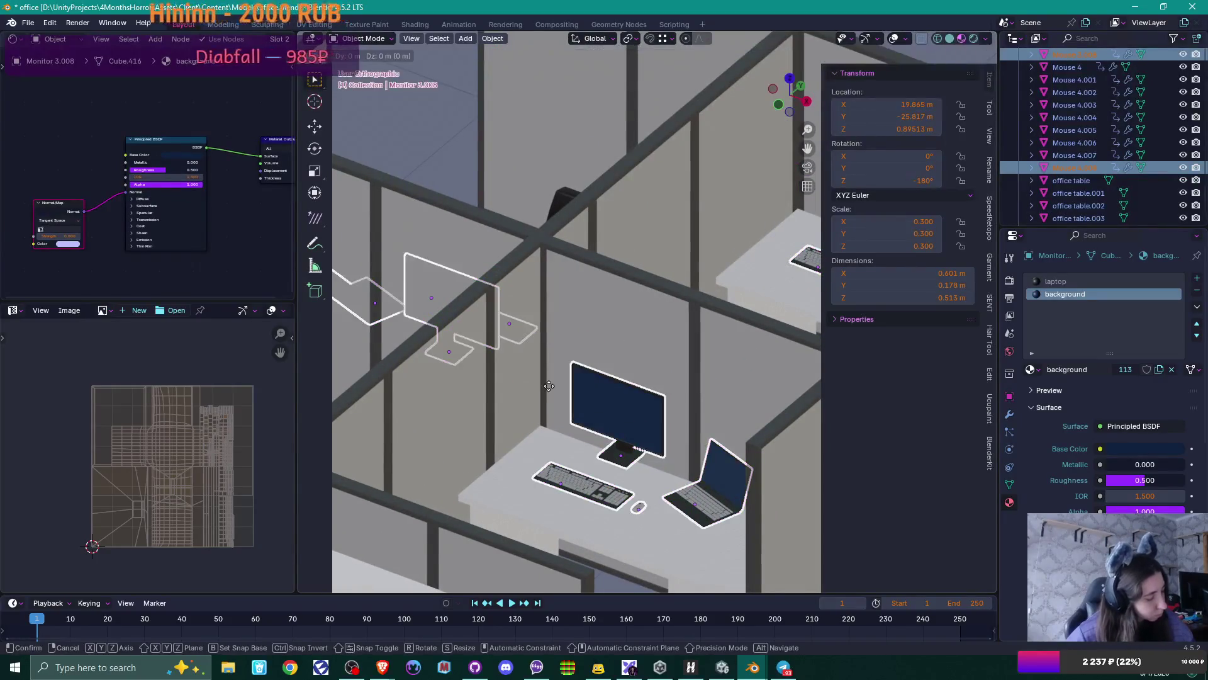
key(z)
click(543, 425)
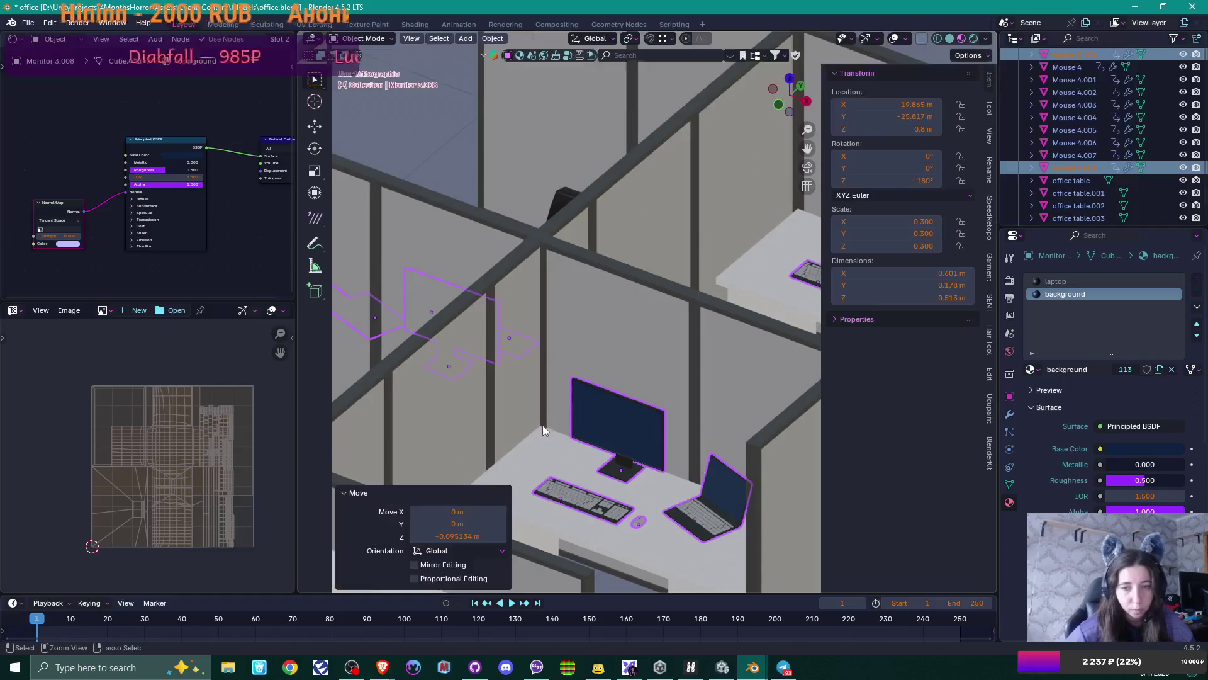
- Select the office floor
scroll(583, 391, down, 7)
click(753, 414)
scroll(715, 365, down, 5)
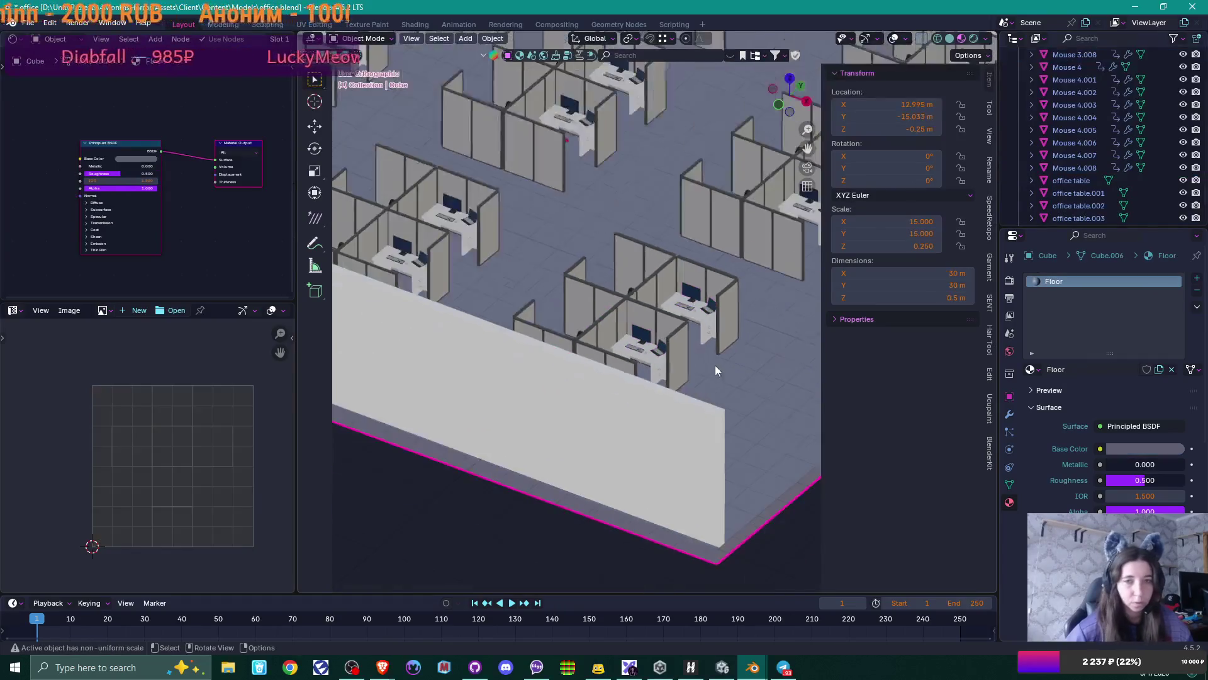
- Save office.blend and orbit out to a high overview of the office floor
scroll(686, 313, up, 3)
key(ctrl+s)
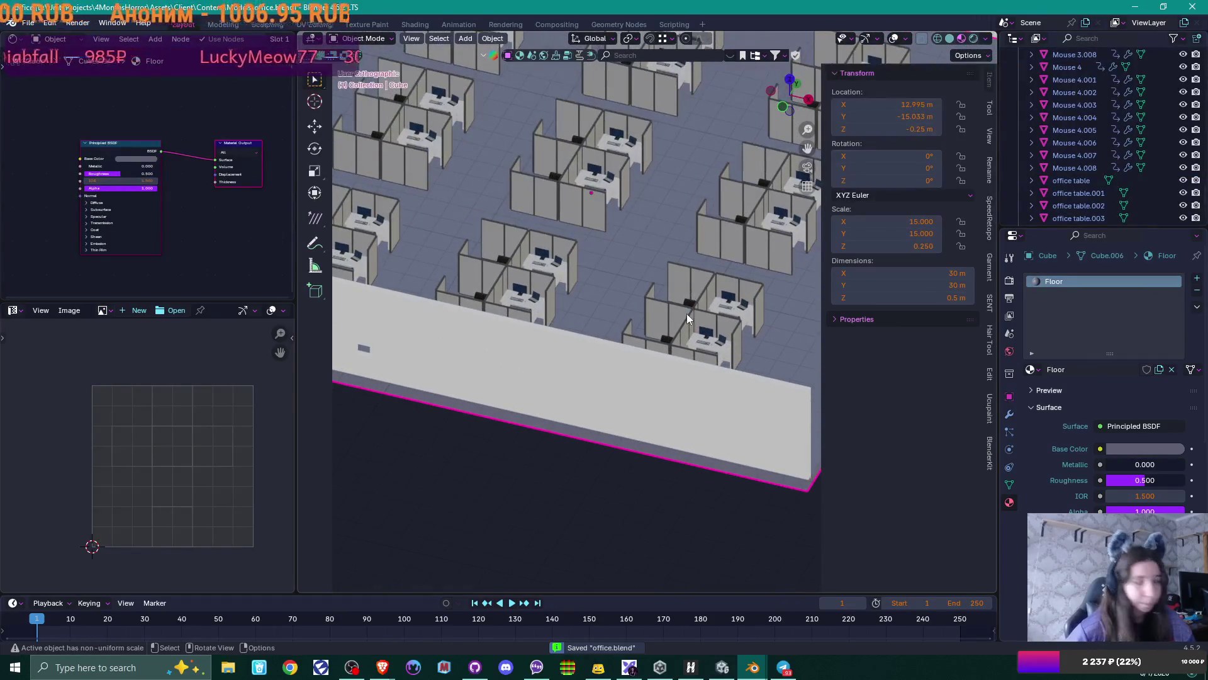
scroll(686, 314, down, 3)
mouse_move(693, 224)
middle_down()
mouse_move(659, 343)
mouse_move(651, 334)
middle_up()
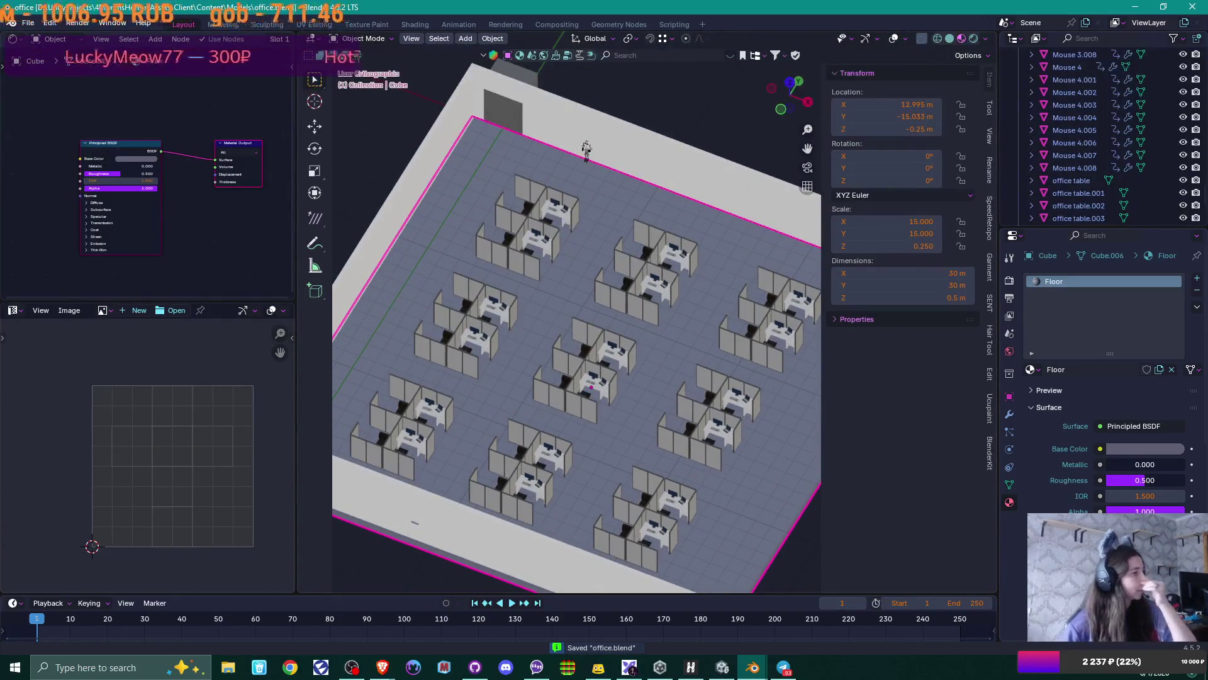
key(alt+Tab)
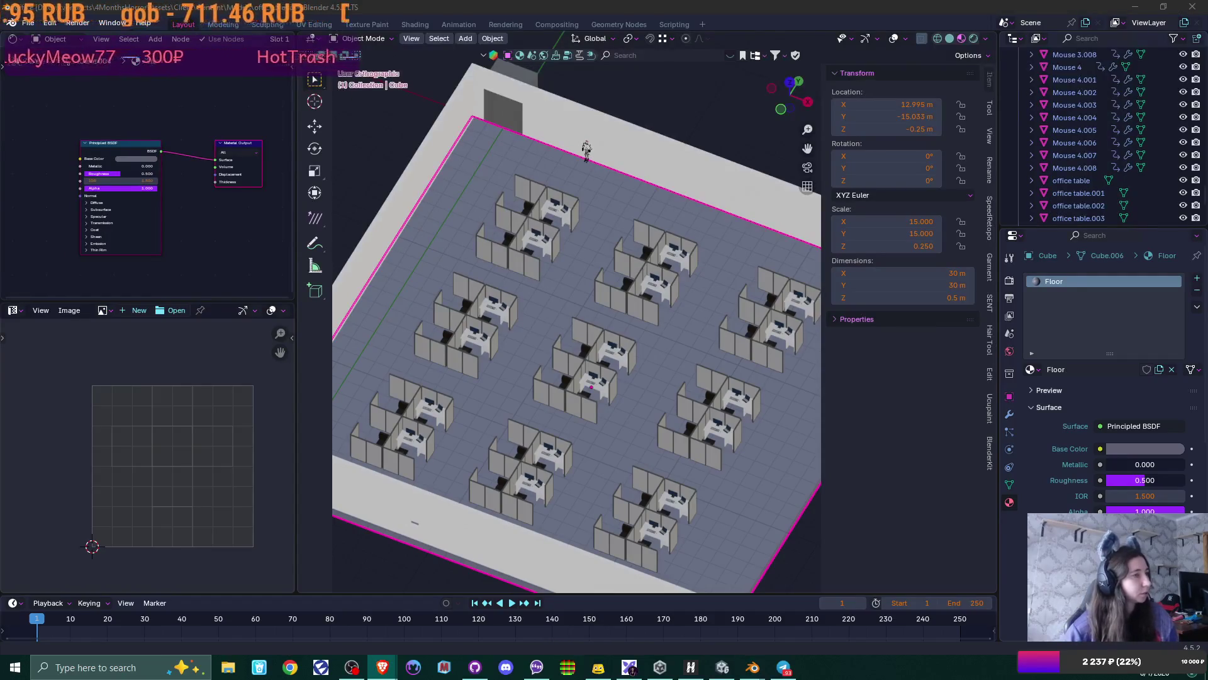